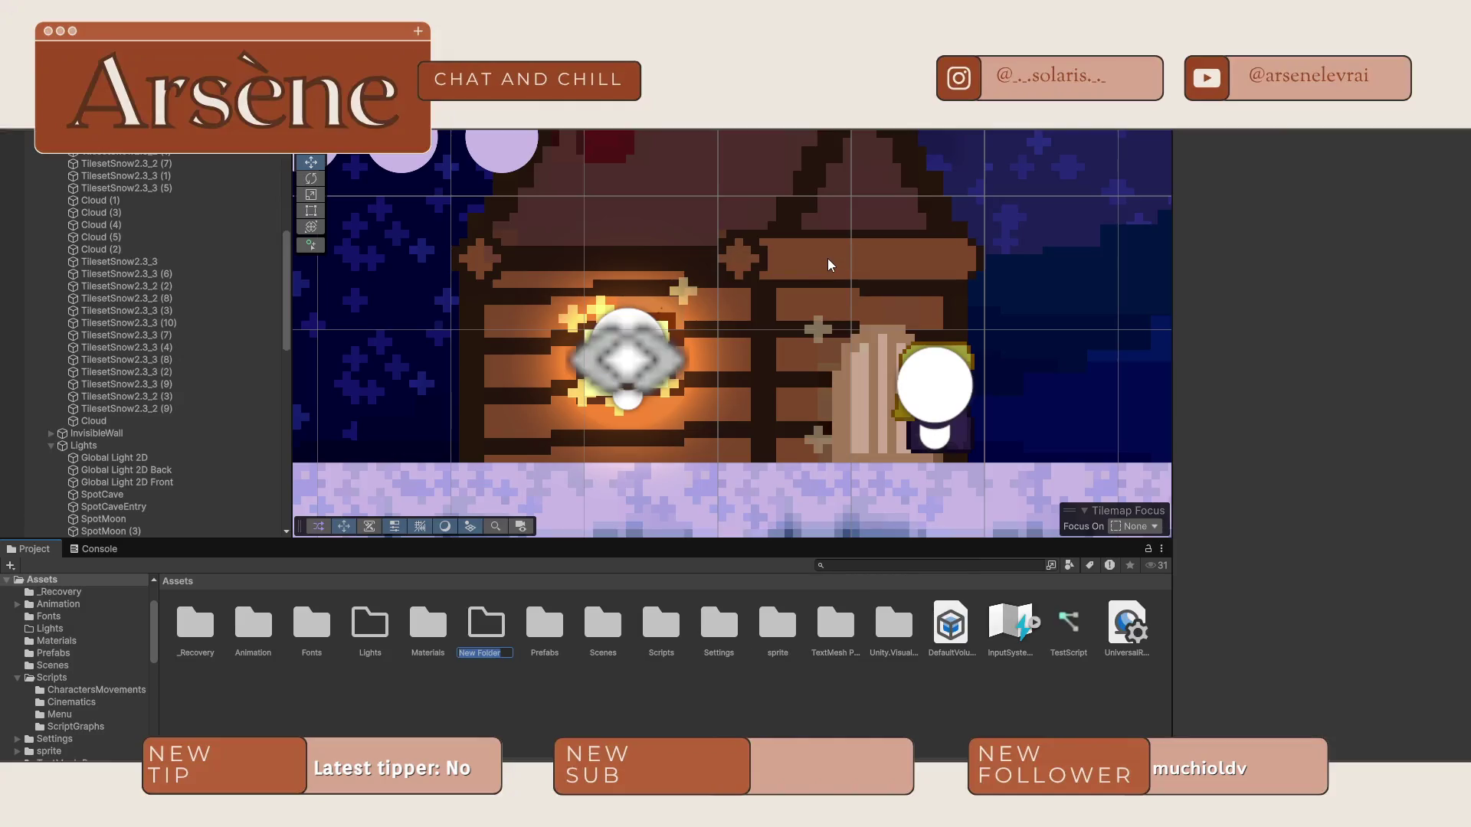
Name the new folder 'Shaders' and open it.
text(Shaders)
key(Return)
double_click(728, 652)
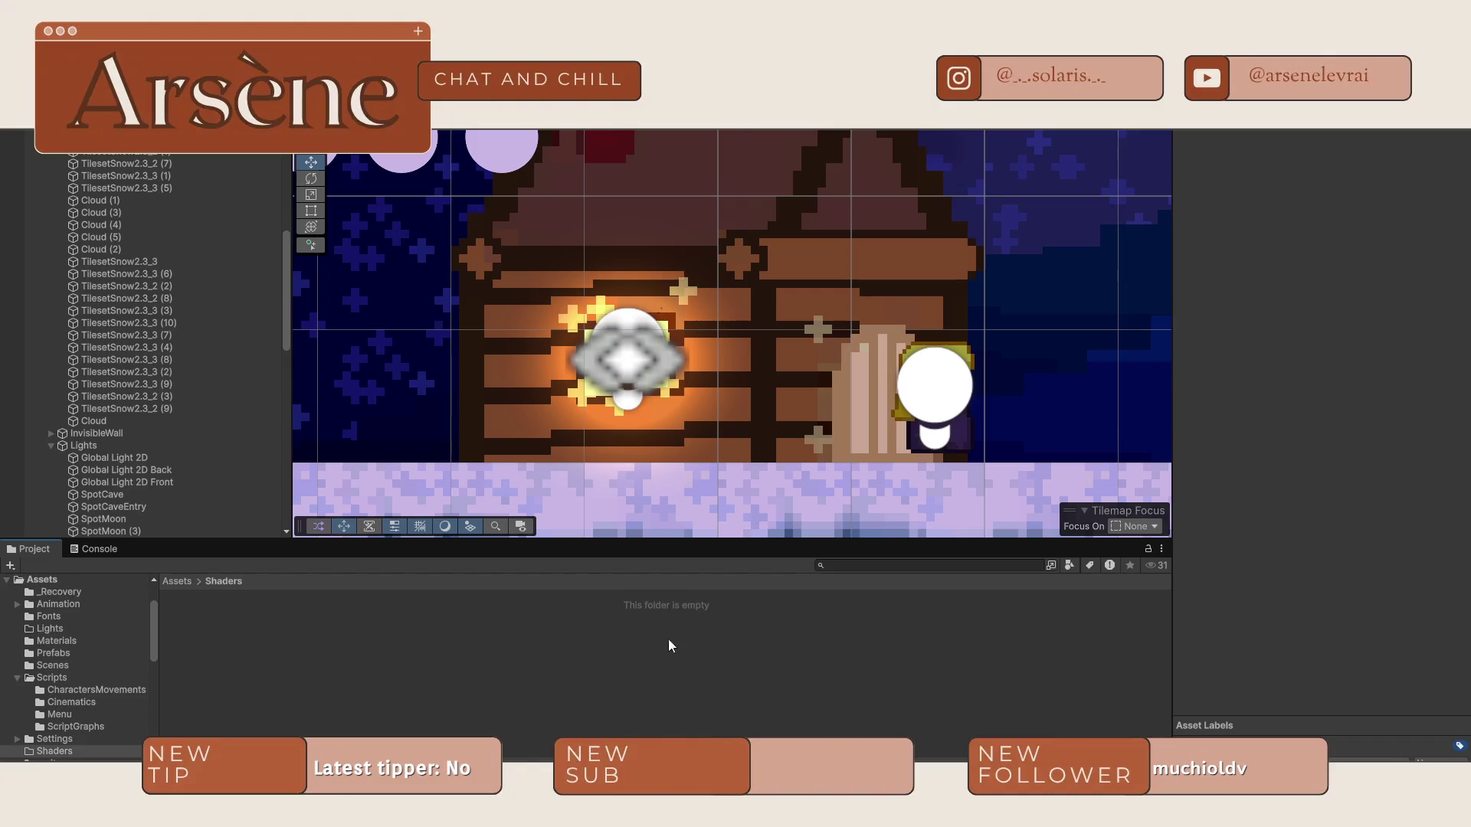
Browse the asset creation menu inside Shaders, then dismiss it without creating anything.
right_click(329, 645)
mouse_move(476, 215)
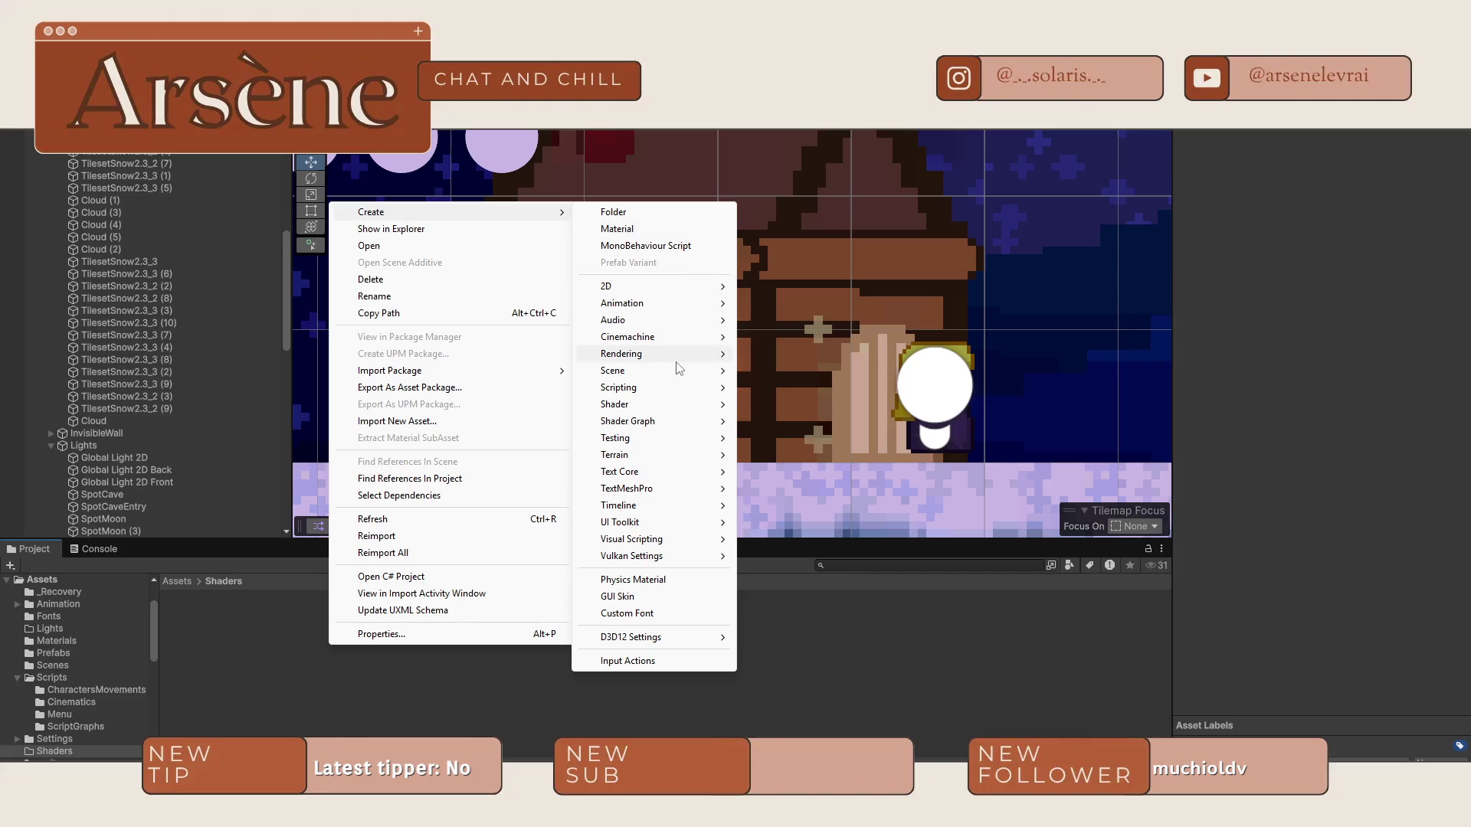
mouse_move(687, 388)
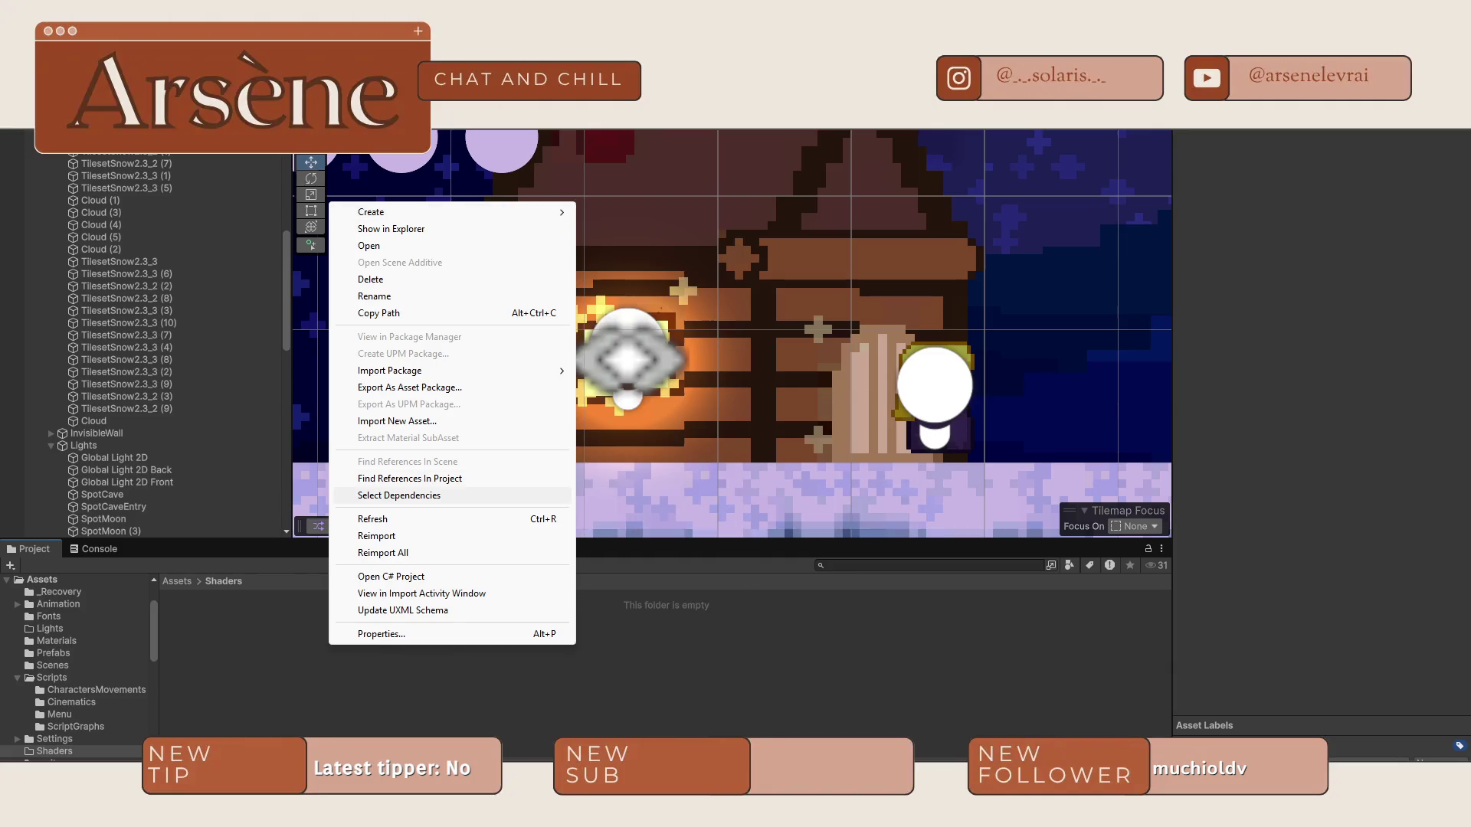
key(Escape)
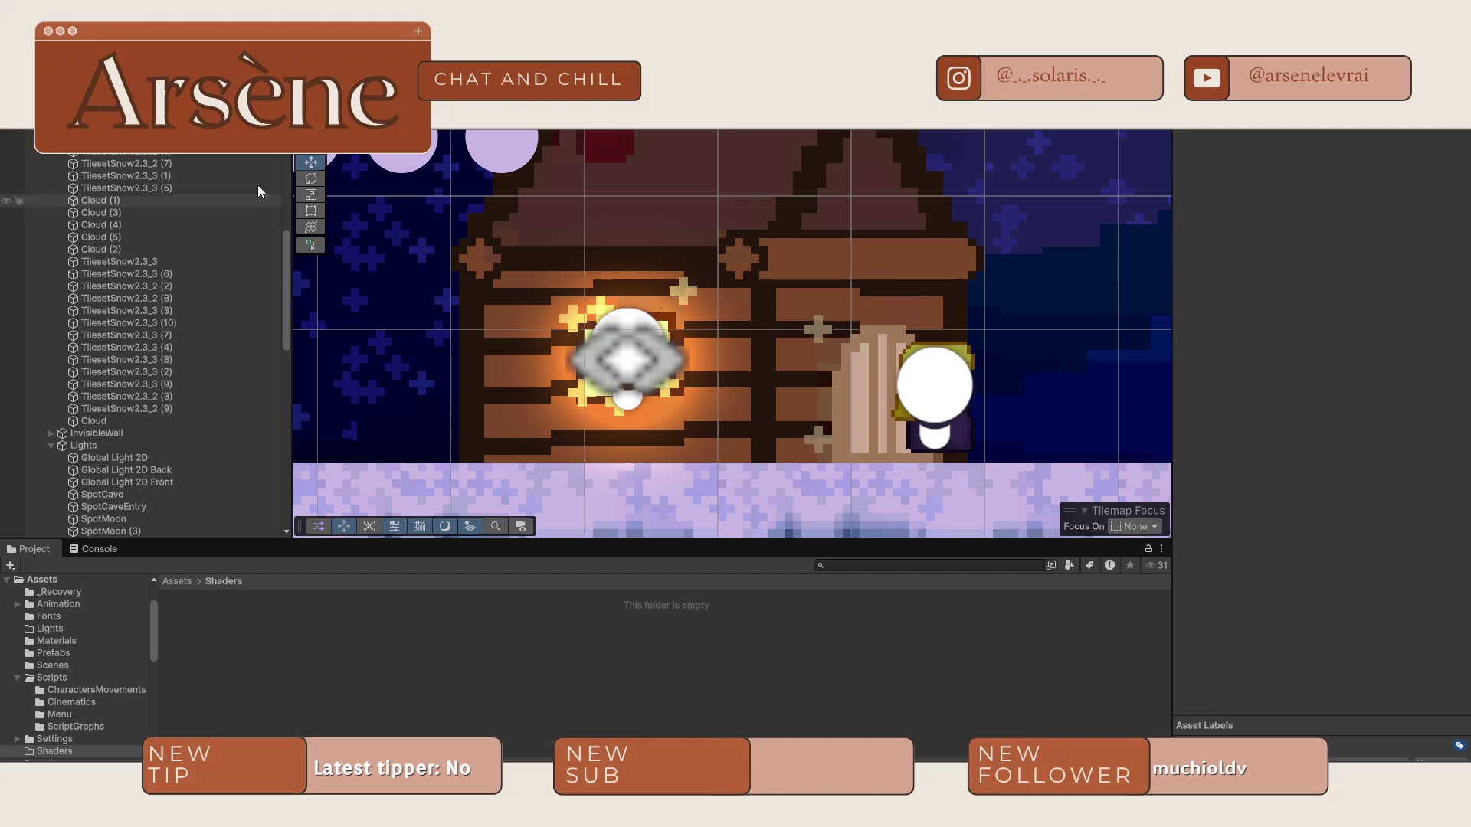
right_click(610, 690)
Create a URP Unlit Shader in the Shaders folder named TestShader.
mouse_move(678, 269)
mouse_move(958, 438)
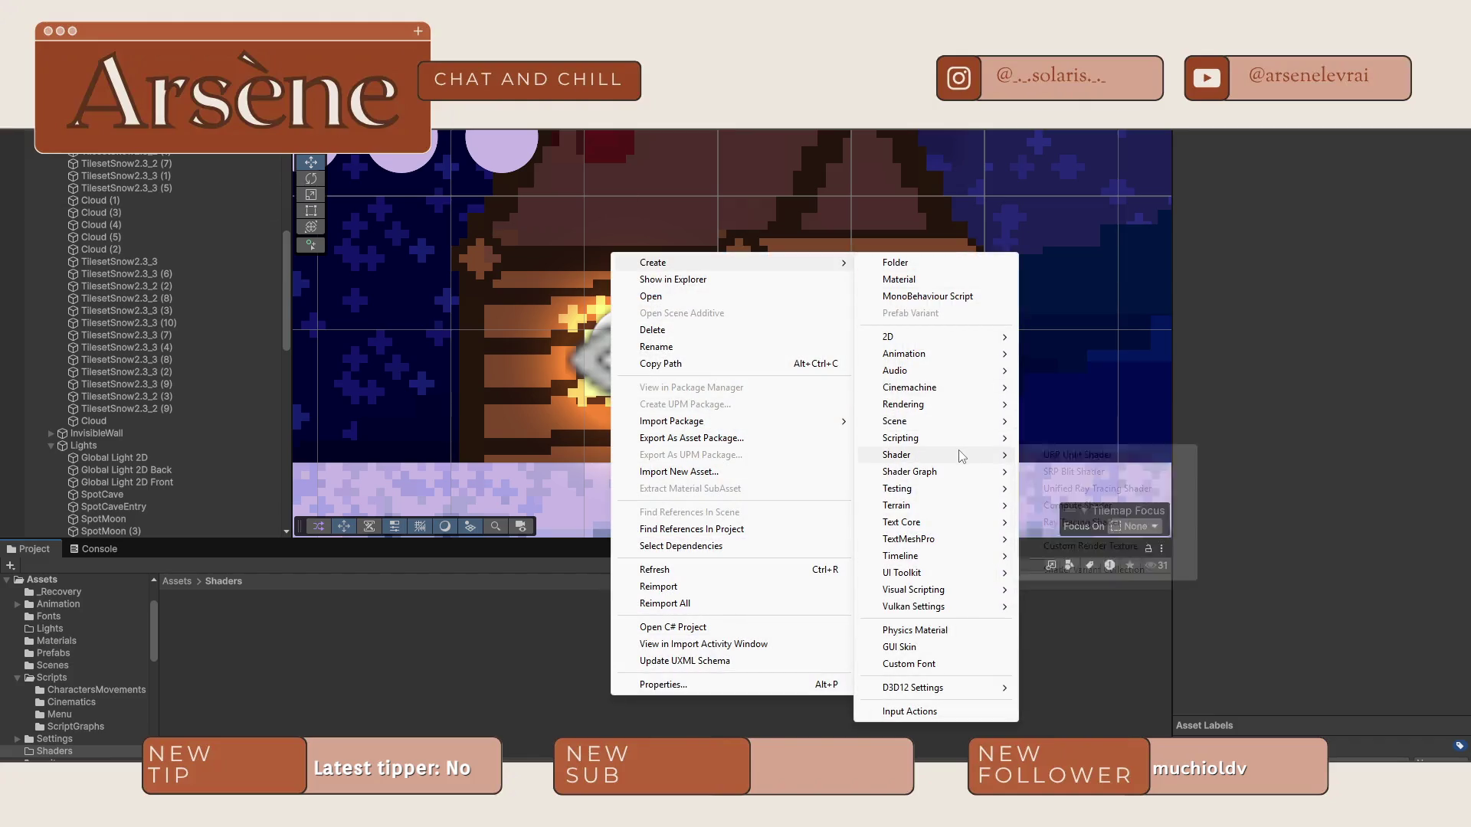
click(1112, 456)
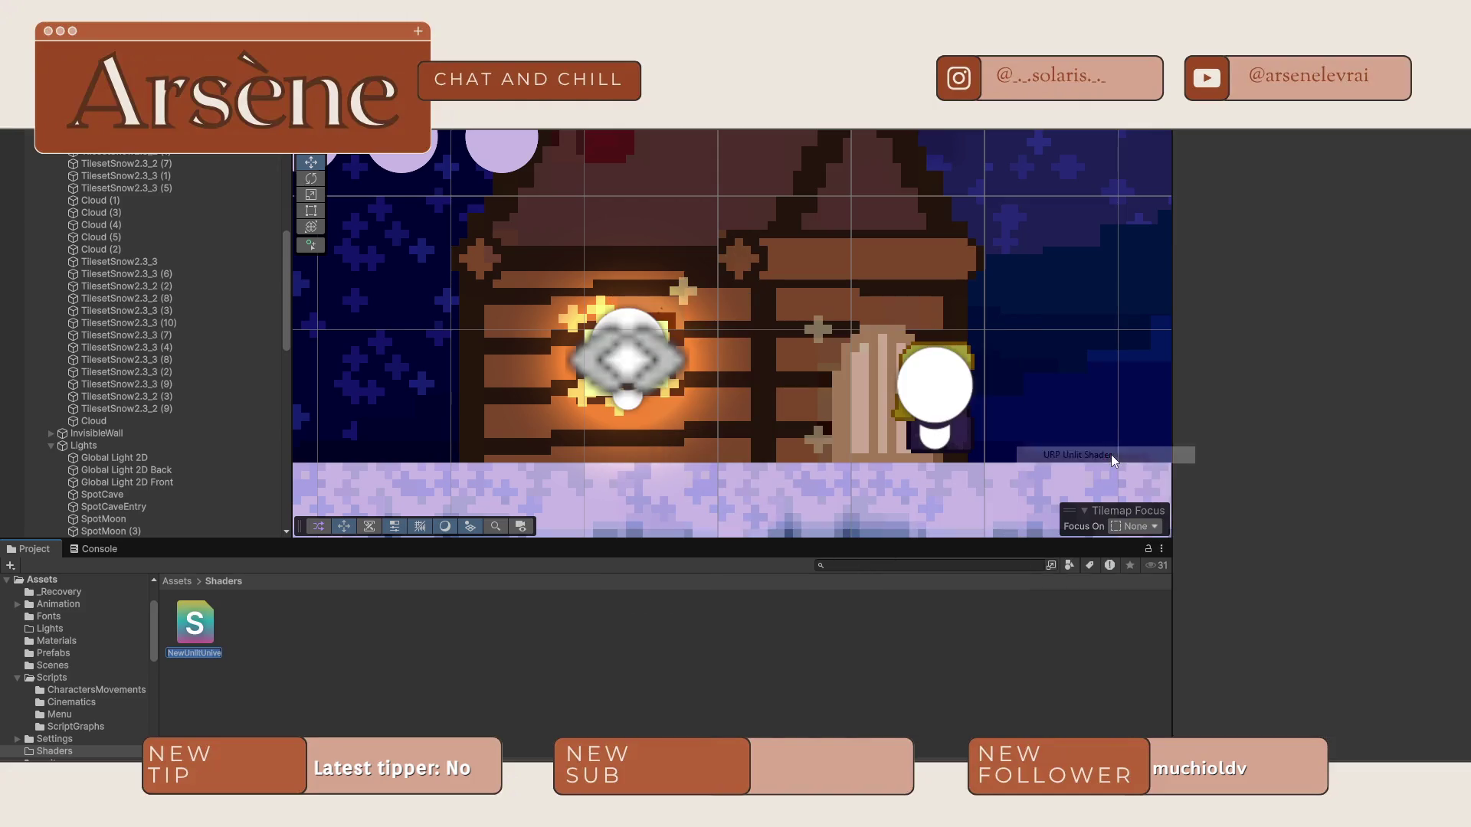
text(TestShader)
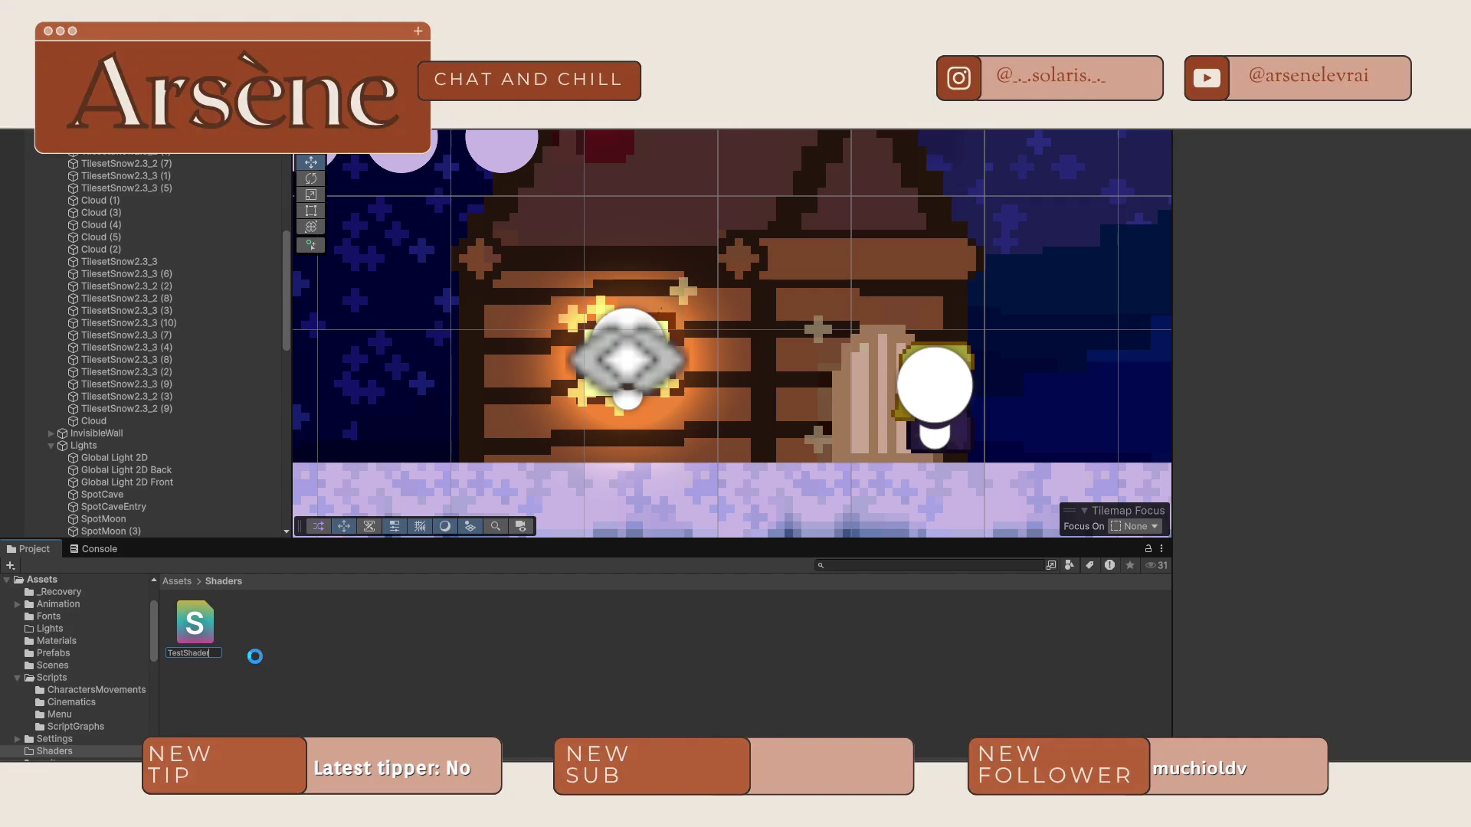
key(Return)
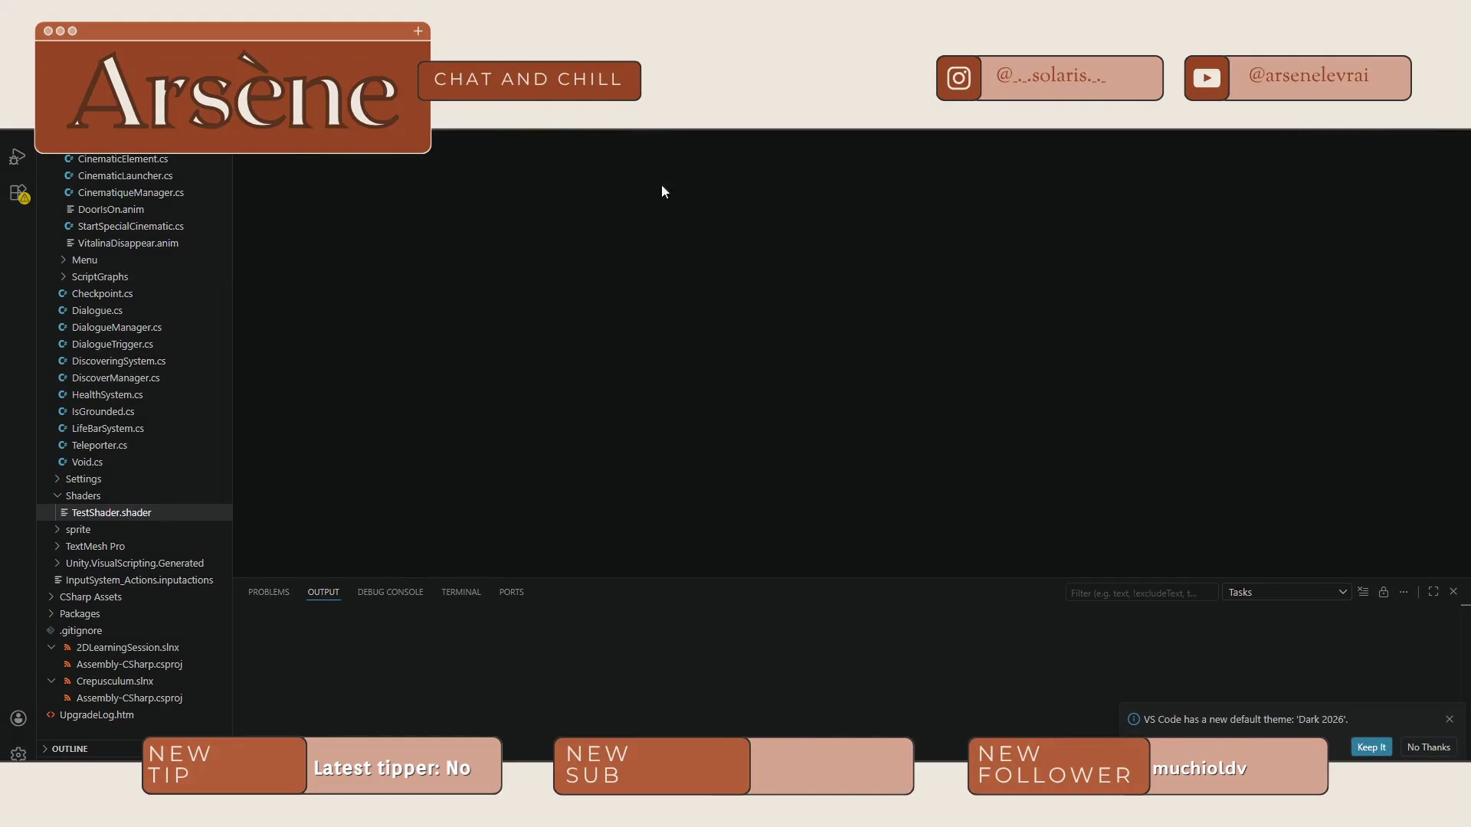
Close the release notes tab to view TestShader.shader in VS Code, then return to Unity.
key(ctrl+w)
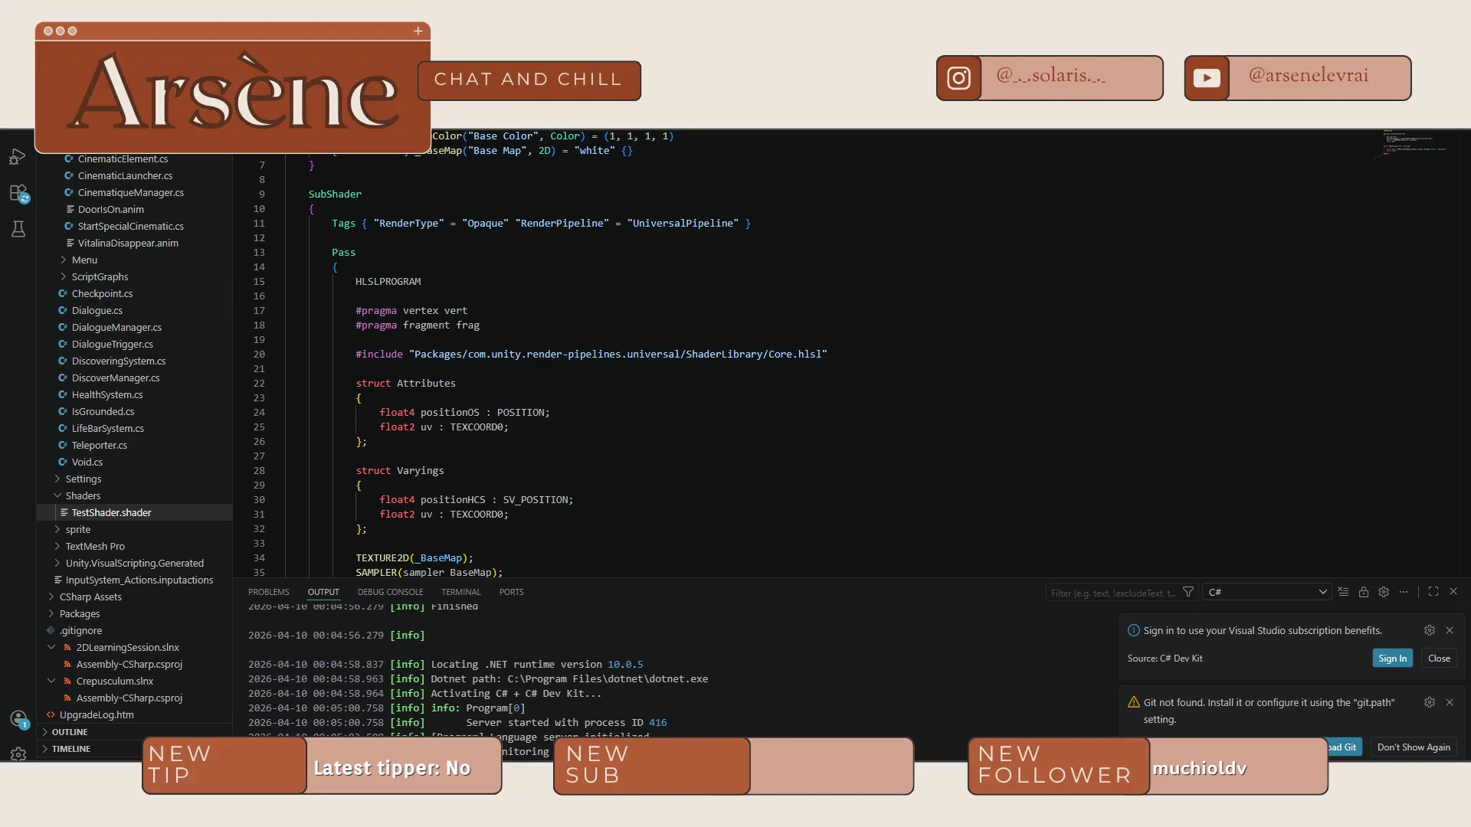
key(alt+Tab)
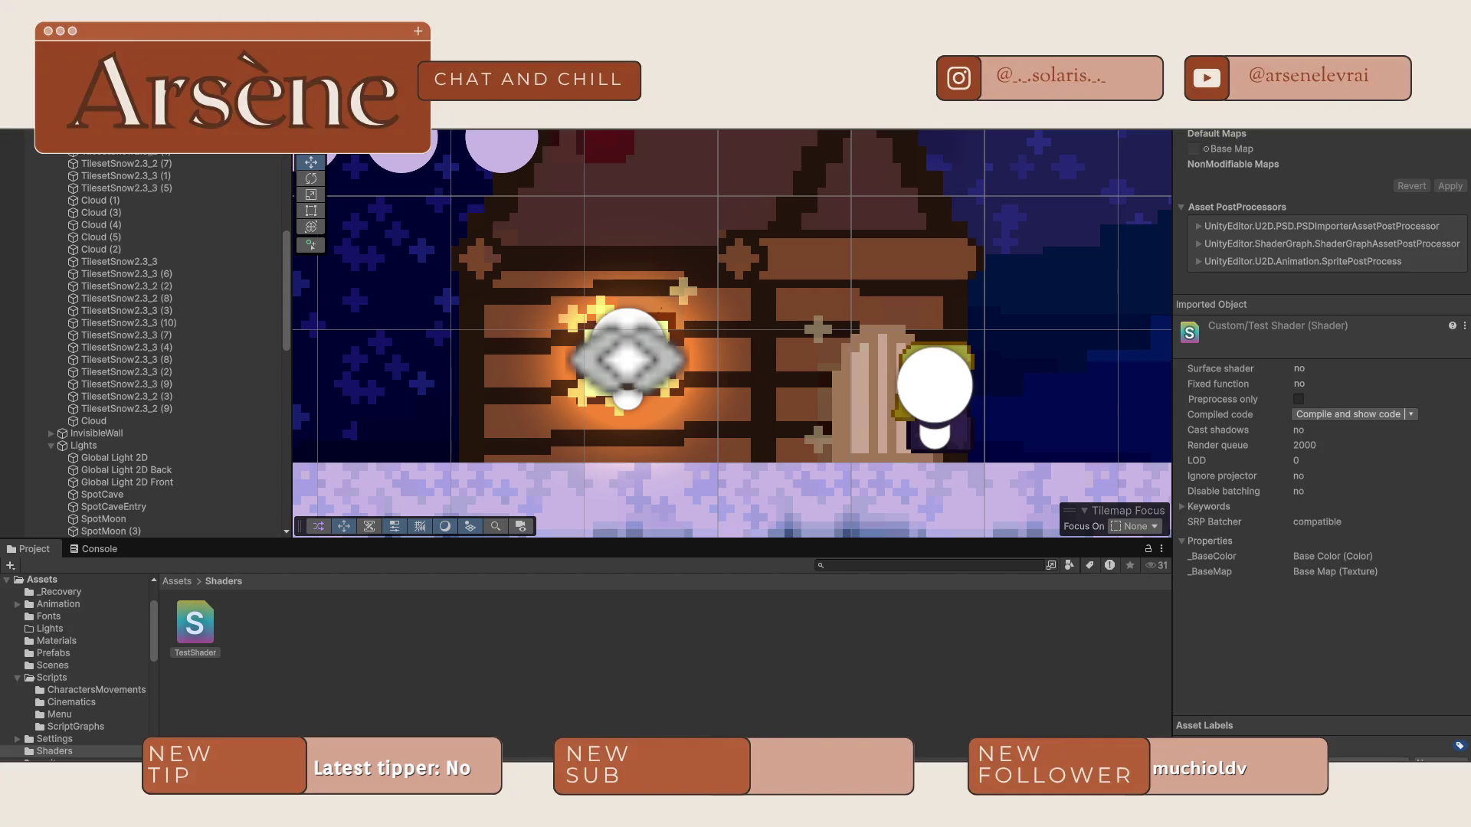
Play the Shadergraph tutorial full screen, rewinding and pausing, then dock the browser on the right half.
key(alt+Tab)
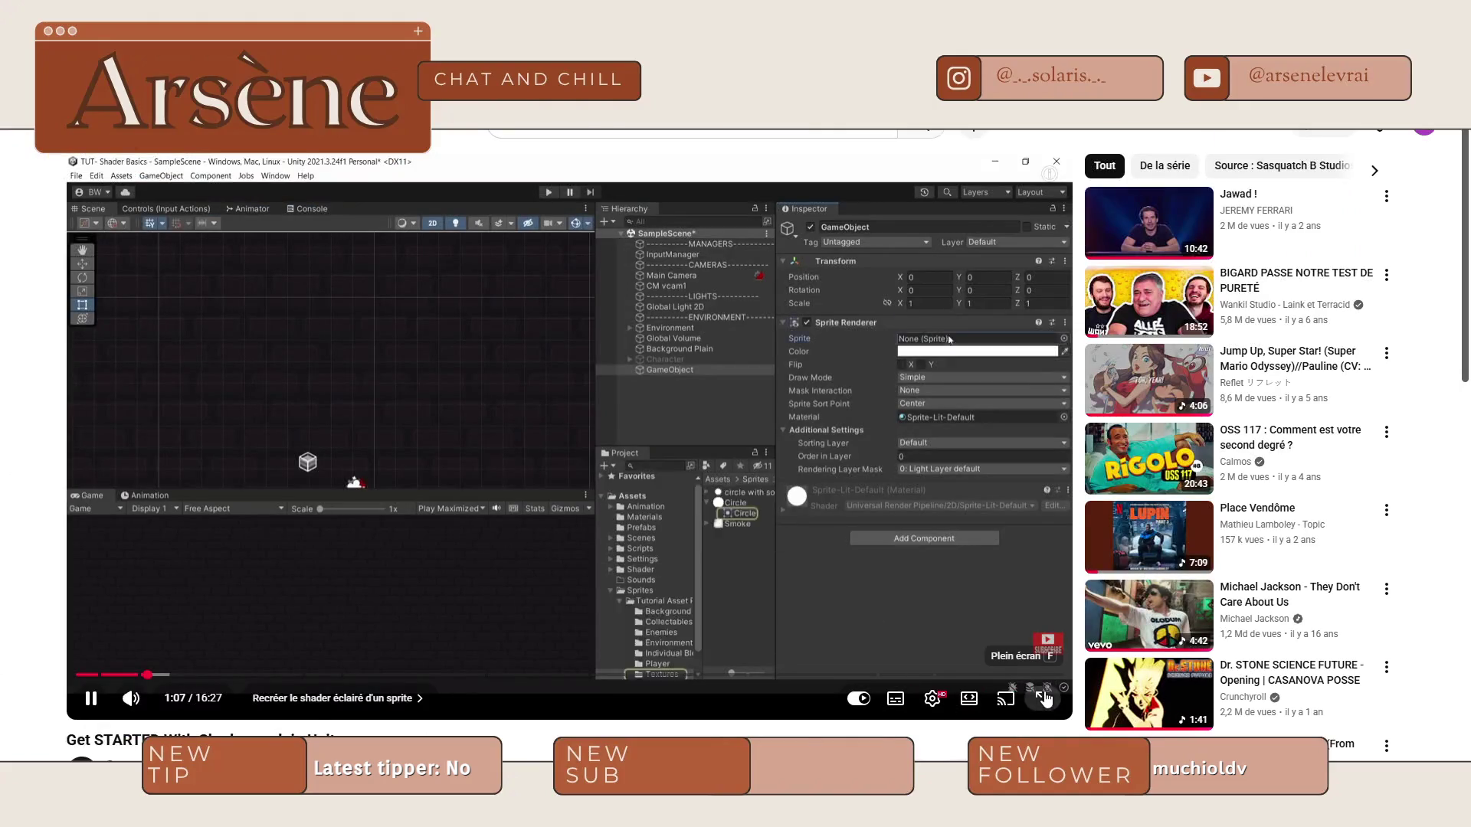
click(1045, 698)
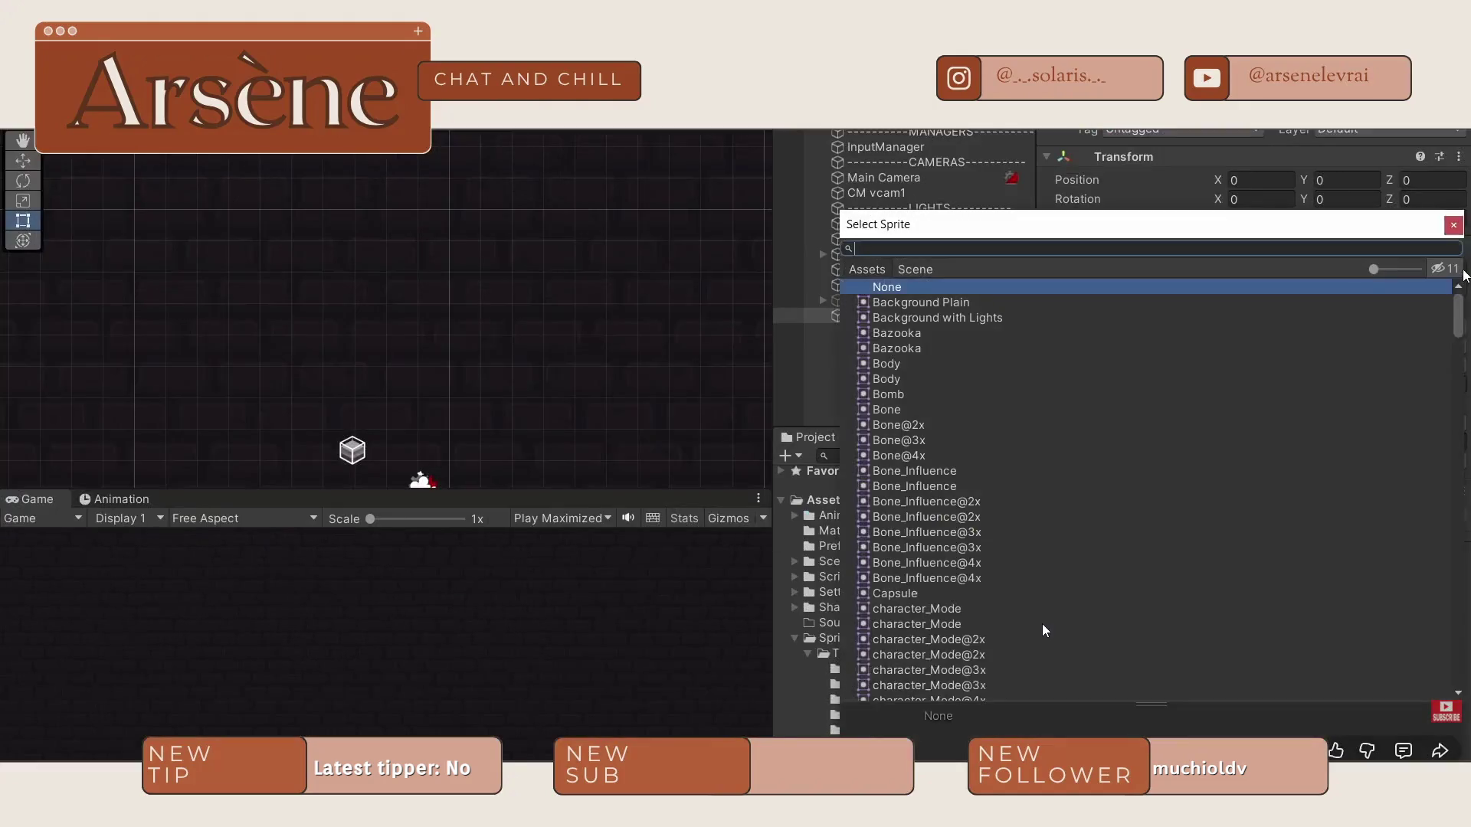
click(824, 504)
key(Left)
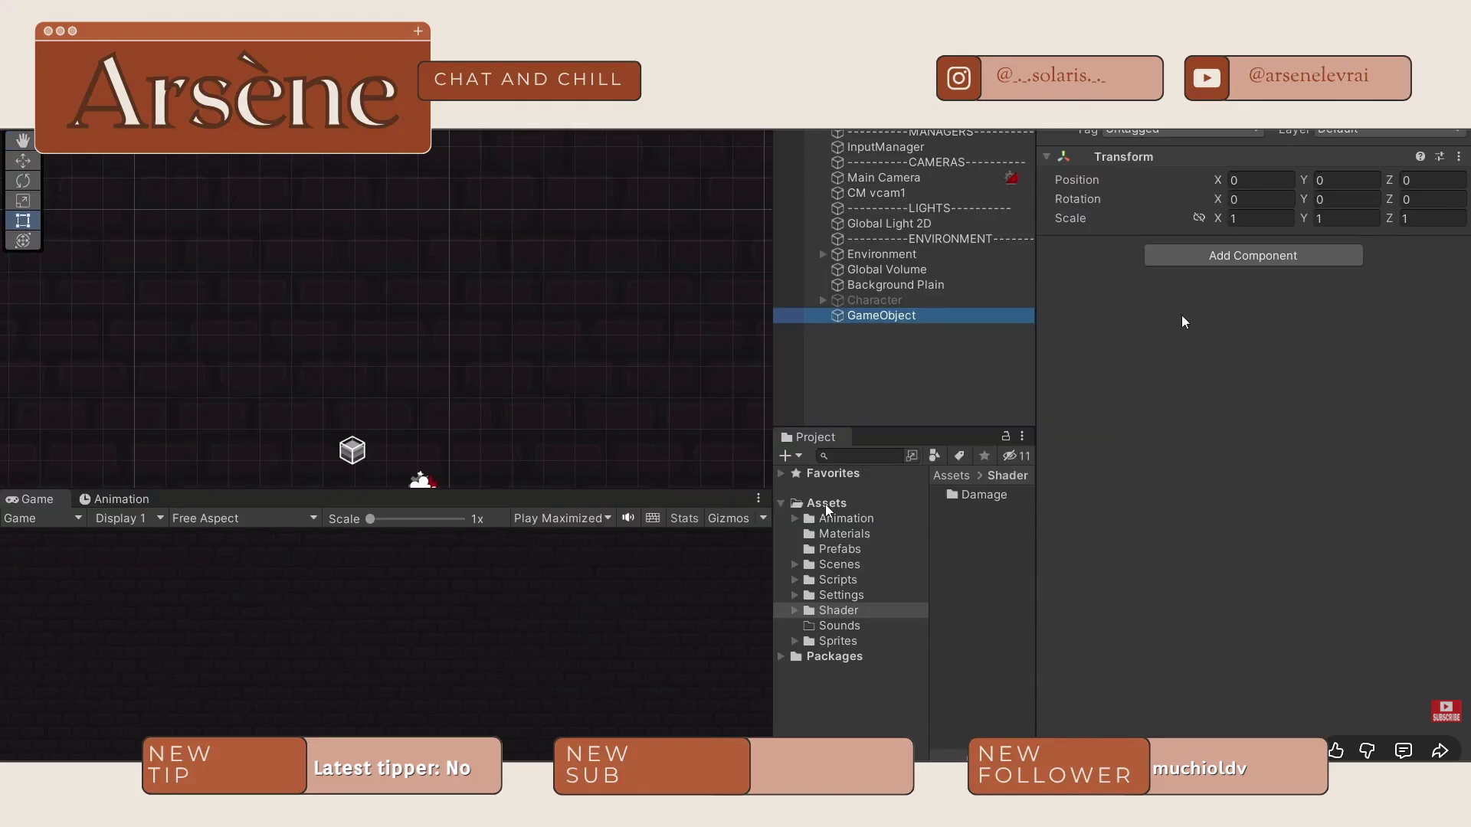
click(827, 509)
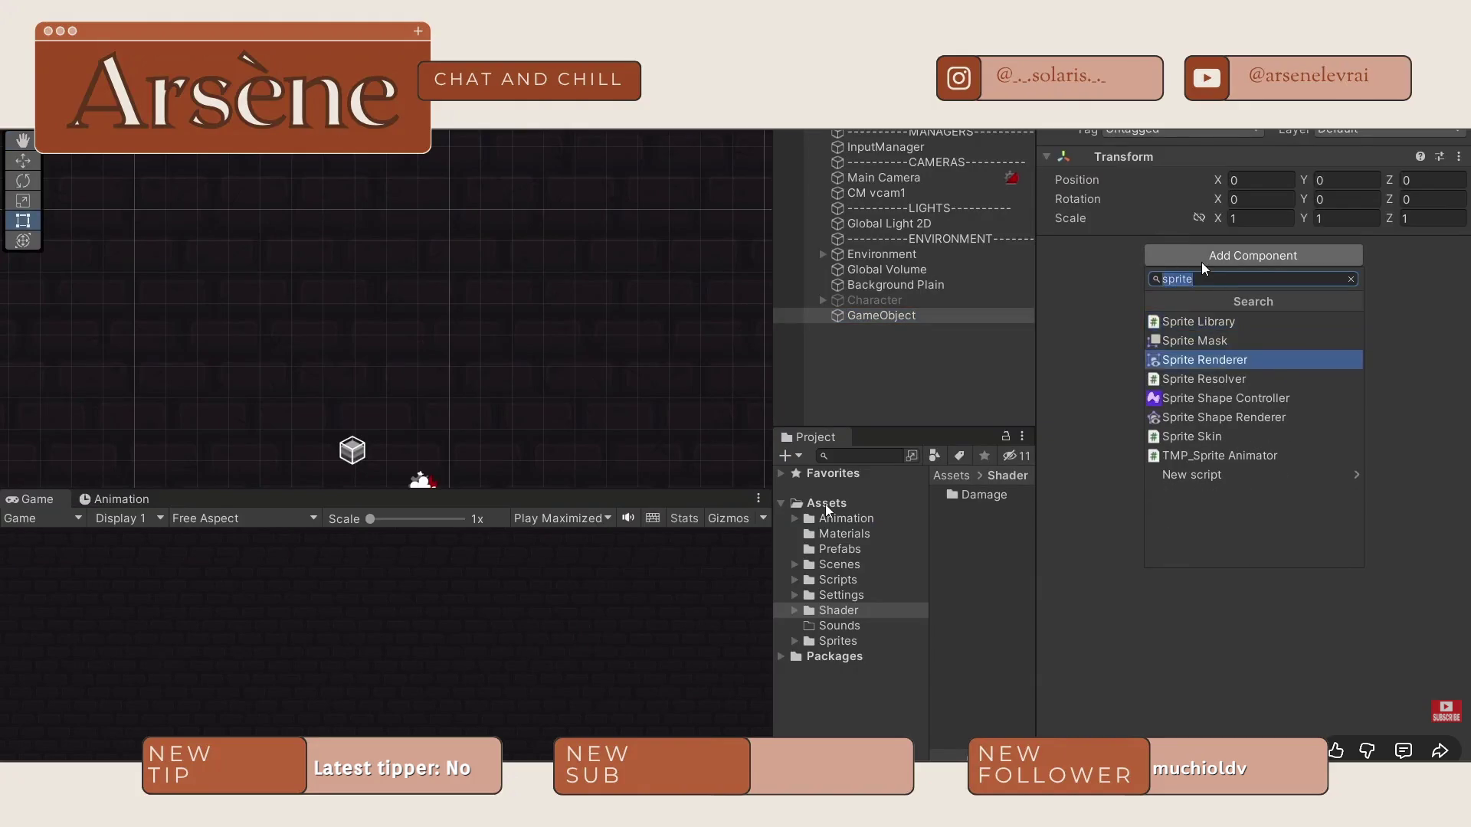
click(1159, 339)
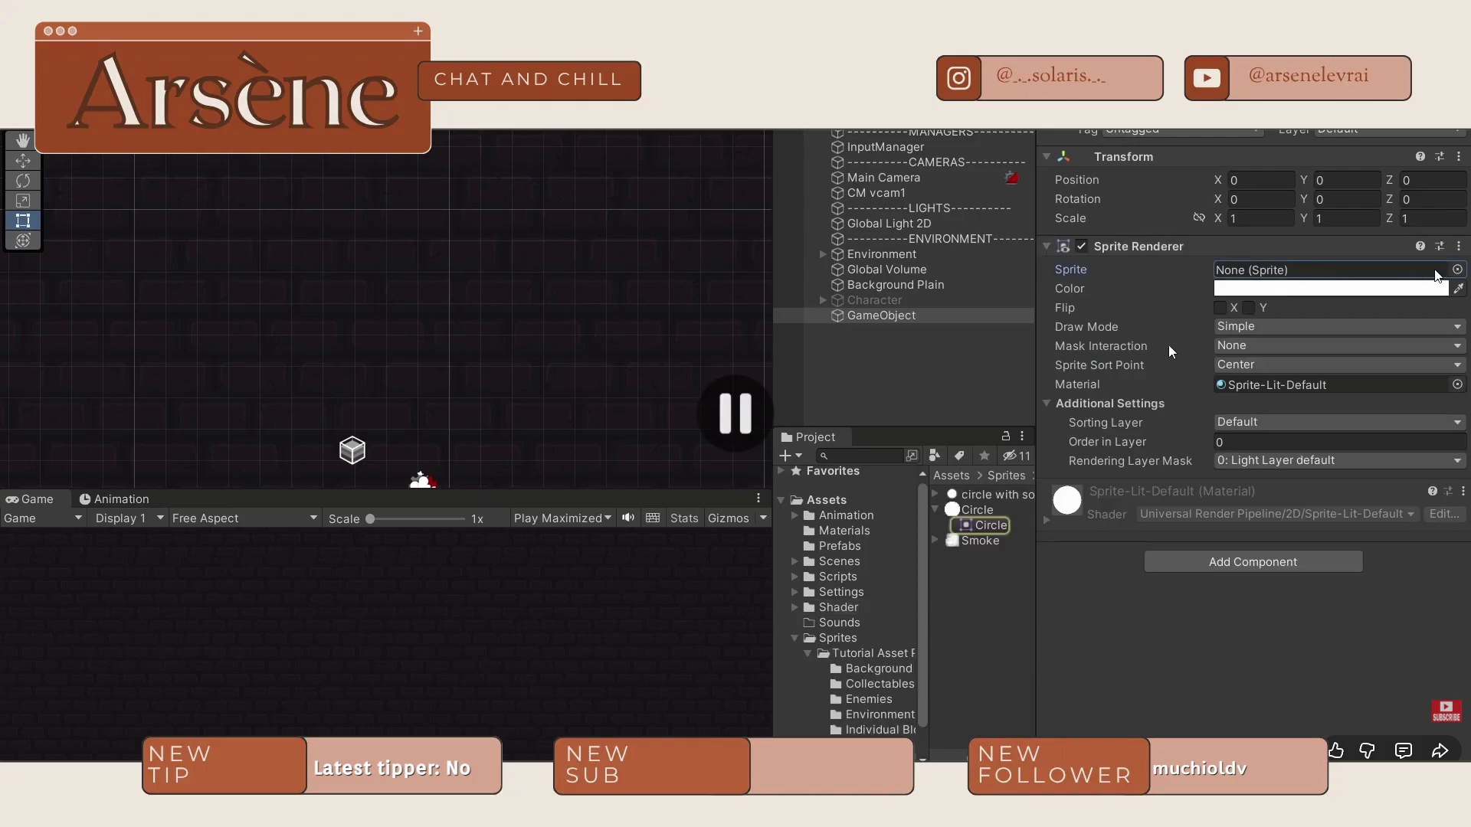
click(1276, 430)
key(Escape)
key(super+Right)
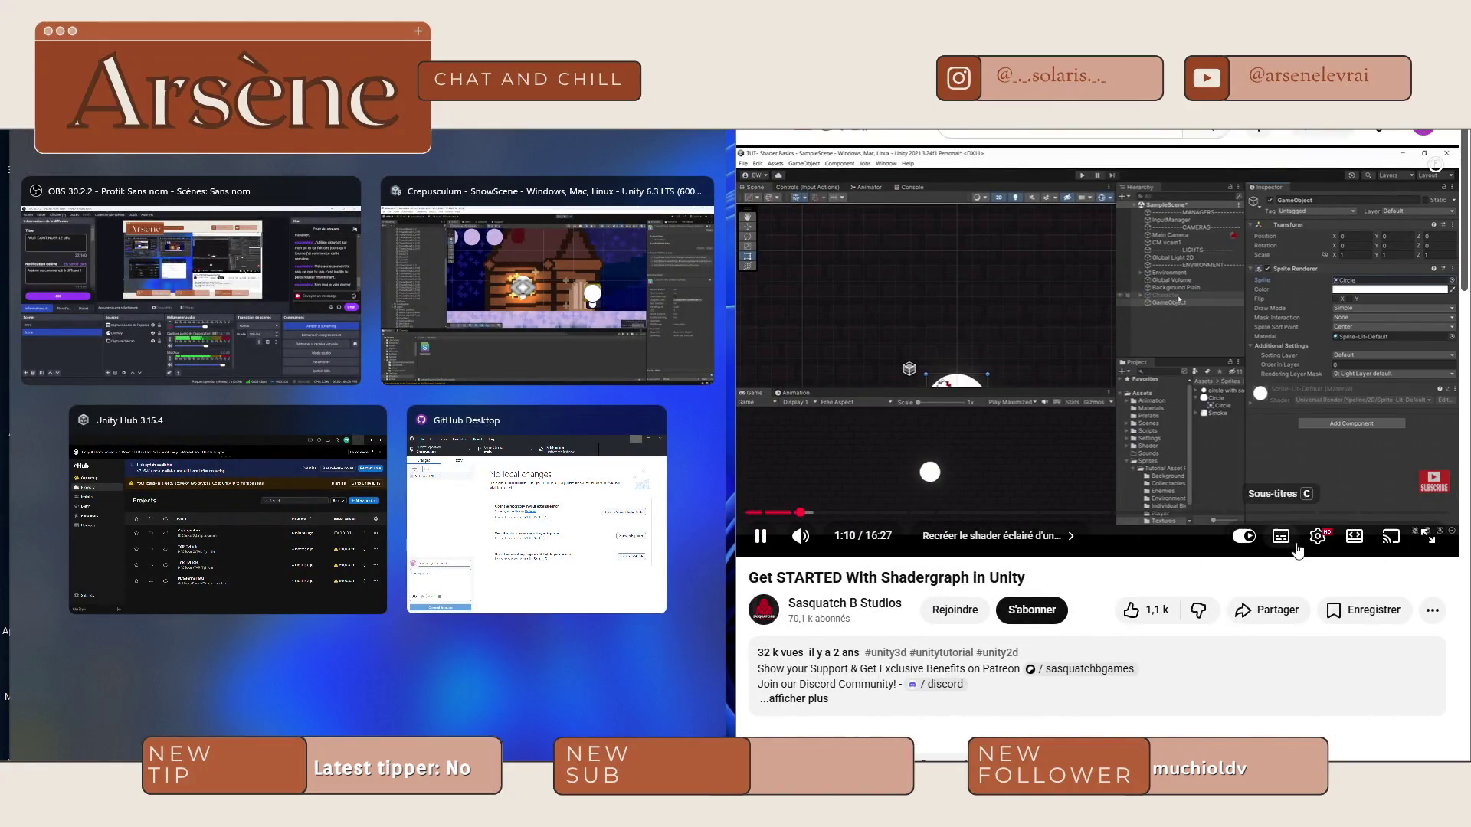
Snap the Unity editor to the left half of the screen beside the tutorial.
key(Escape)
mouse_move(207, 153)
mouse_down()
mouse_move(207, 243)
mouse_move(169, 314)
mouse_move(35, 222)
mouse_up()
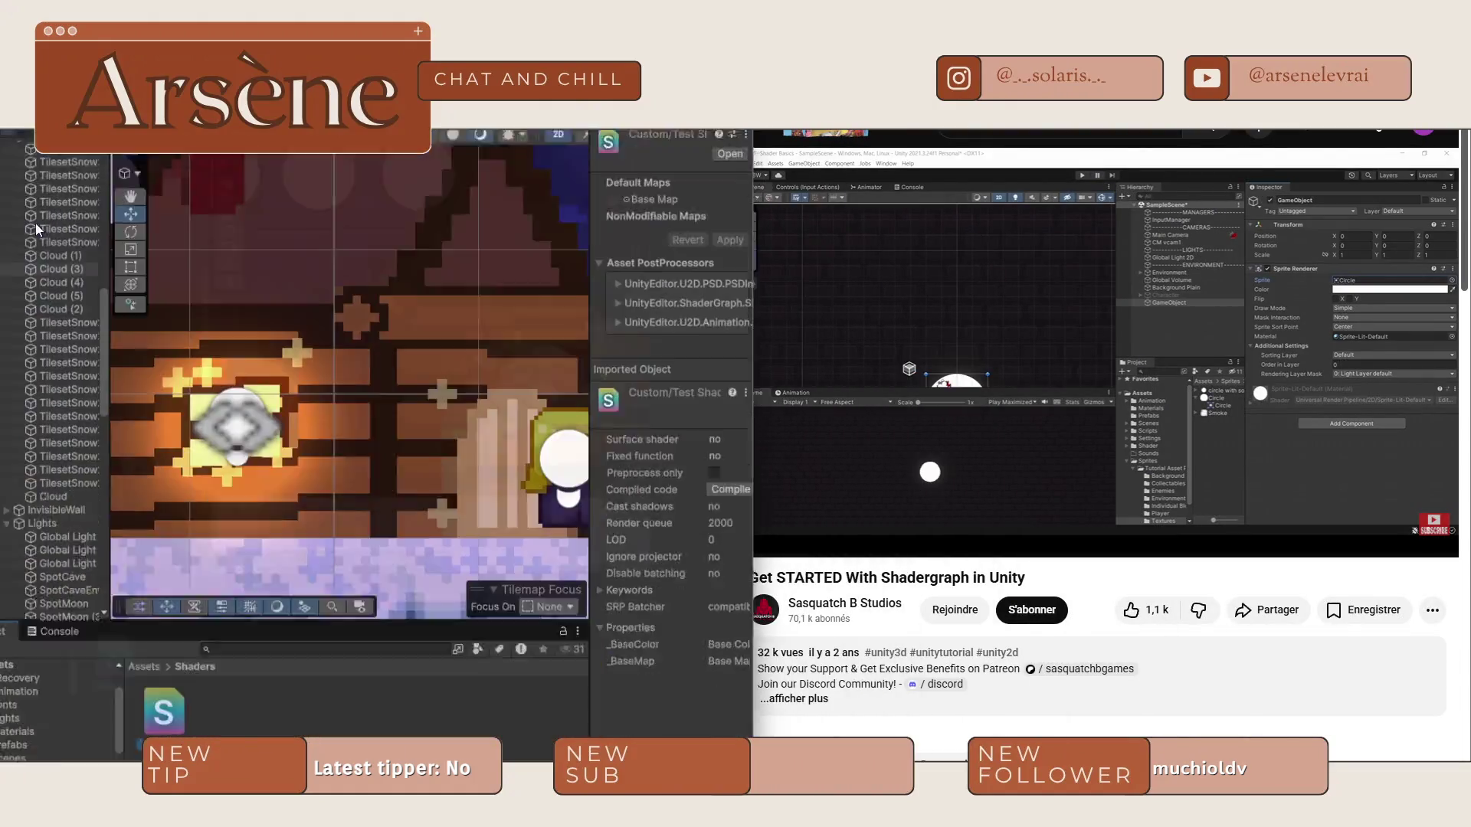
scroll(26, 369, down, 5)
scroll(56, 367, up, 5)
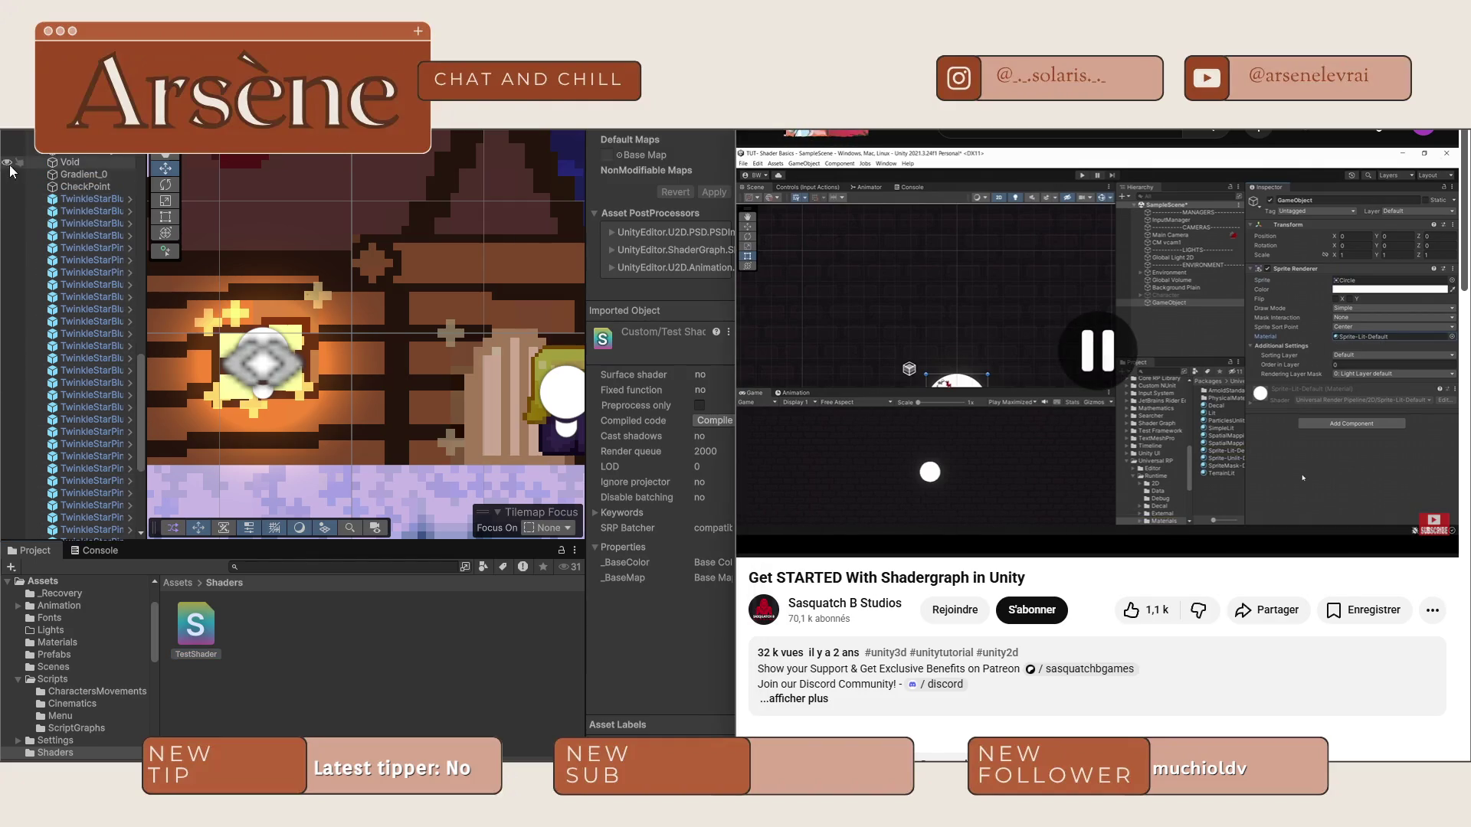
scroll(82, 200, up, 6)
scroll(52, 231, up, 5)
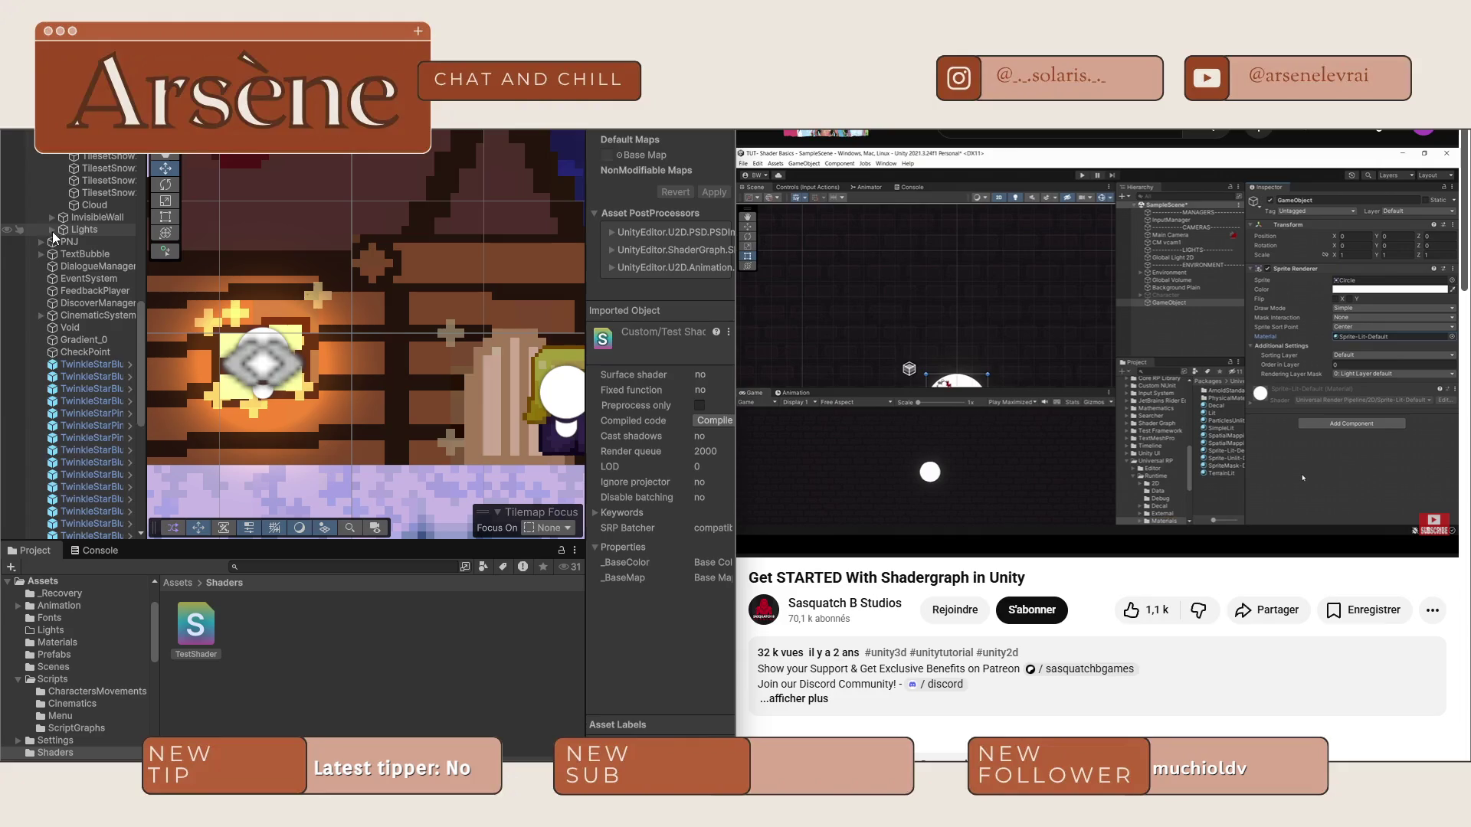
Collapse the Physic ground, Details, Backgrouds and Environnement groups in the Hierarchy.
click(52, 202)
click(52, 214)
click(52, 225)
scroll(54, 224, up, 4)
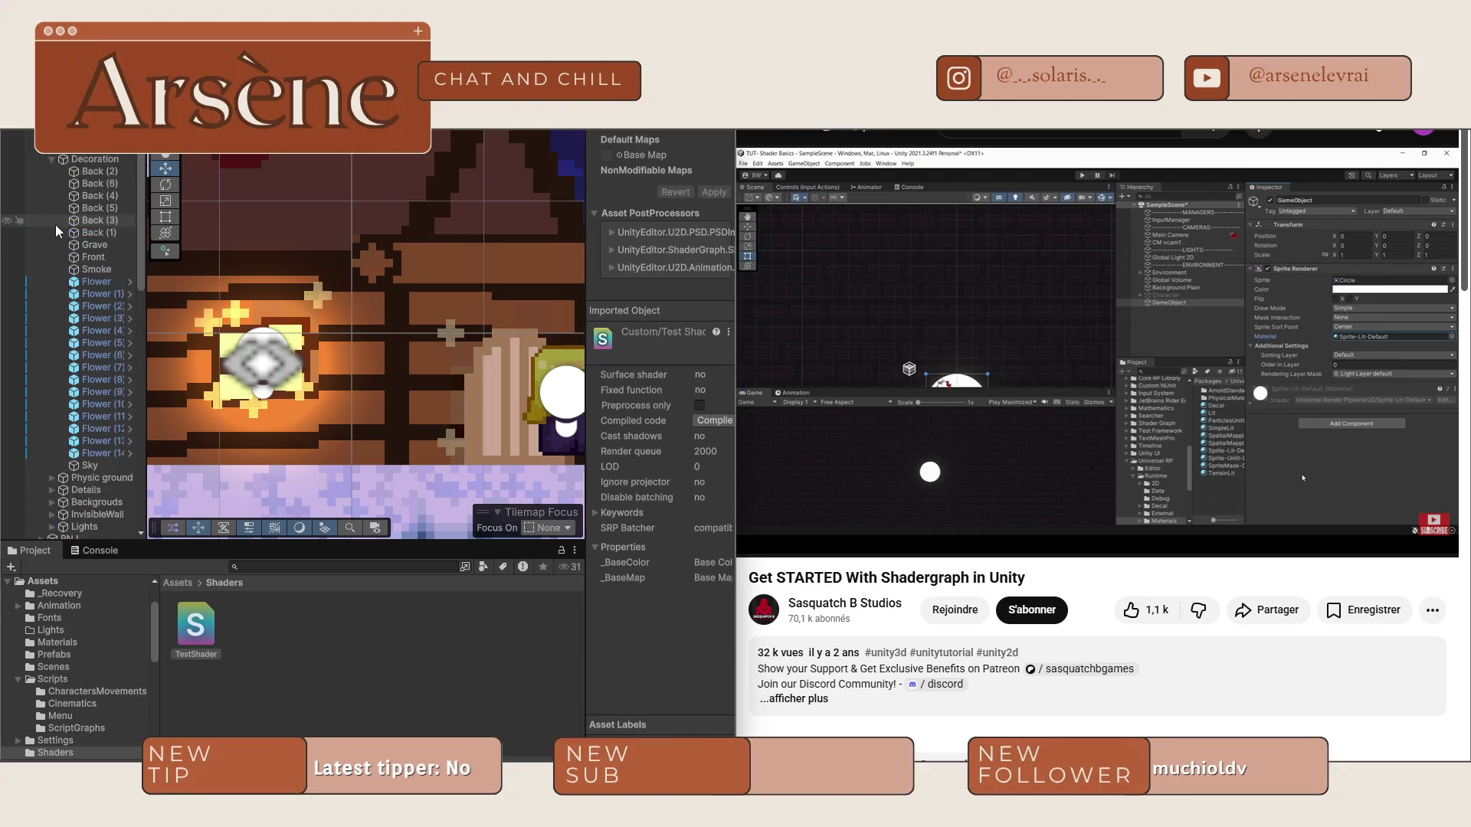
click(42, 195)
scroll(34, 354, down, 8)
scroll(35, 354, up, 5)
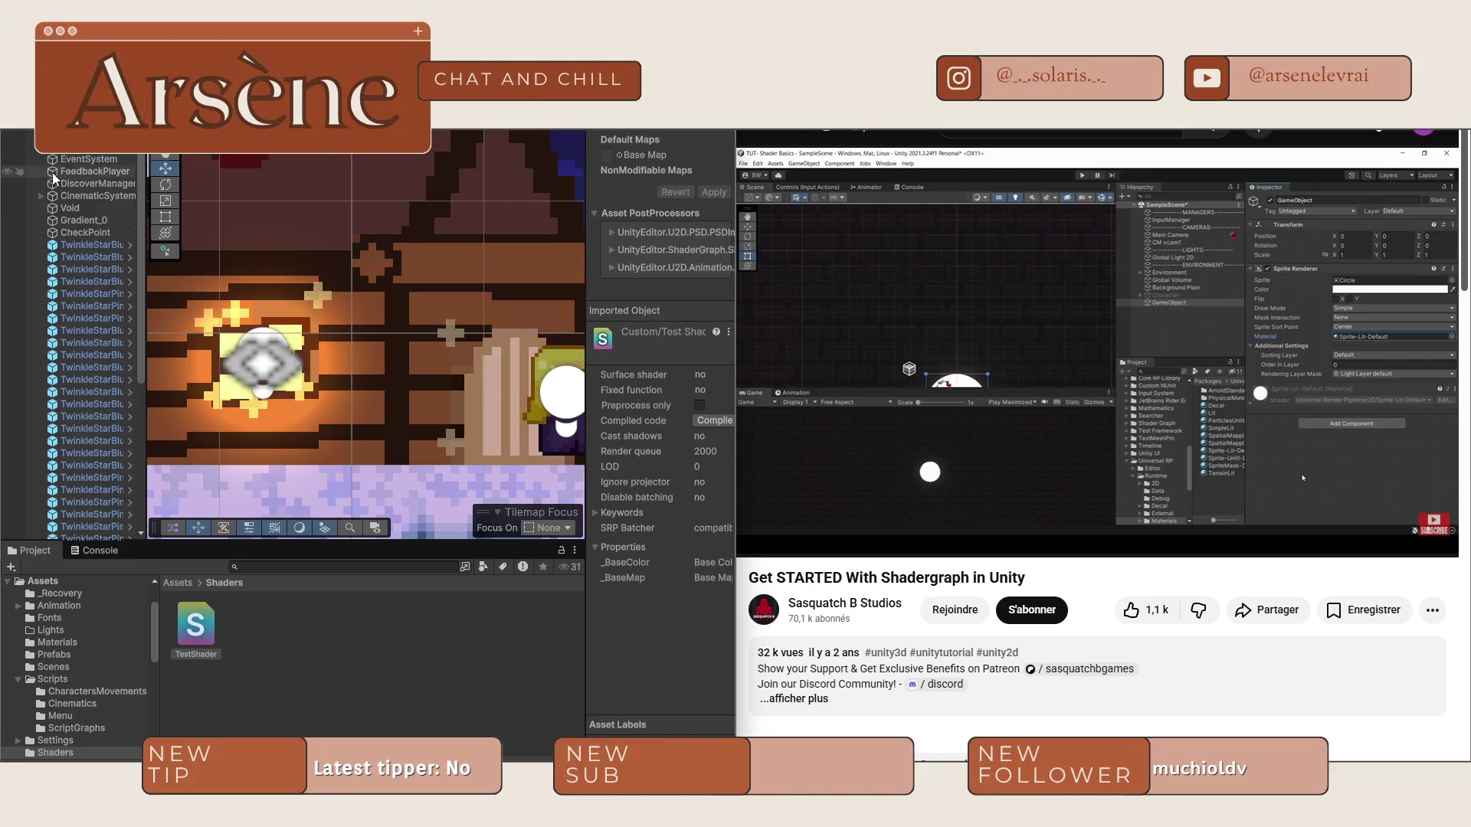
scroll(44, 157, down, 5)
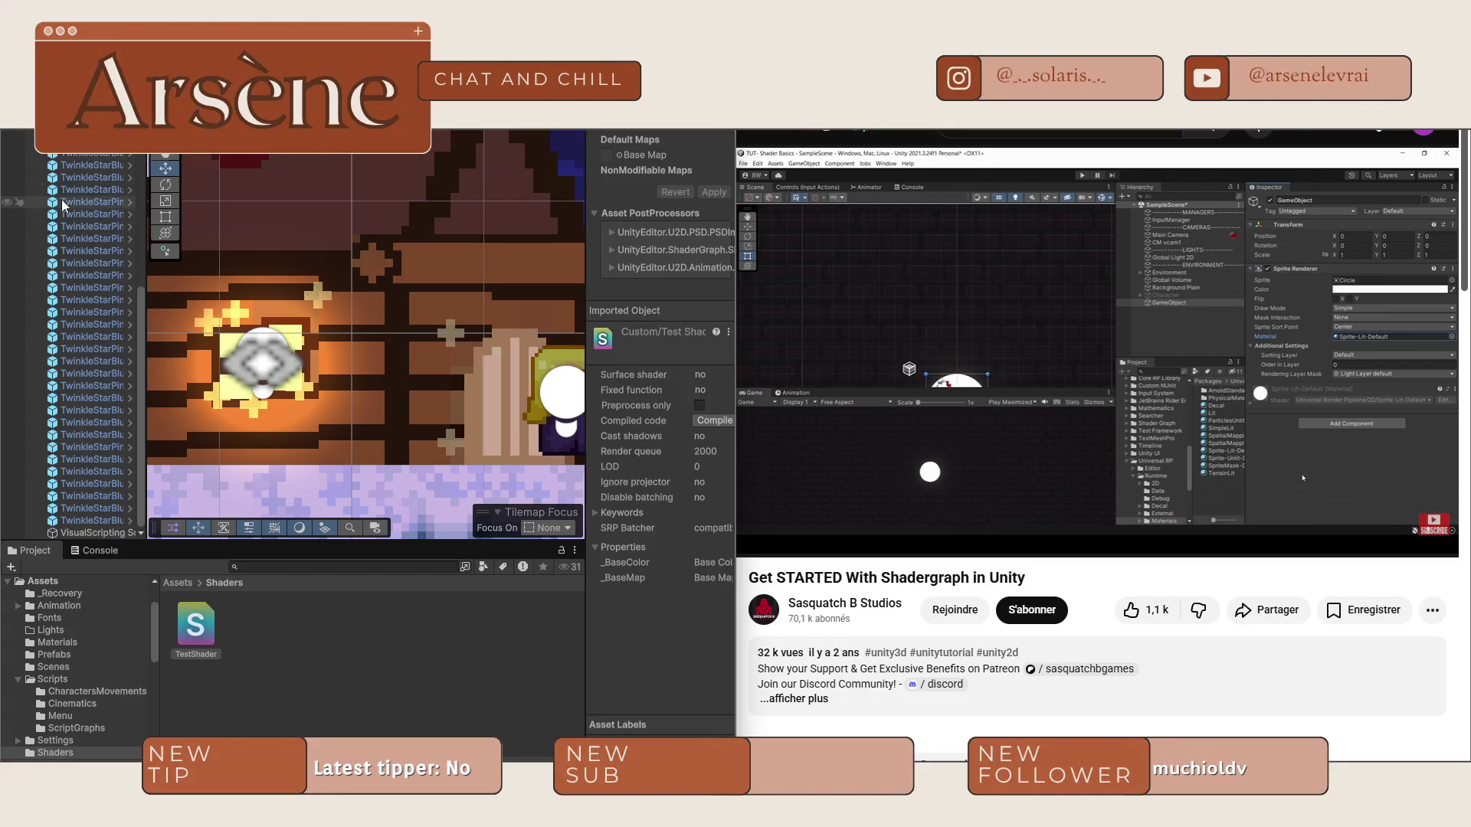
scroll(34, 484, up, 4)
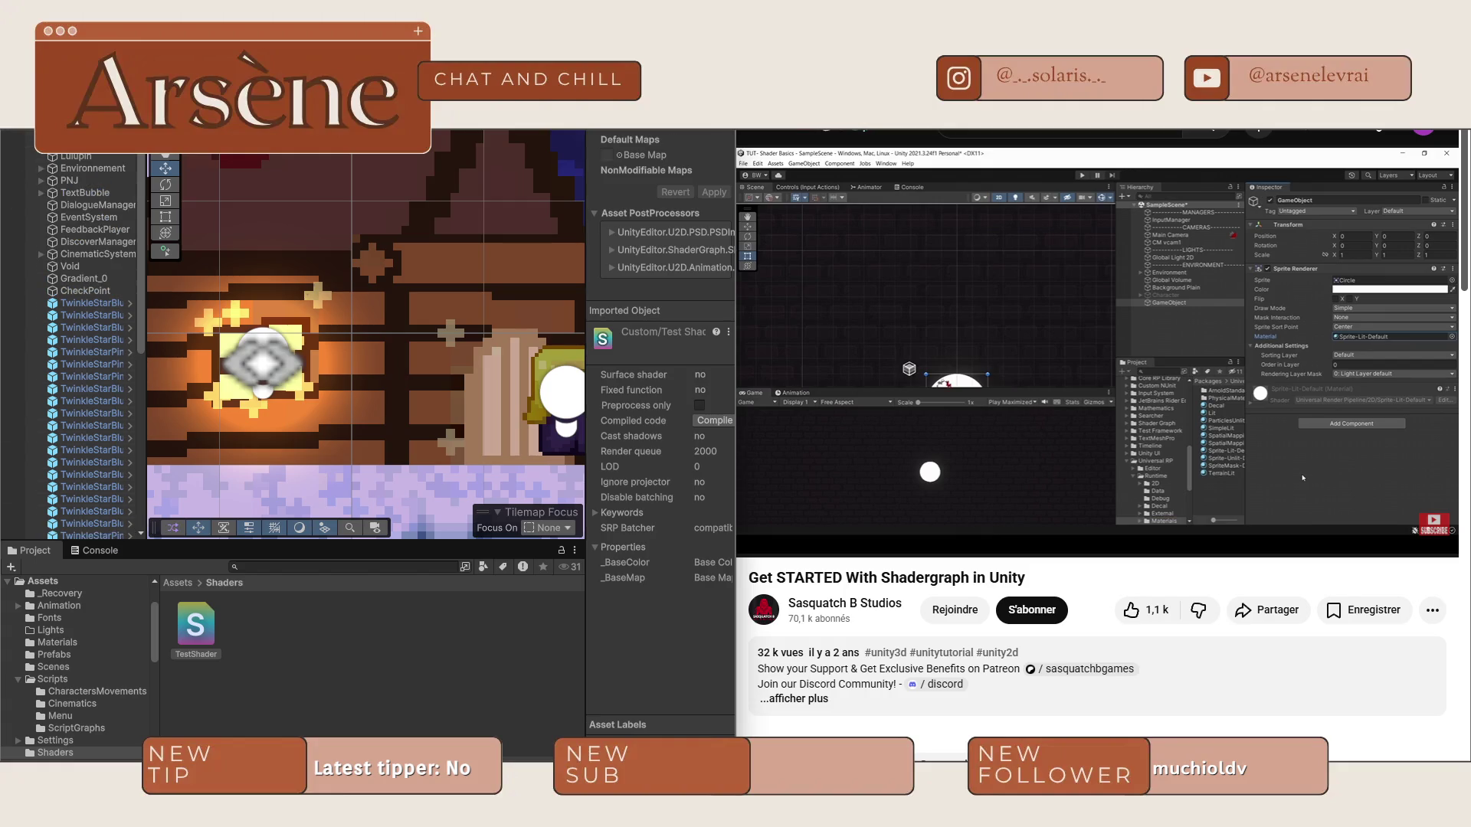
right_click(55, 158)
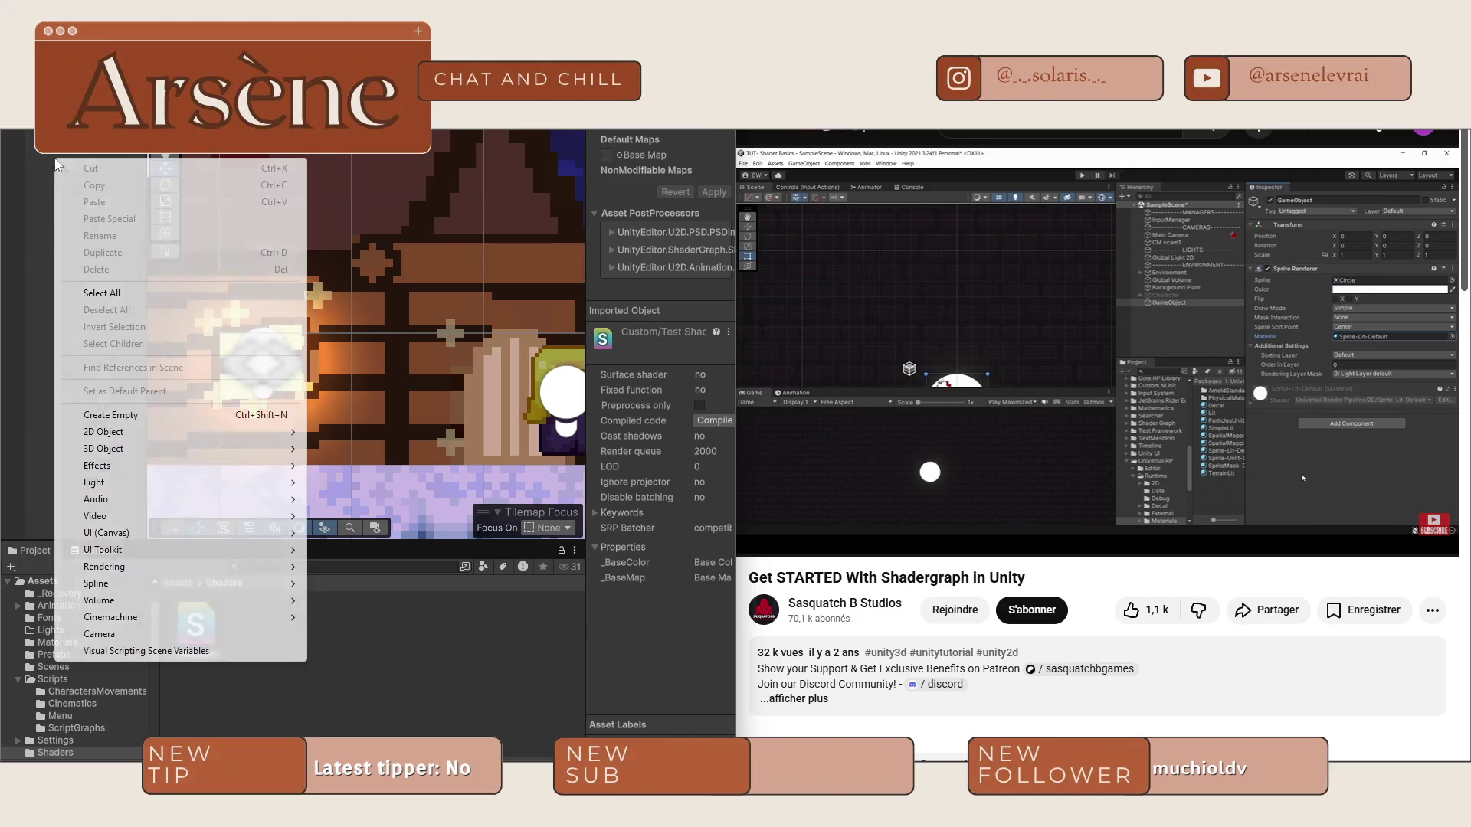
Create an empty object named ShaderTest and add a Circle Collider 2D to it.
click(115, 416)
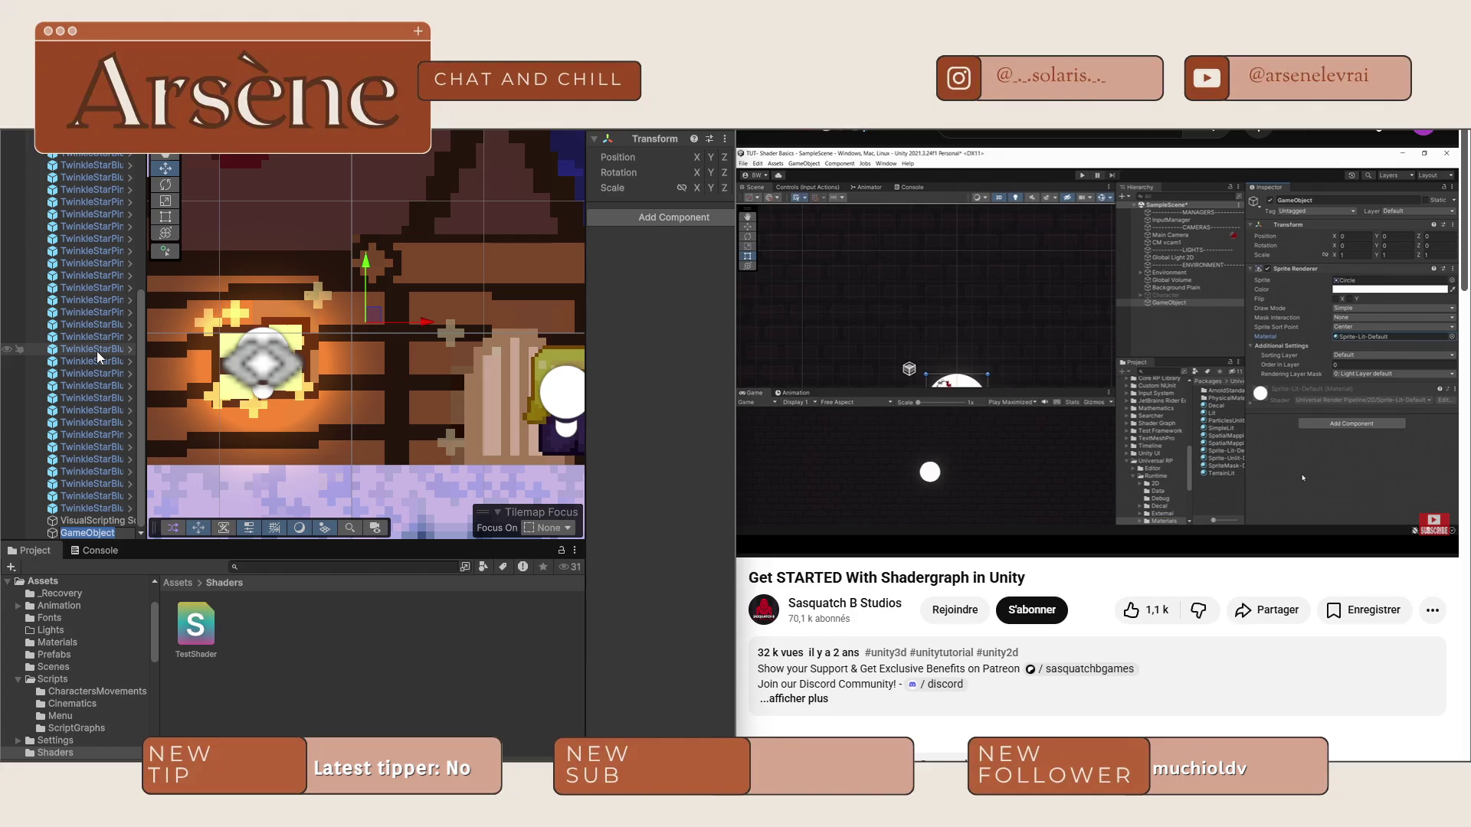
text(ShaderTest)
key(Return)
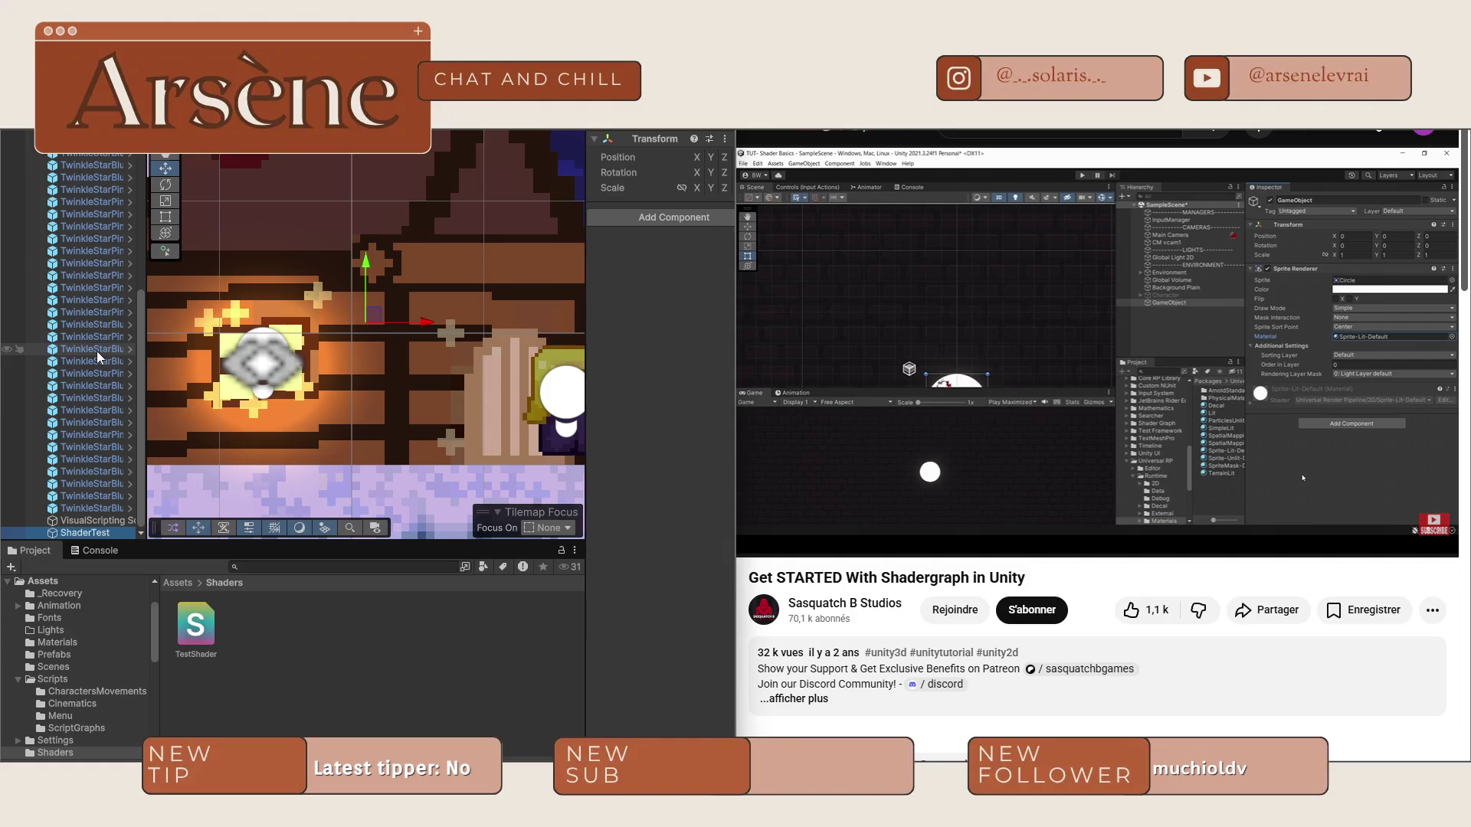
click(645, 217)
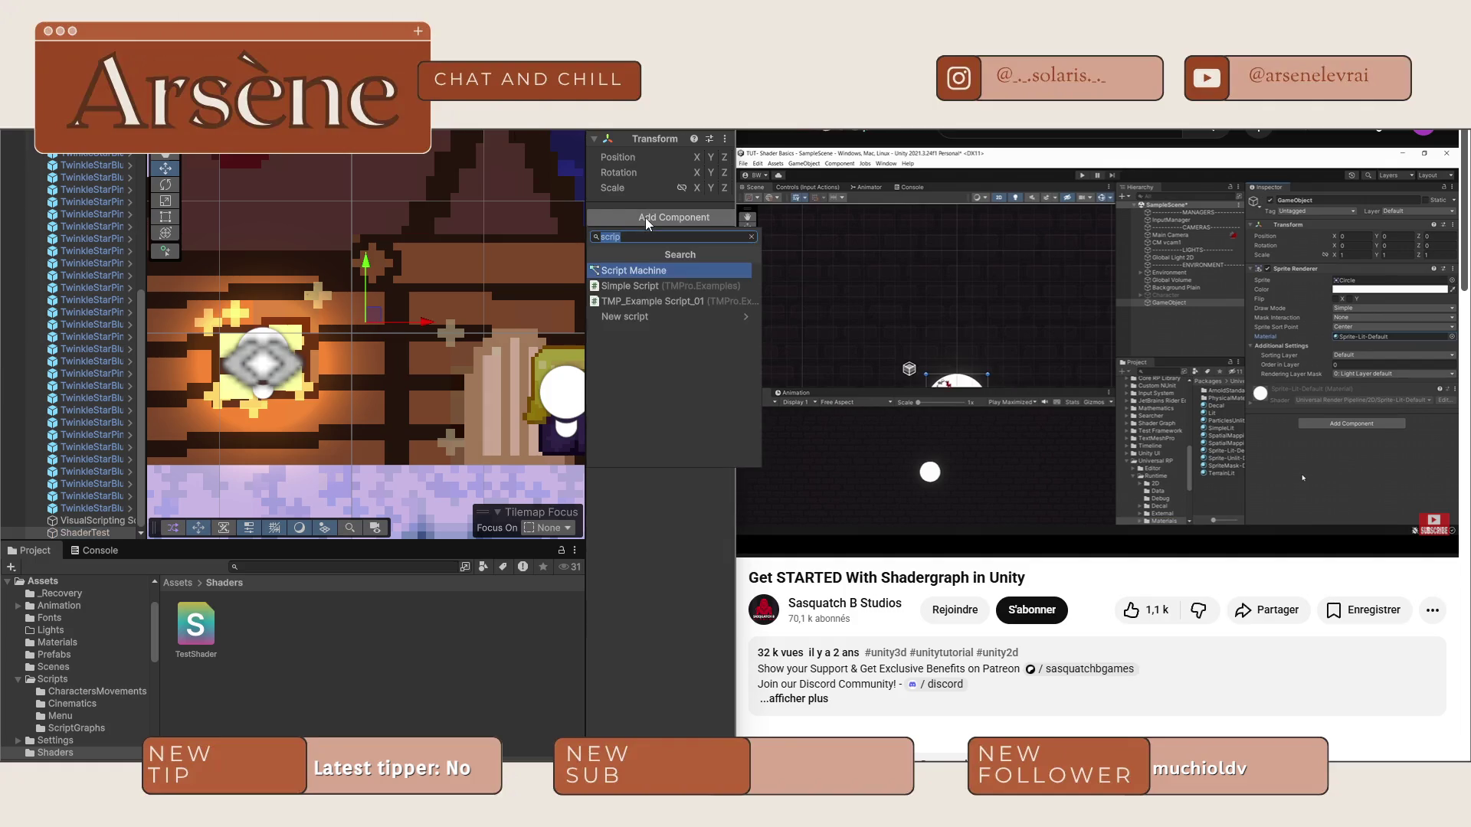
text(circle)
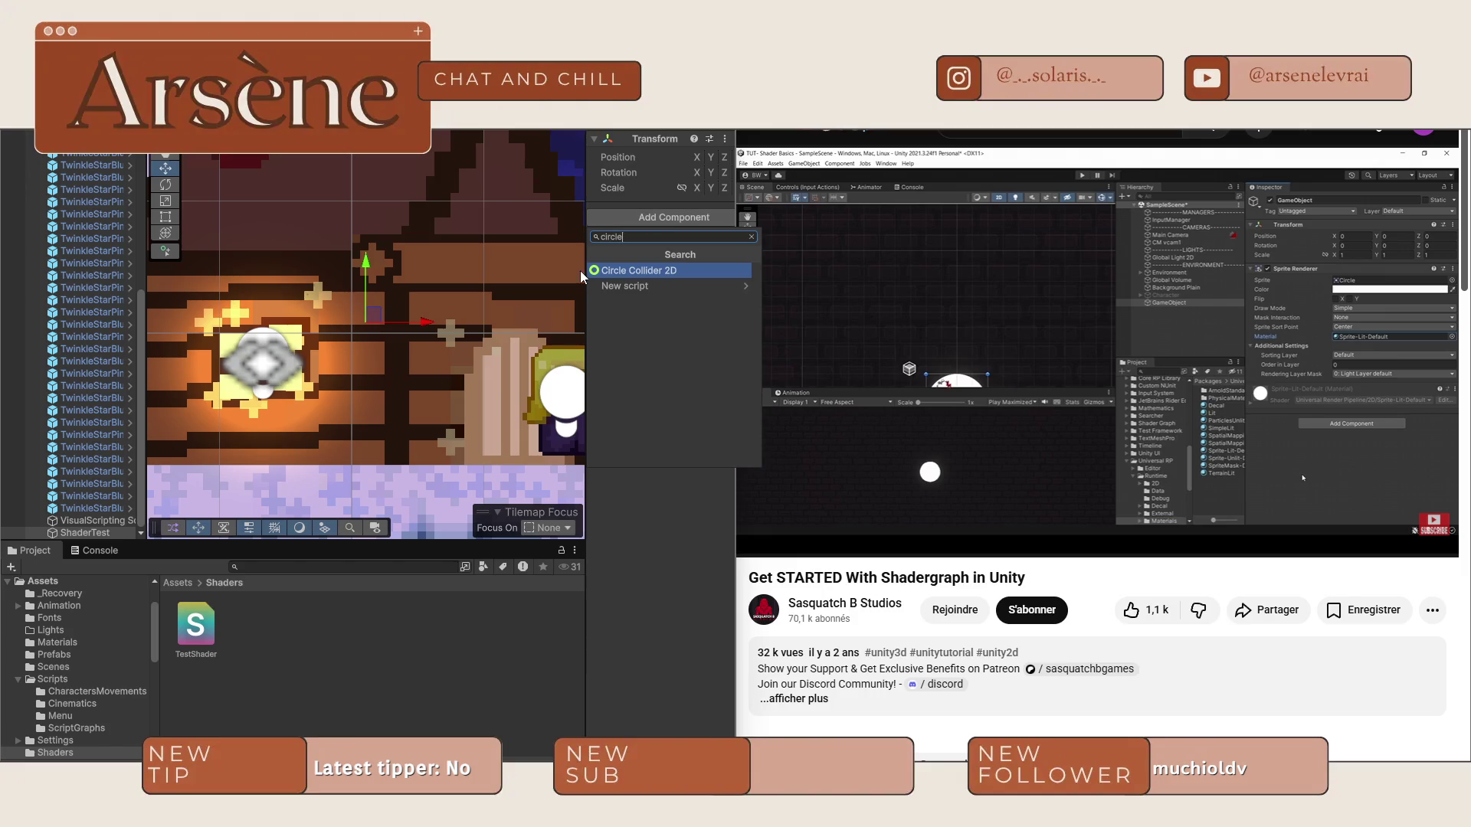
click(621, 272)
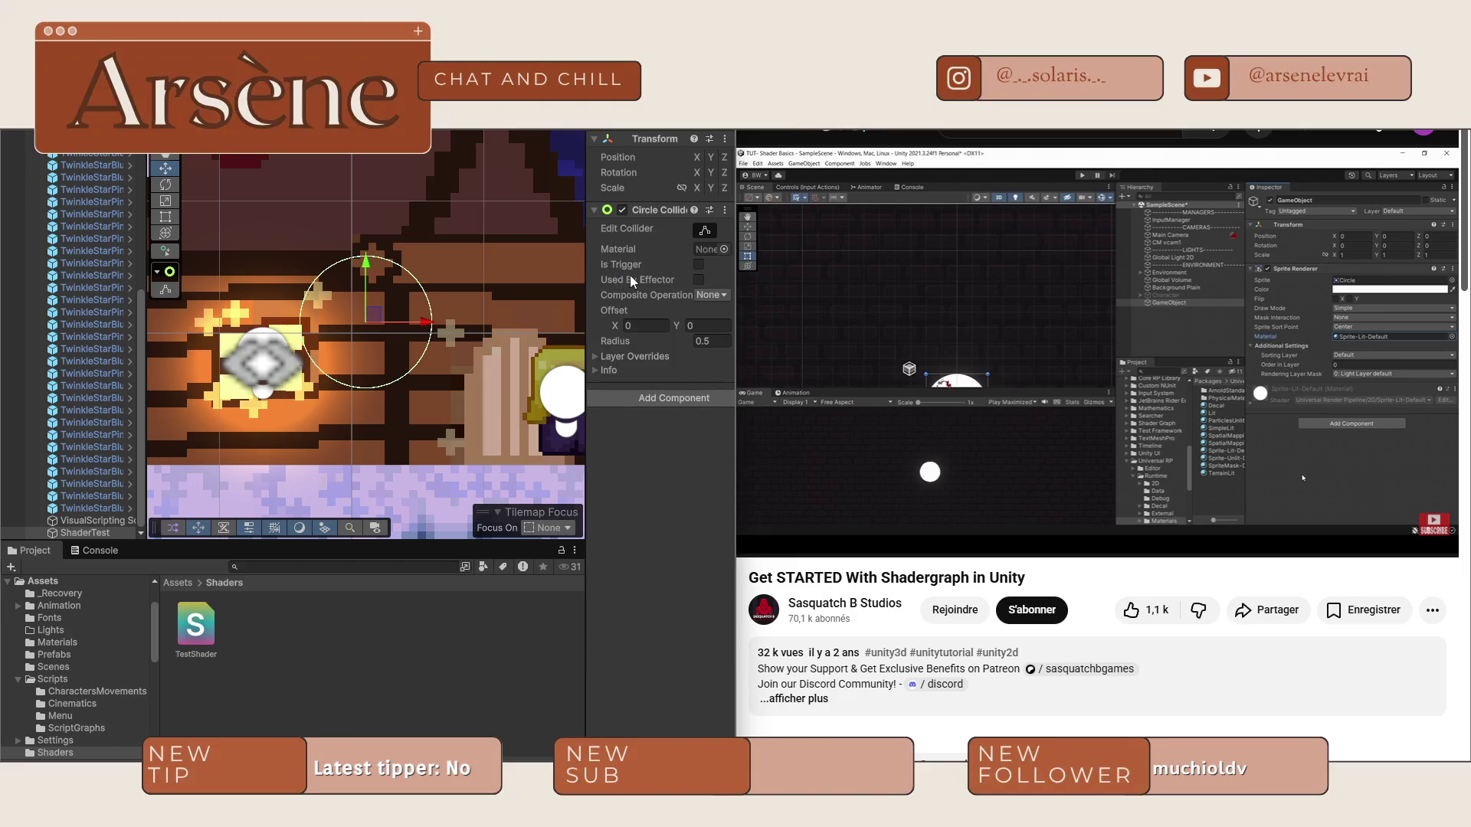
Replace ShaderTest's Circle Collider 2D with a Sprite Renderer and pause the tutorial video.
click(724, 210)
click(774, 247)
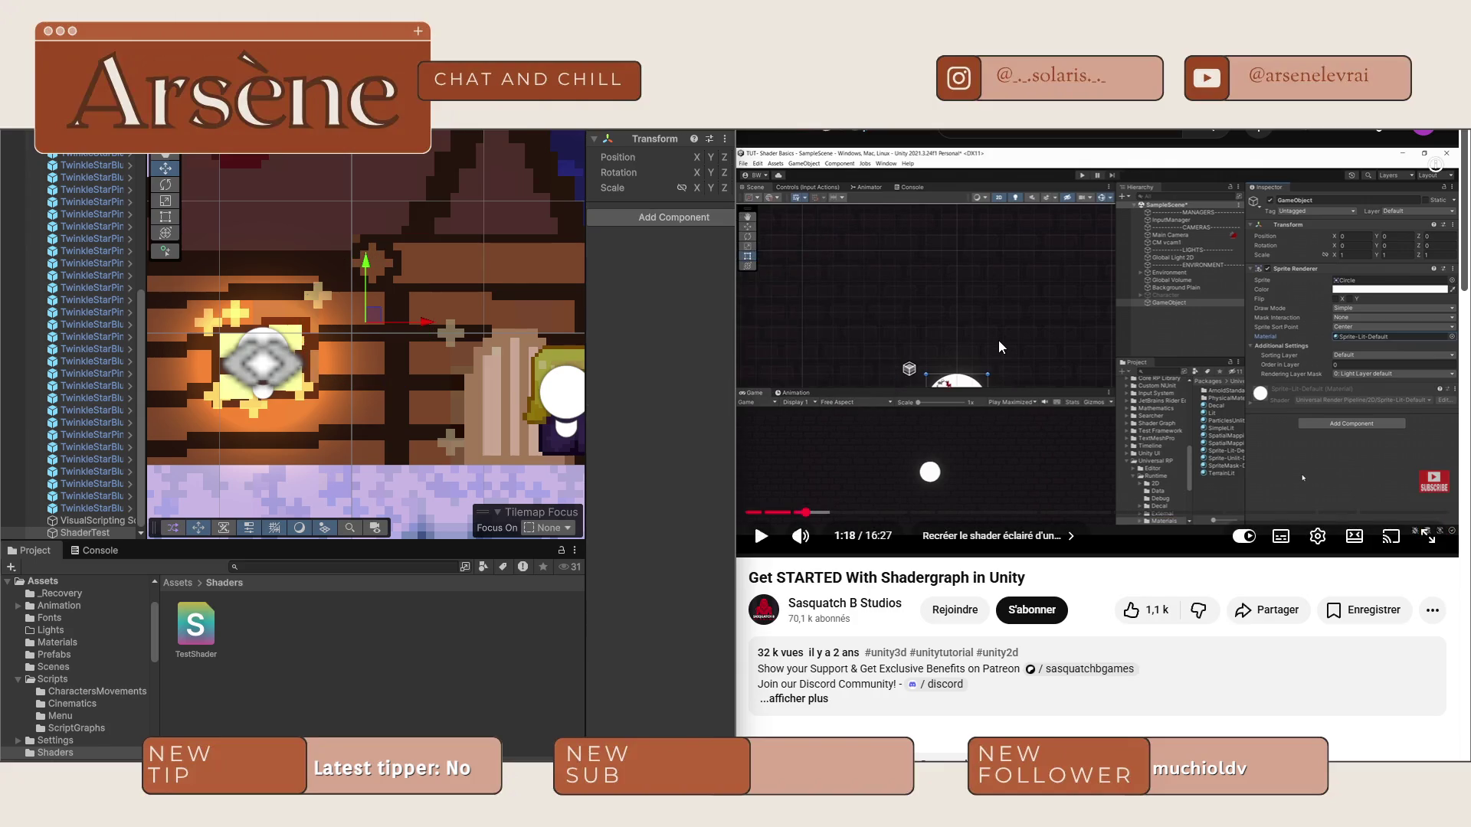
click(677, 219)
text(sprite)
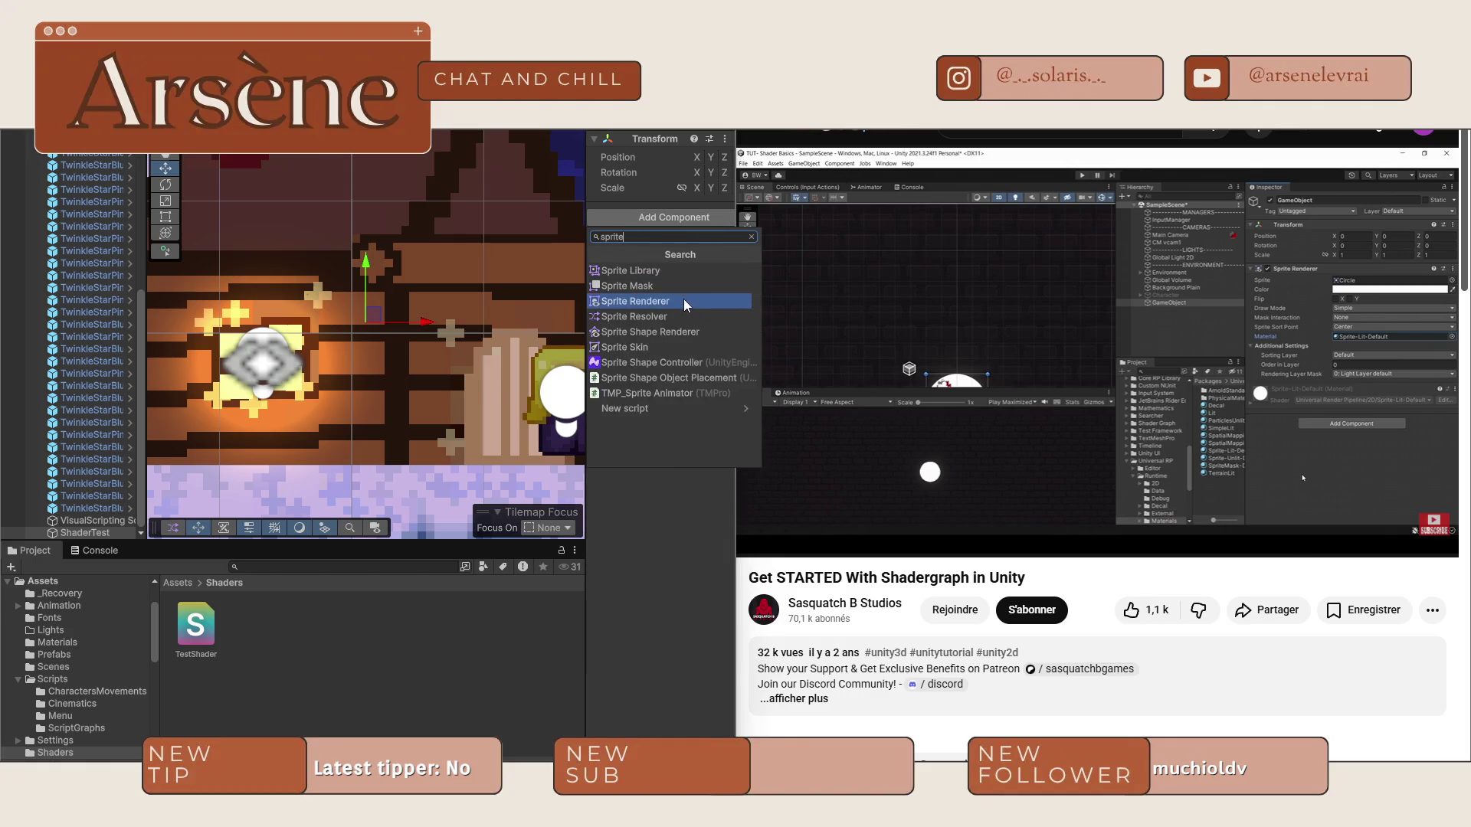
click(683, 301)
click(903, 316)
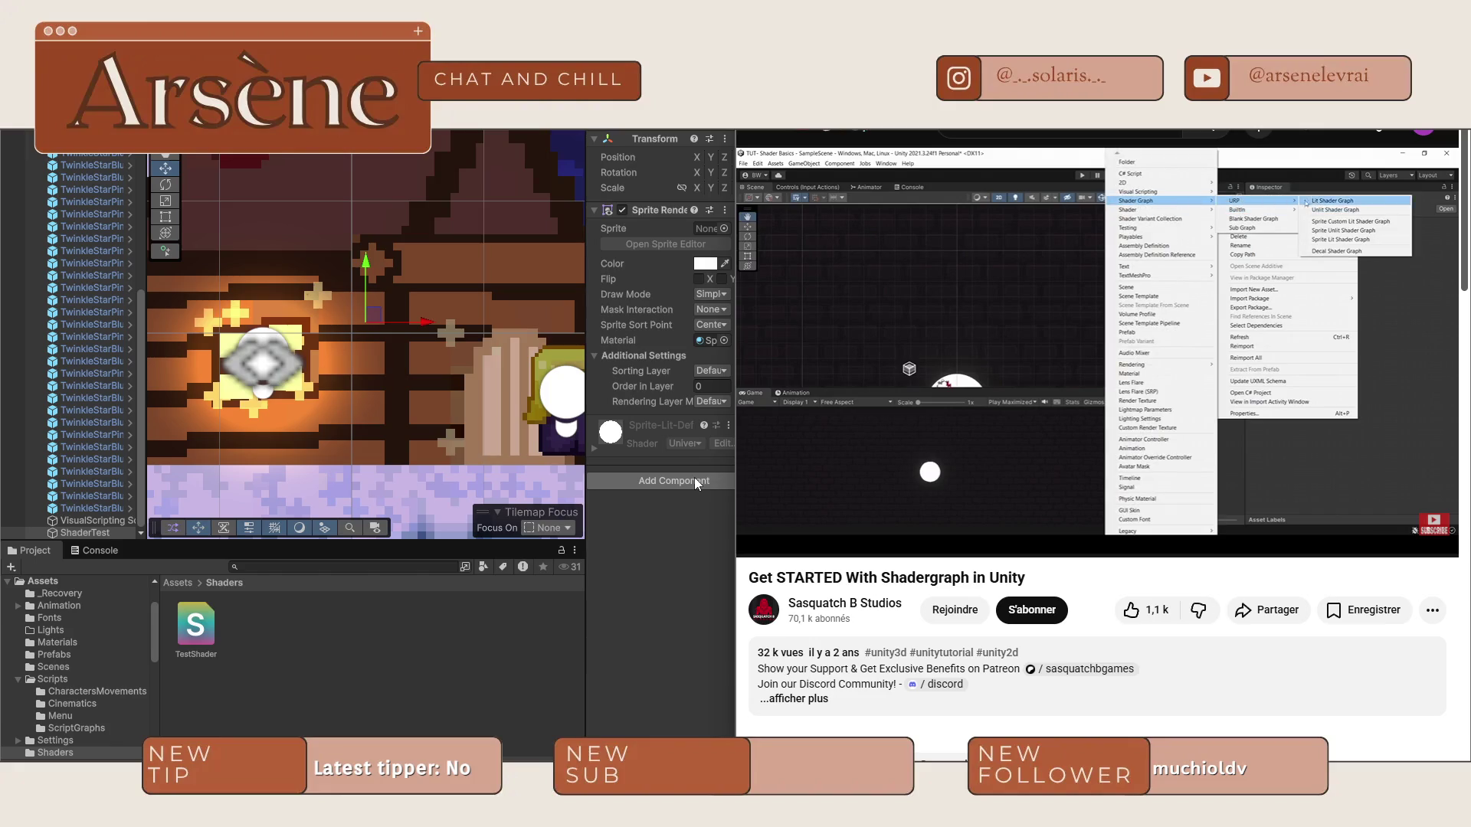
click(868, 443)
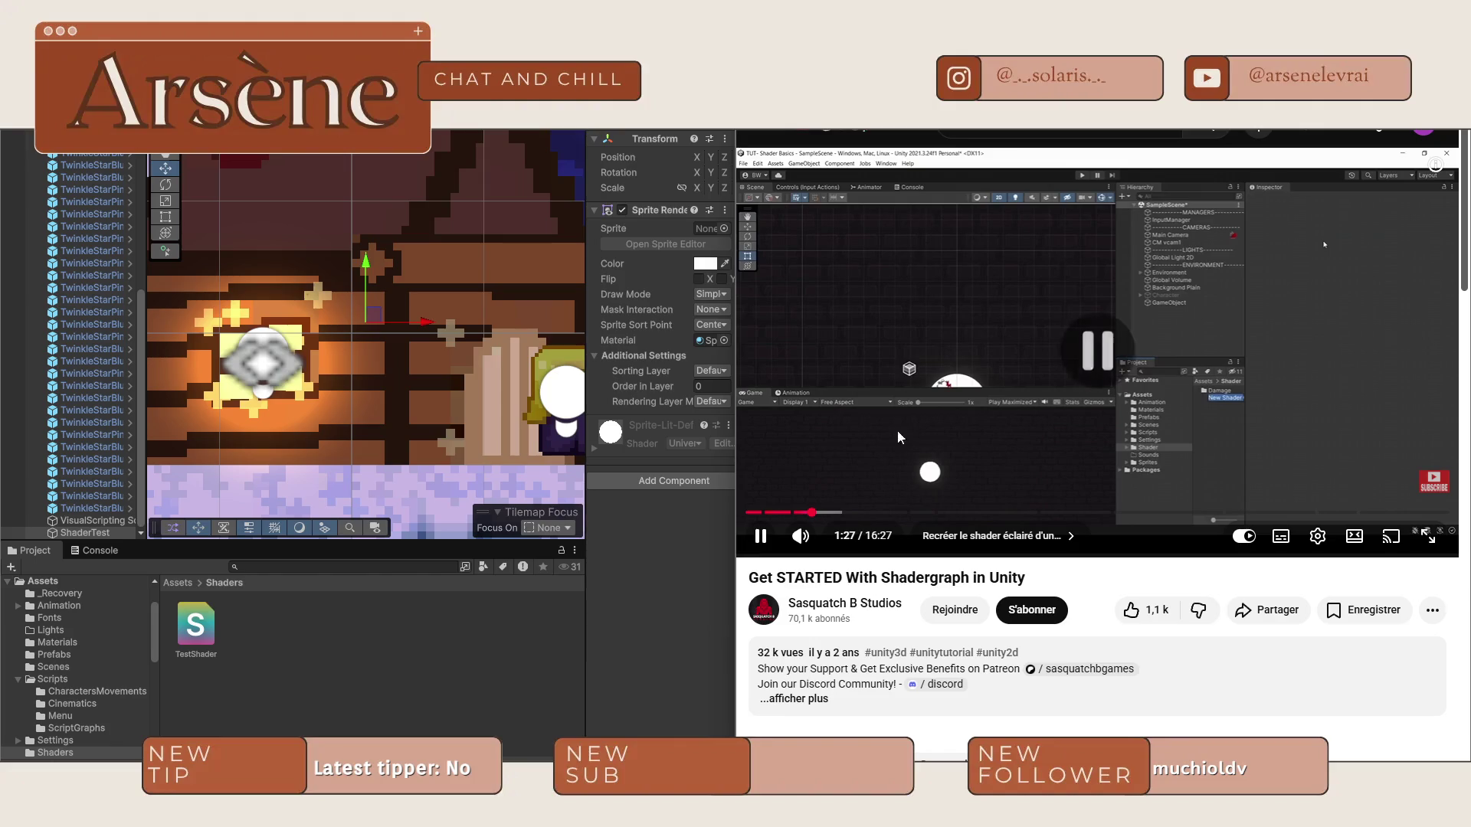
Create a URP Sprite Lit Shader Graph in the Shaders folder named TestShader.
right_click(300, 642)
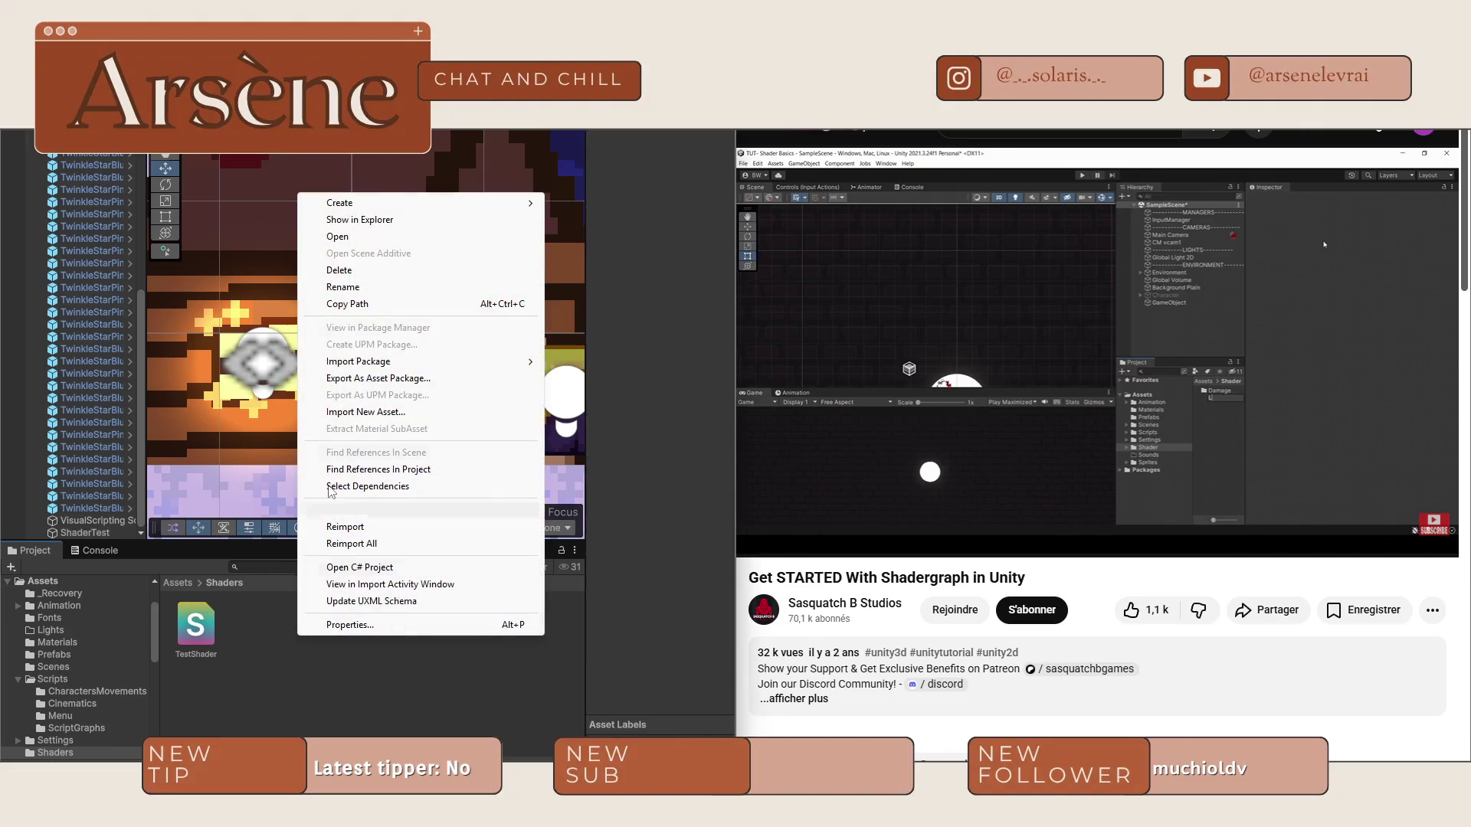
mouse_move(383, 211)
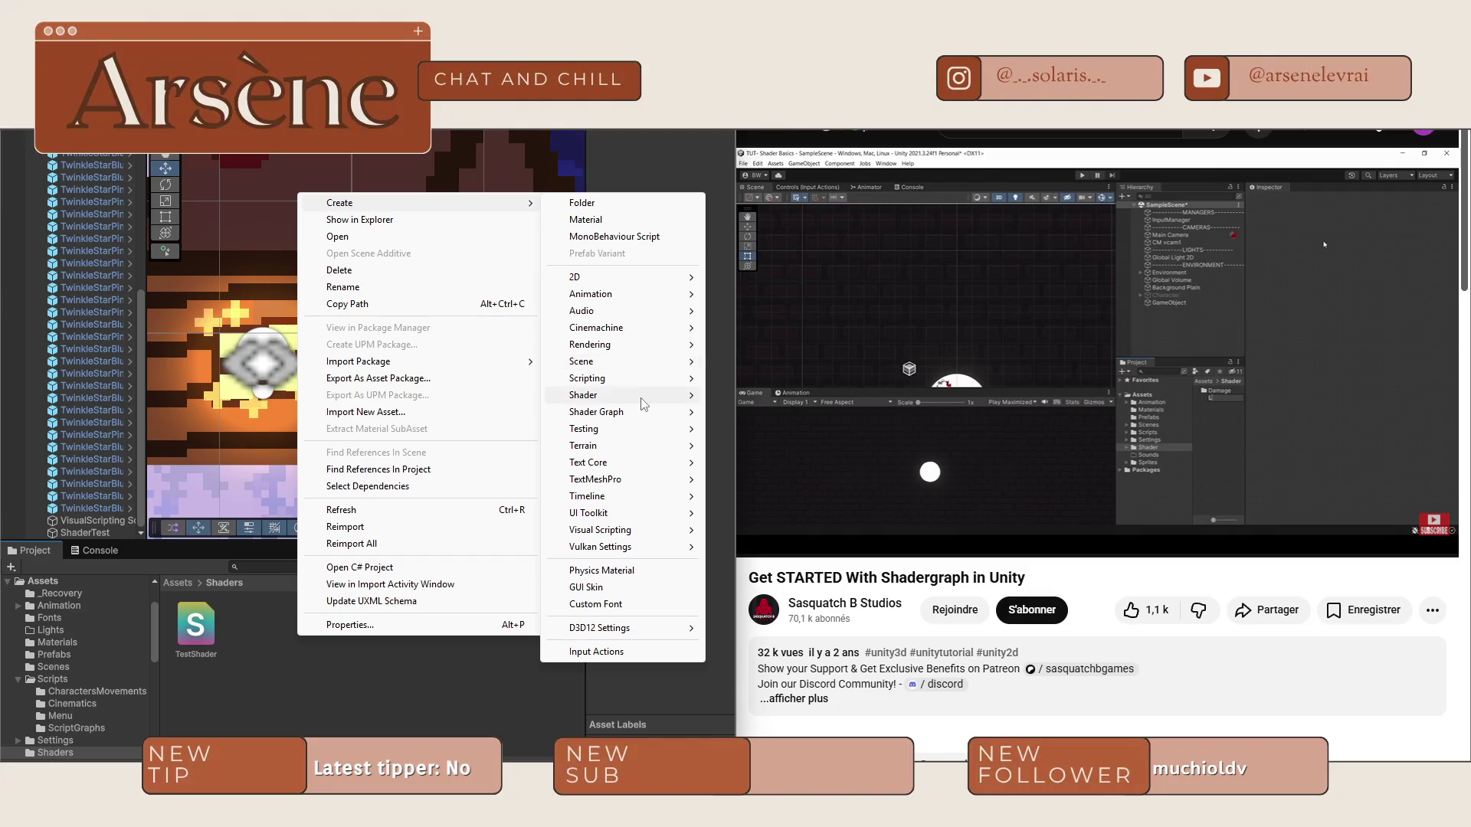
mouse_move(643, 411)
mouse_move(758, 419)
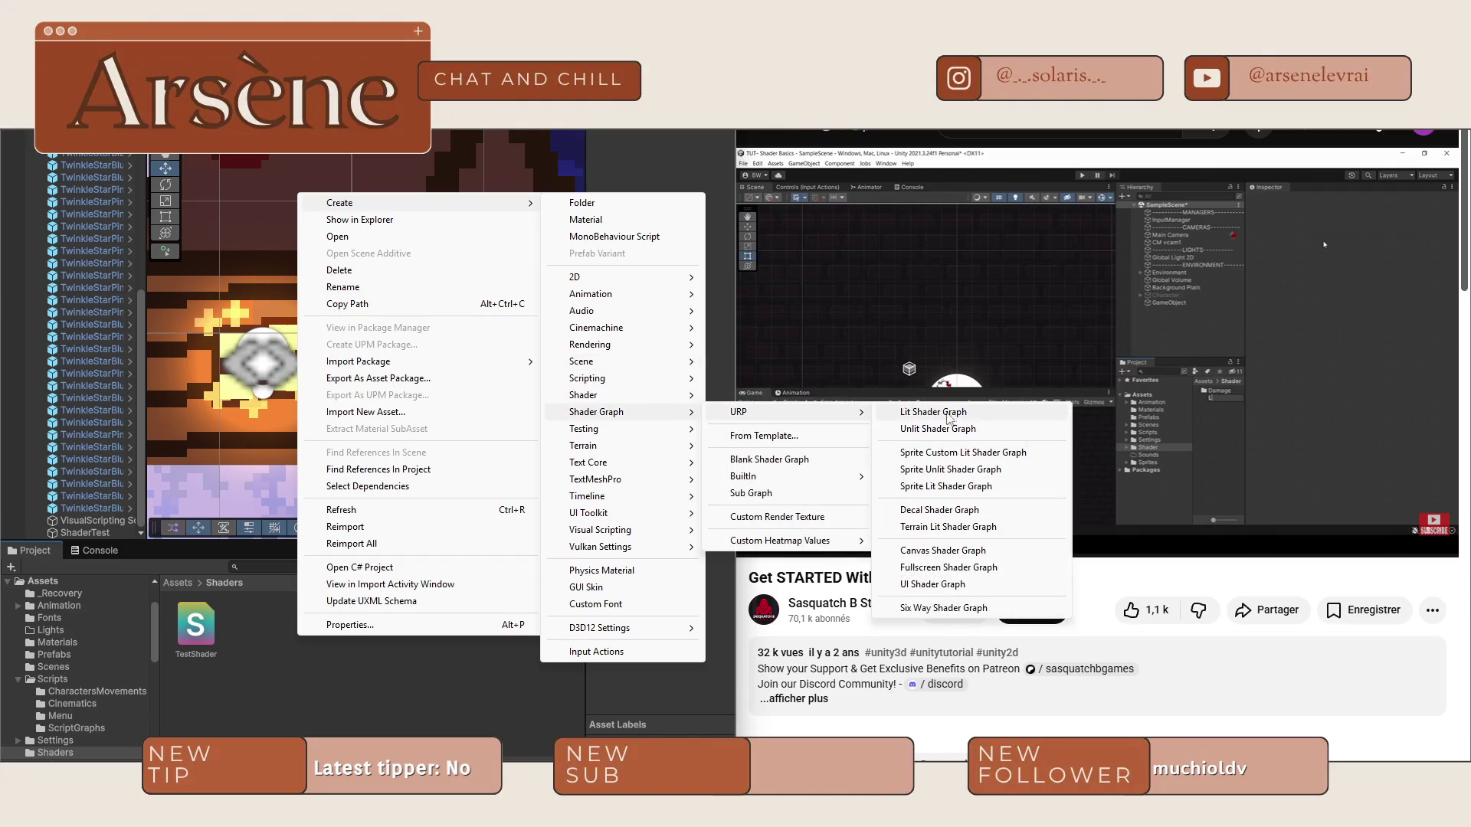
click(1007, 487)
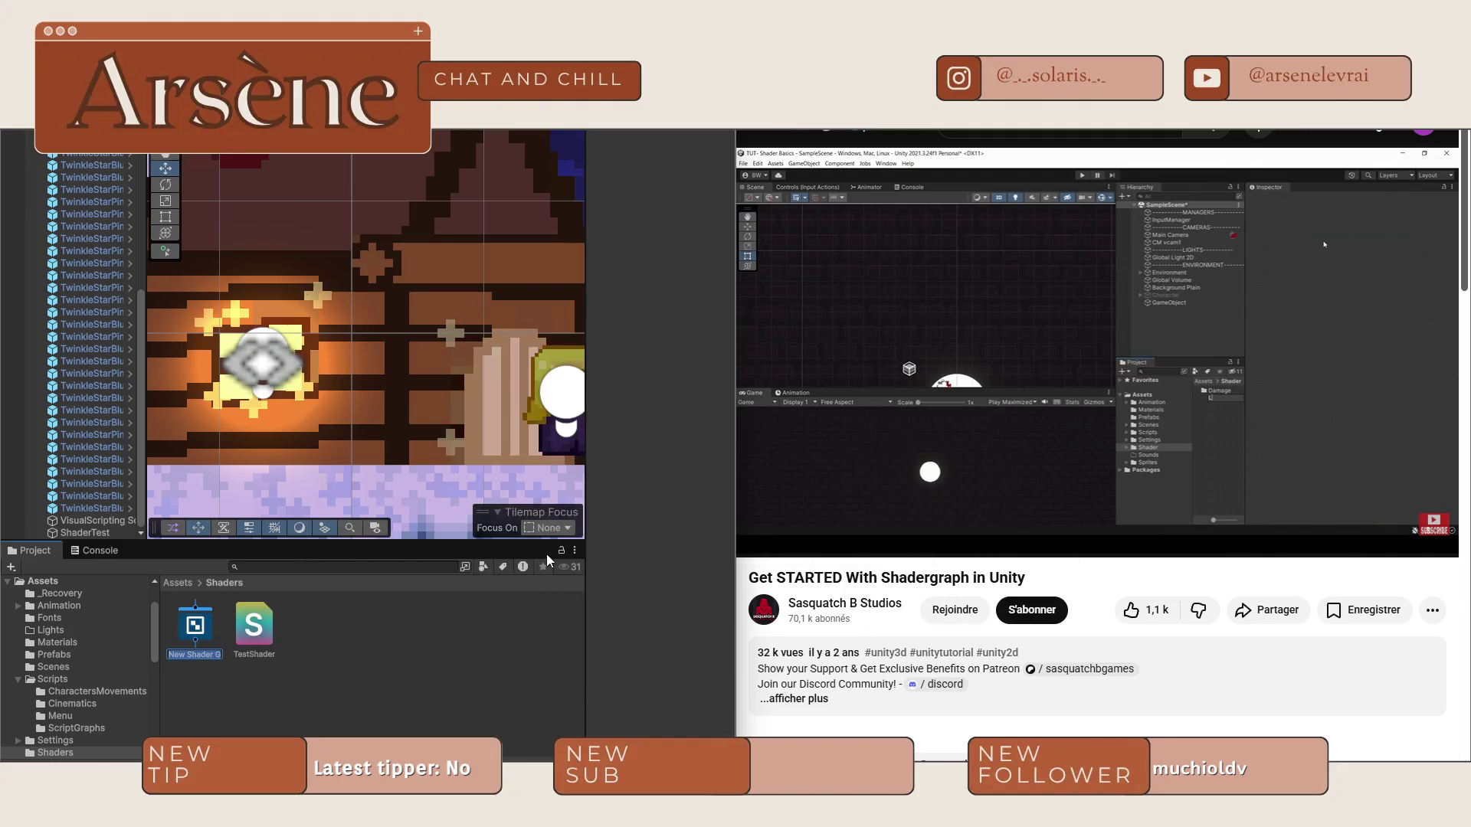
text(T)
text(er)
key(Return)
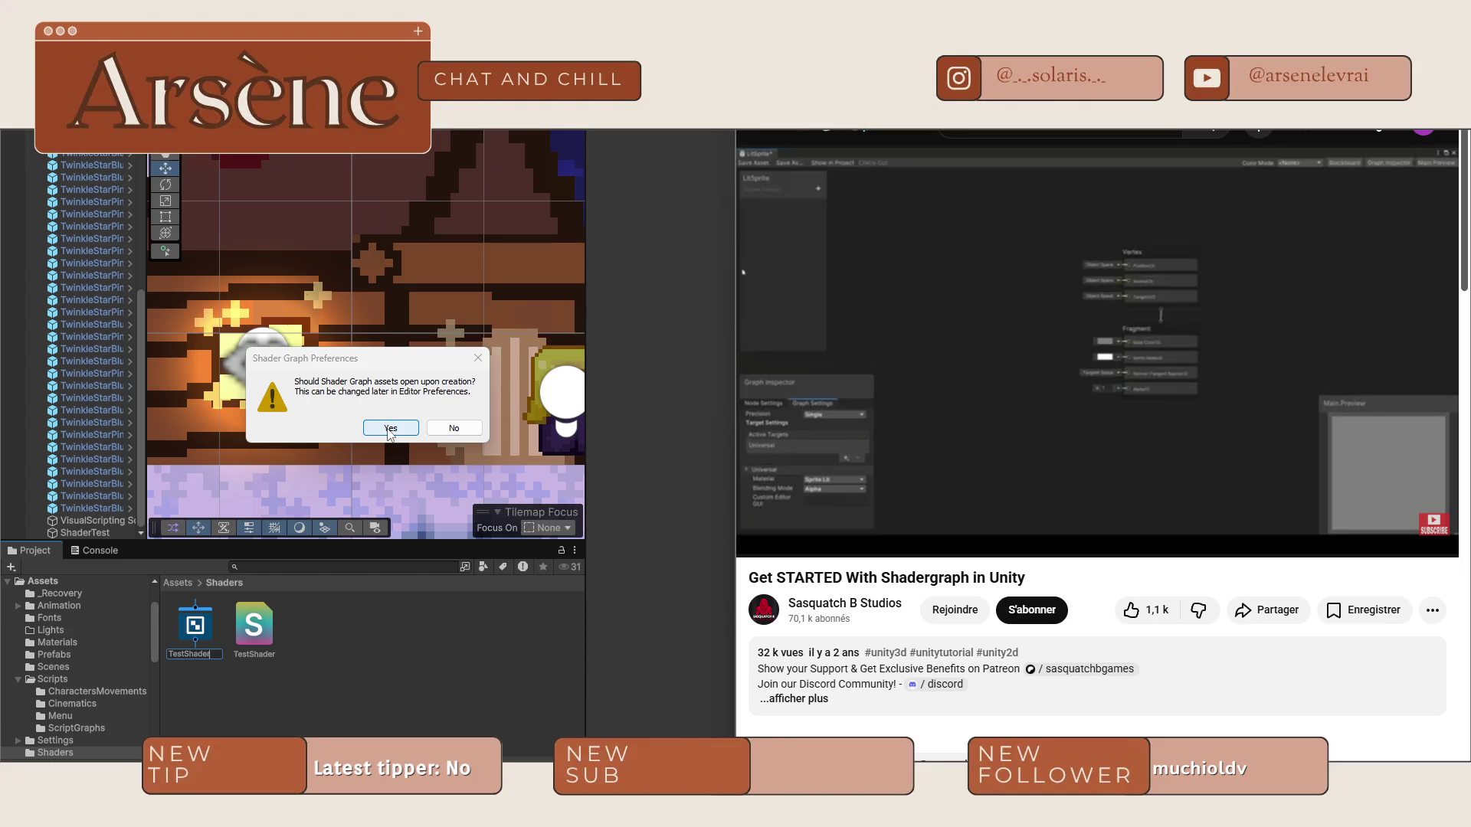
Allow new shader graphs to auto-open, open TestShader, close the browser and maximise Unity.
click(389, 430)
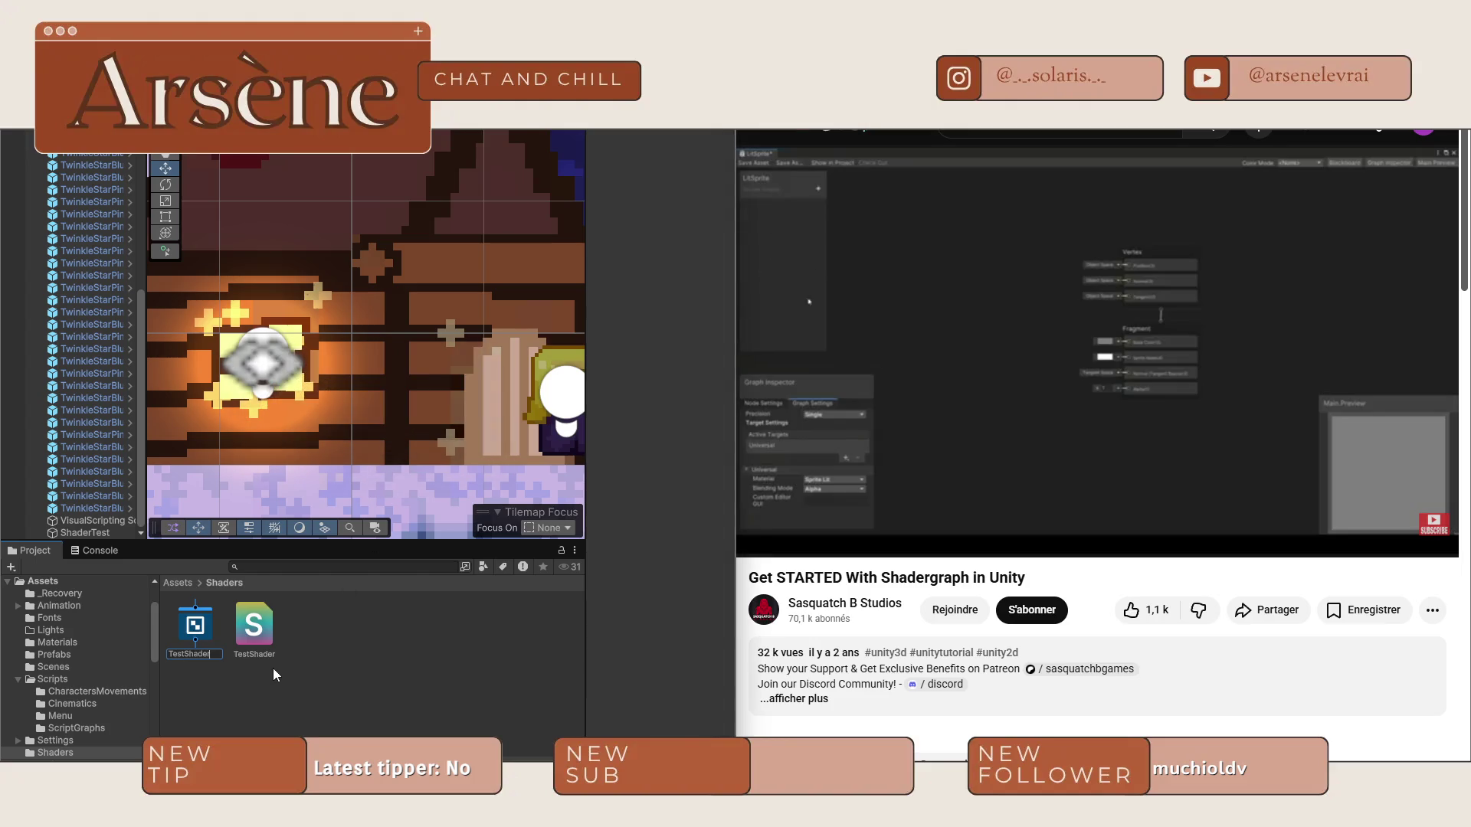
key(Return)
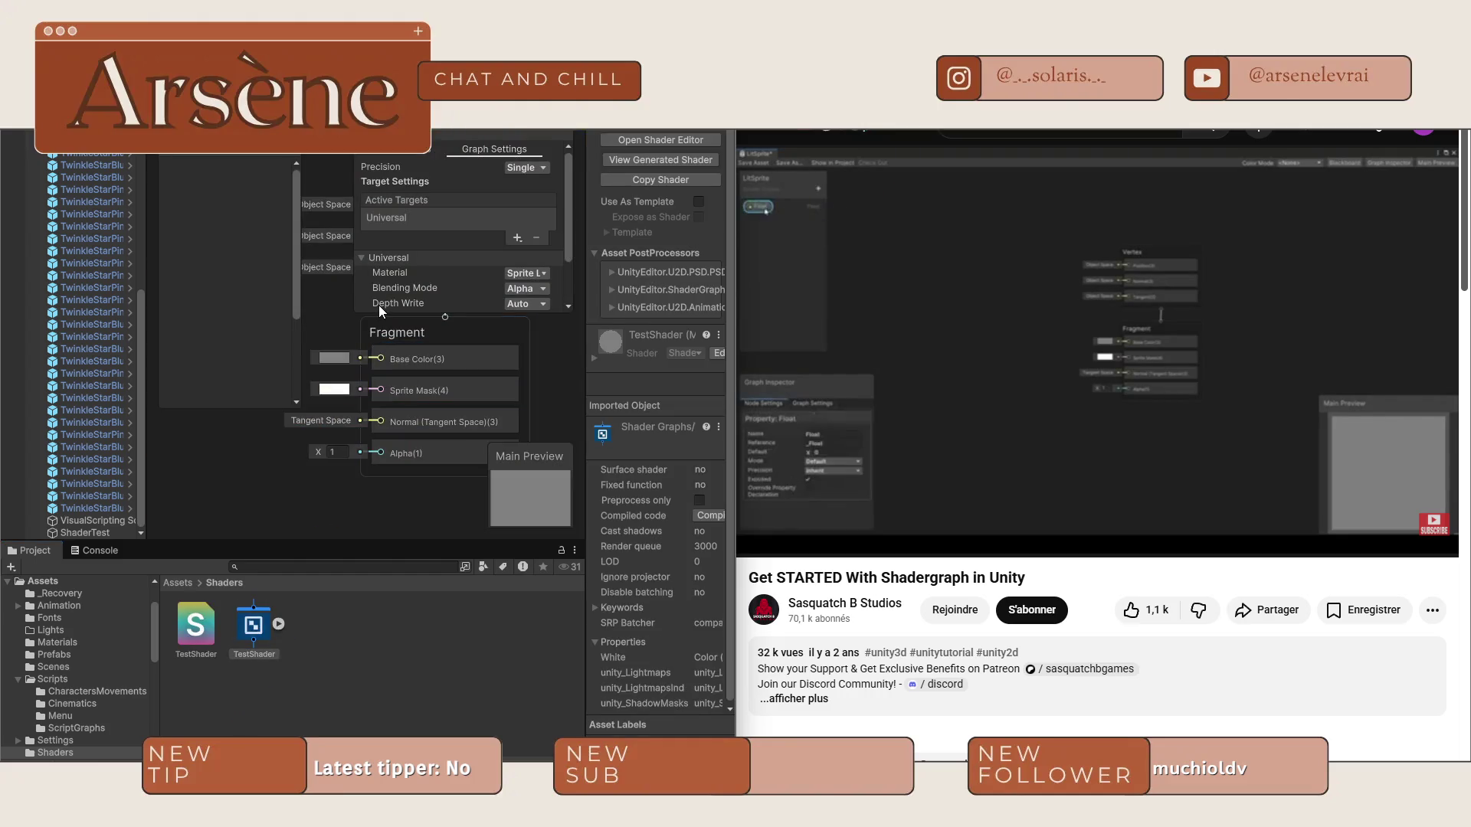
key(super+Down)
key(super+Down)
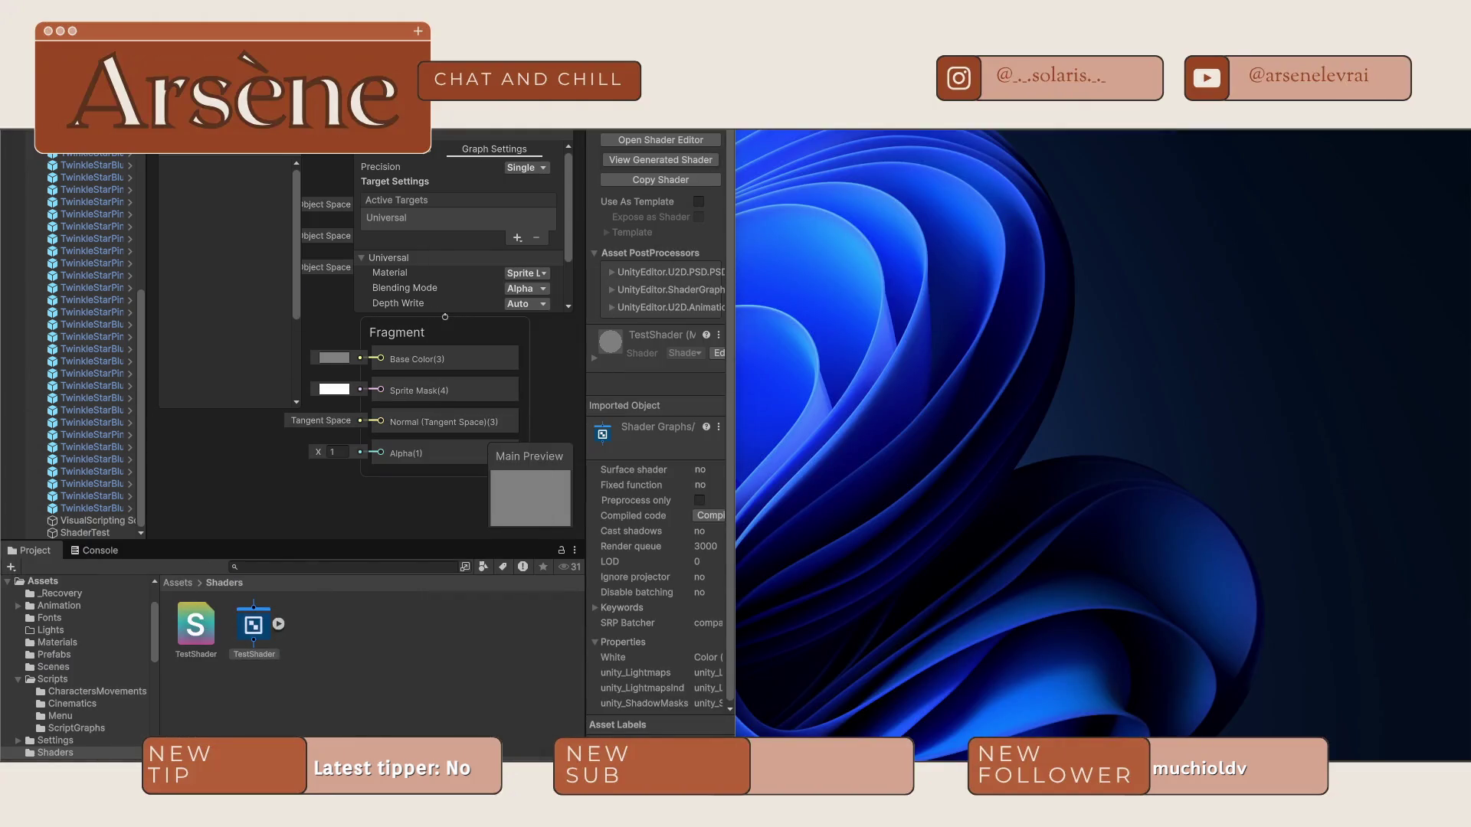
key(super+Up)
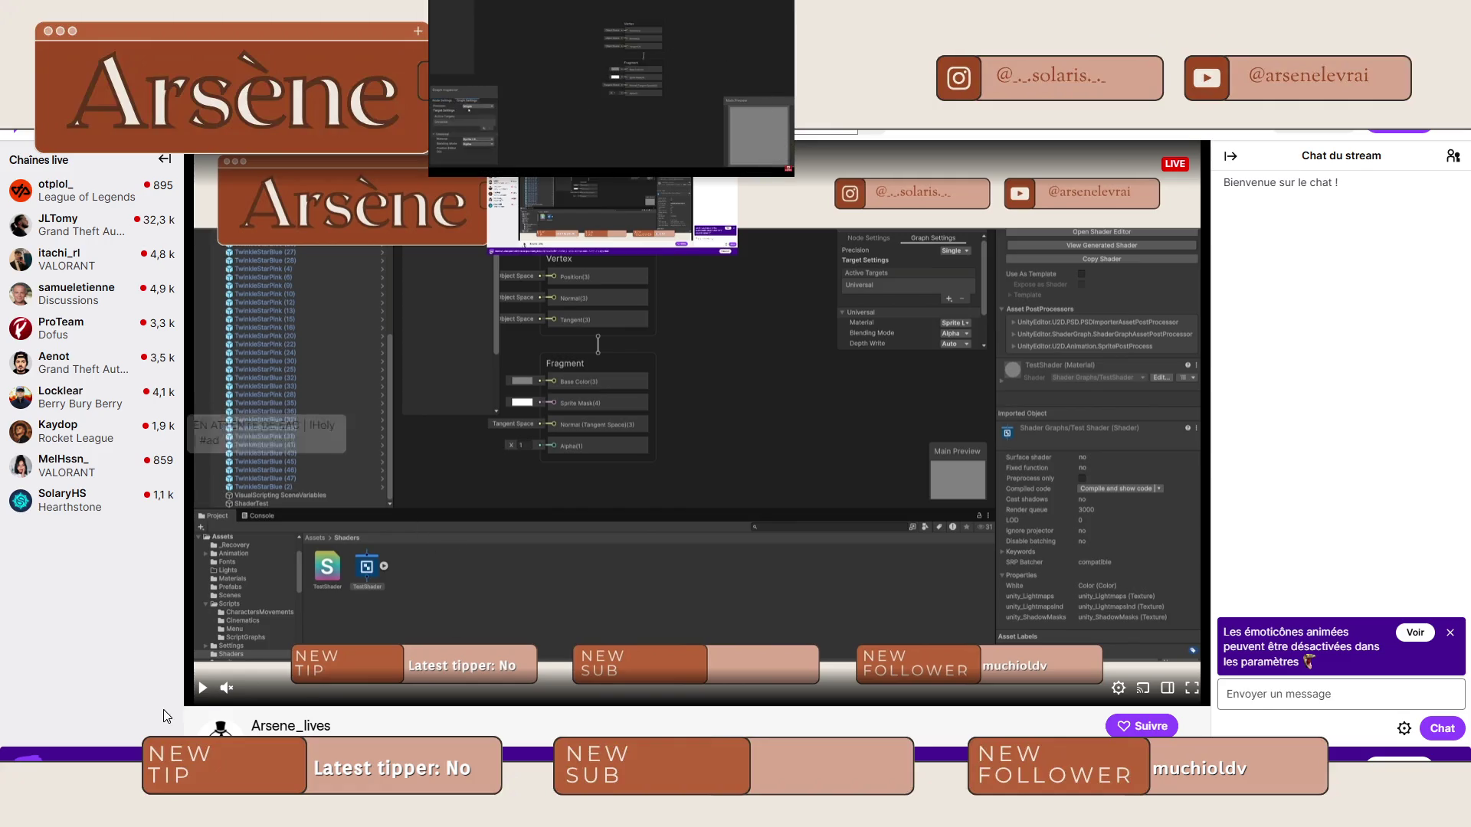
Jump the Twitch stream player to live, then return to the Unity editor.
click(205, 689)
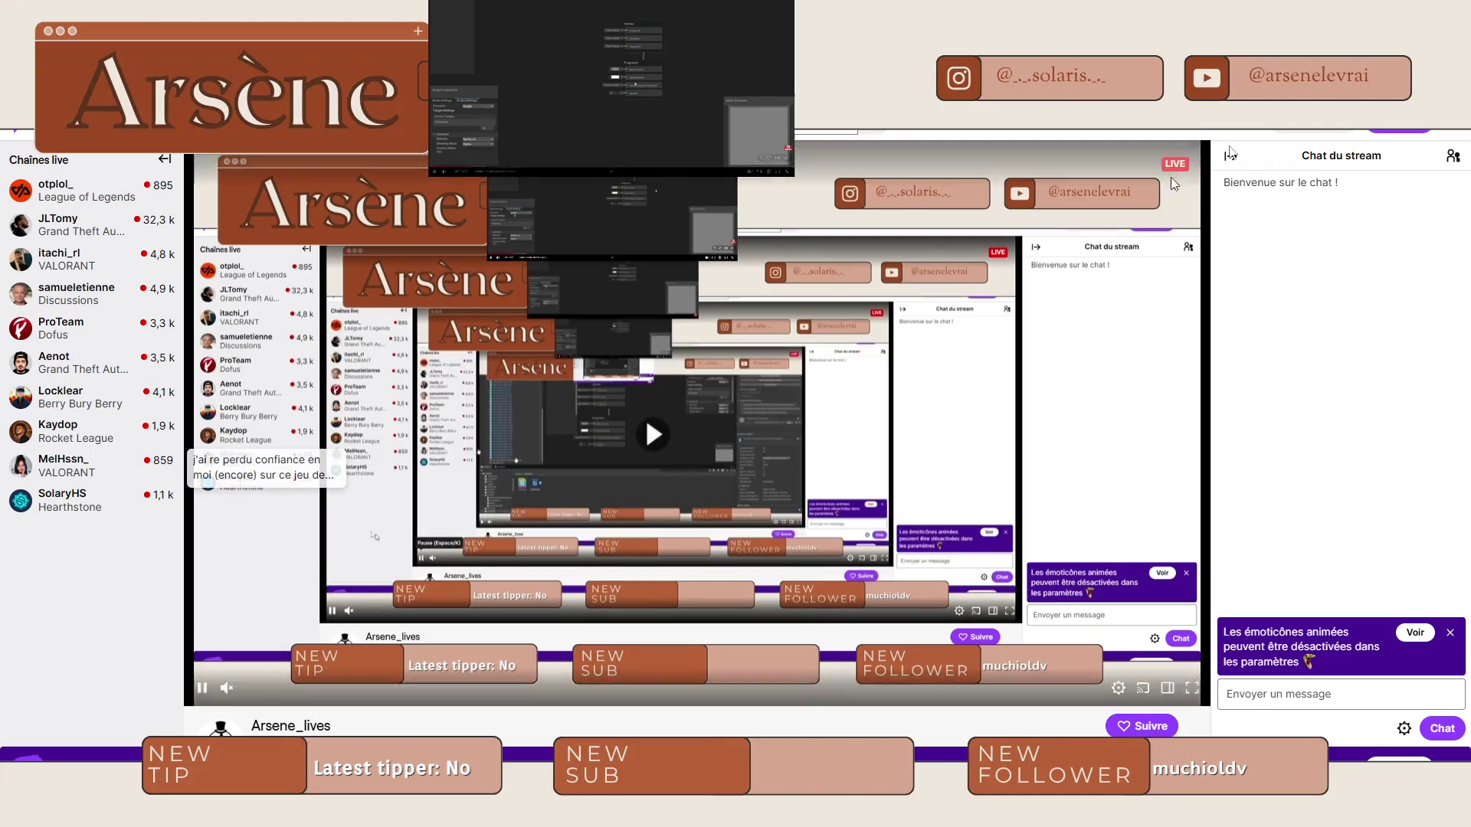
key(alt+Tab)
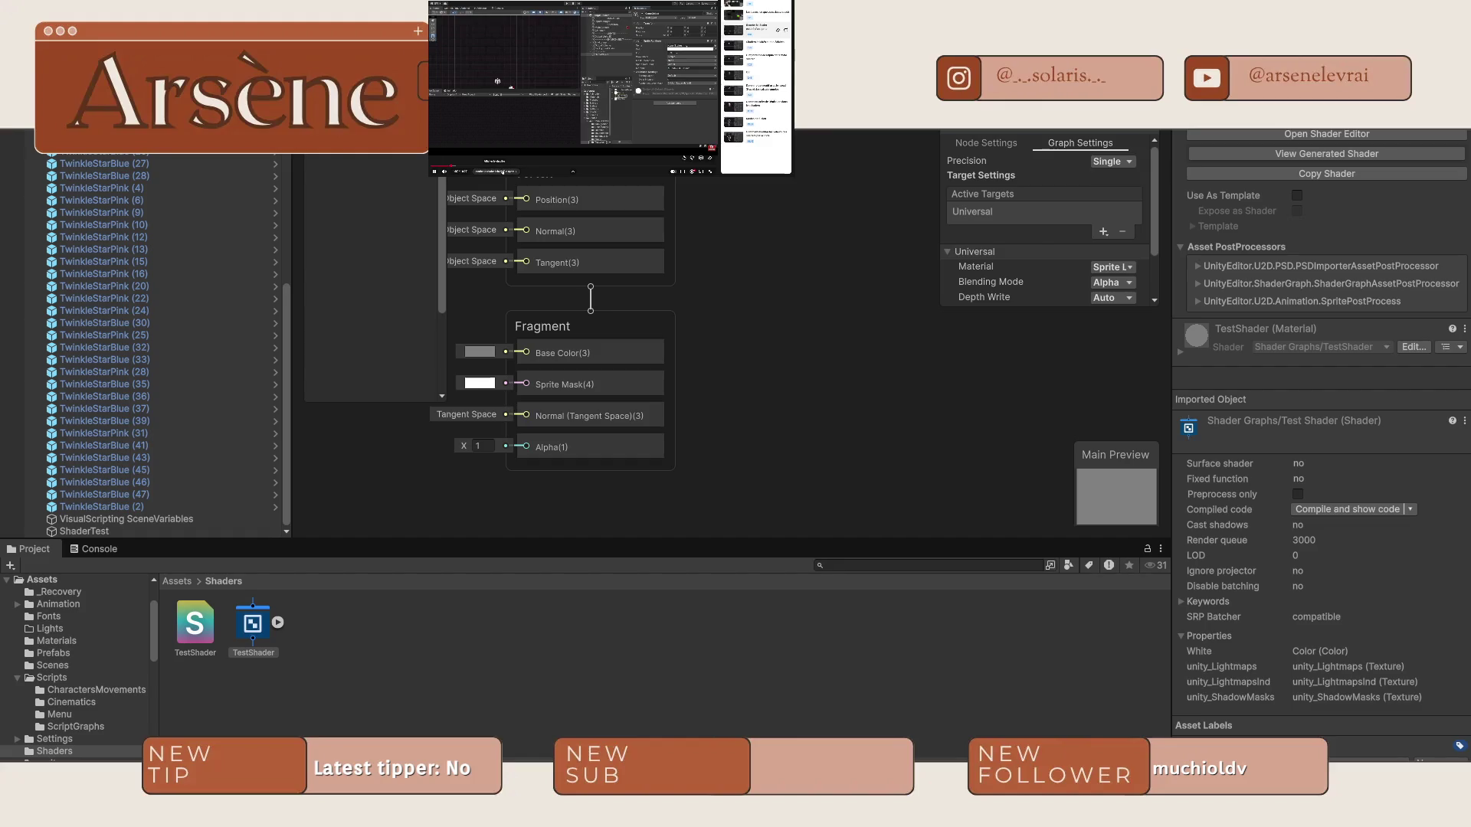
Pause the embedded tutorial and select ShaderTest to inspect its Transform and Sprite Renderer.
click(603, 49)
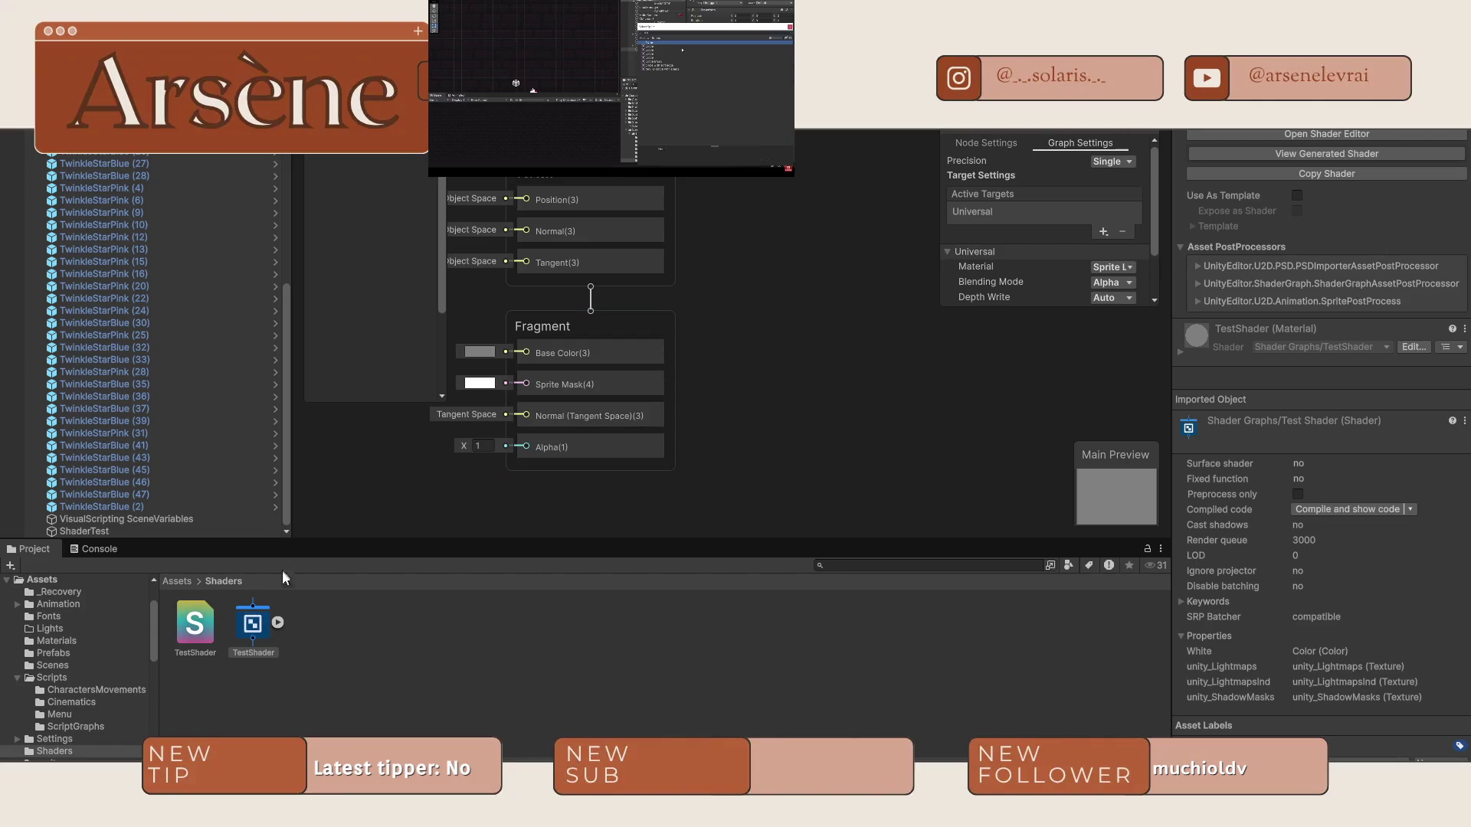
click(111, 531)
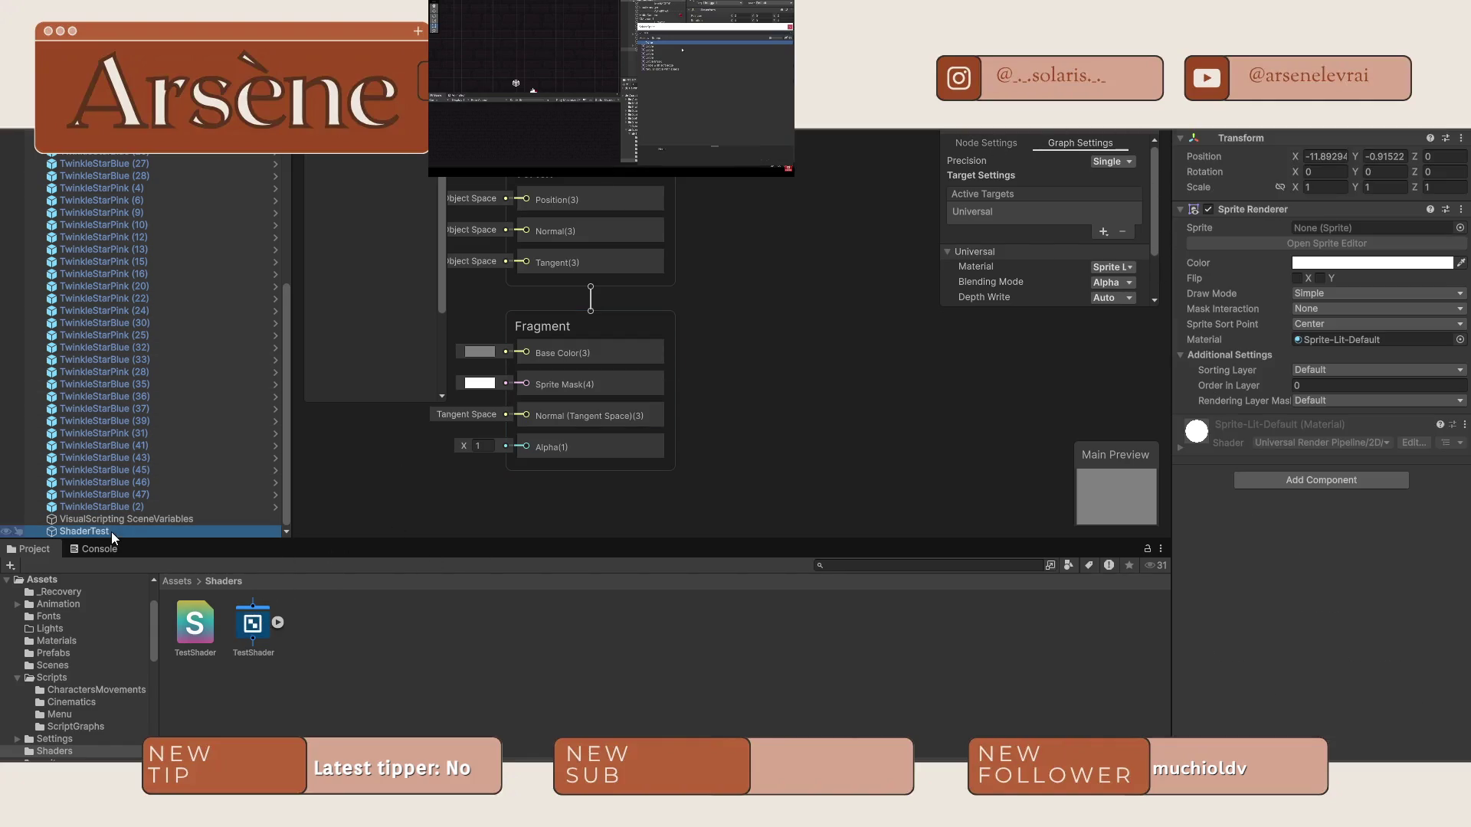
Pick the Knob sprite from the Assets grid for ShaderTest's Sprite Renderer, clearing the circle search.
click(1459, 228)
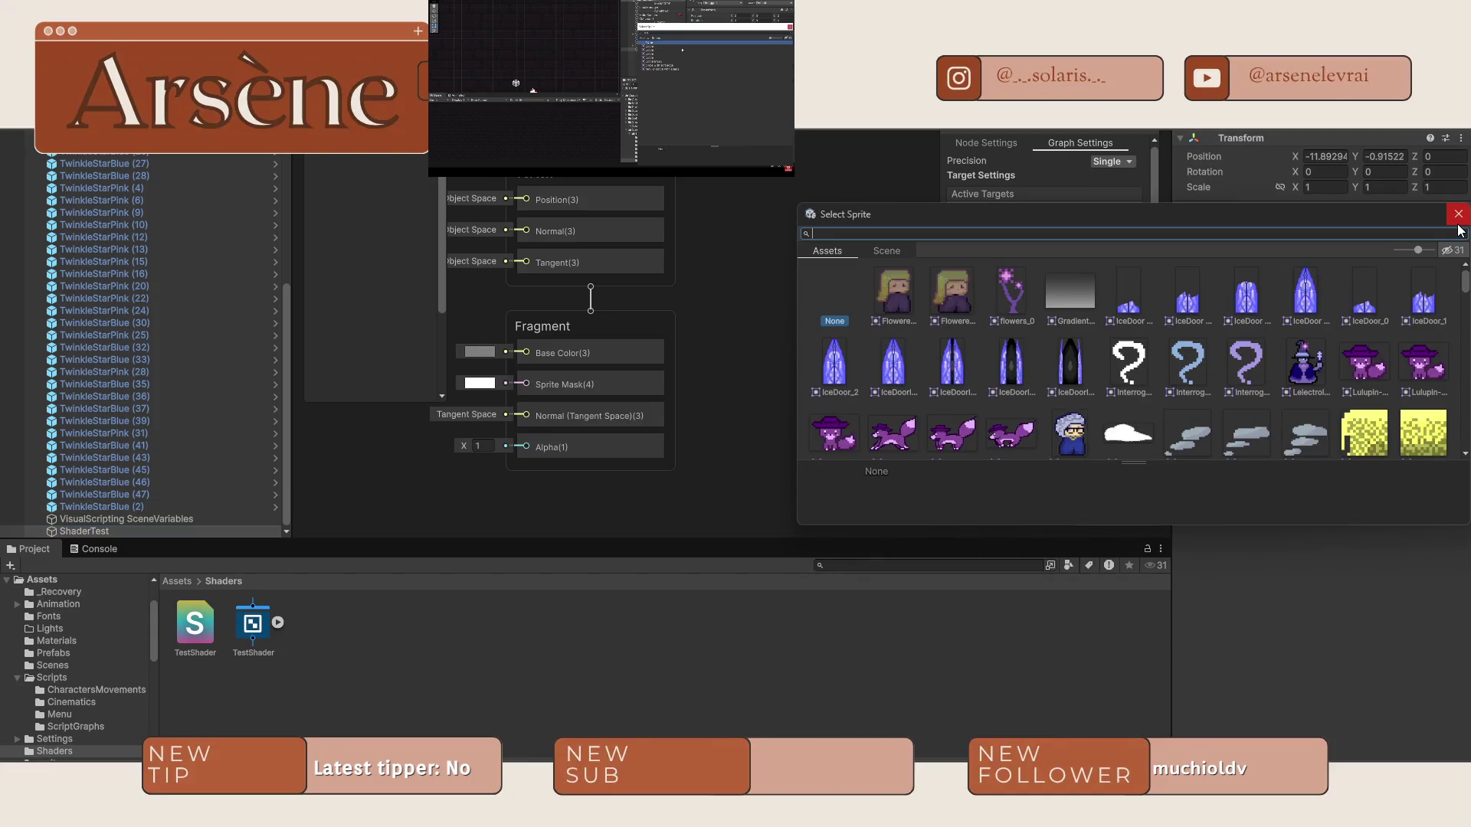
text(circle)
click(875, 255)
click(832, 250)
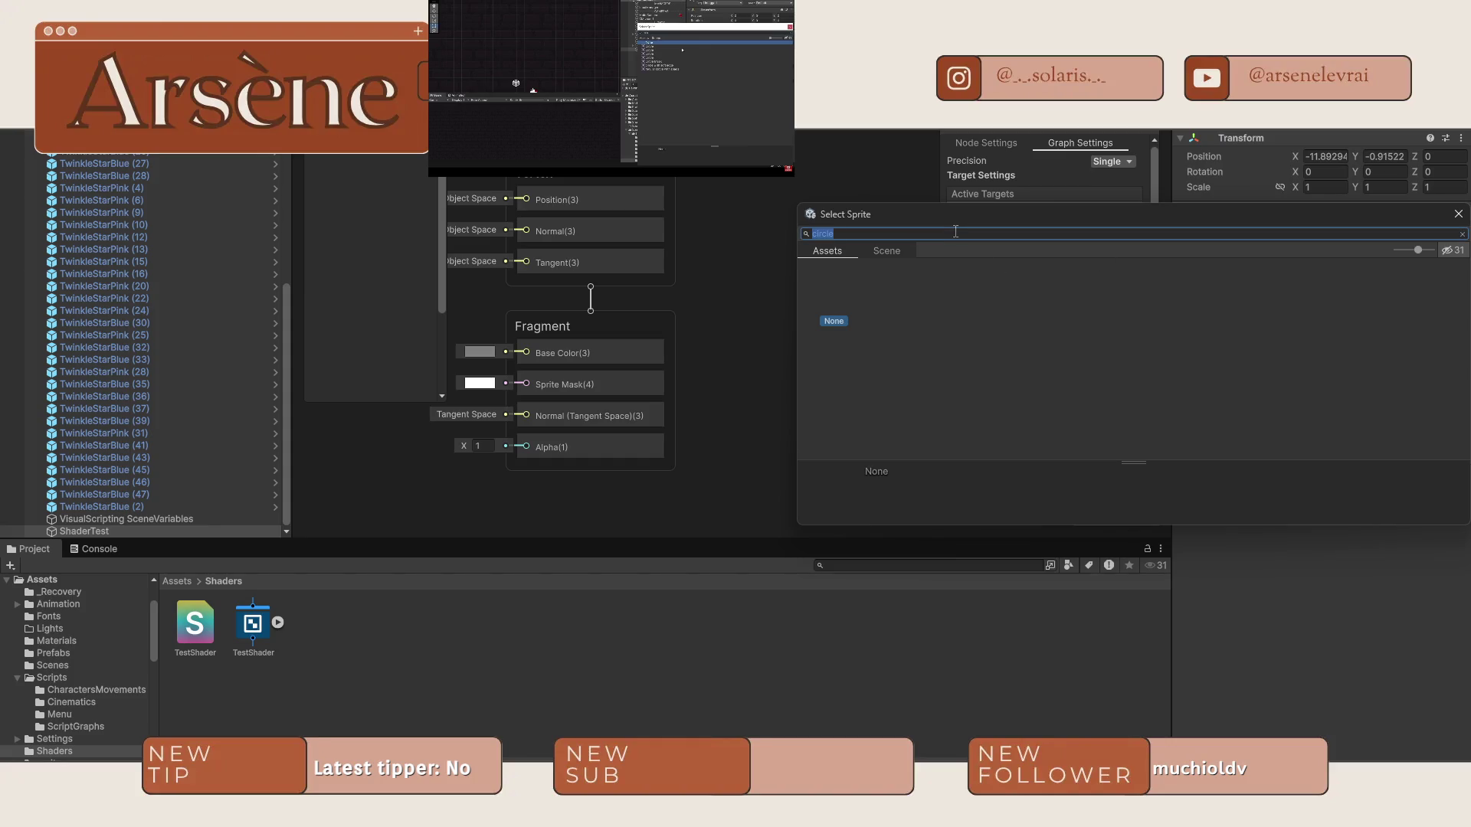
key(BackSpace)
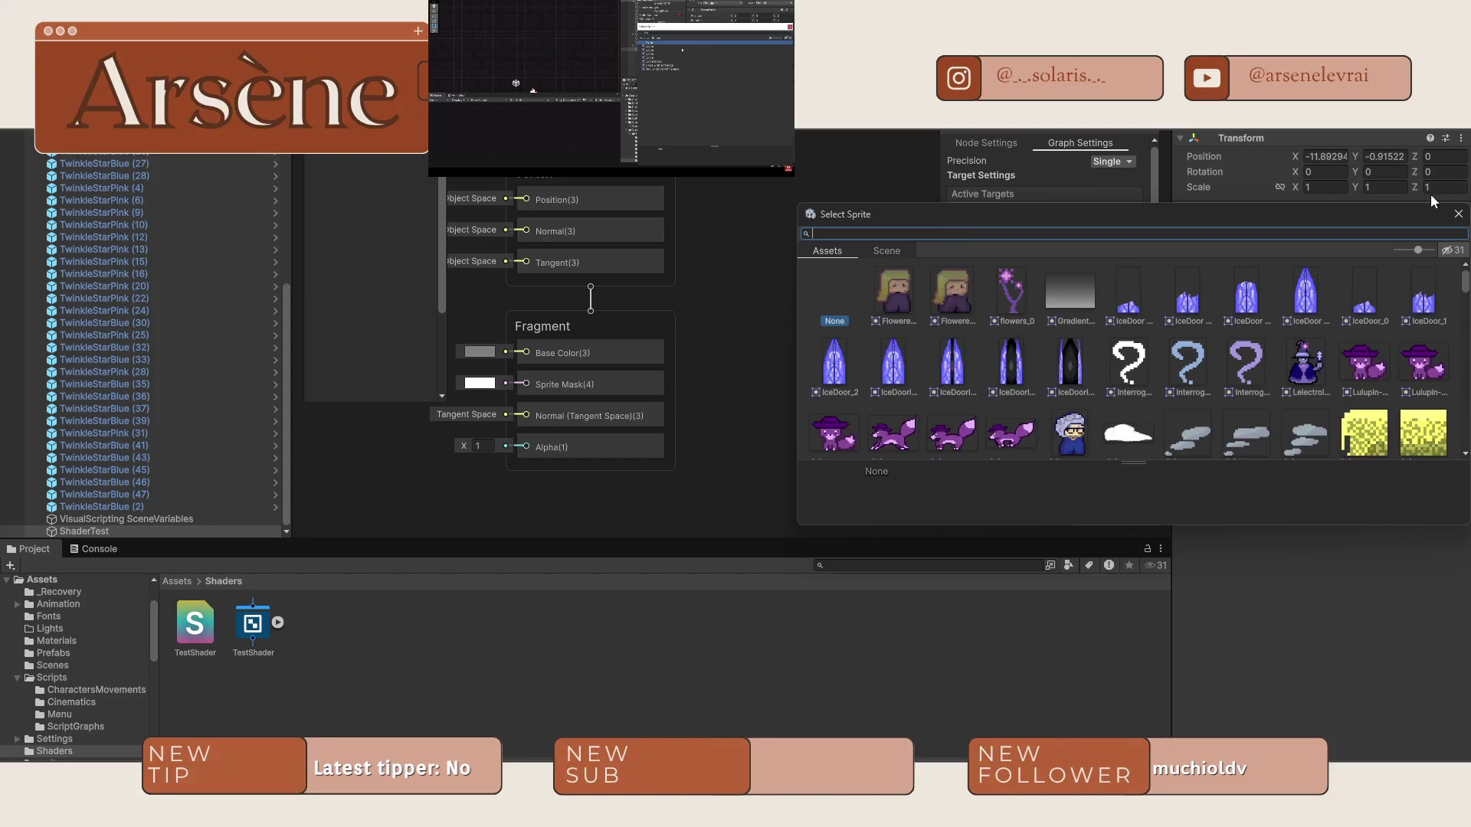
scroll(1096, 363, down, 10)
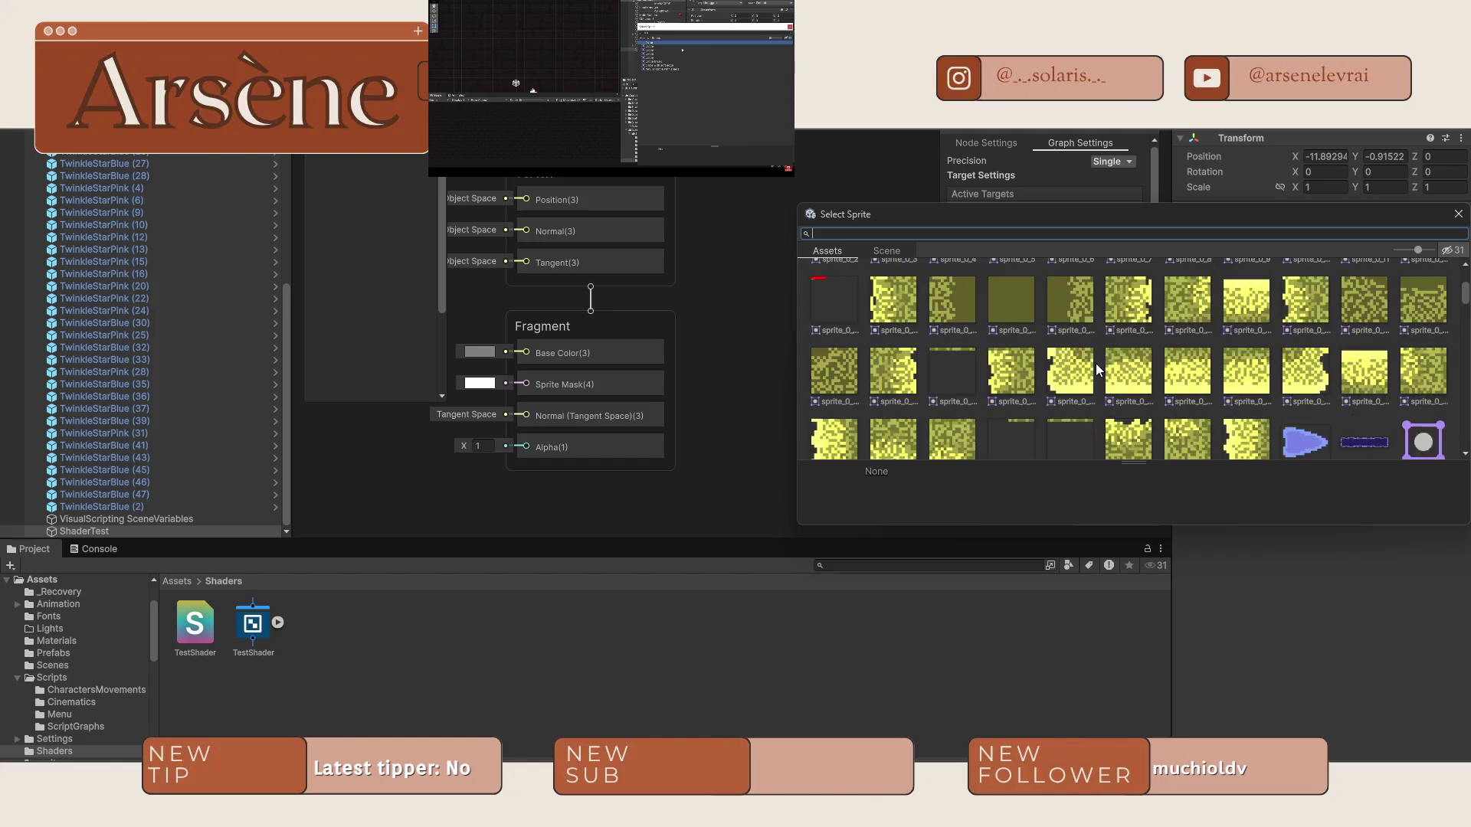
scroll(1095, 363, down, 10)
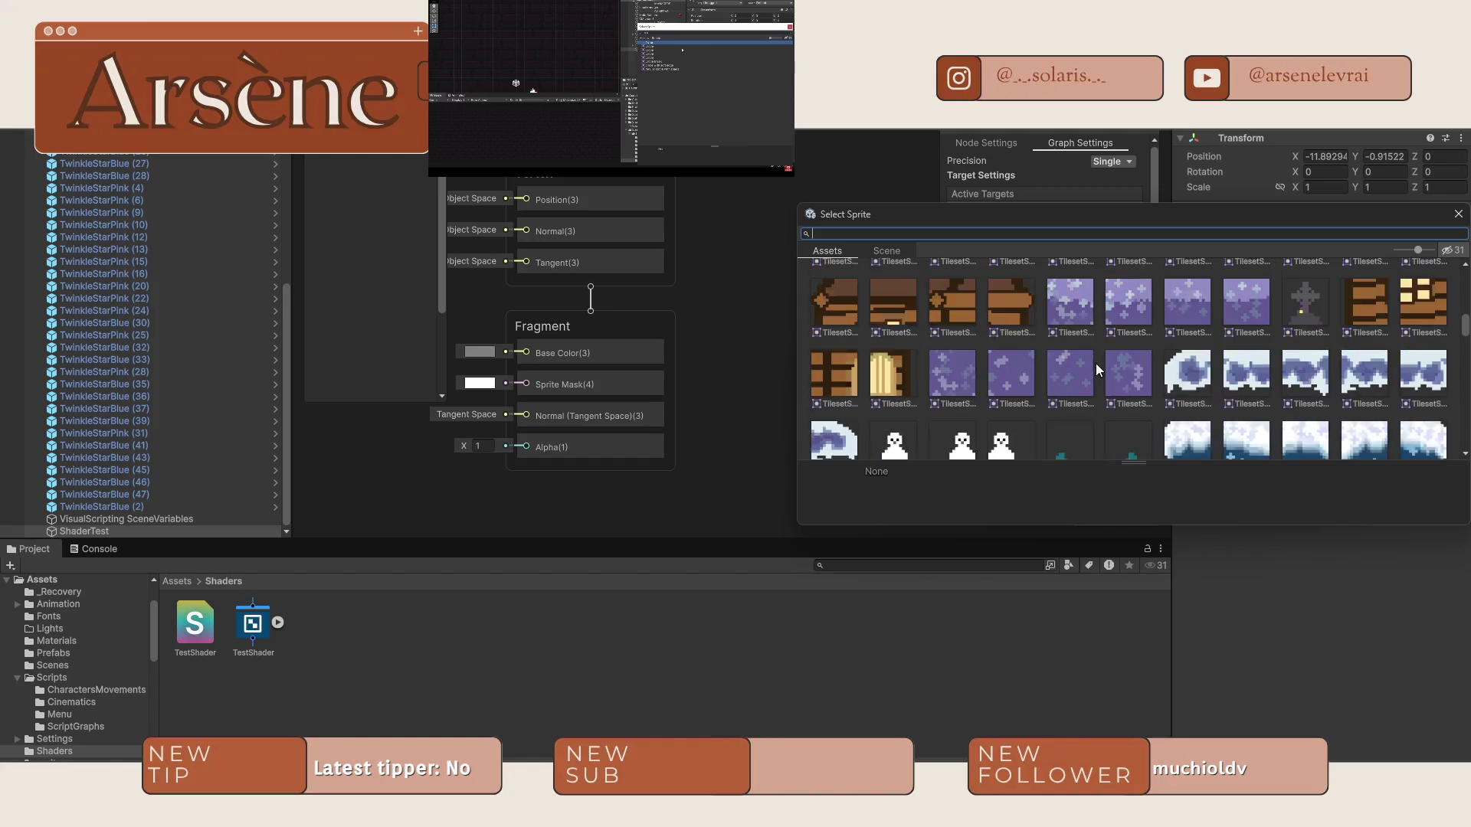
scroll(1095, 363, down, 10)
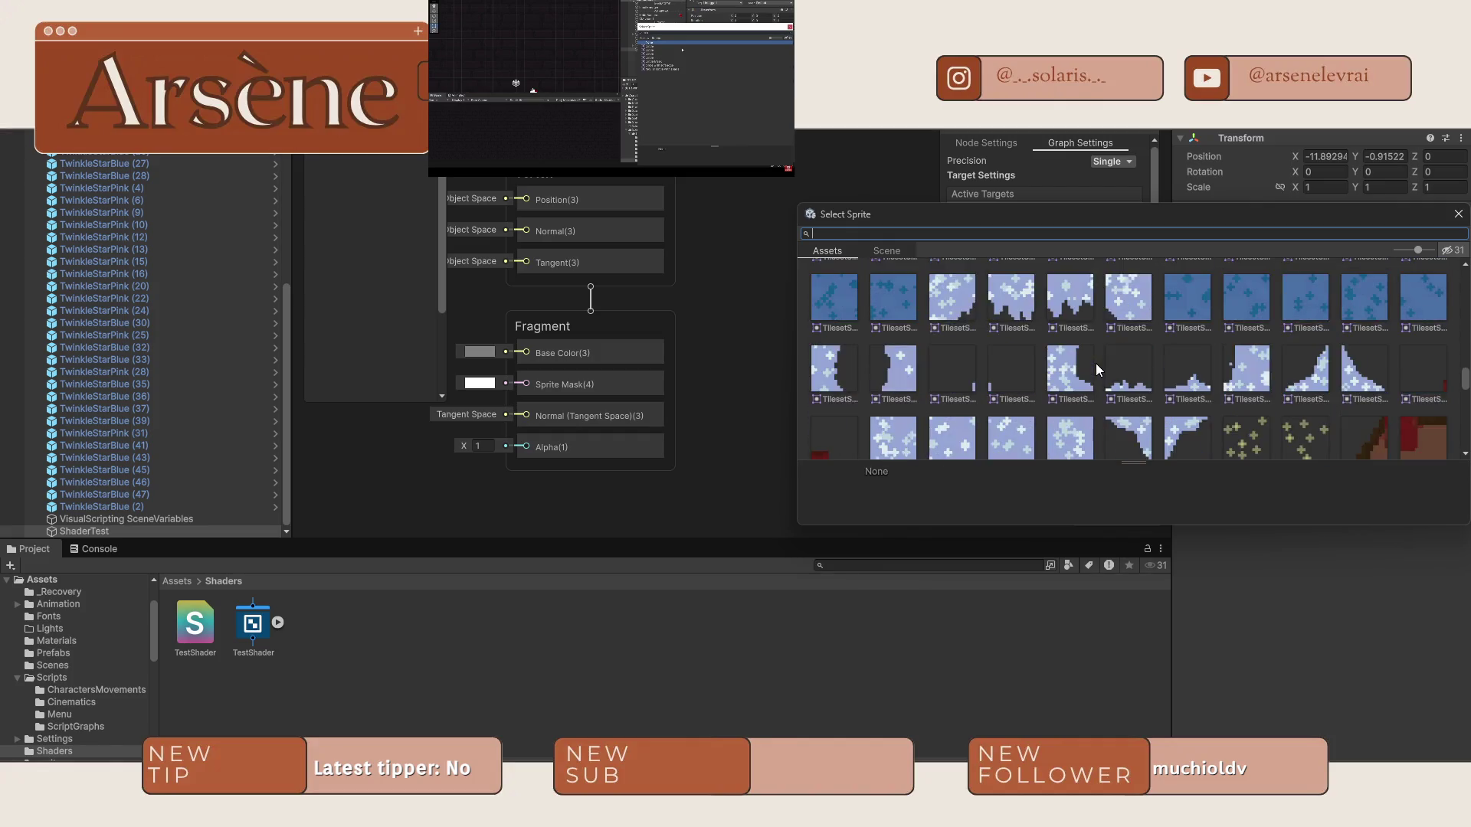
scroll(1096, 363, down, 10)
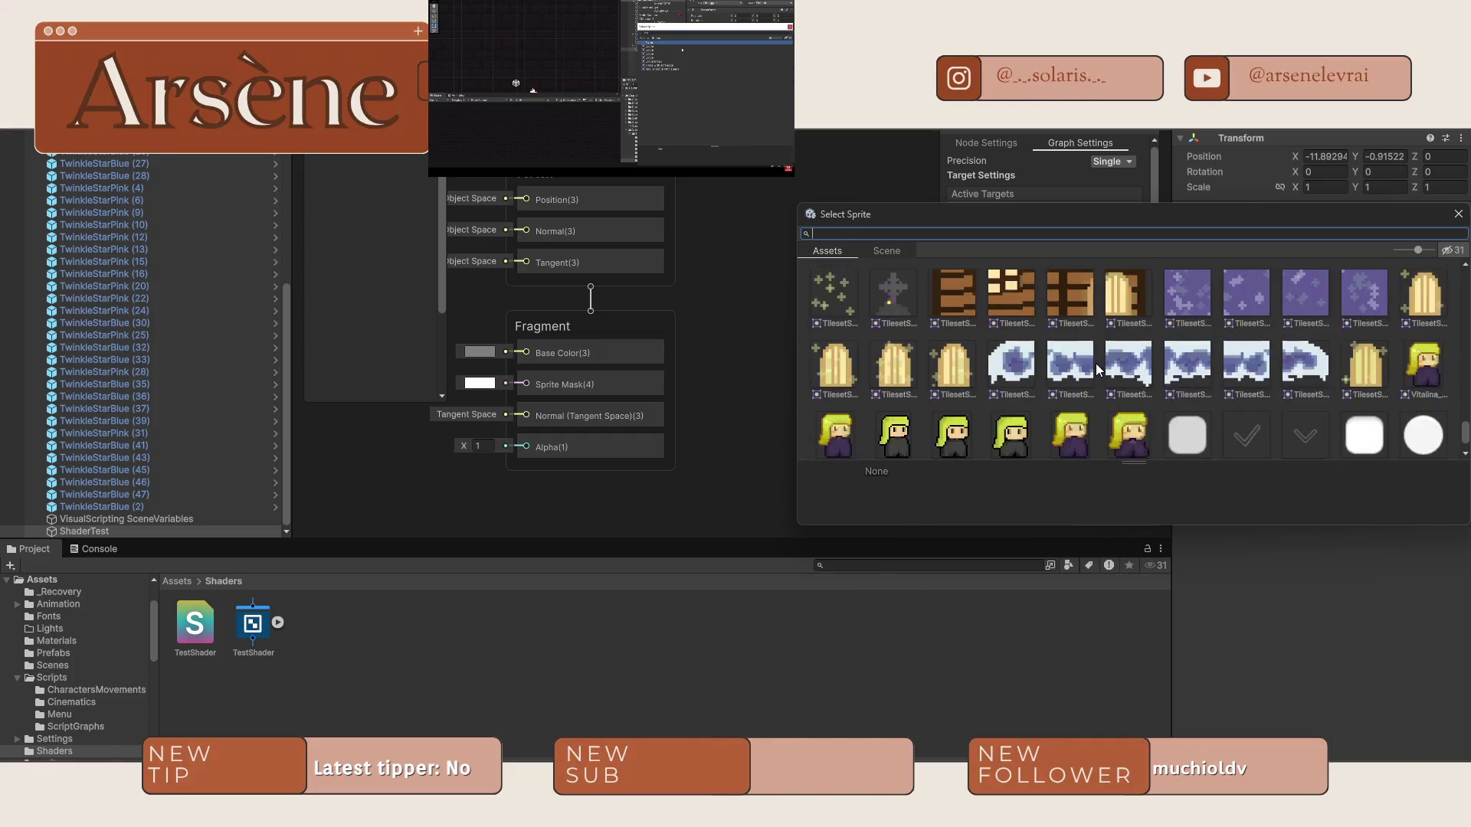
double_click(1411, 353)
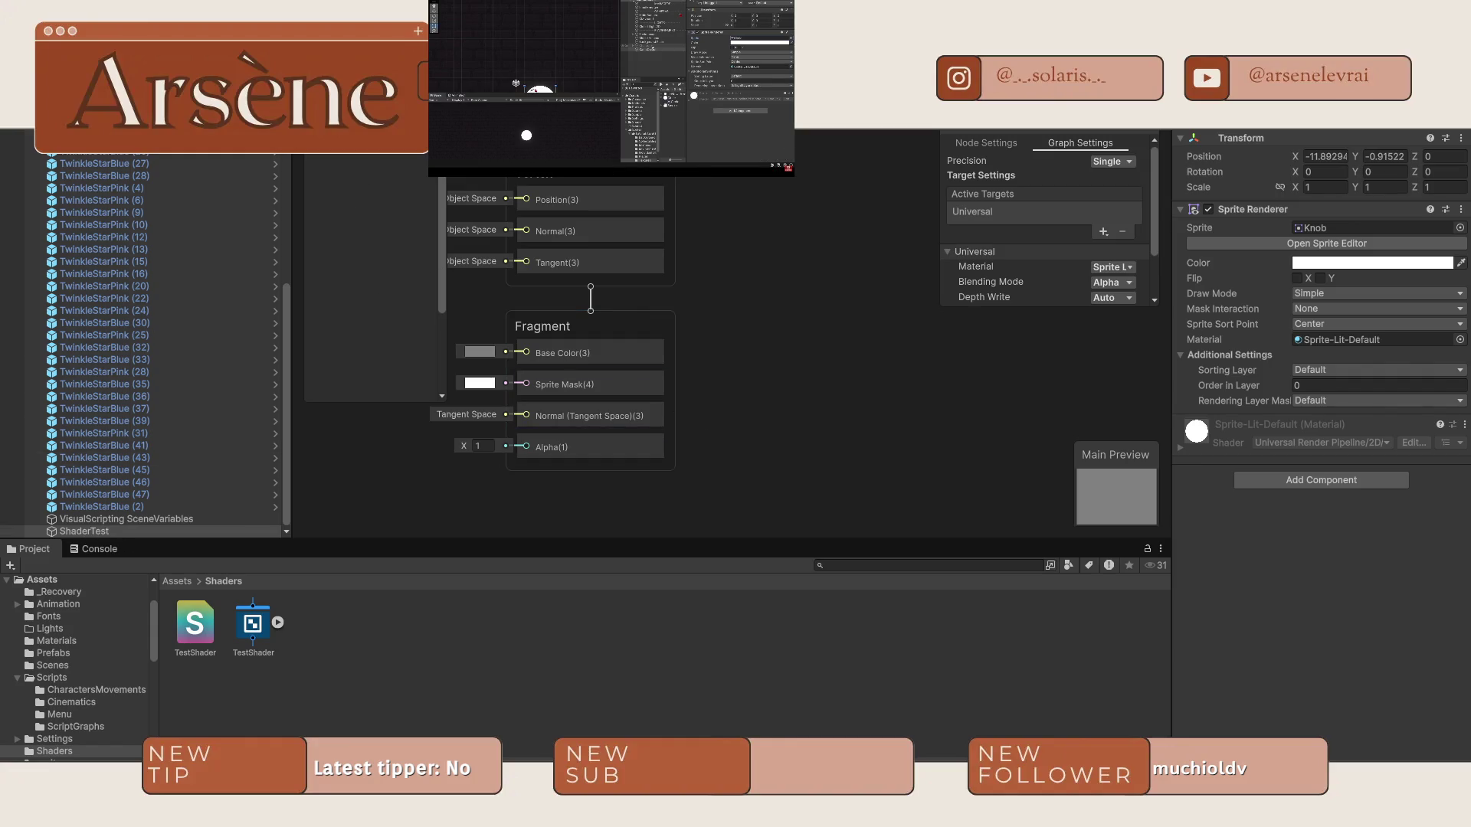
Frame ShaderTest in the Scene view and scale the knob up to 26.5 on all axes.
key(ctrl+1)
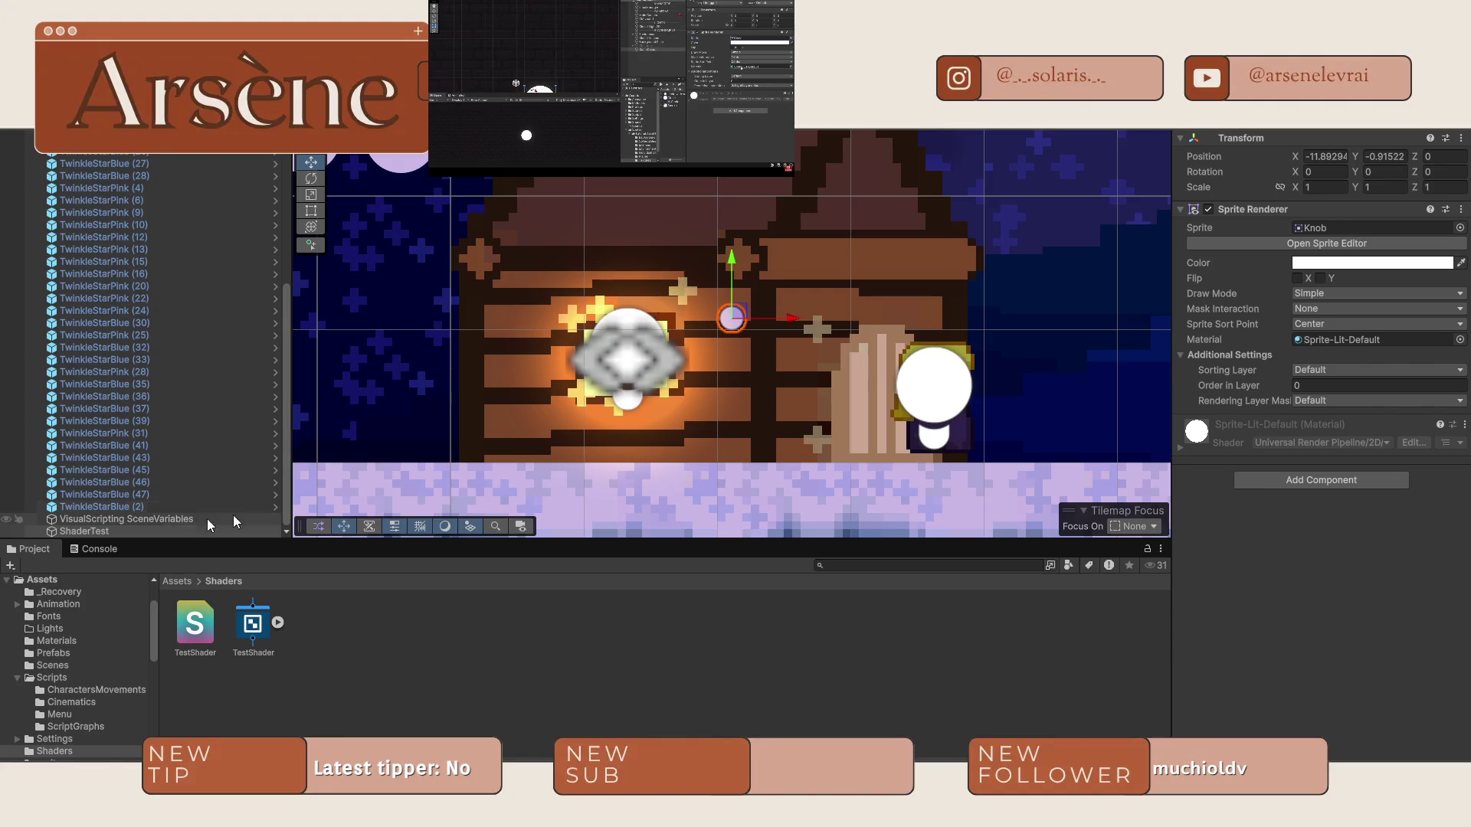
double_click(52, 533)
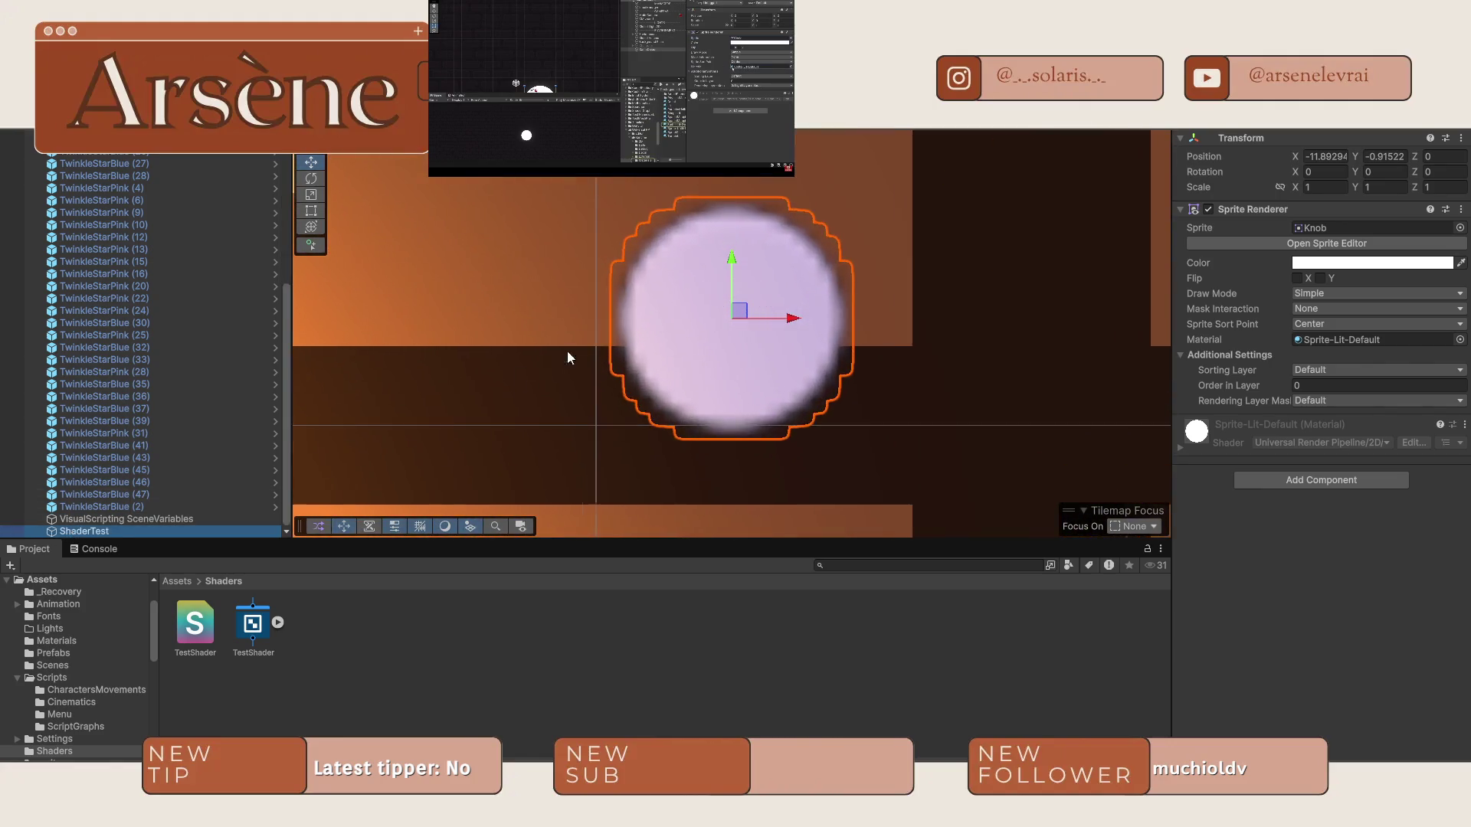
scroll(613, 344, down, 5)
scroll(635, 335, down, 5)
key(r)
drag(632, 328, 929, 679)
scroll(525, 249, up, 1)
scroll(525, 249, up, 2)
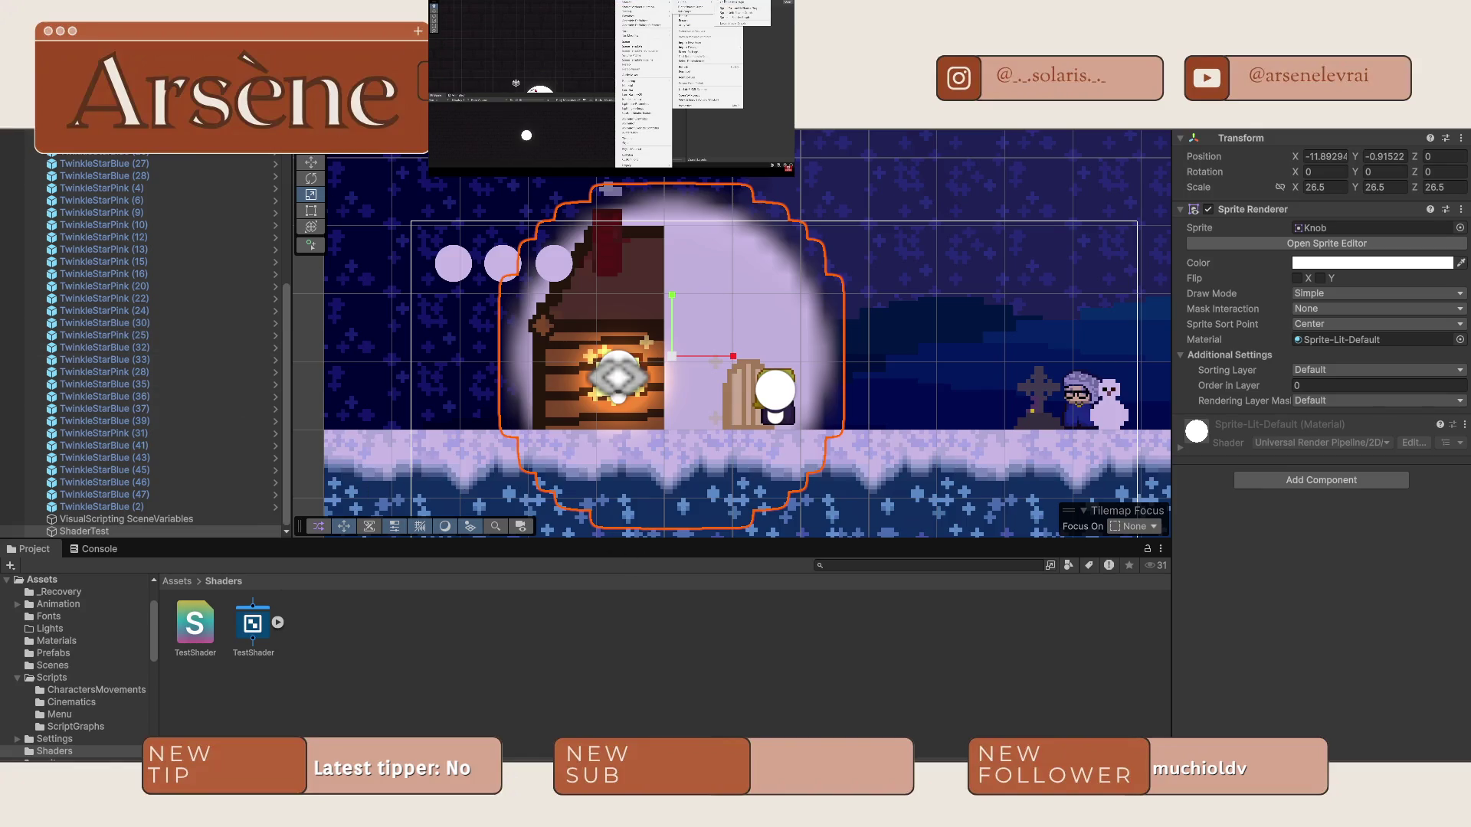
scroll(695, 251, down, 5)
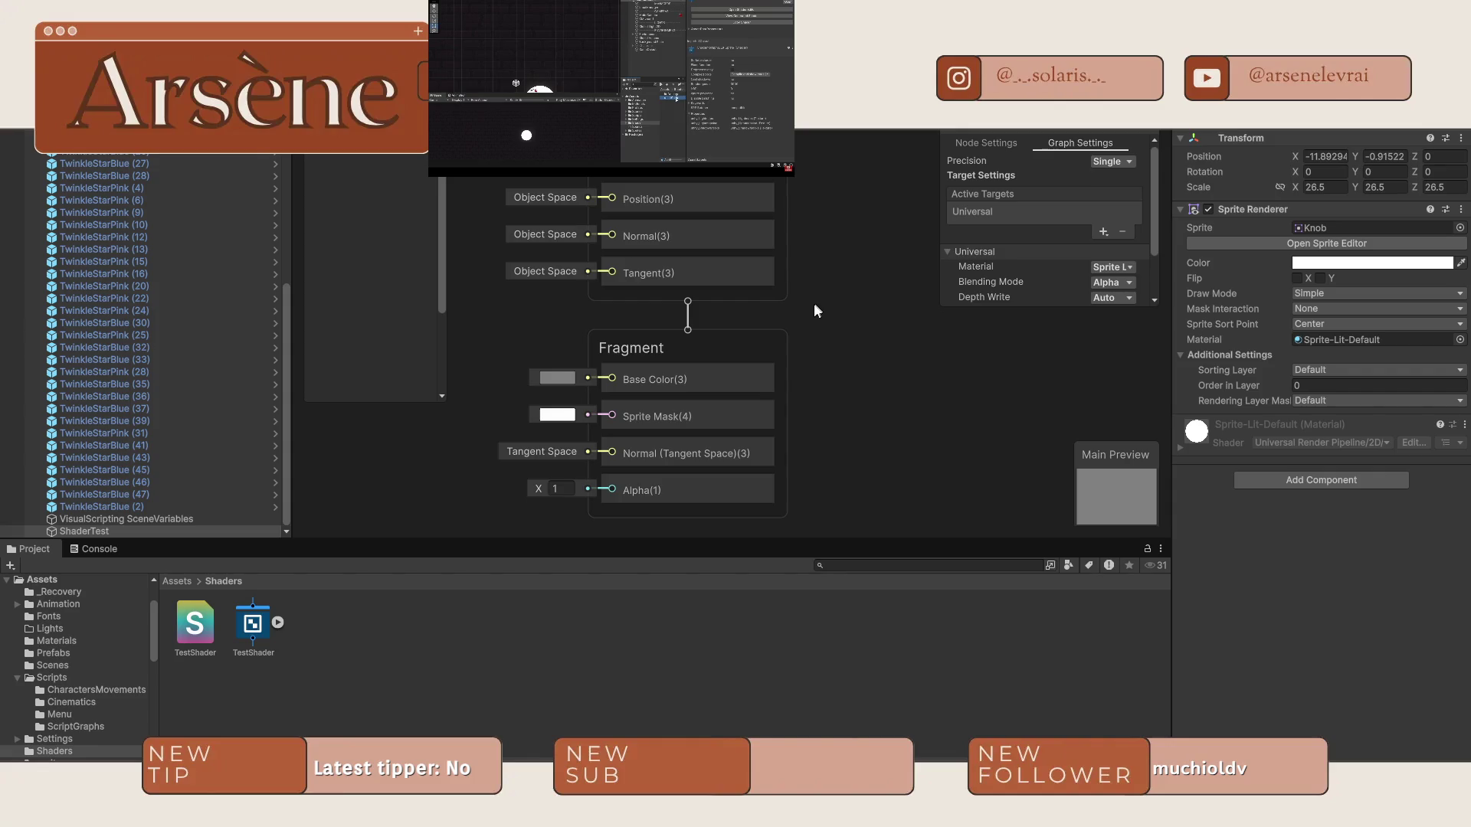
Pan the graph and open the Blackboard's property type list, then dismiss it.
mouse_move(812, 304)
mouse_down()
mouse_move(697, 323)
mouse_move(806, 305)
mouse_up()
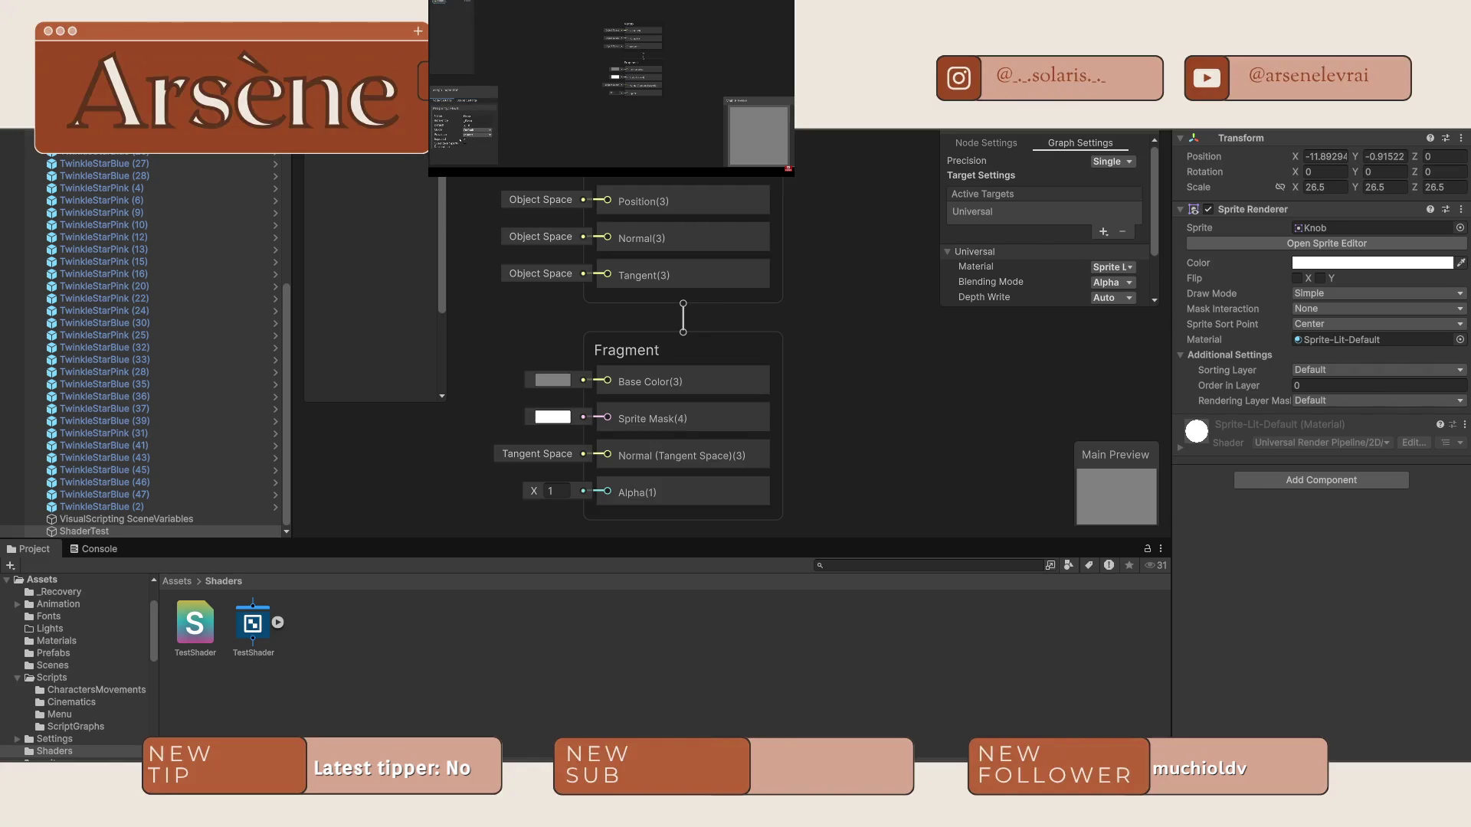
click(414, 153)
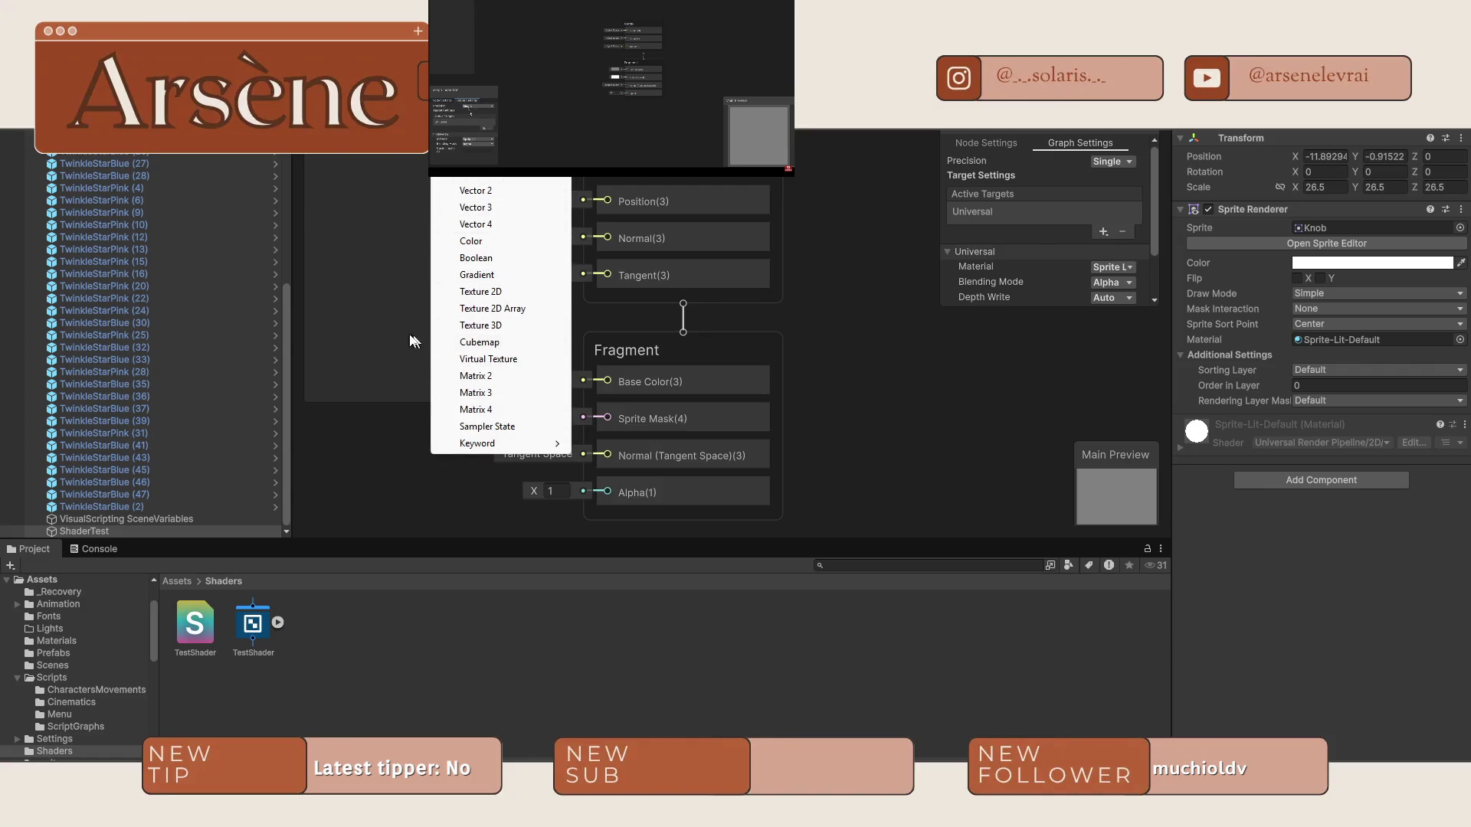
click(374, 314)
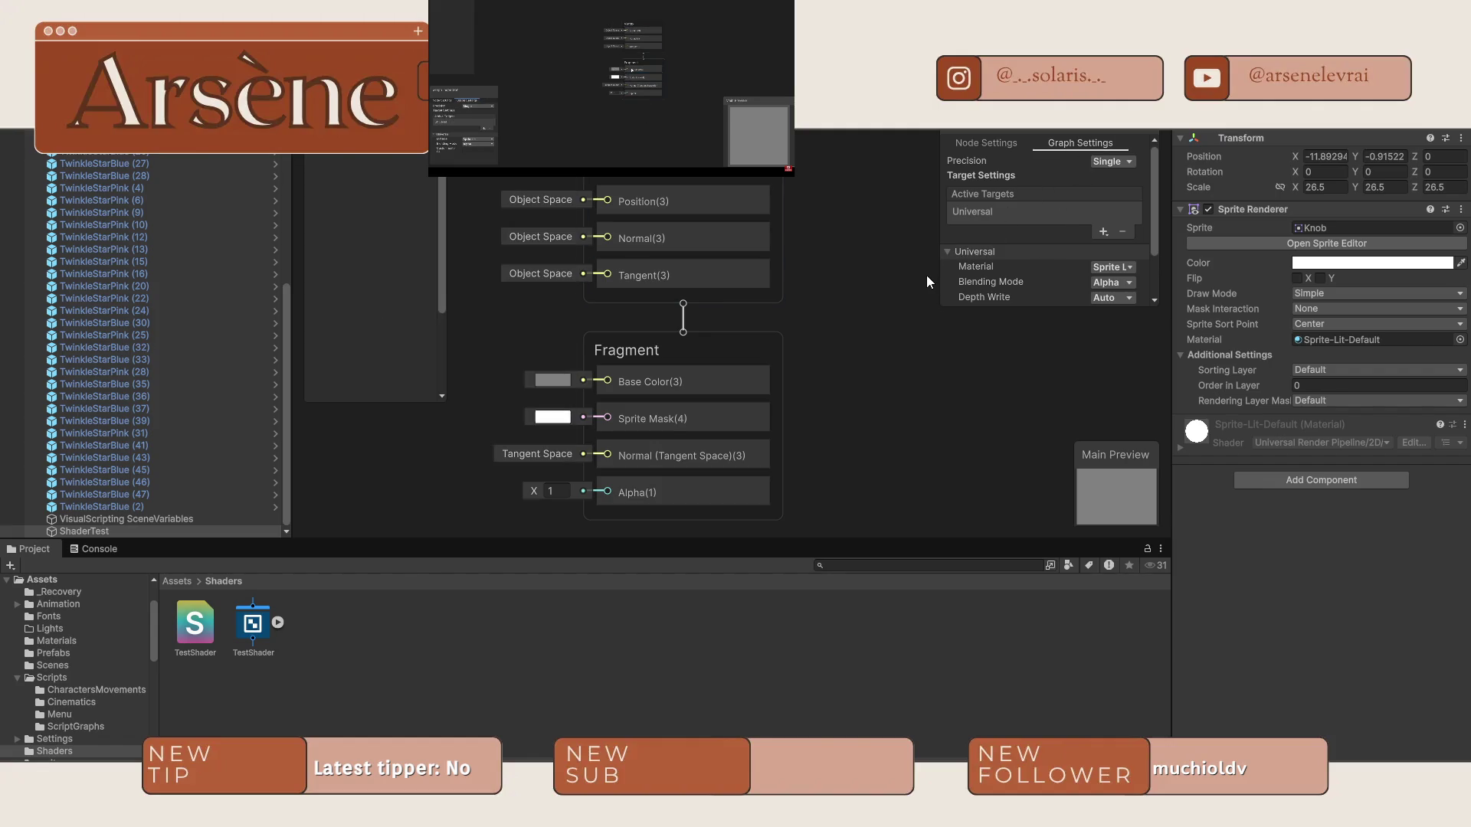
Select Base Color, try raising the Alpha block, and shift the Fragment node down.
click(728, 387)
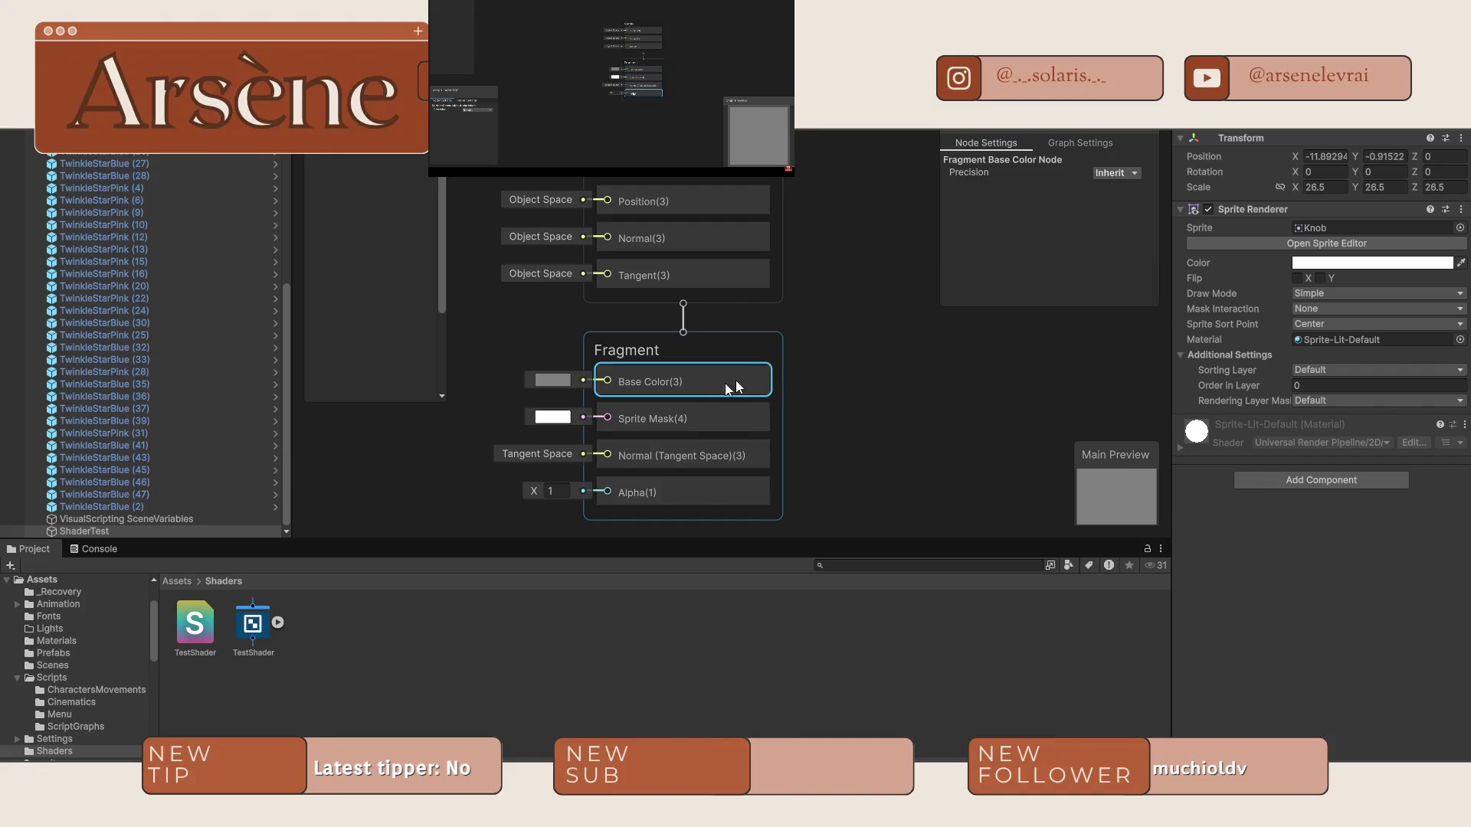
drag(691, 488, 733, 398)
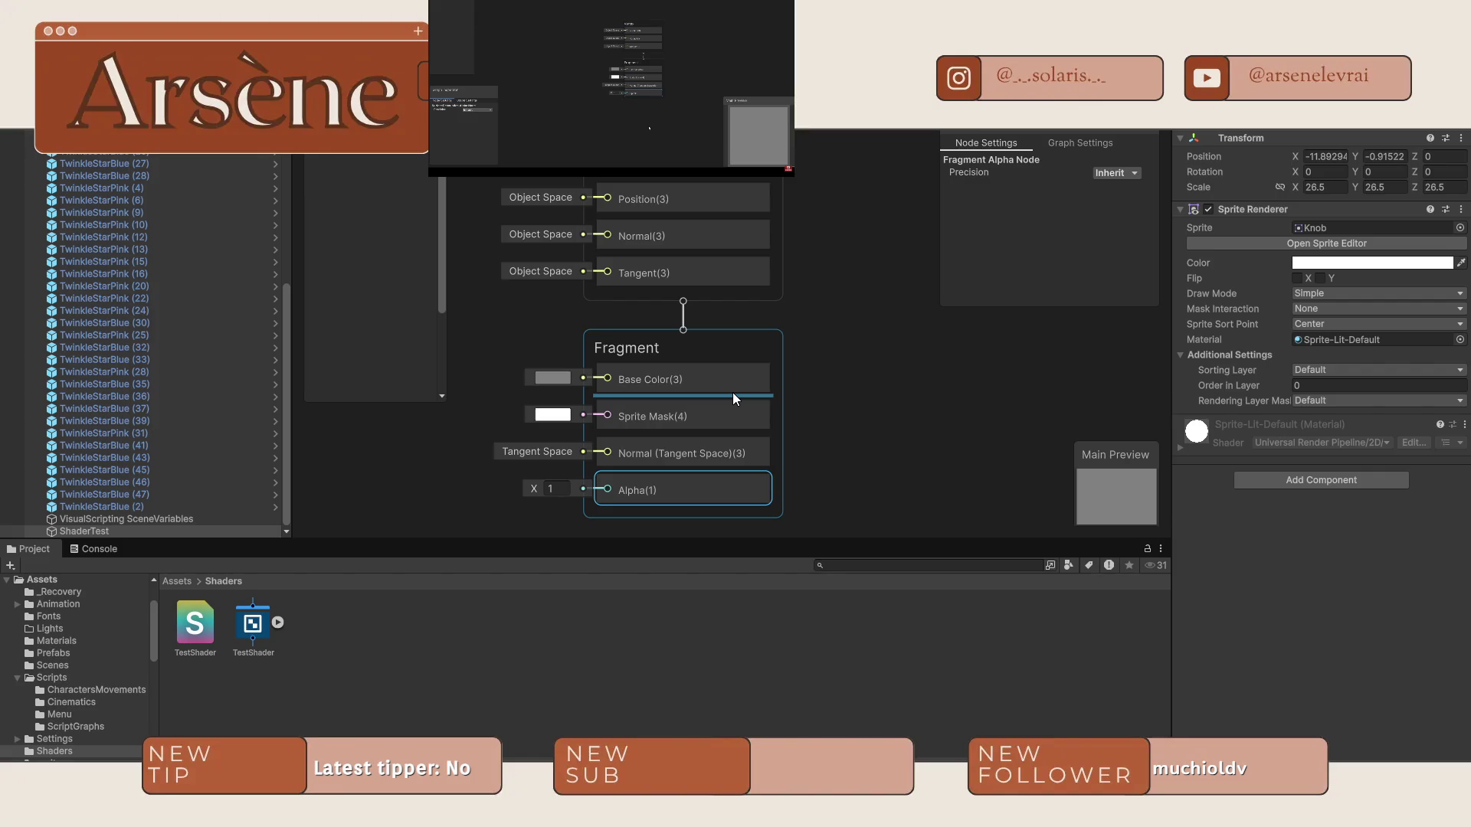
mouse_move(732, 392)
mouse_down()
mouse_move(666, 352)
mouse_move(667, 370)
mouse_up()
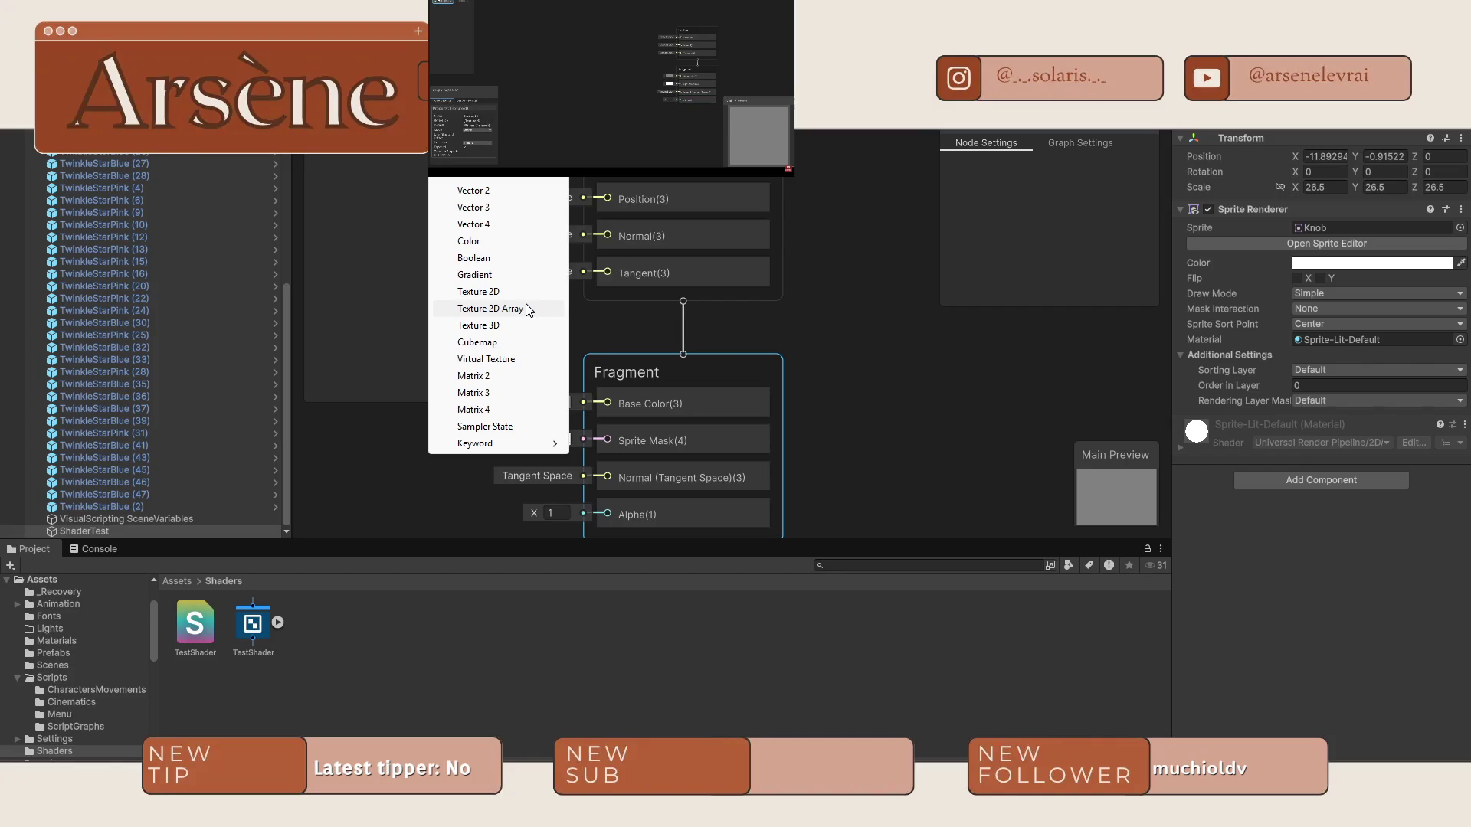
Add a Texture2D property with its default name and set its Default Value to Knob.
click(498, 293)
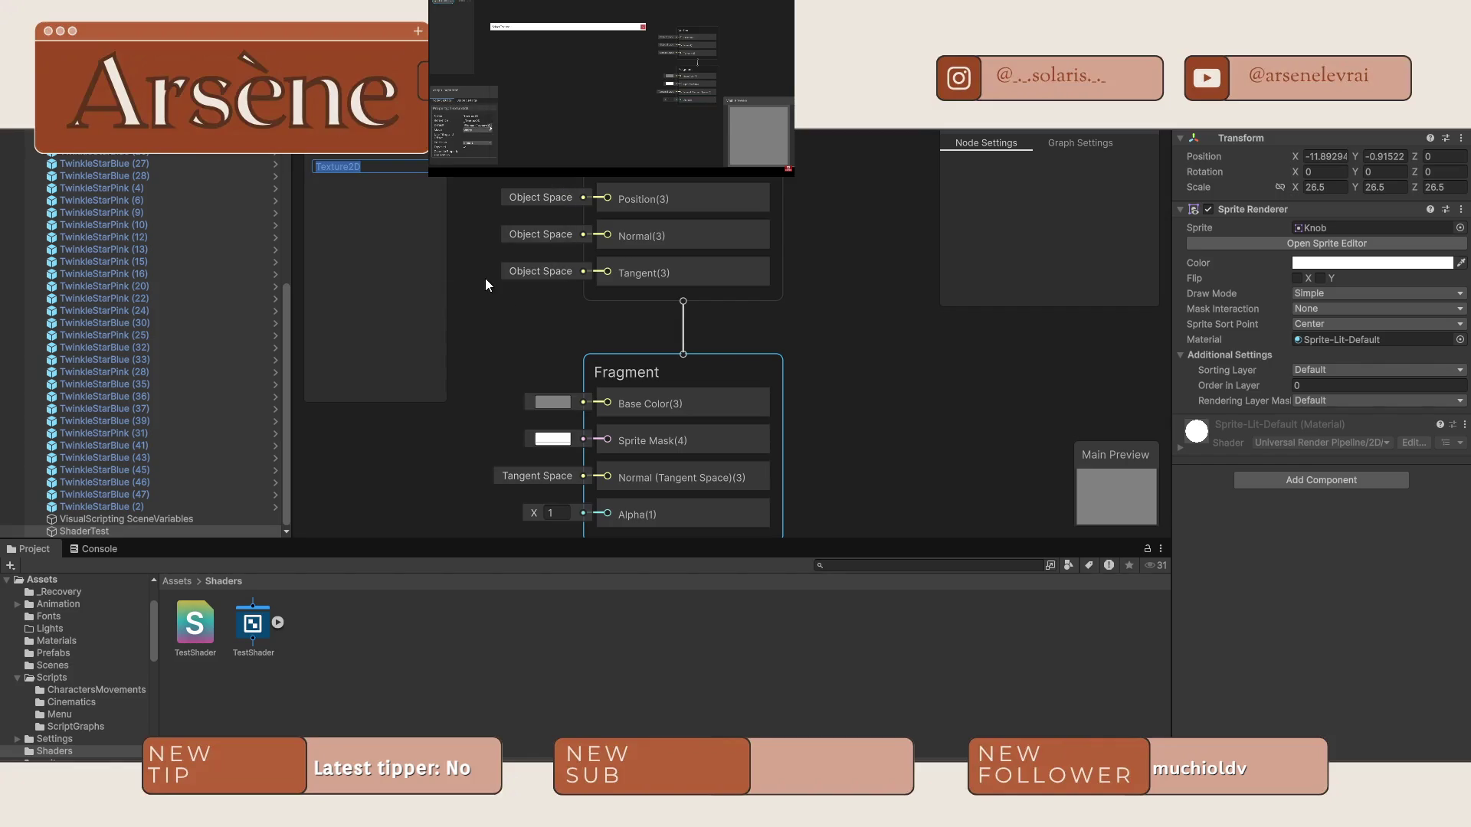
key(Return)
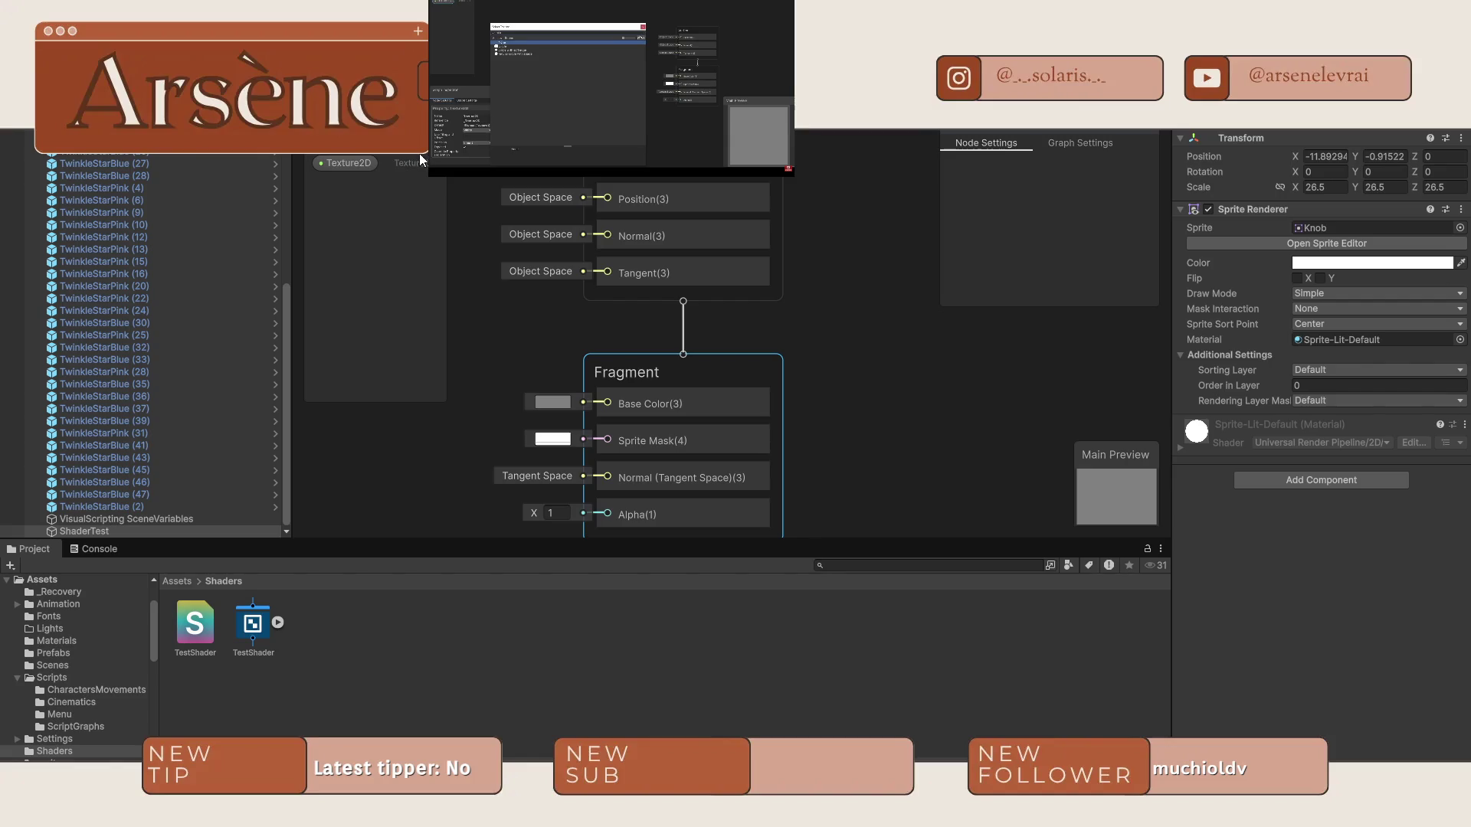
click(416, 167)
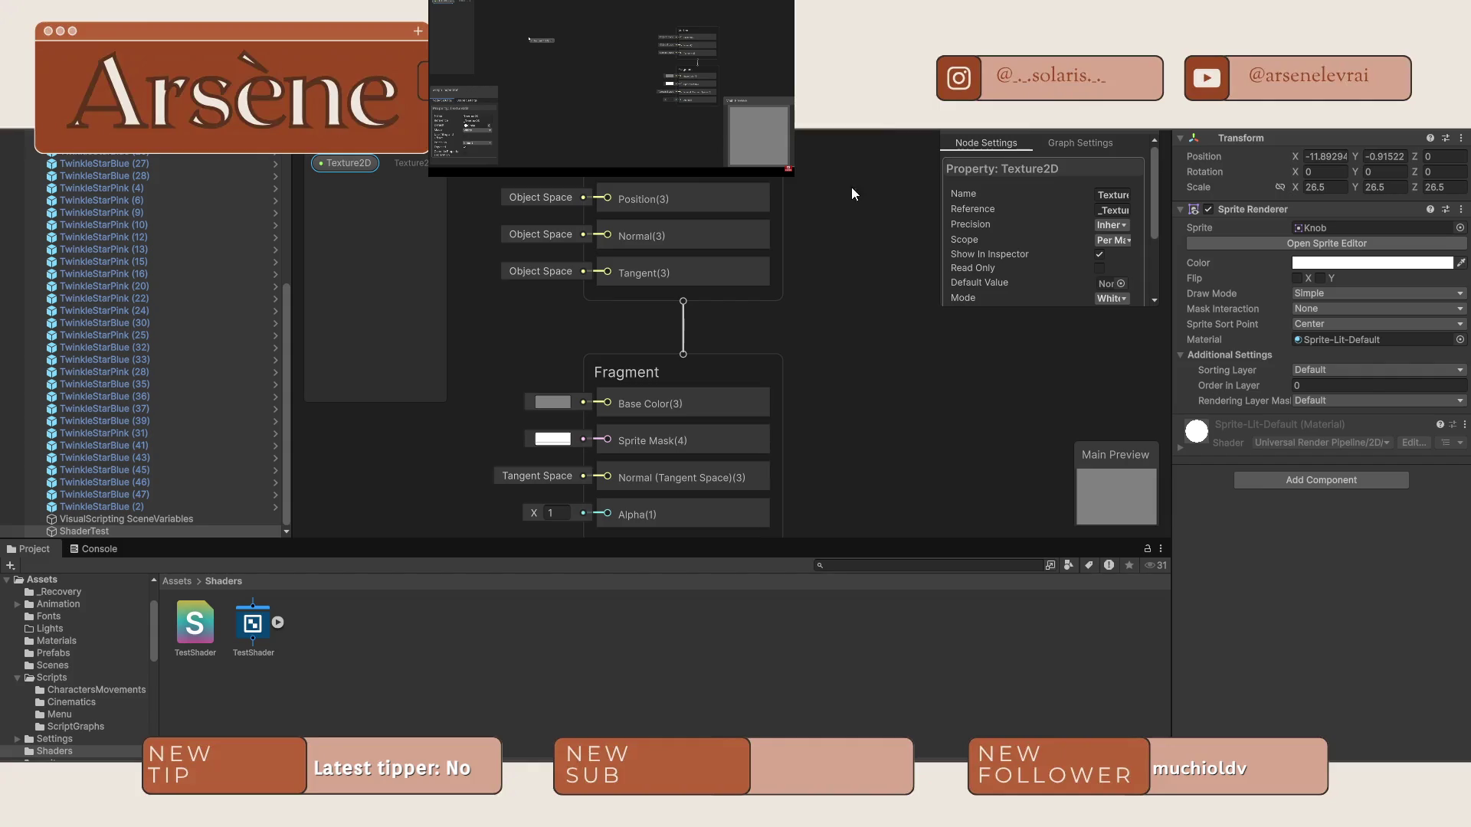
drag(938, 157, 846, 158)
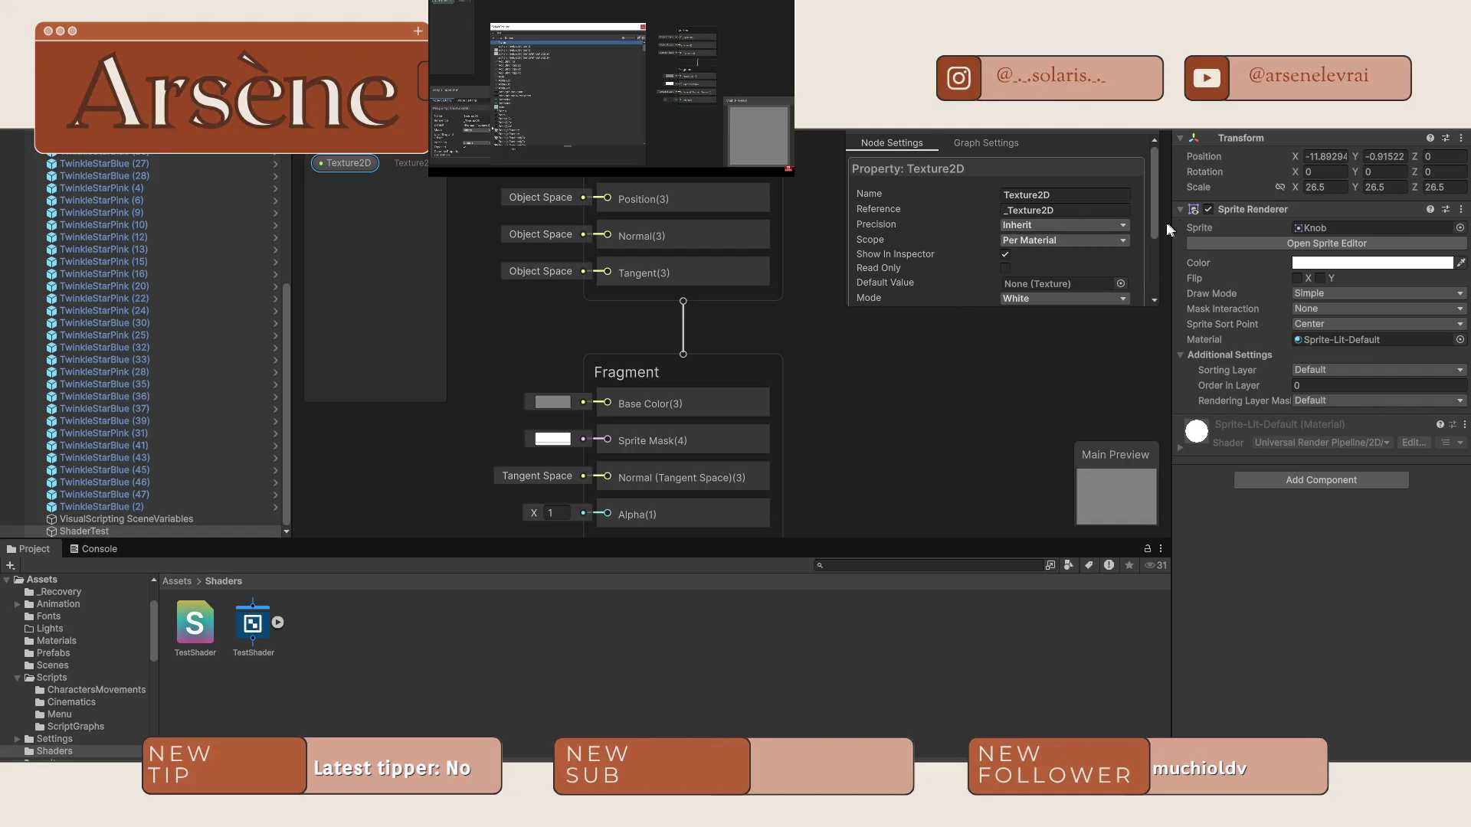
click(1120, 284)
text(kno)
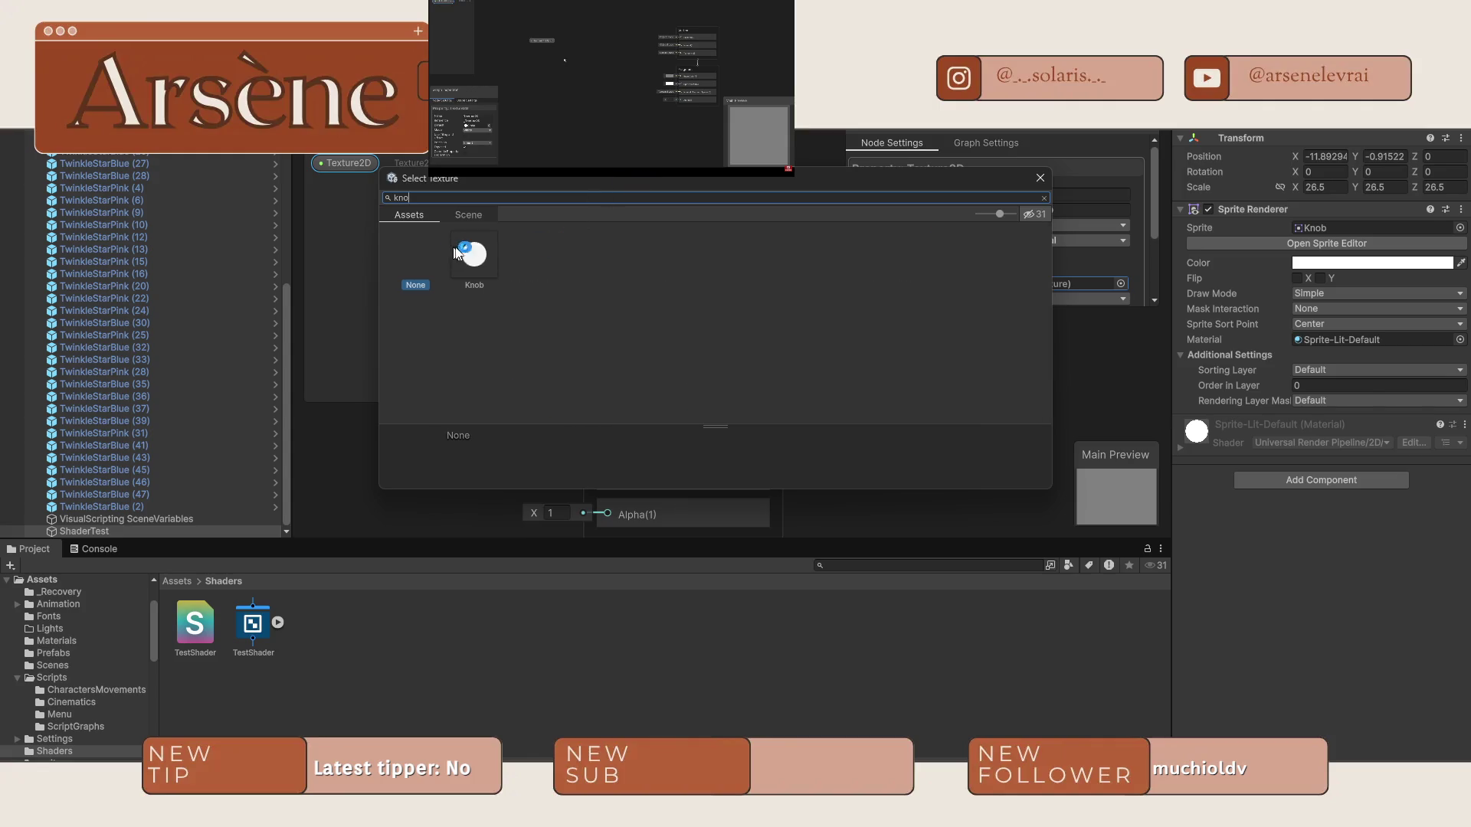
double_click(470, 252)
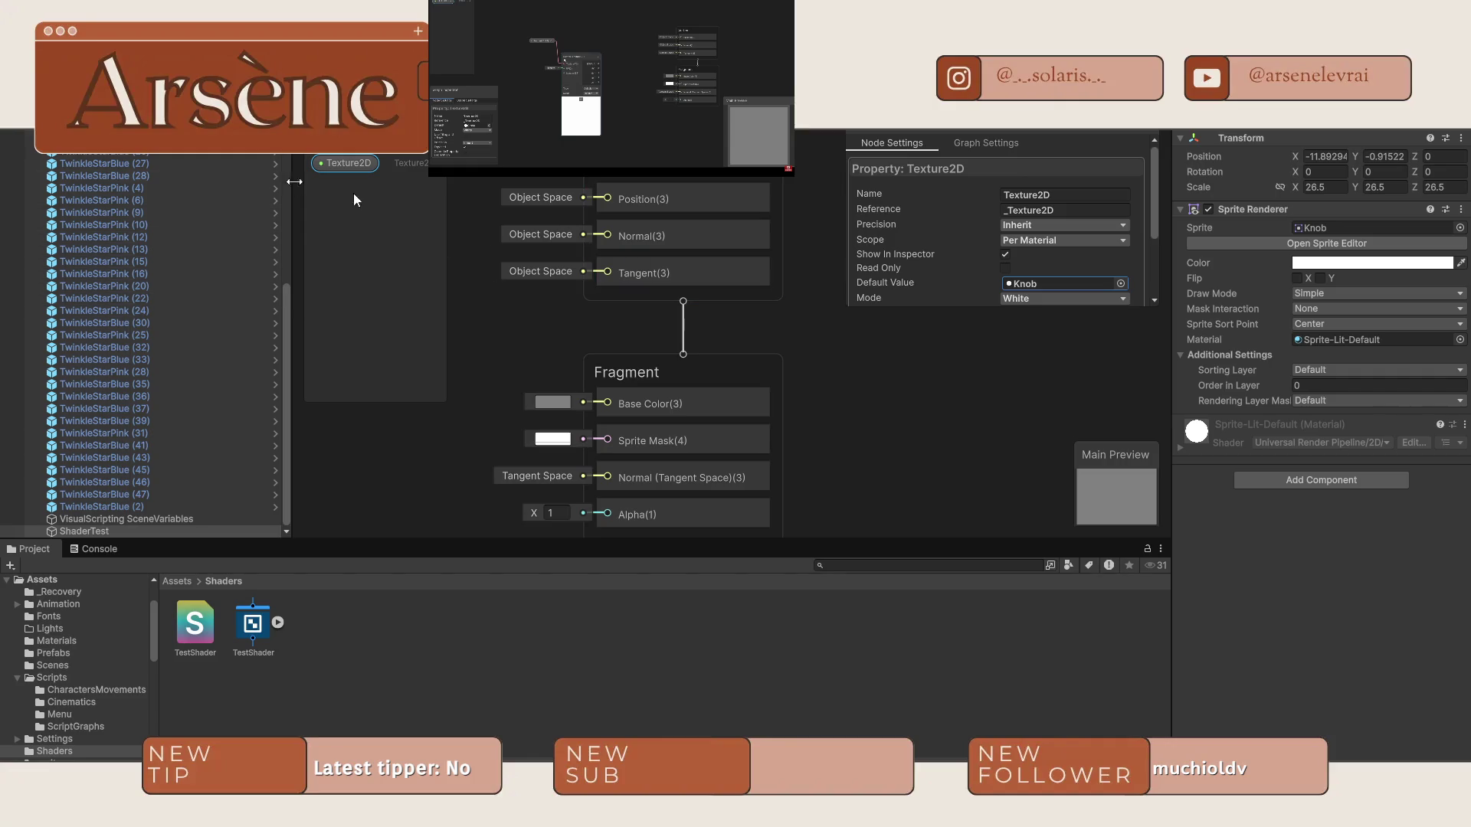
mouse_move(513, 180)
mouse_down()
mouse_move(572, 278)
mouse_move(825, 264)
mouse_up()
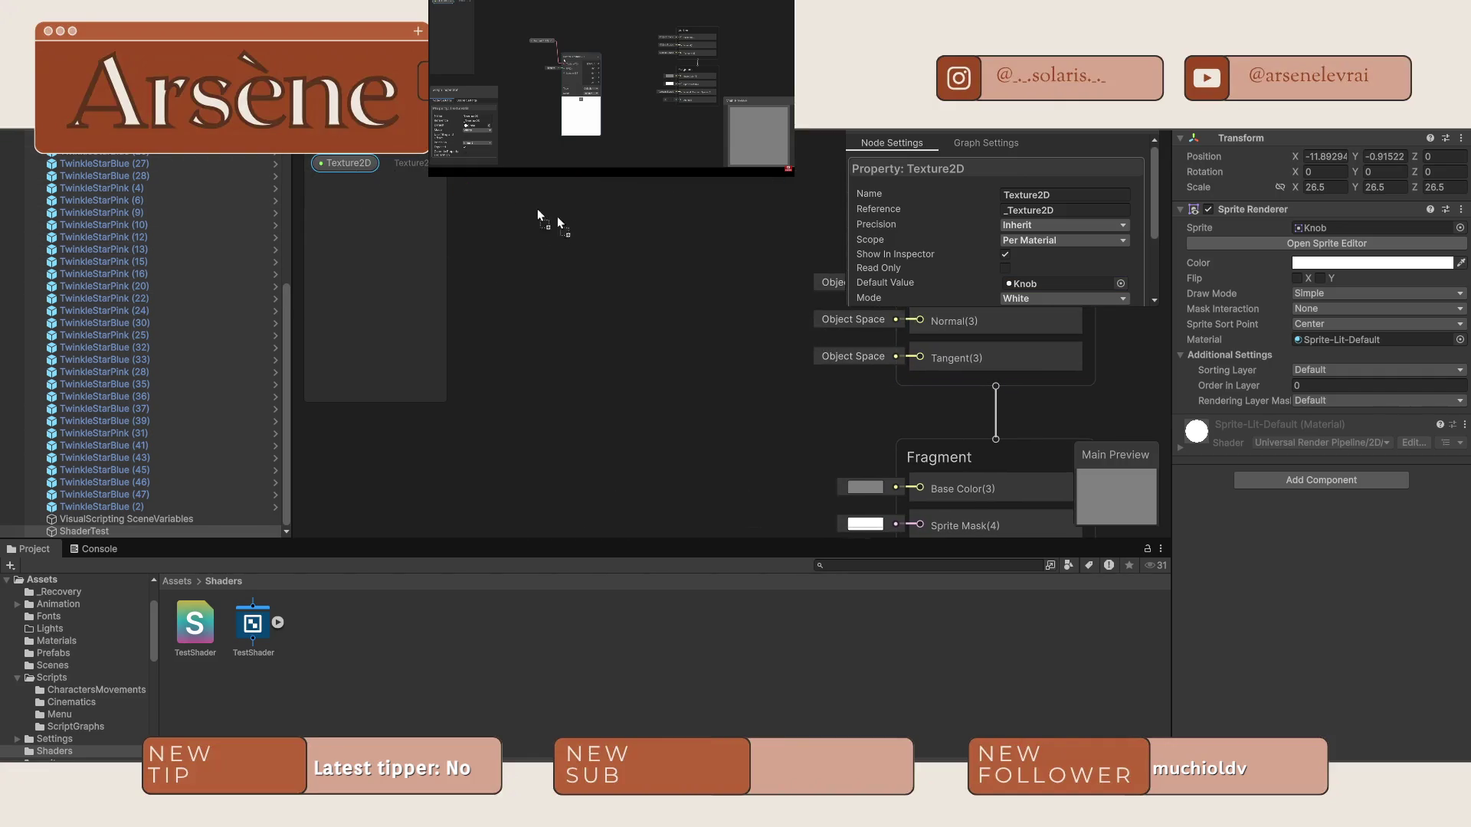
Drop the Texture2D property onto the canvas beside the Vertex stack and nudge it into place.
drag(558, 218, 587, 229)
drag(679, 351, 527, 246)
scroll(529, 242, down, 3)
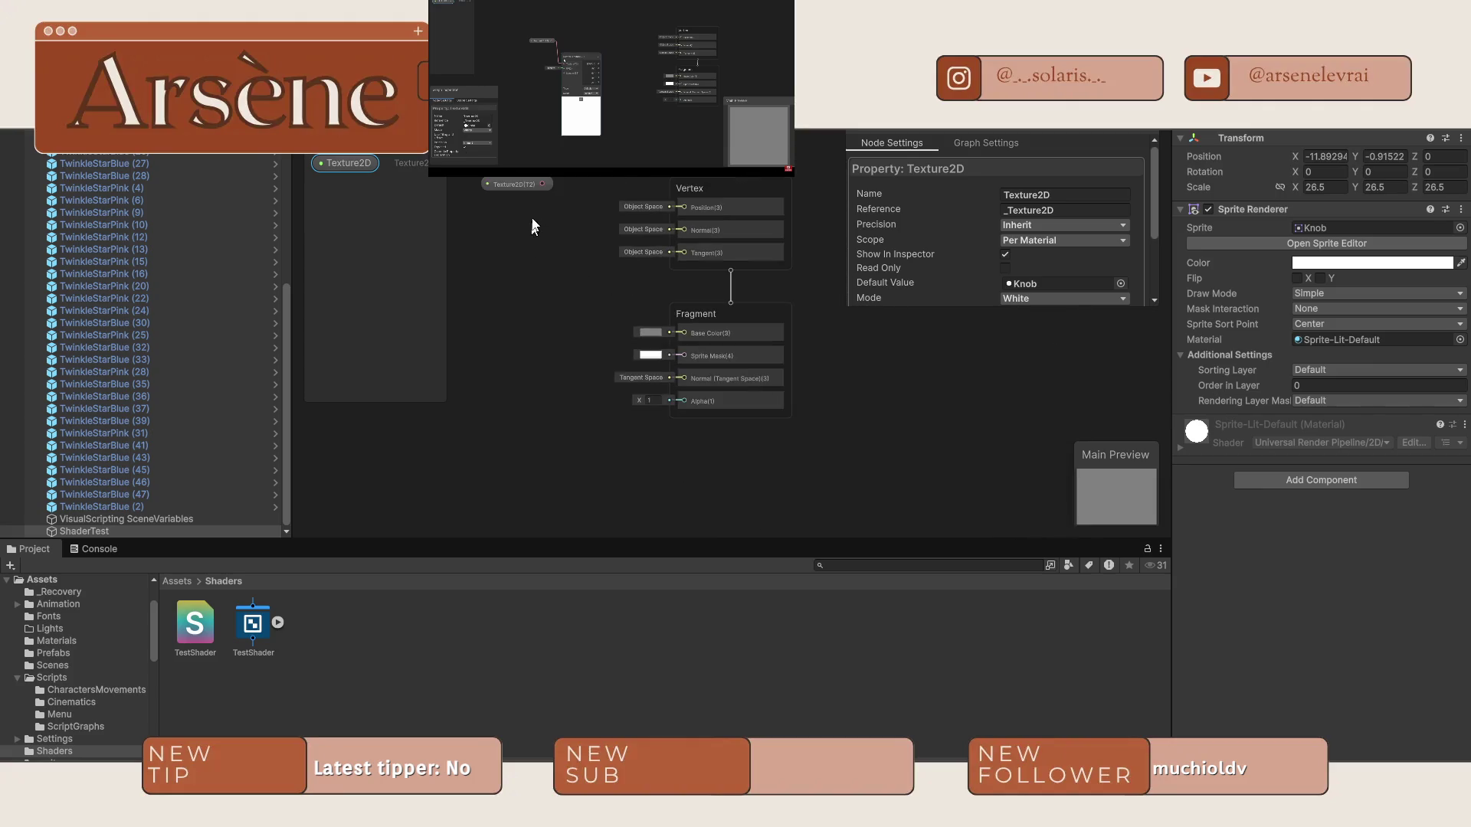
drag(517, 182, 501, 187)
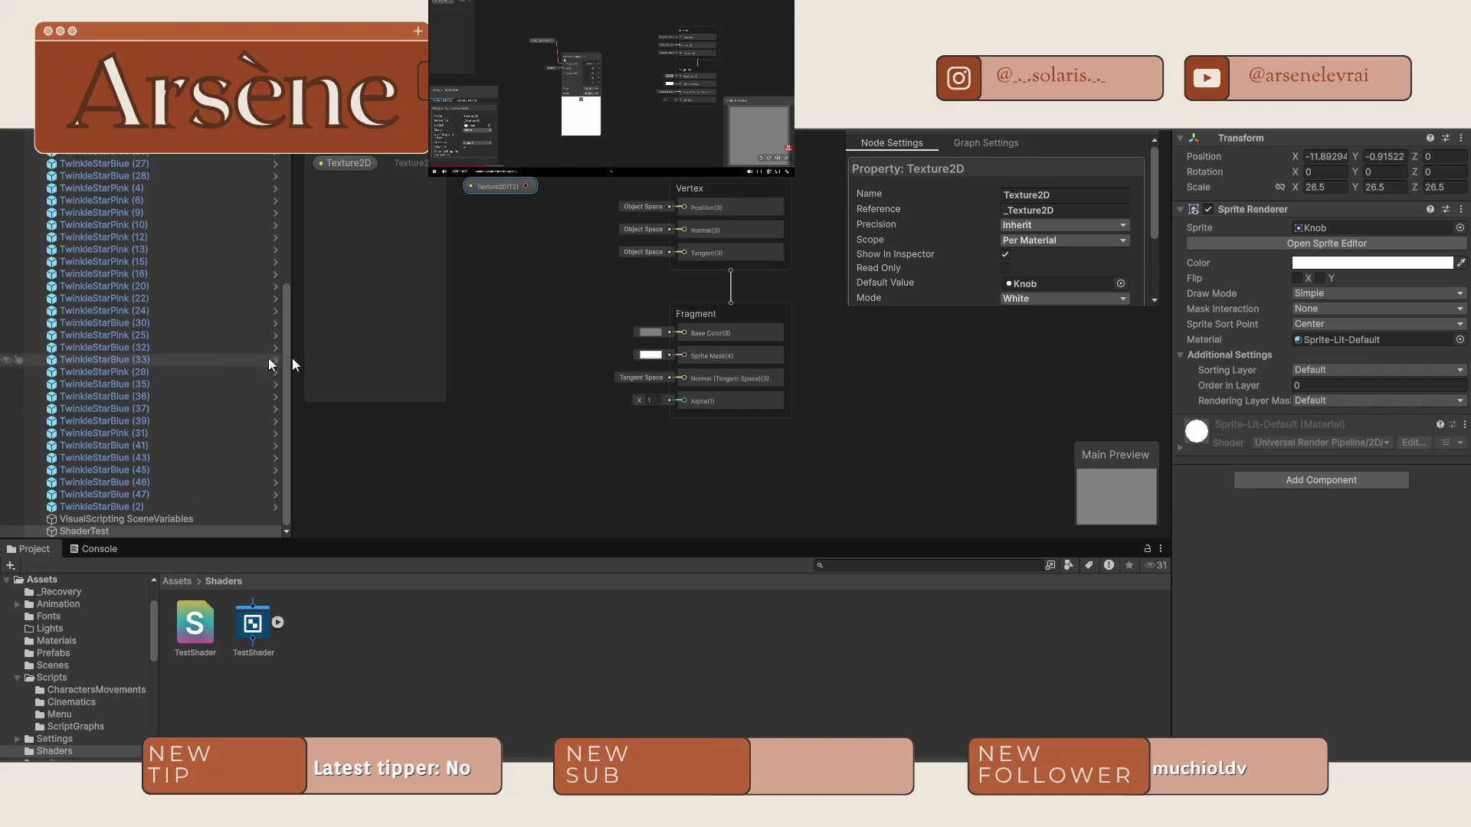
right_click(509, 270)
mouse_move(581, 426)
click(738, 420)
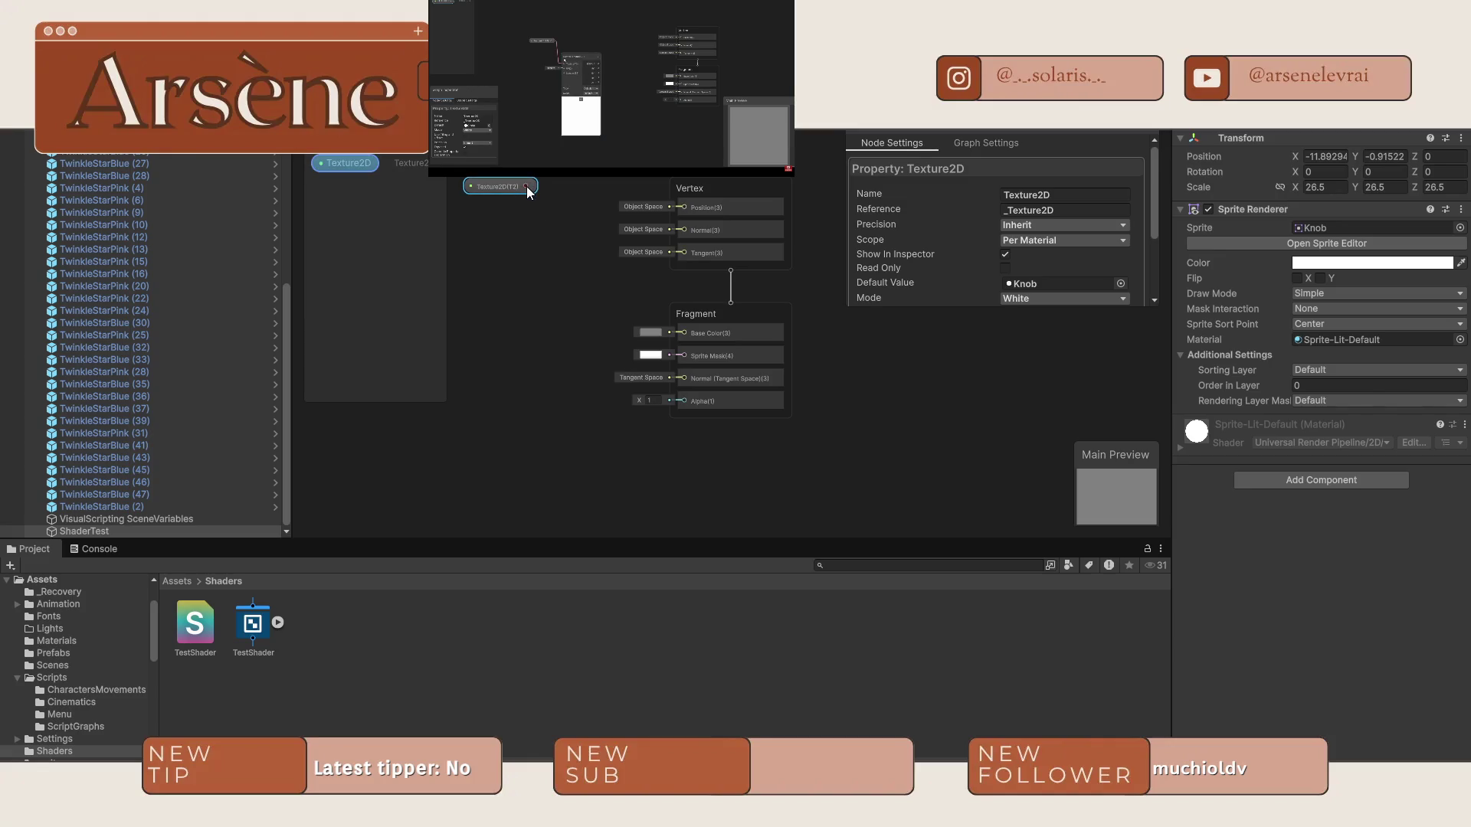
drag(526, 186, 558, 240)
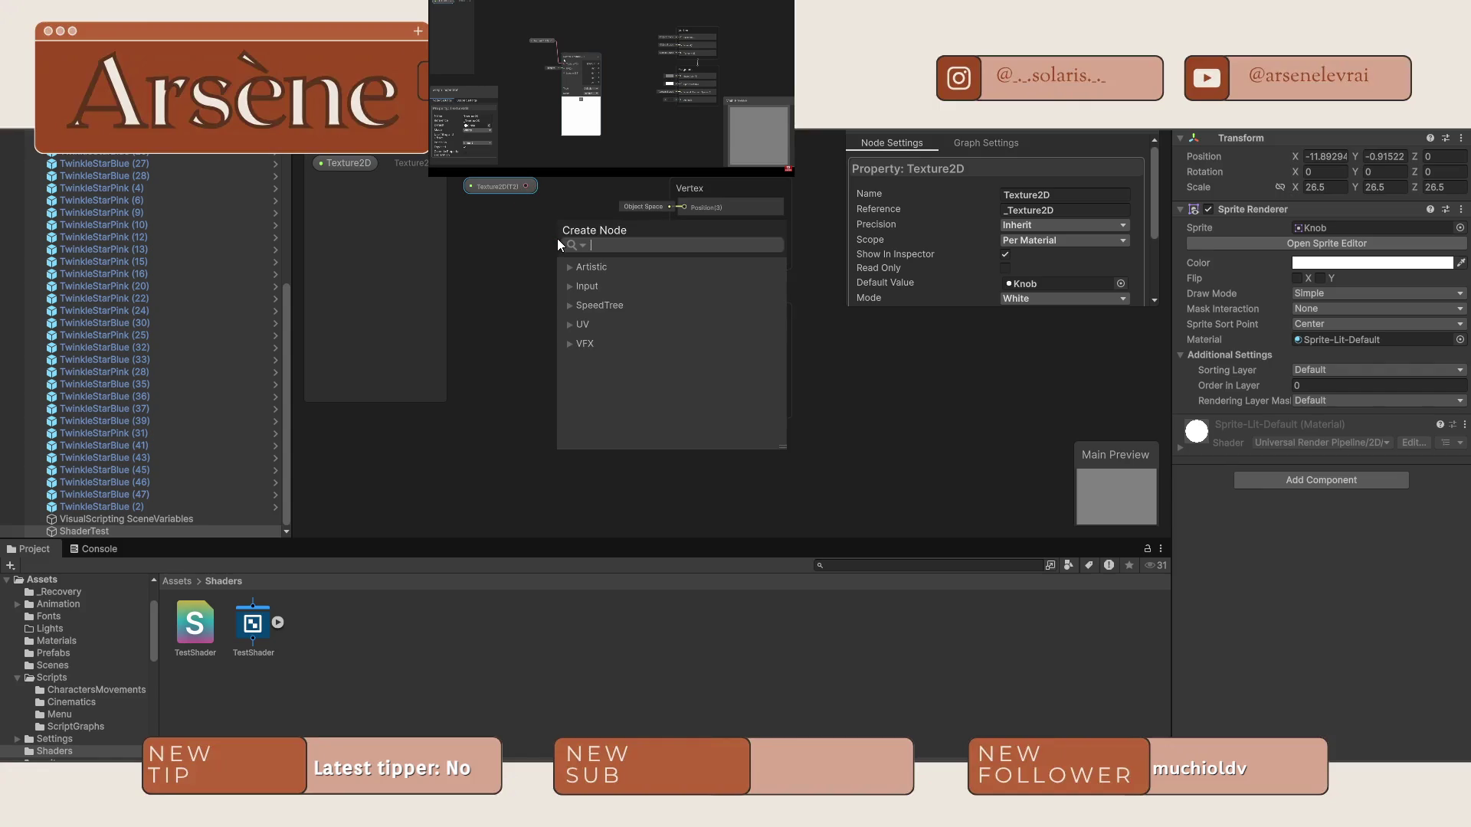
Create a 'sample texture 2D' node wired from the Texture2D output and move it left.
text(sample t)
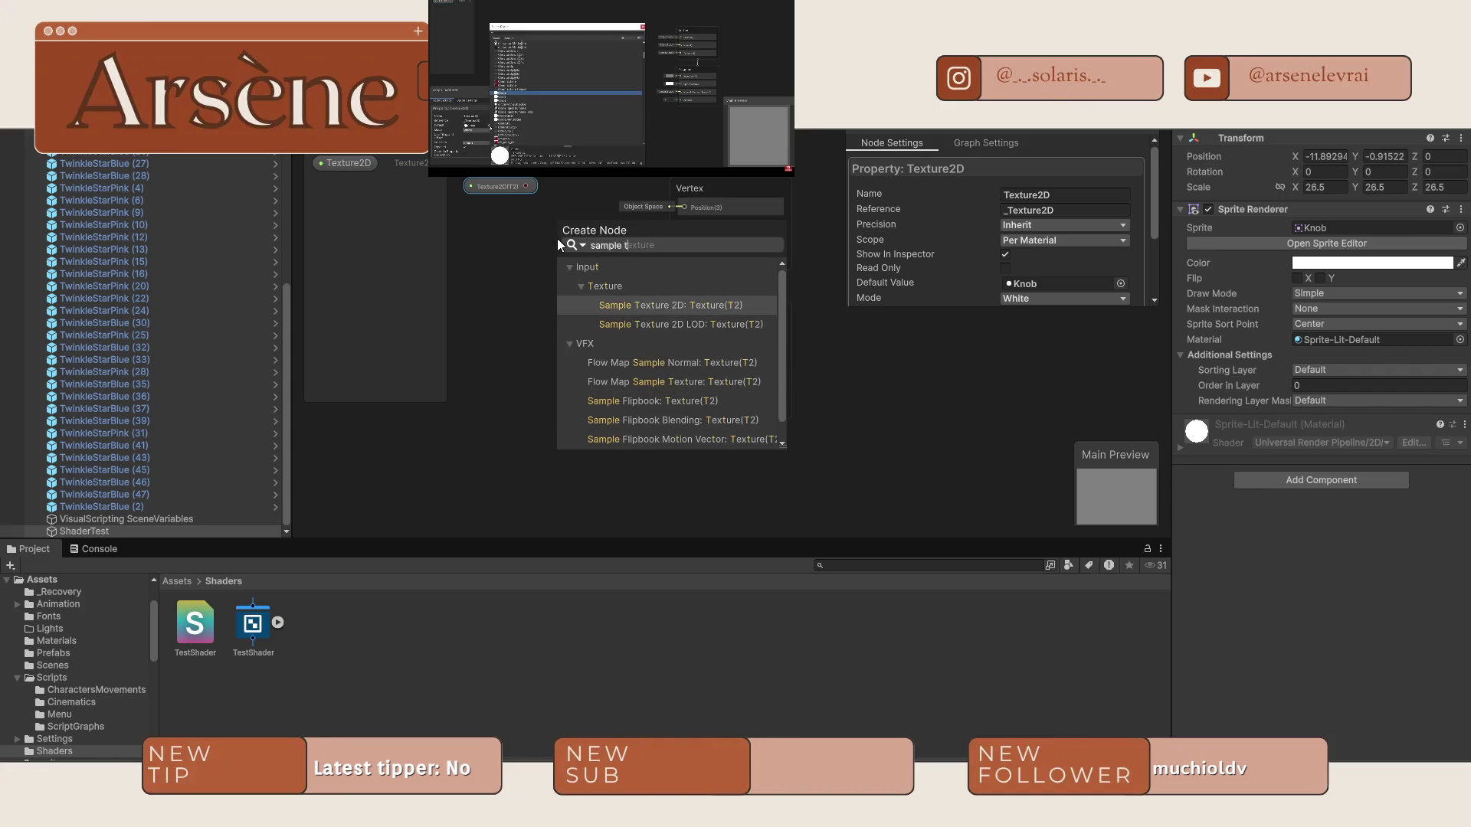
text(exte)
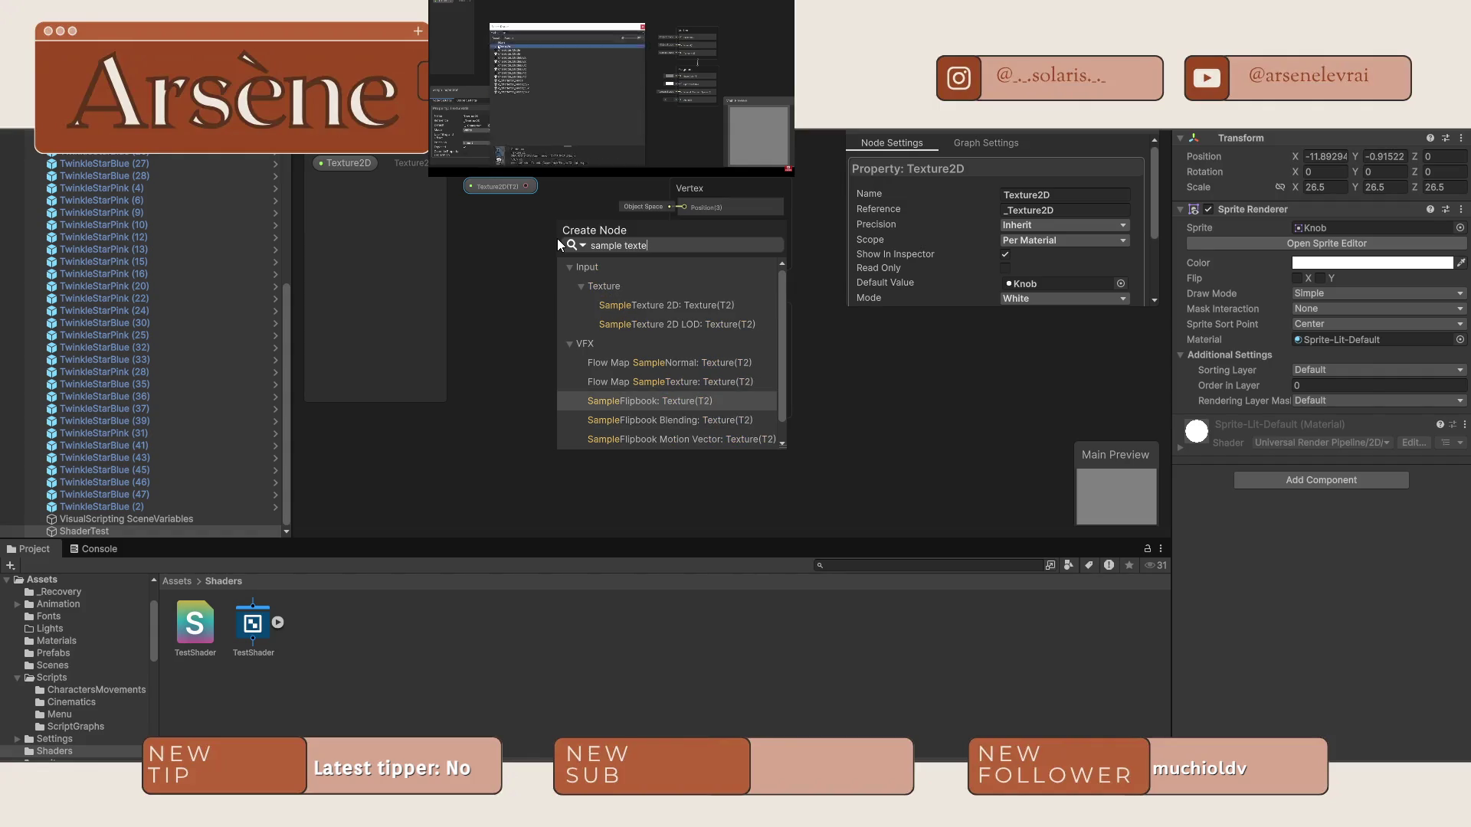
key(BackSpace)
text(ure)
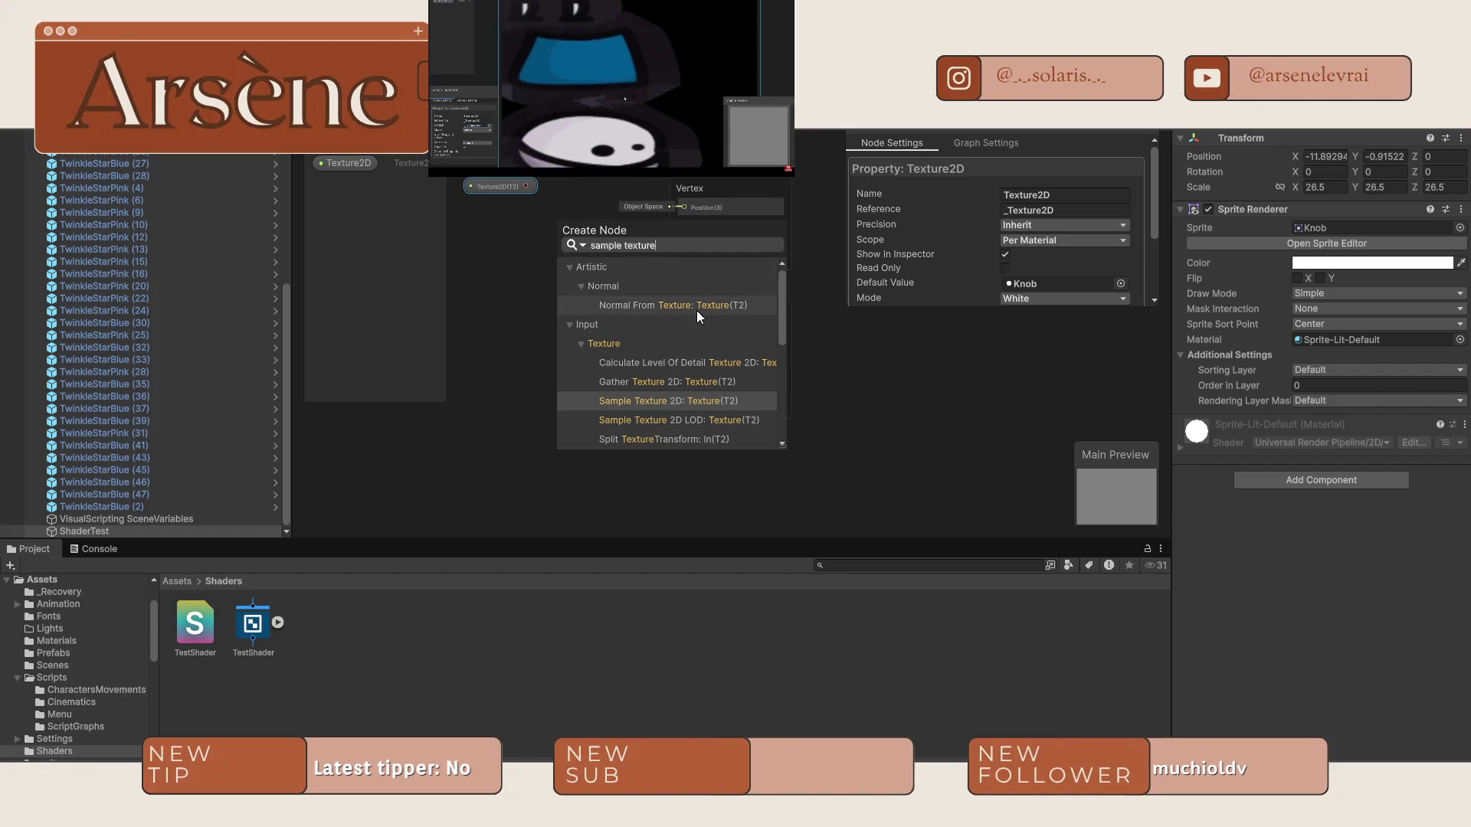
text( 2D)
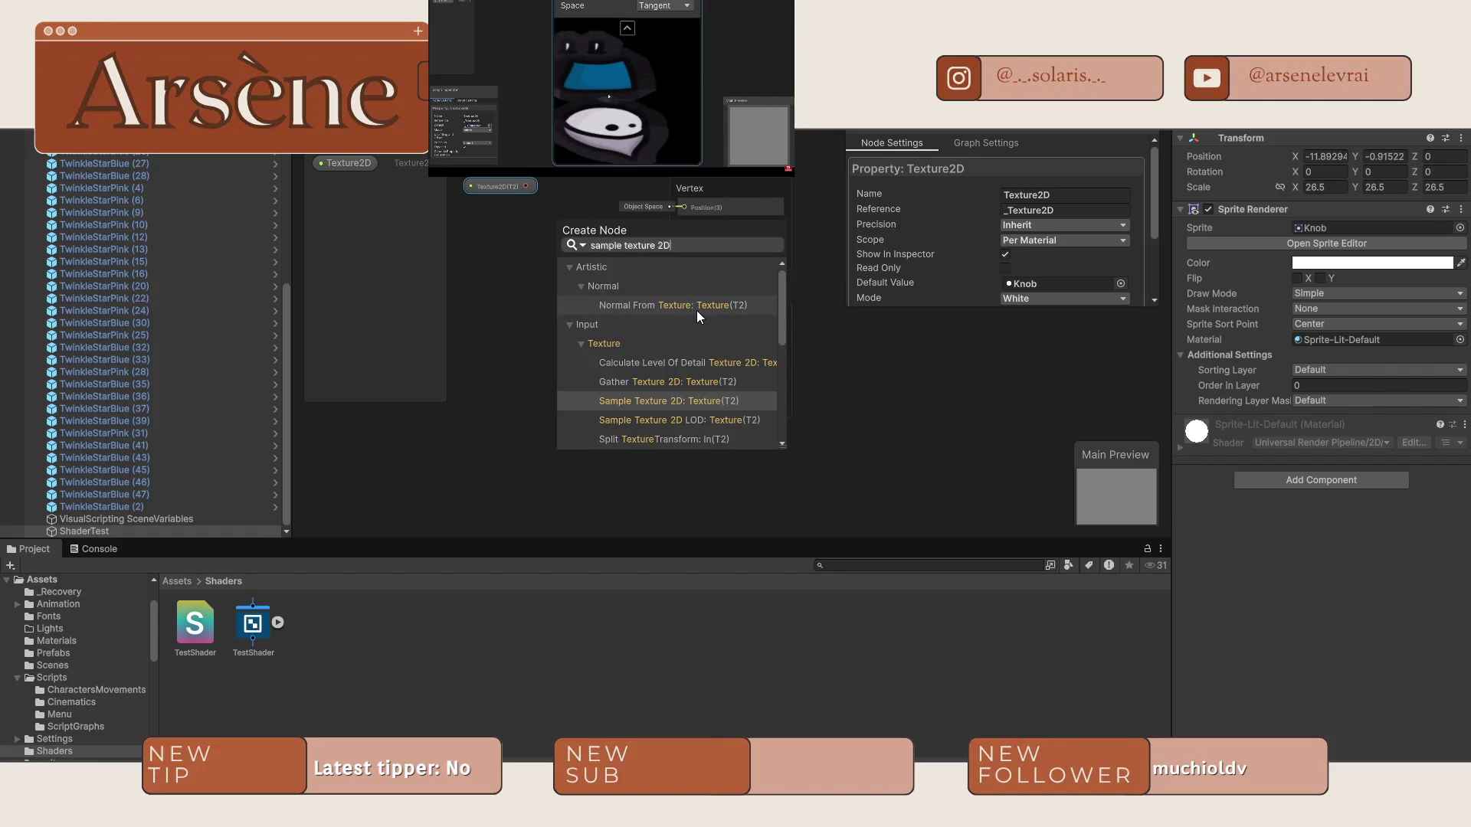
click(679, 379)
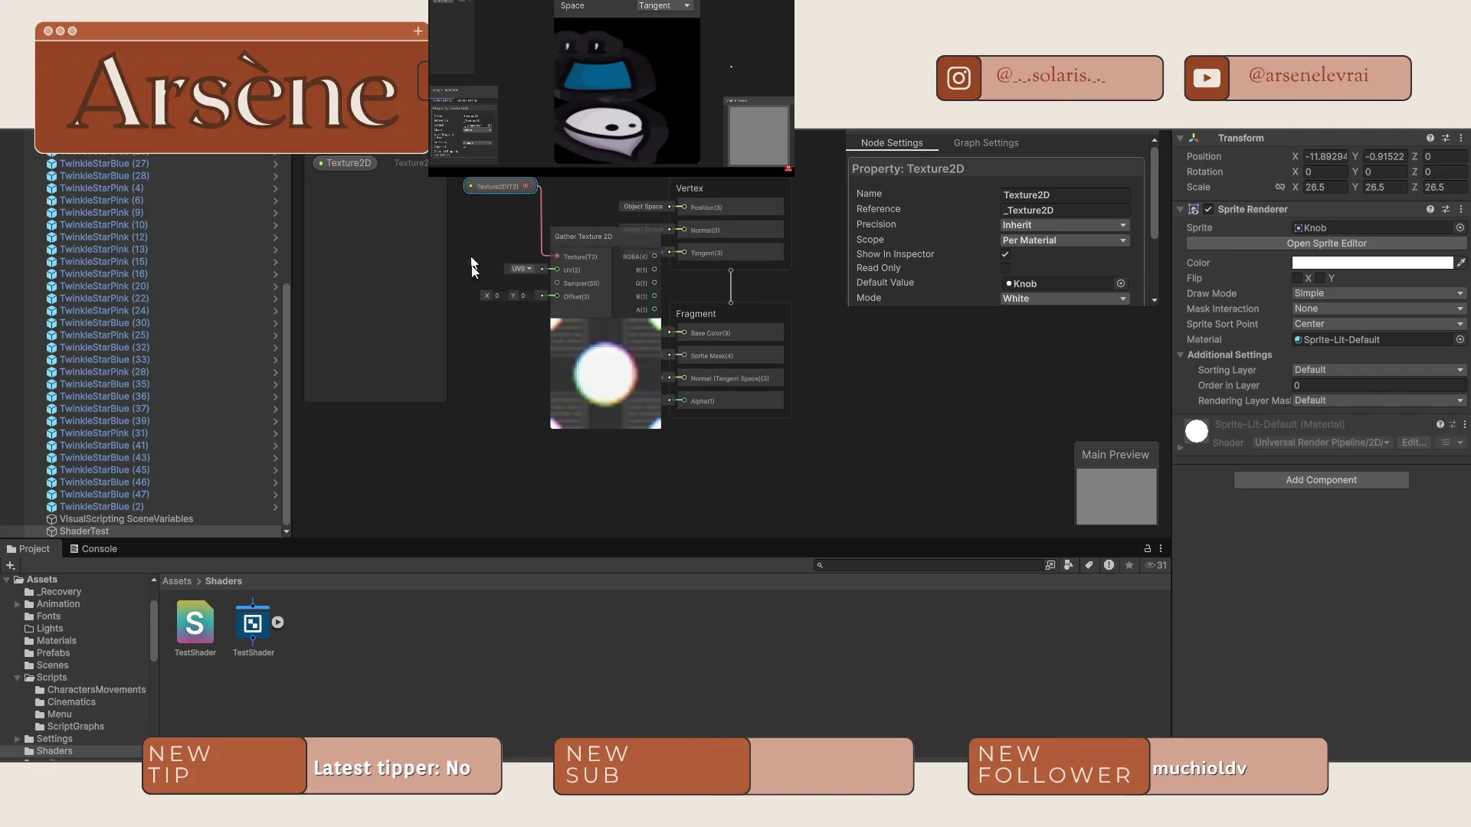
scroll(476, 301, down, 5)
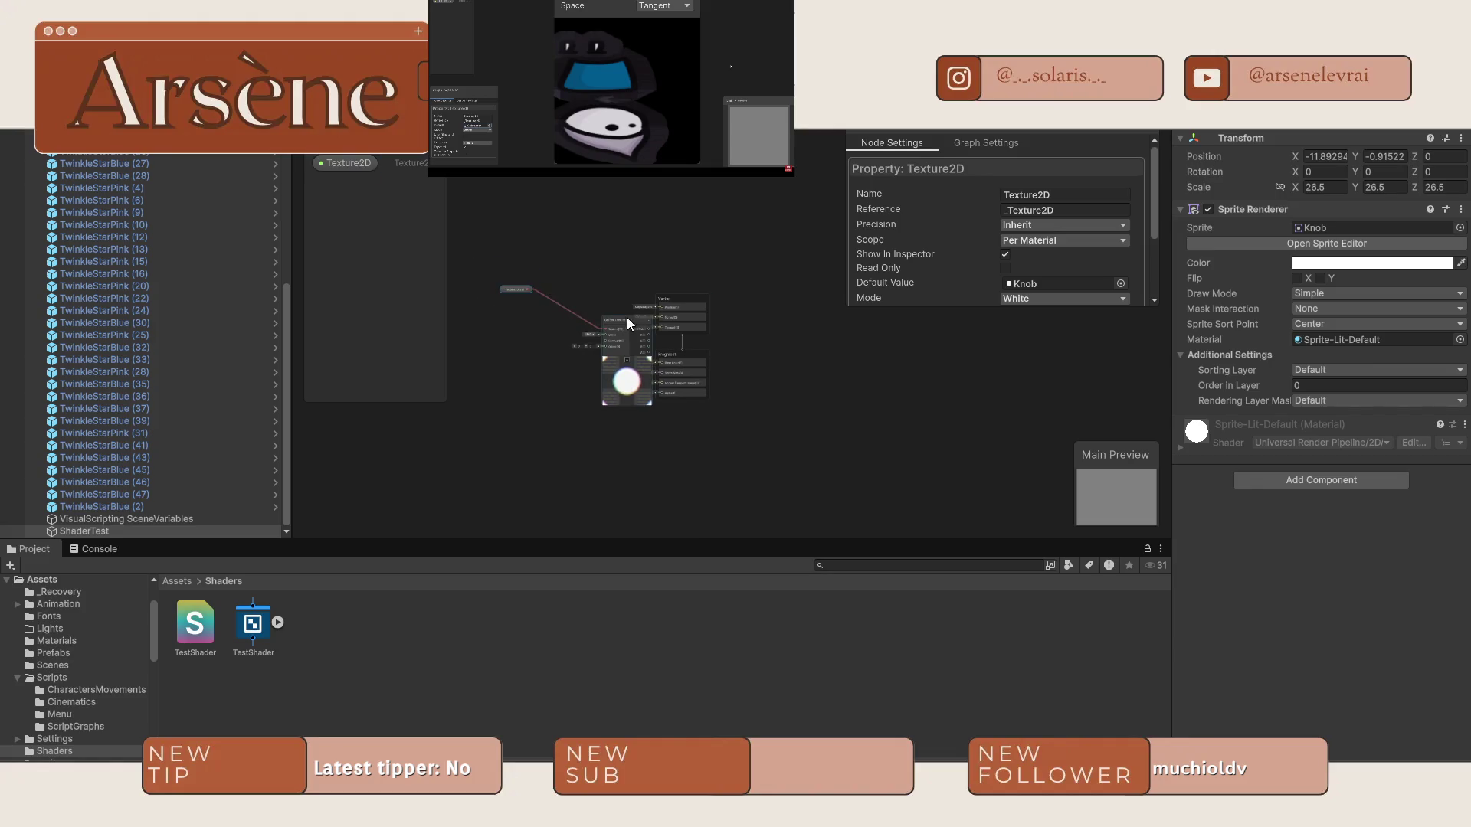
drag(627, 317, 556, 298)
Connect the texture node's RGBA to Fragment Base Color and its A to Alpha.
scroll(559, 299, up, 5)
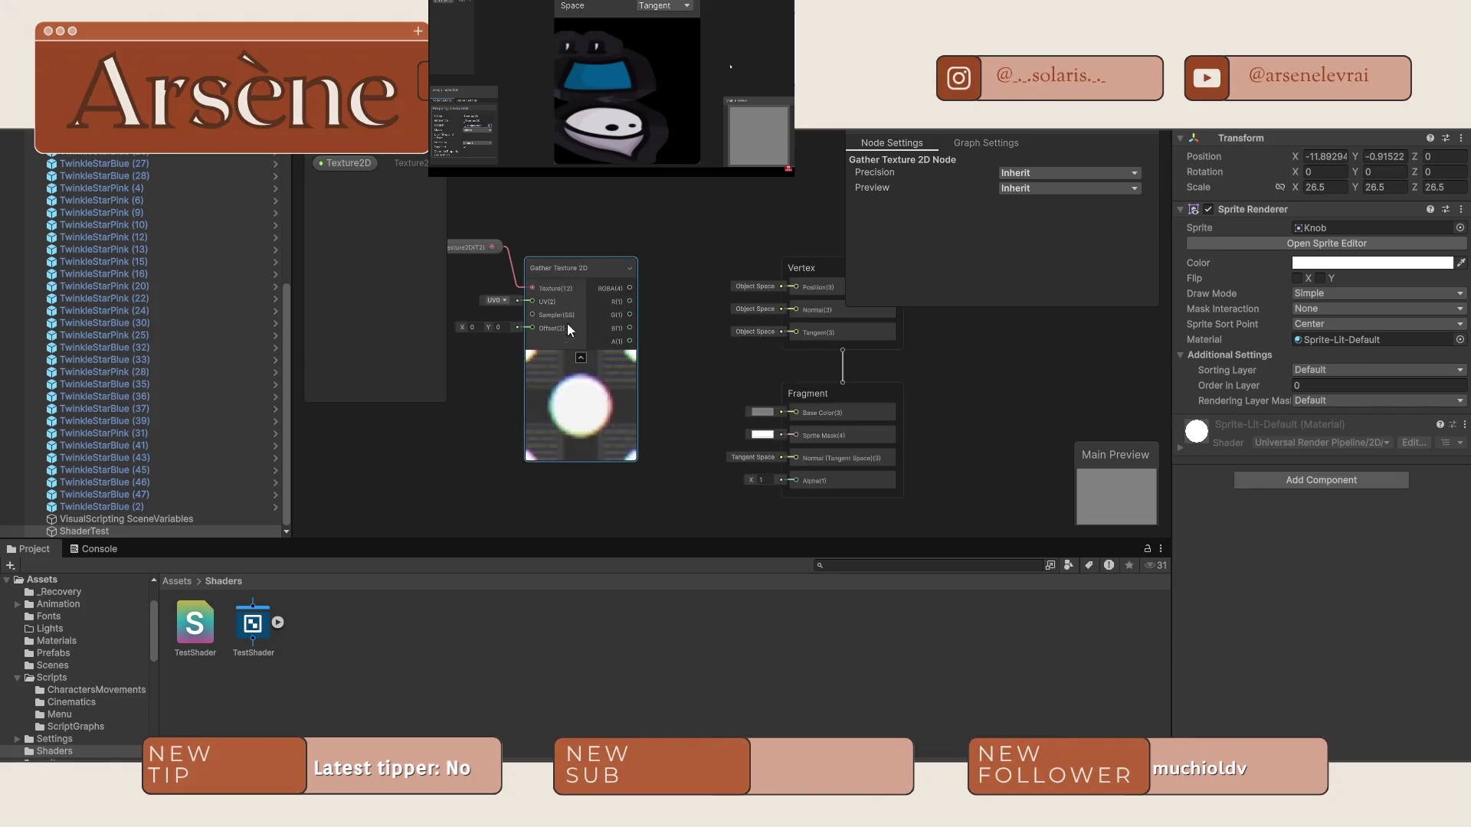
scroll(568, 325, up, 5)
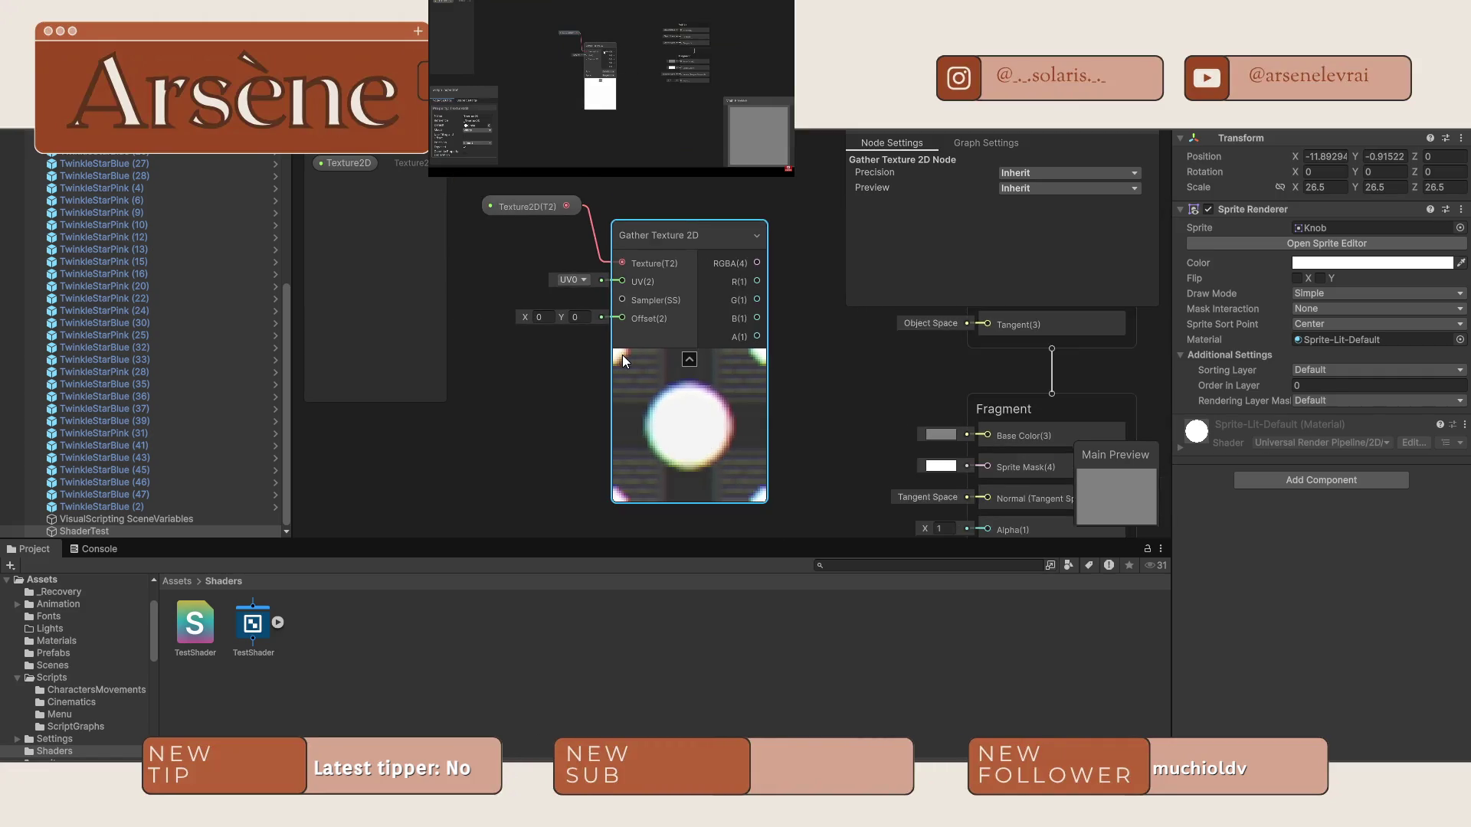
scroll(287, 352, down, 1)
mouse_move(622, 355)
mouse_down()
mouse_move(287, 351)
mouse_move(415, 375)
mouse_up()
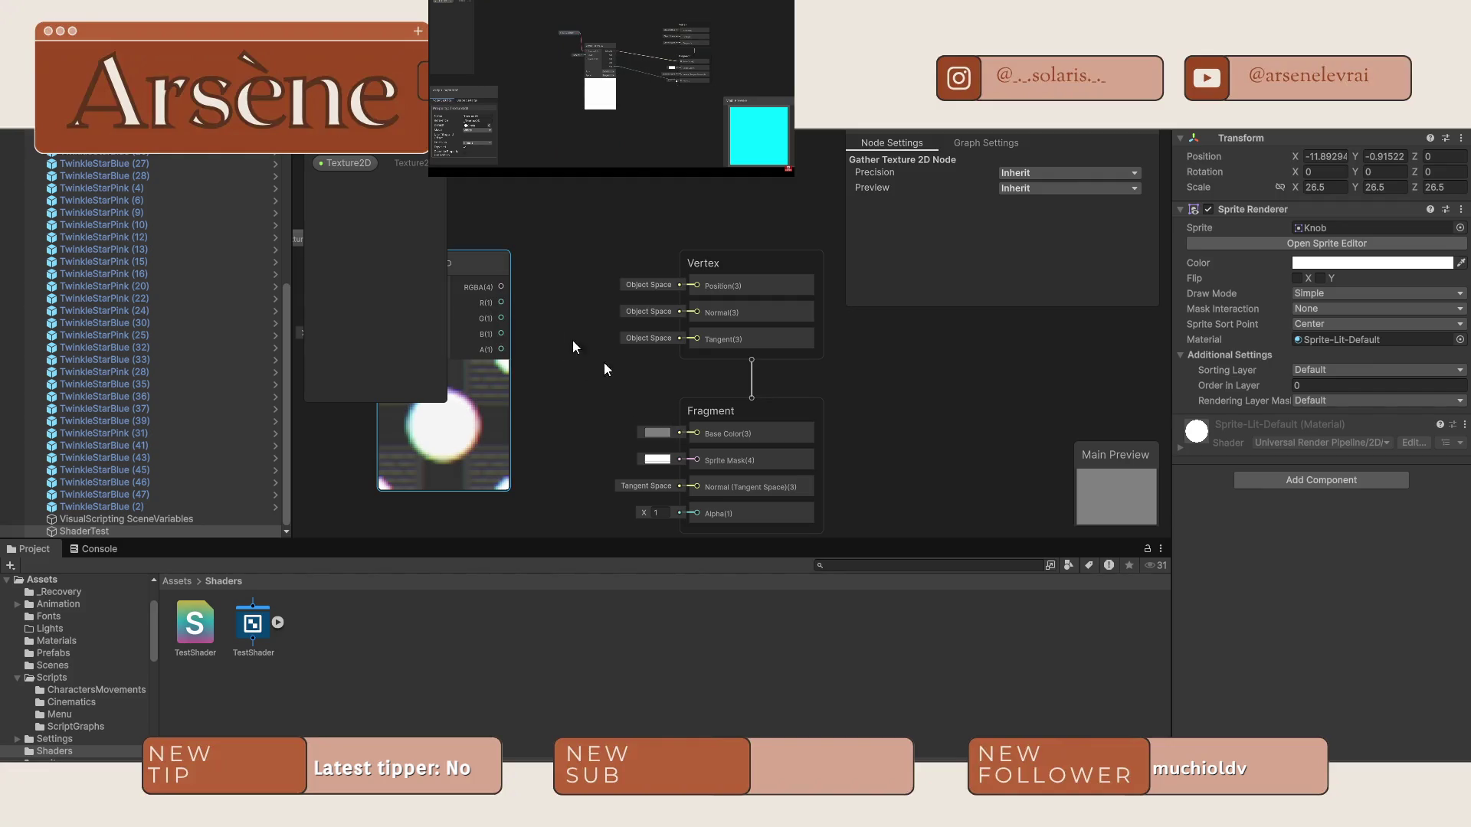
mouse_move(501, 286)
mouse_down()
mouse_move(723, 468)
mouse_move(697, 407)
mouse_up()
mouse_move(501, 322)
mouse_down()
mouse_move(656, 509)
mouse_move(682, 397)
mouse_up()
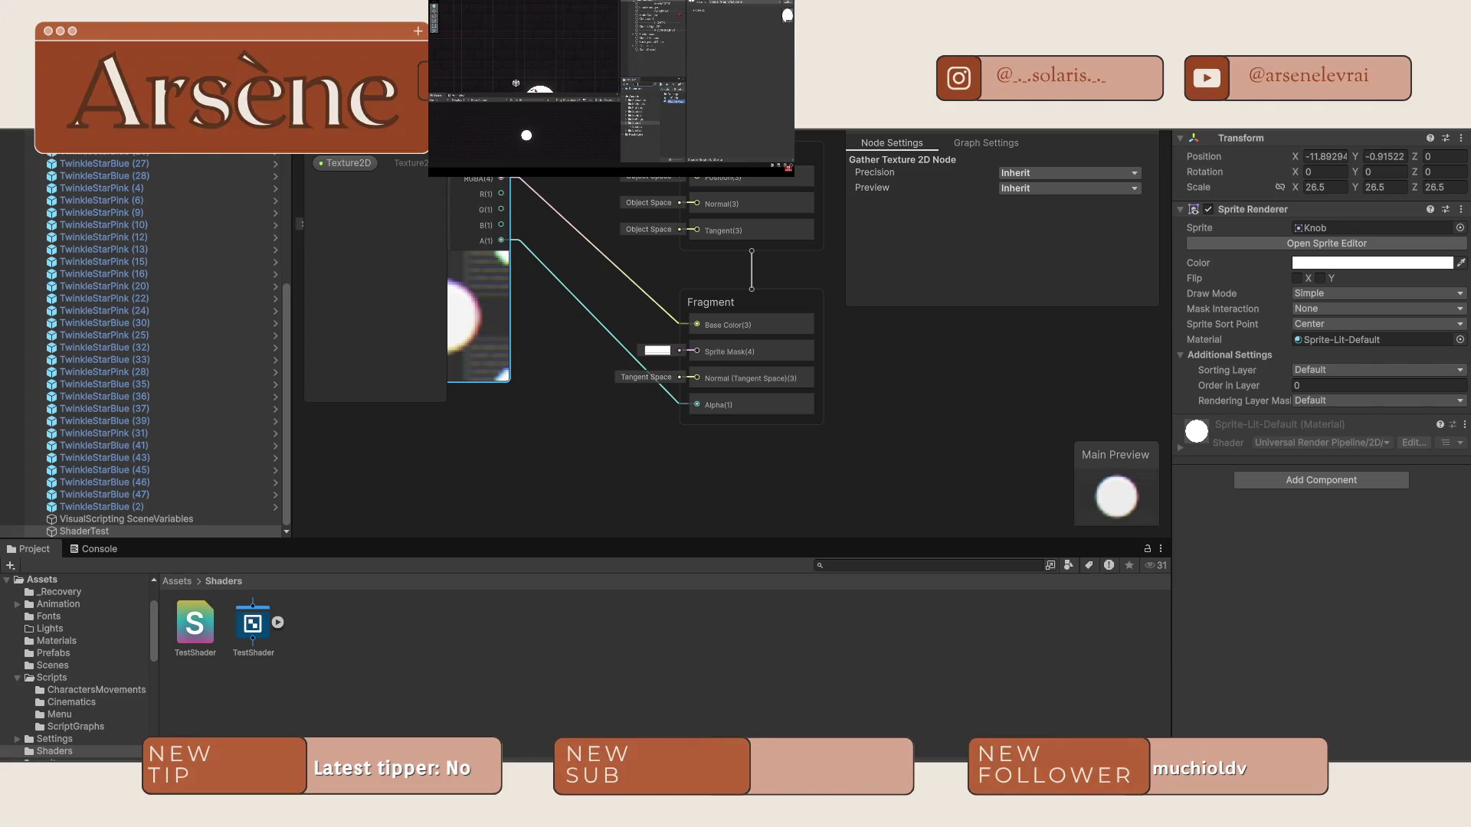
click(727, 48)
Browse the project assets' Create submenus, then close the menu without creating anything.
key(space)
right_click(386, 642)
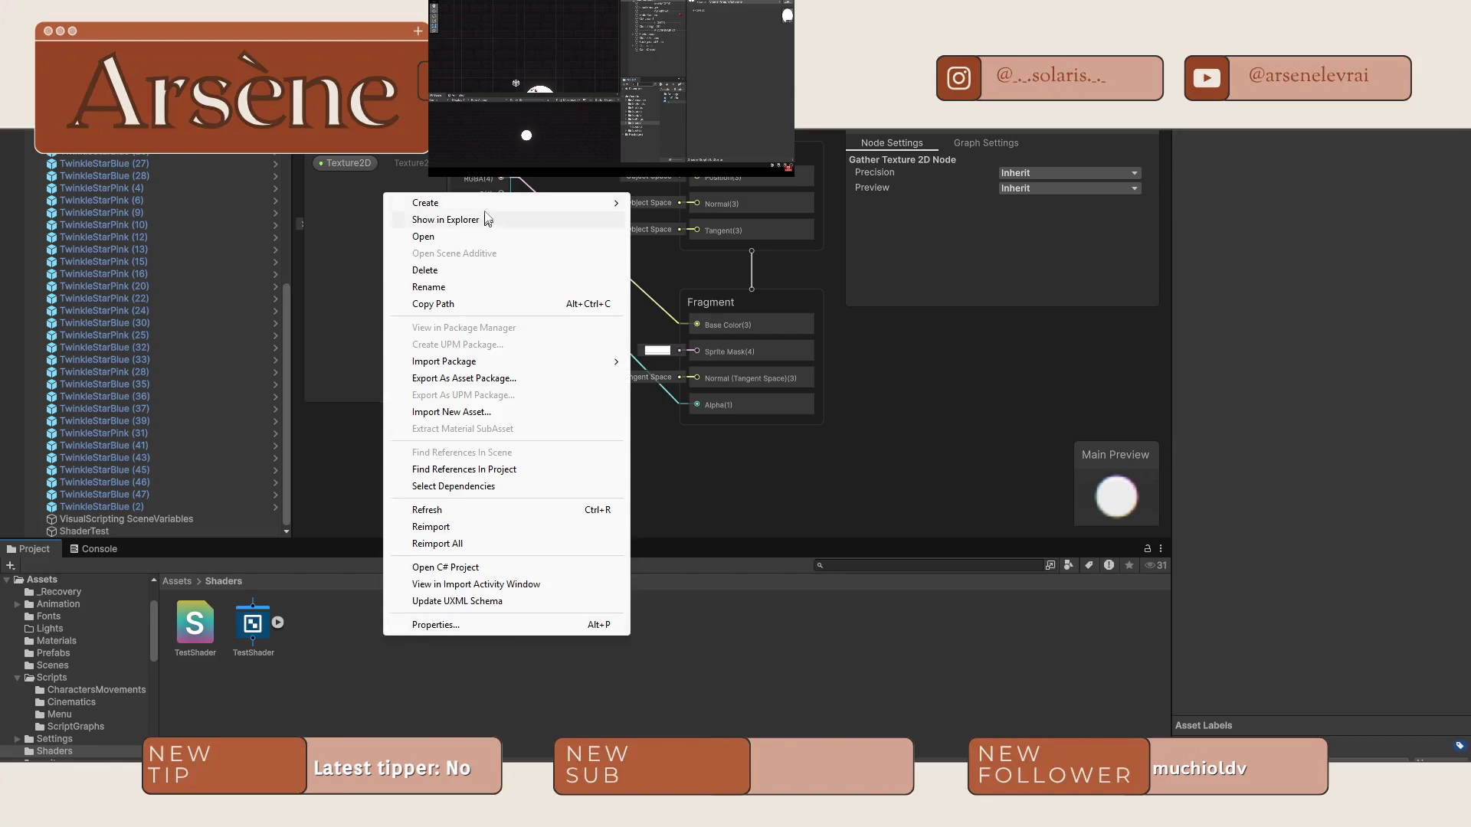
mouse_move(489, 206)
mouse_move(712, 366)
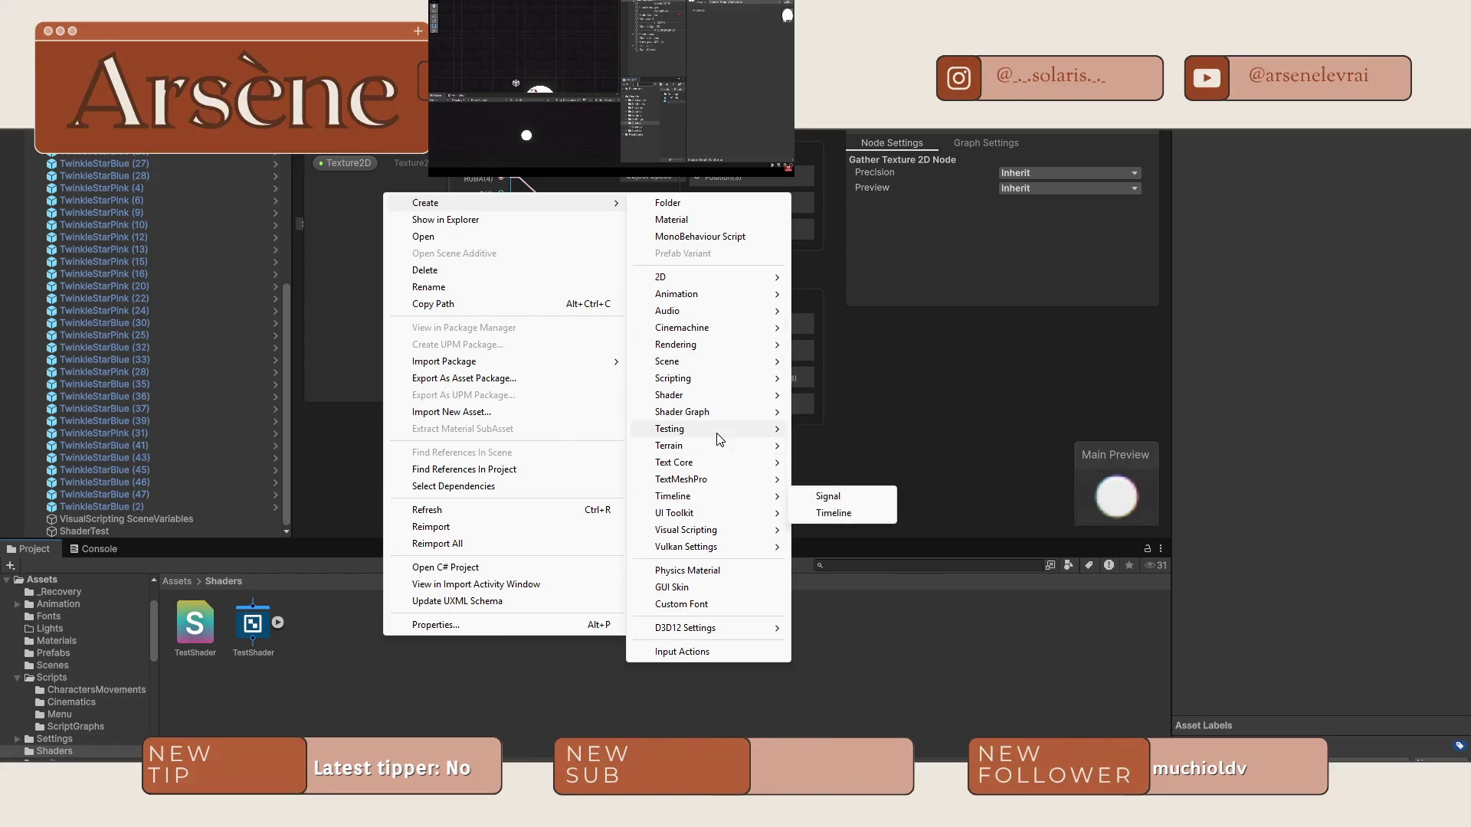
mouse_move(718, 530)
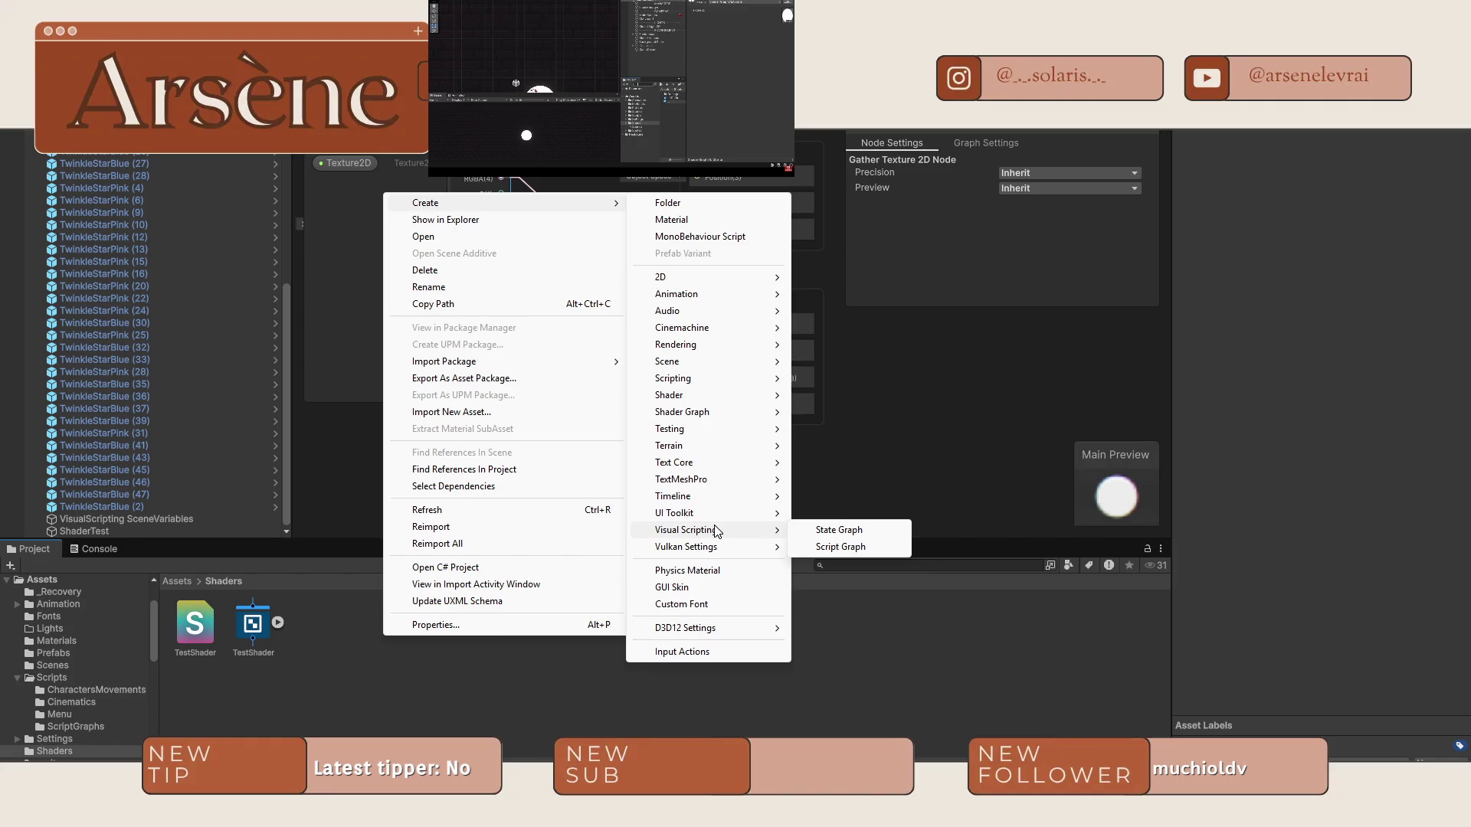
mouse_move(739, 396)
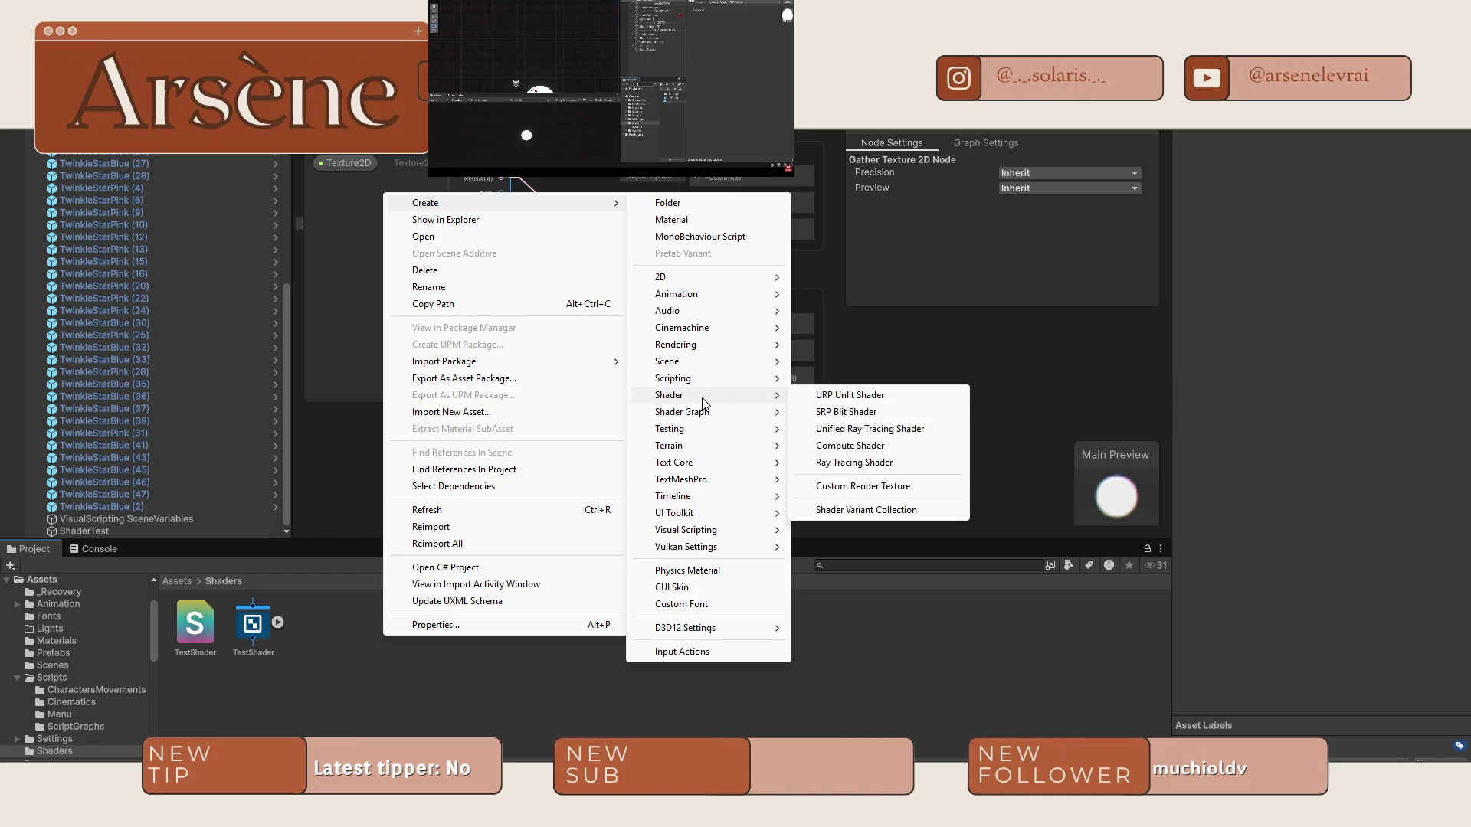
key(Escape)
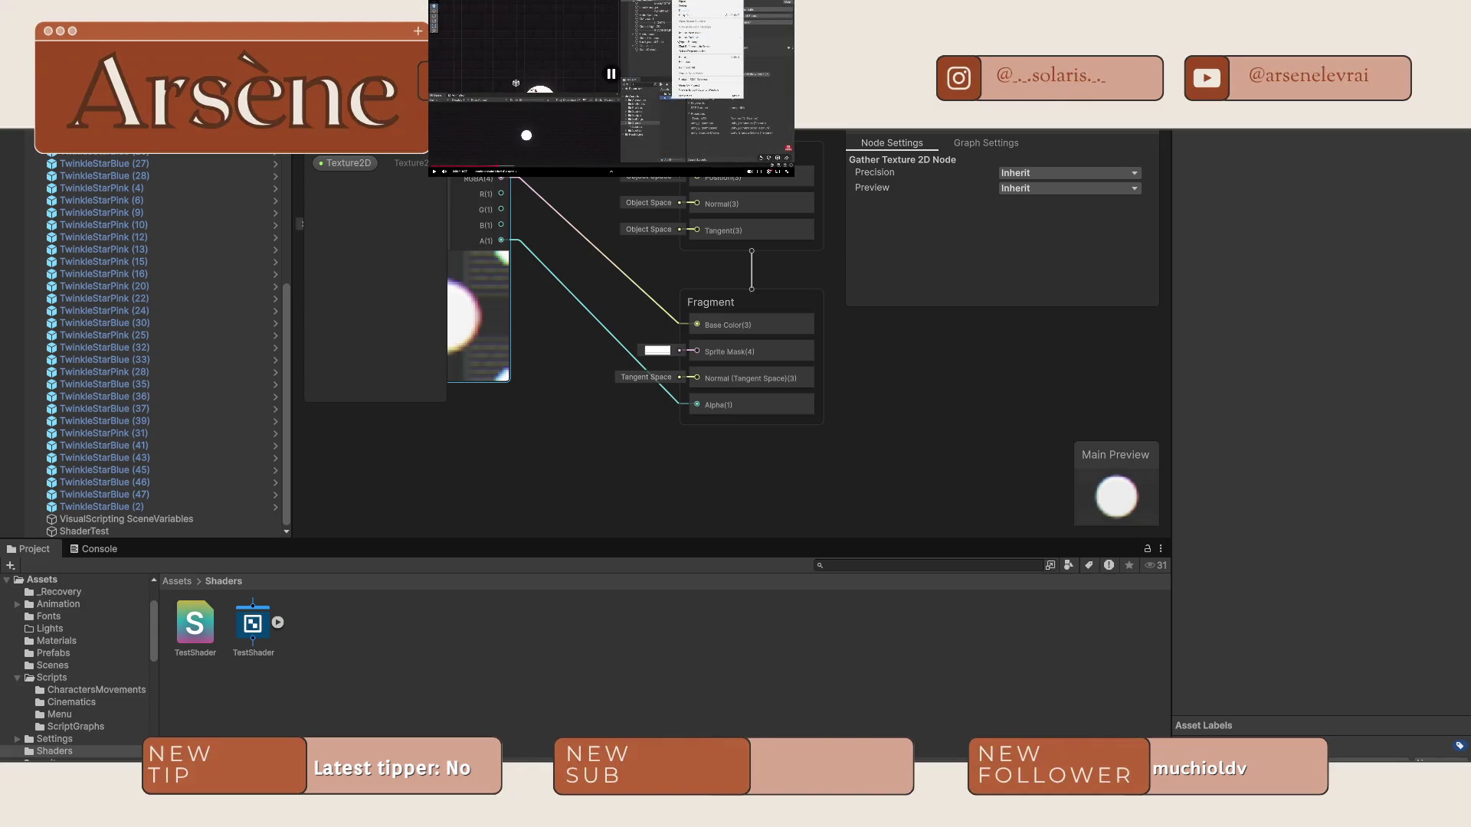
Open the TestShader asset's Create menu and browse submenus like Shader, Animation and Rendering.
right_click(255, 630)
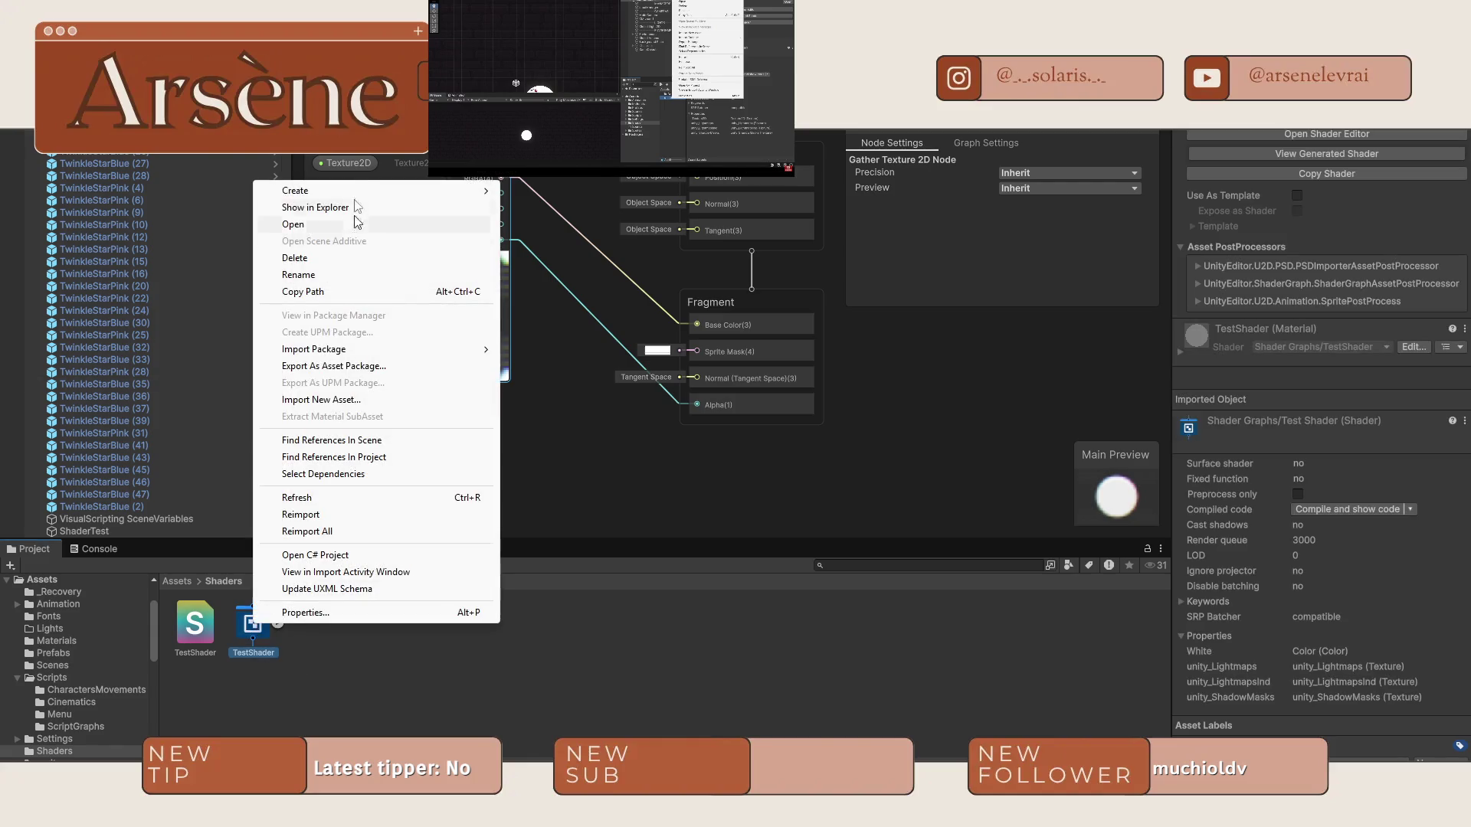
mouse_move(357, 191)
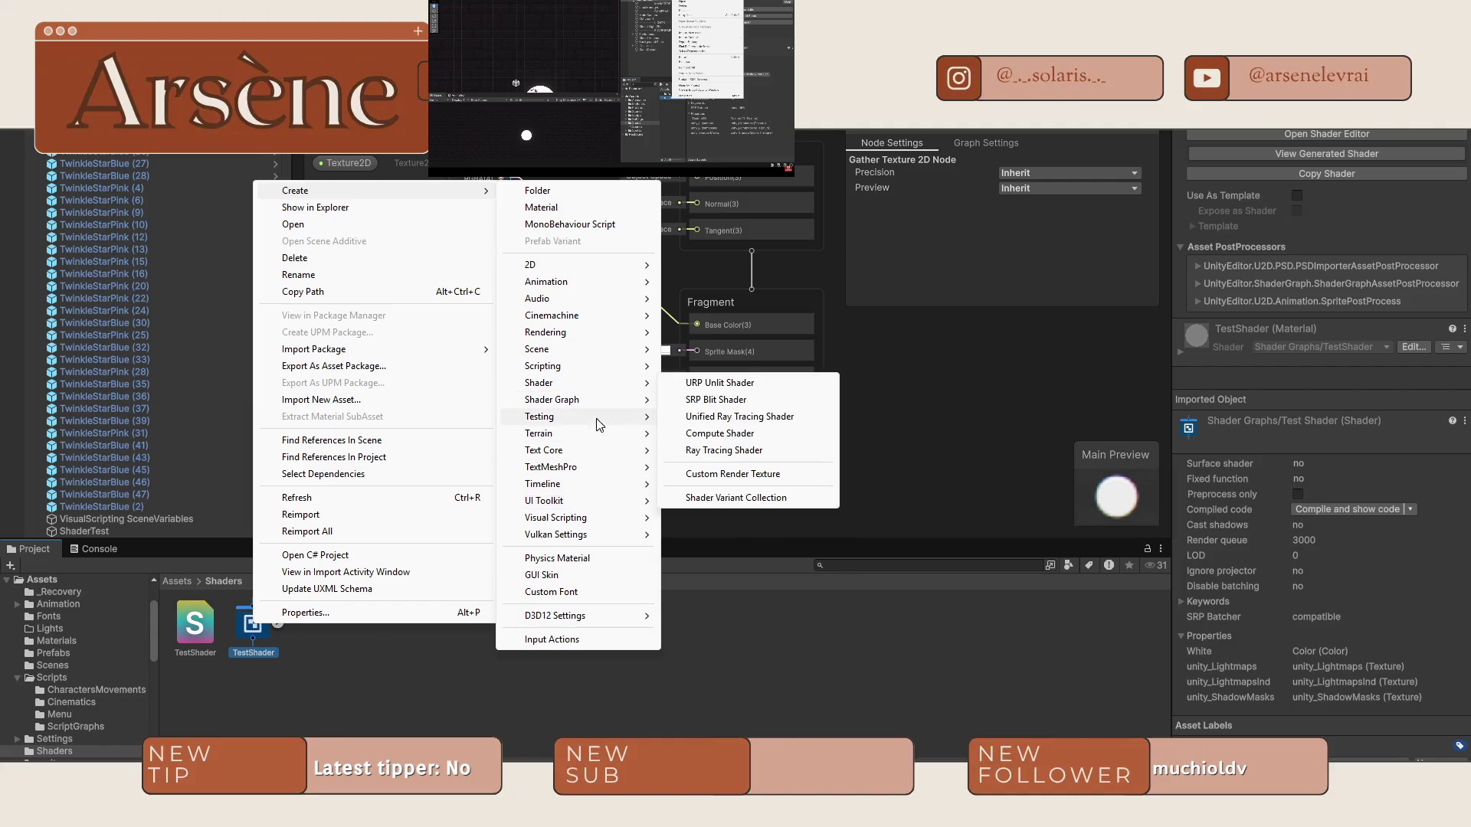
mouse_move(584, 501)
mouse_move(573, 283)
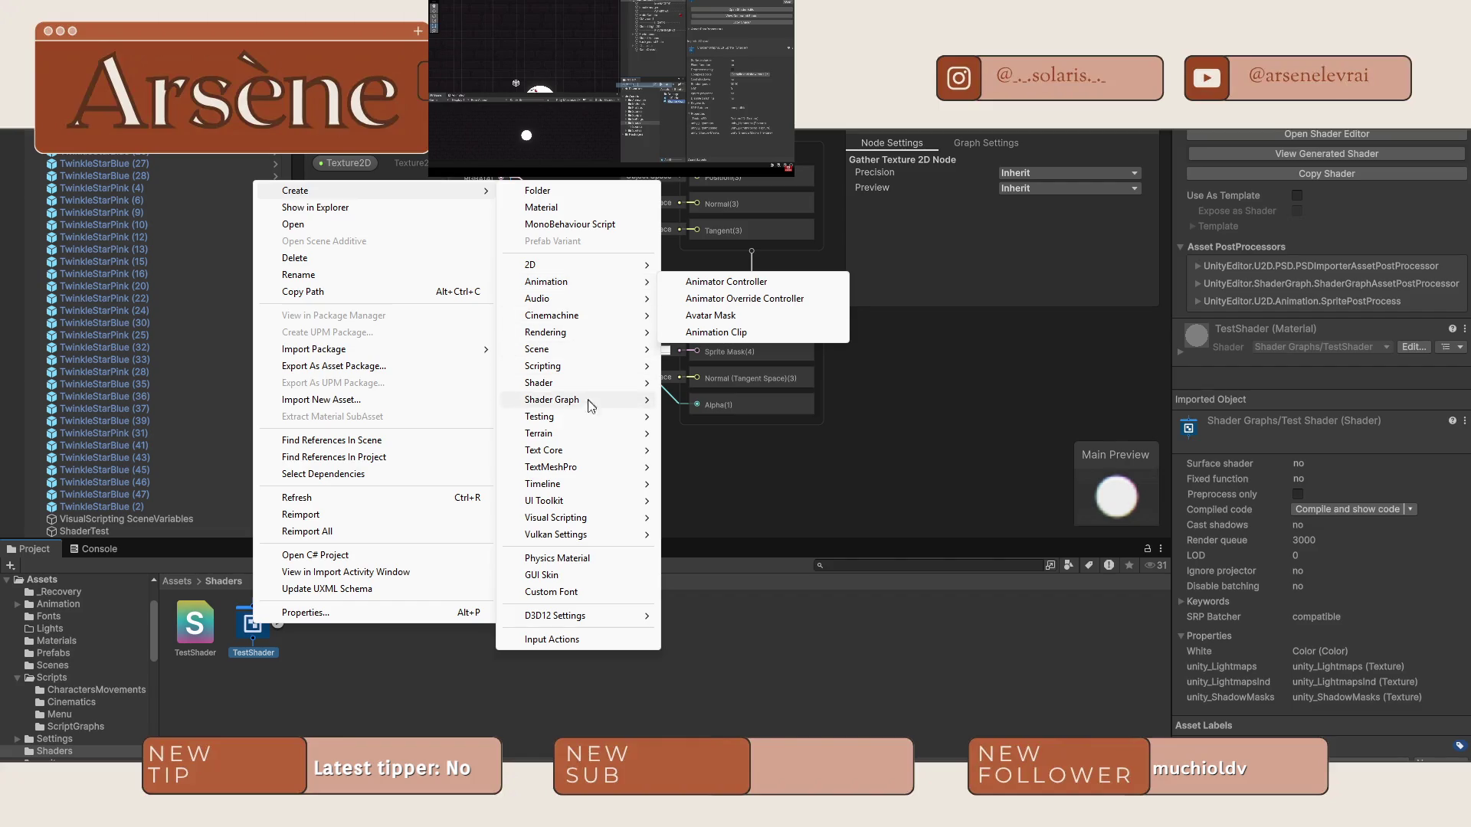
mouse_move(579, 454)
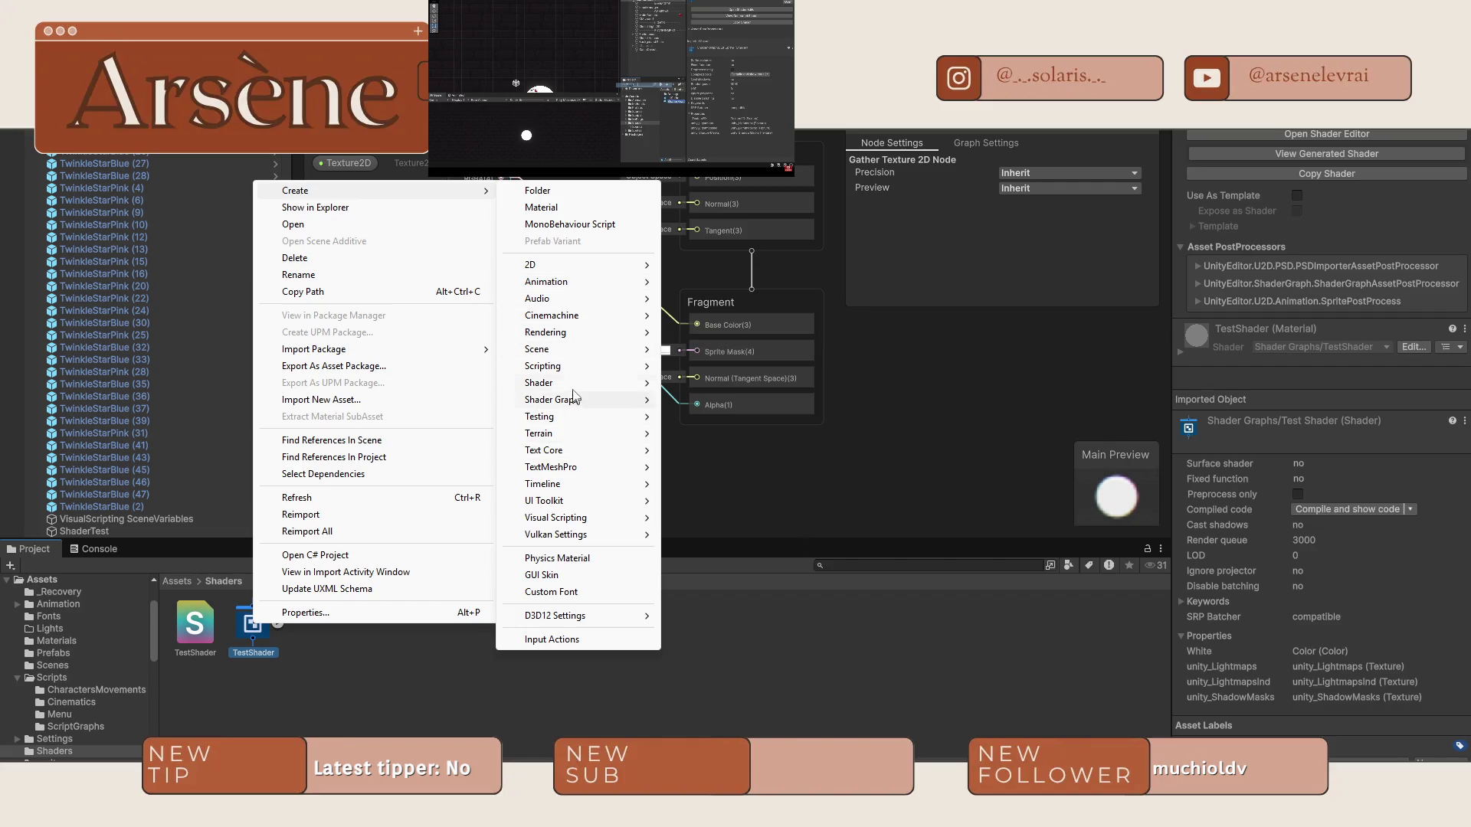
mouse_move(573, 344)
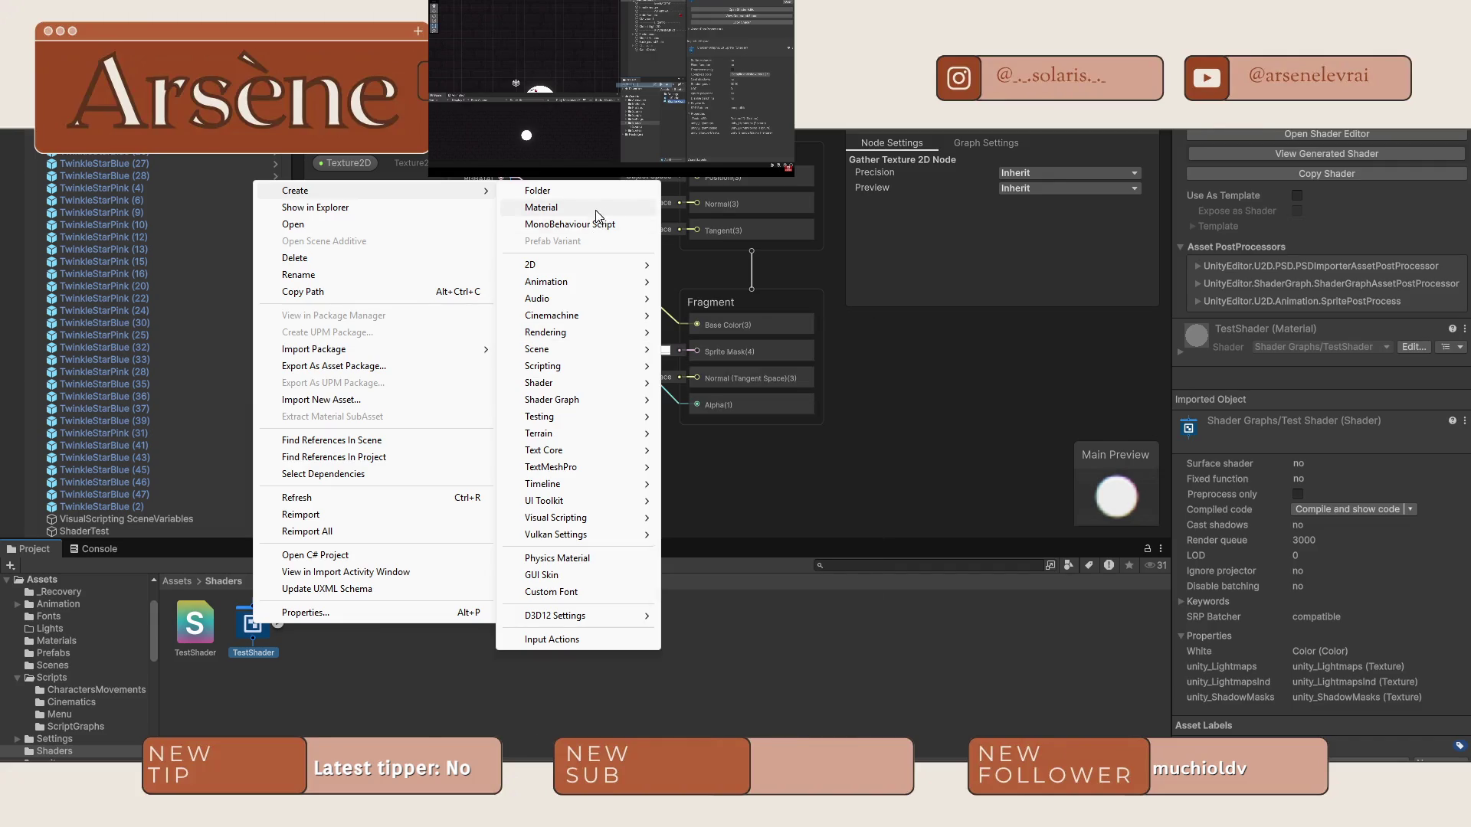
Create a new material in the Shaders folder named LitSpriteMAT.
click(541, 207)
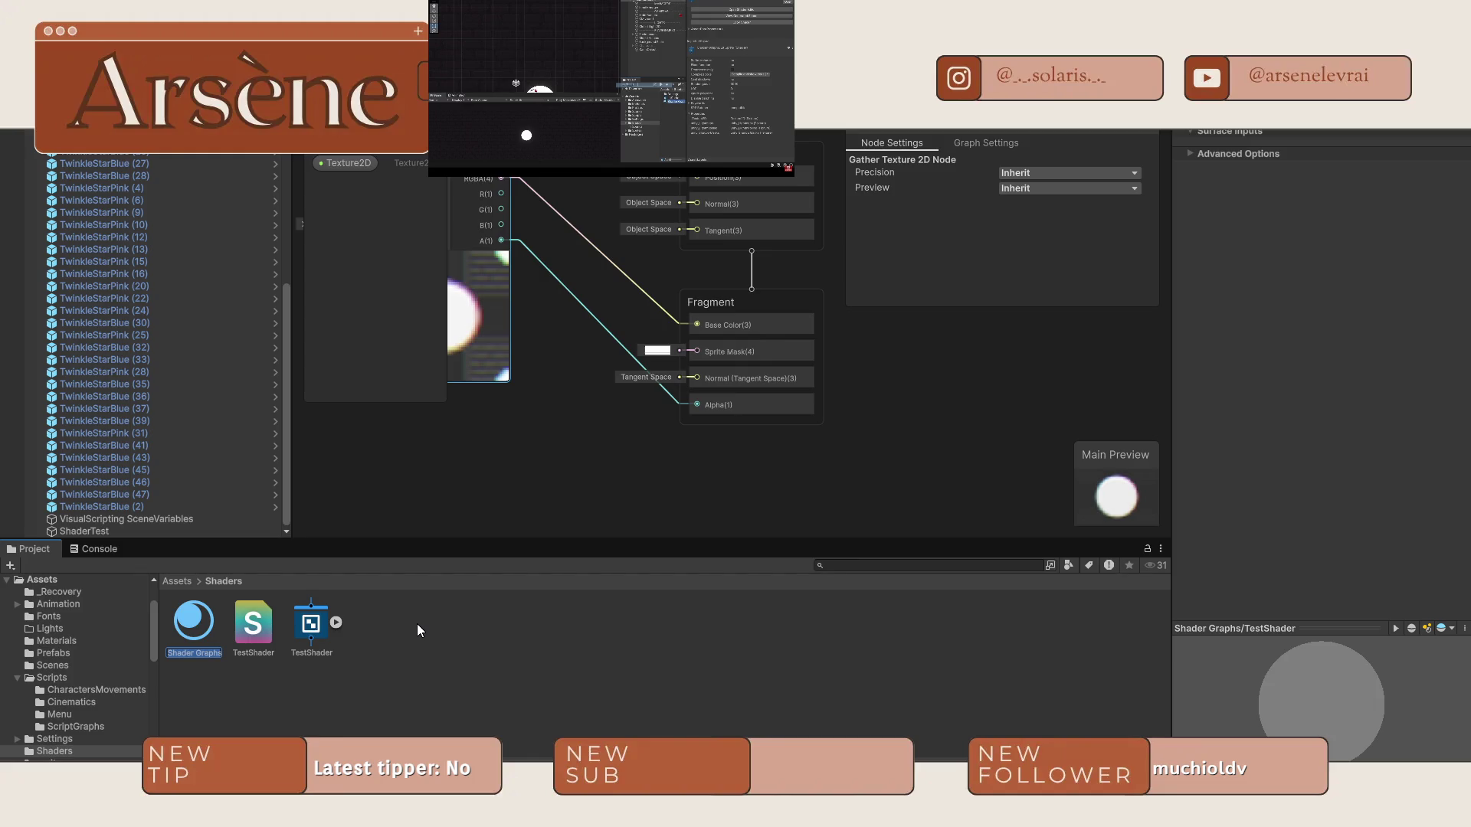
text(Lit)
key(BackSpace)
key(BackSpace)
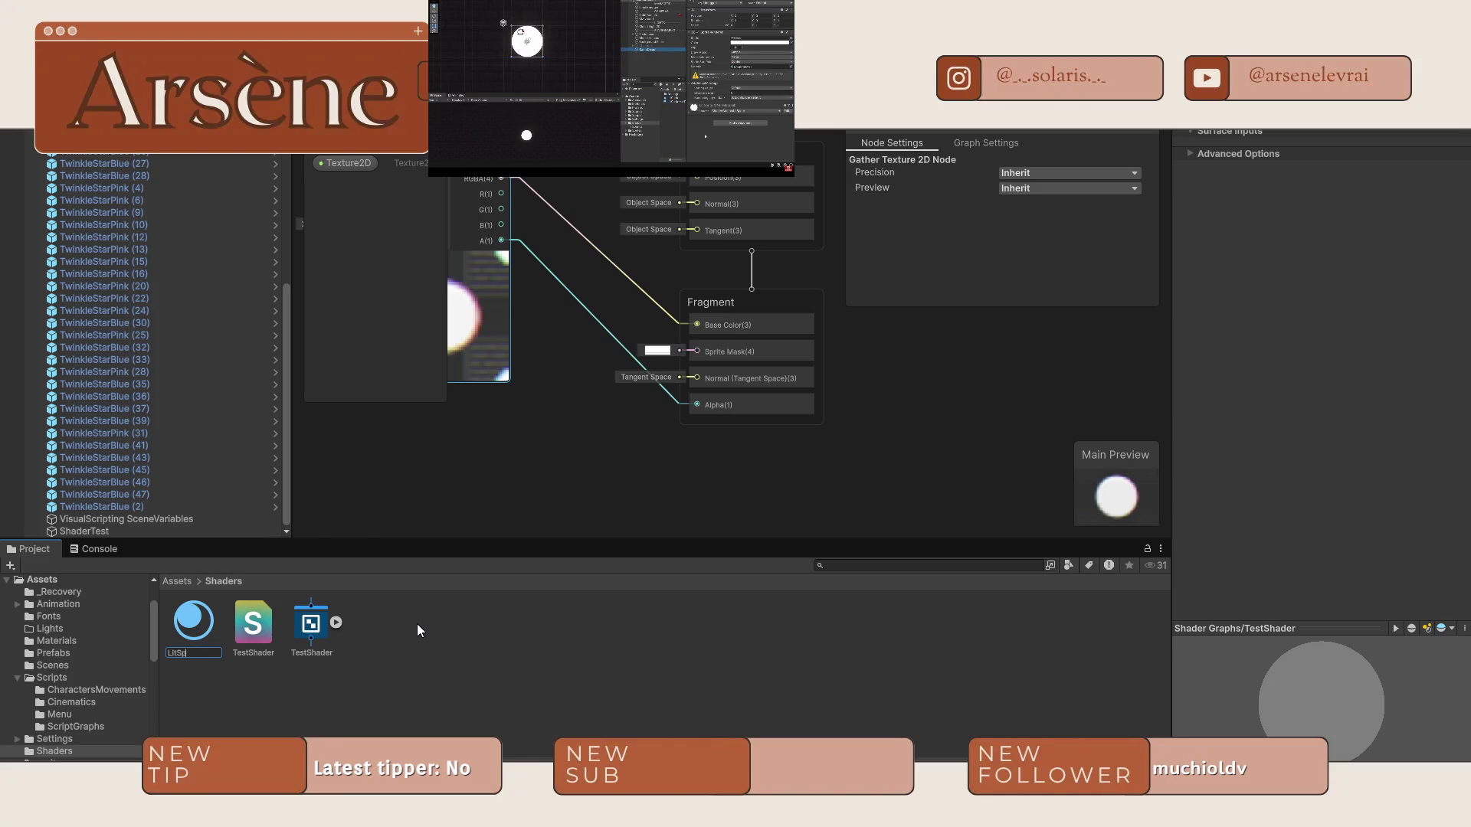
text(riteMAT)
key(Return)
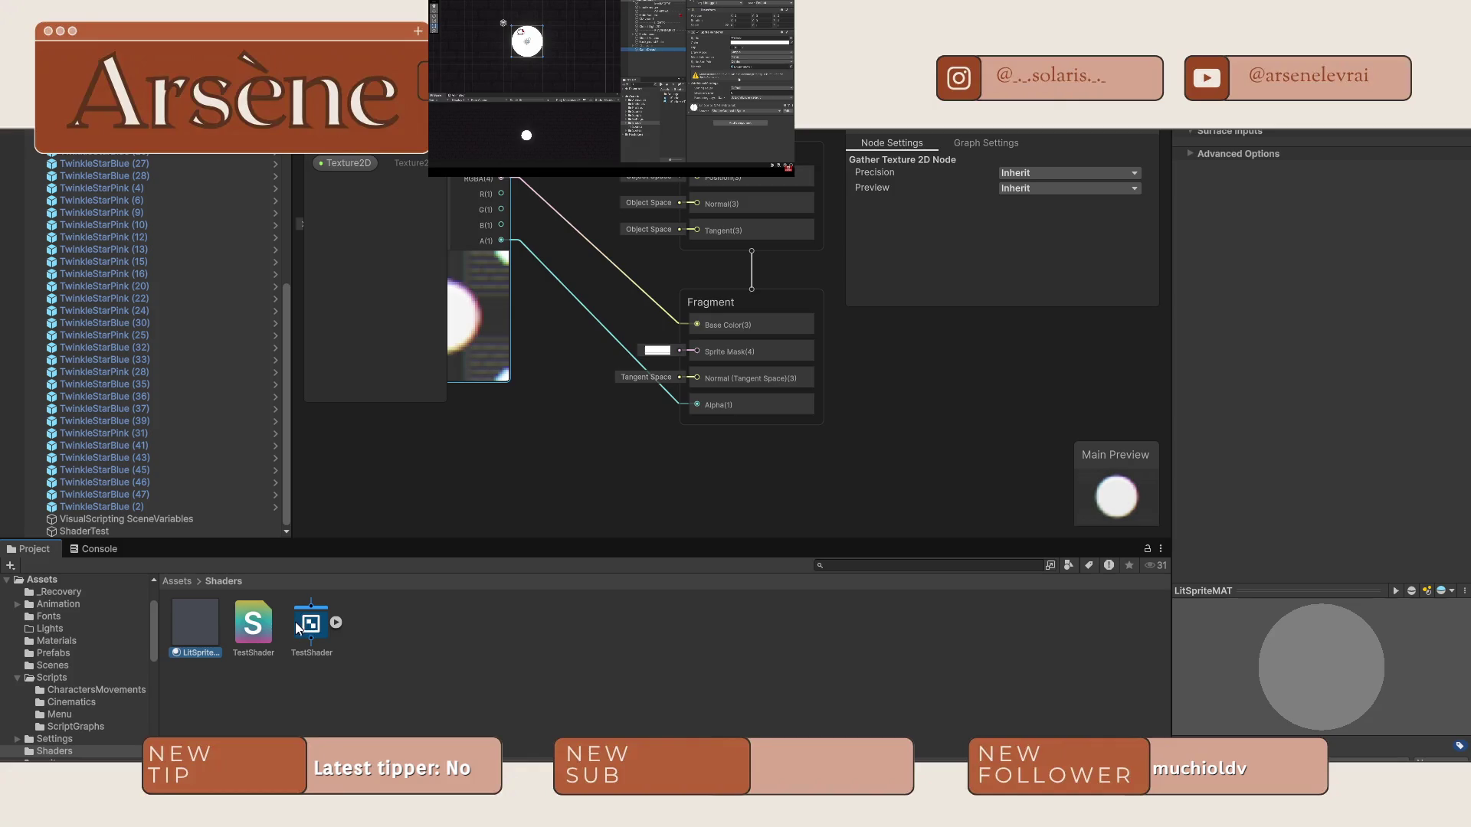
Assign LitSpriteMAT to the Material slot of ShaderTest's Sprite Renderer.
click(310, 625)
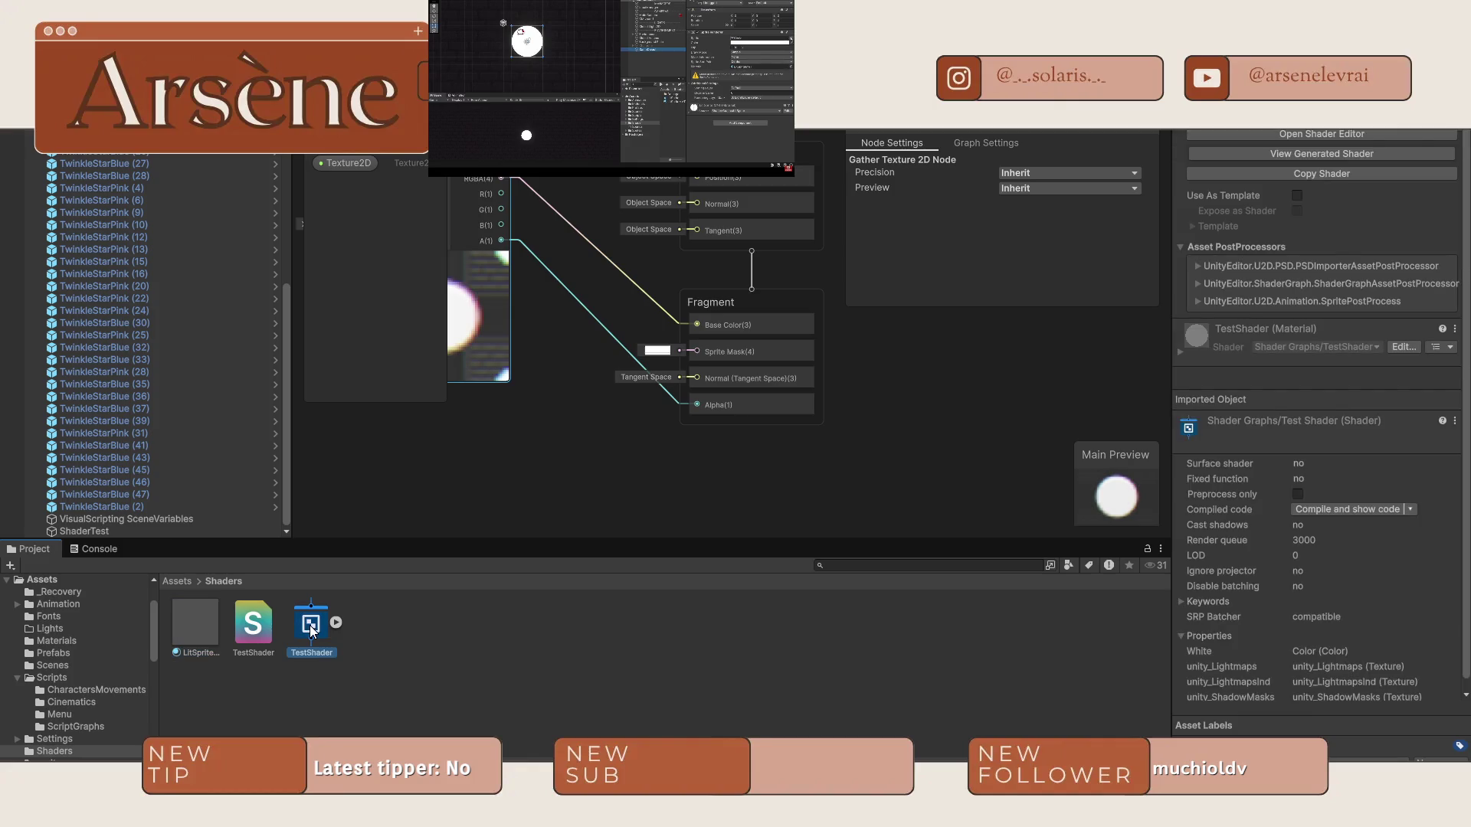
scroll(1436, 543, down, 1)
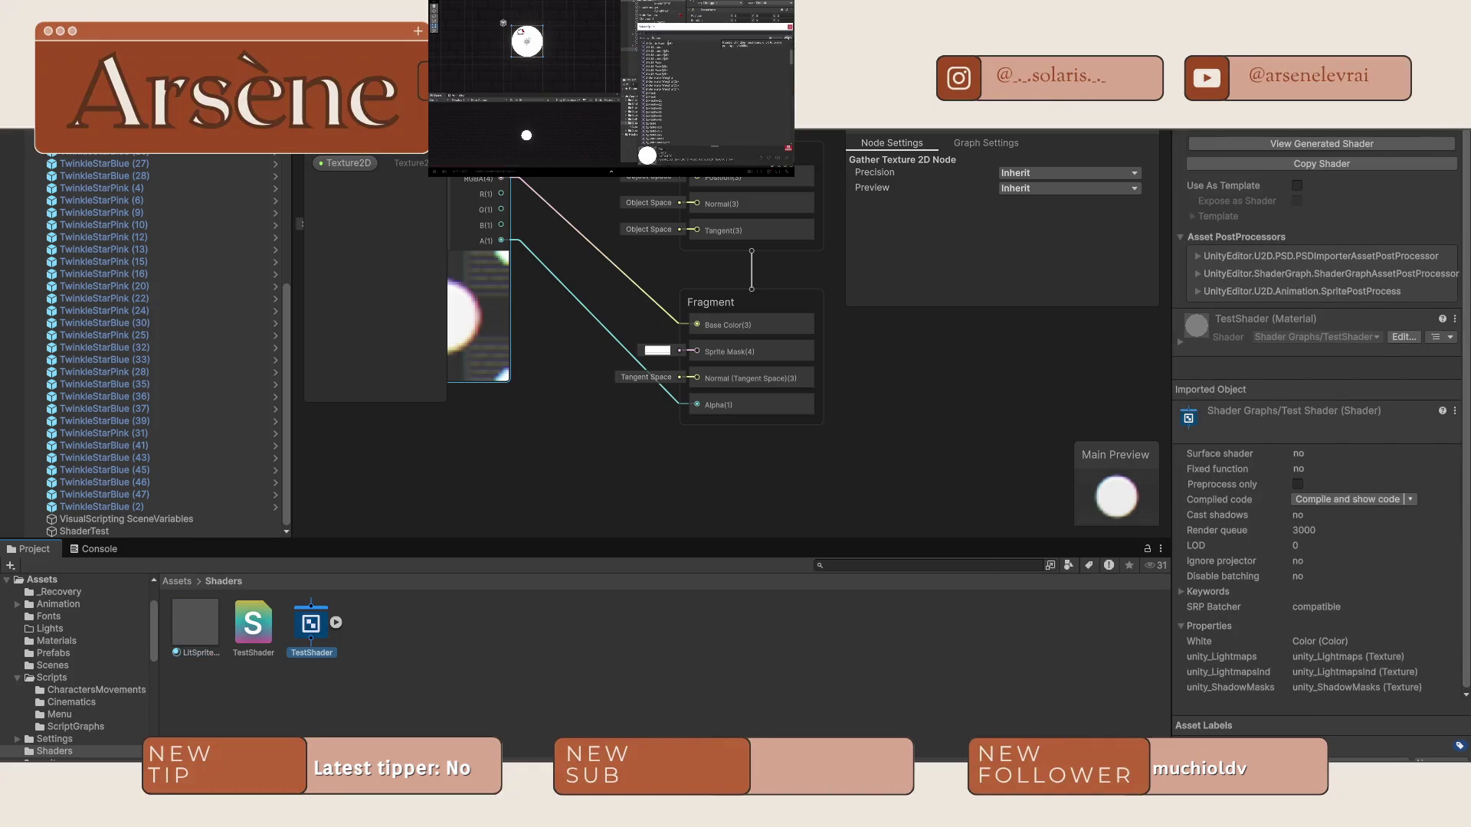
drag(669, 289, 888, 325)
scroll(804, 345, down, 5)
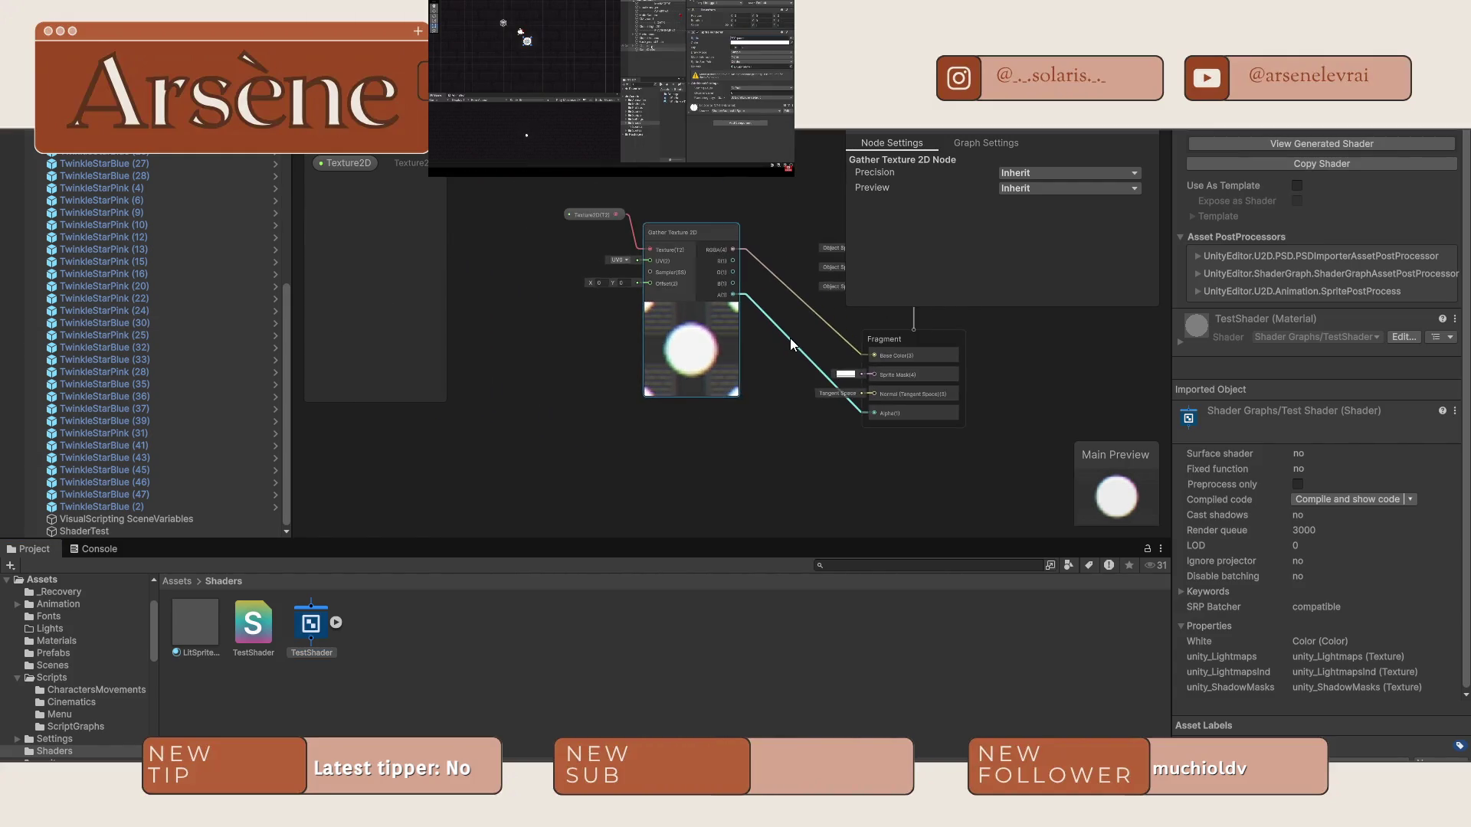
drag(804, 344, 788, 347)
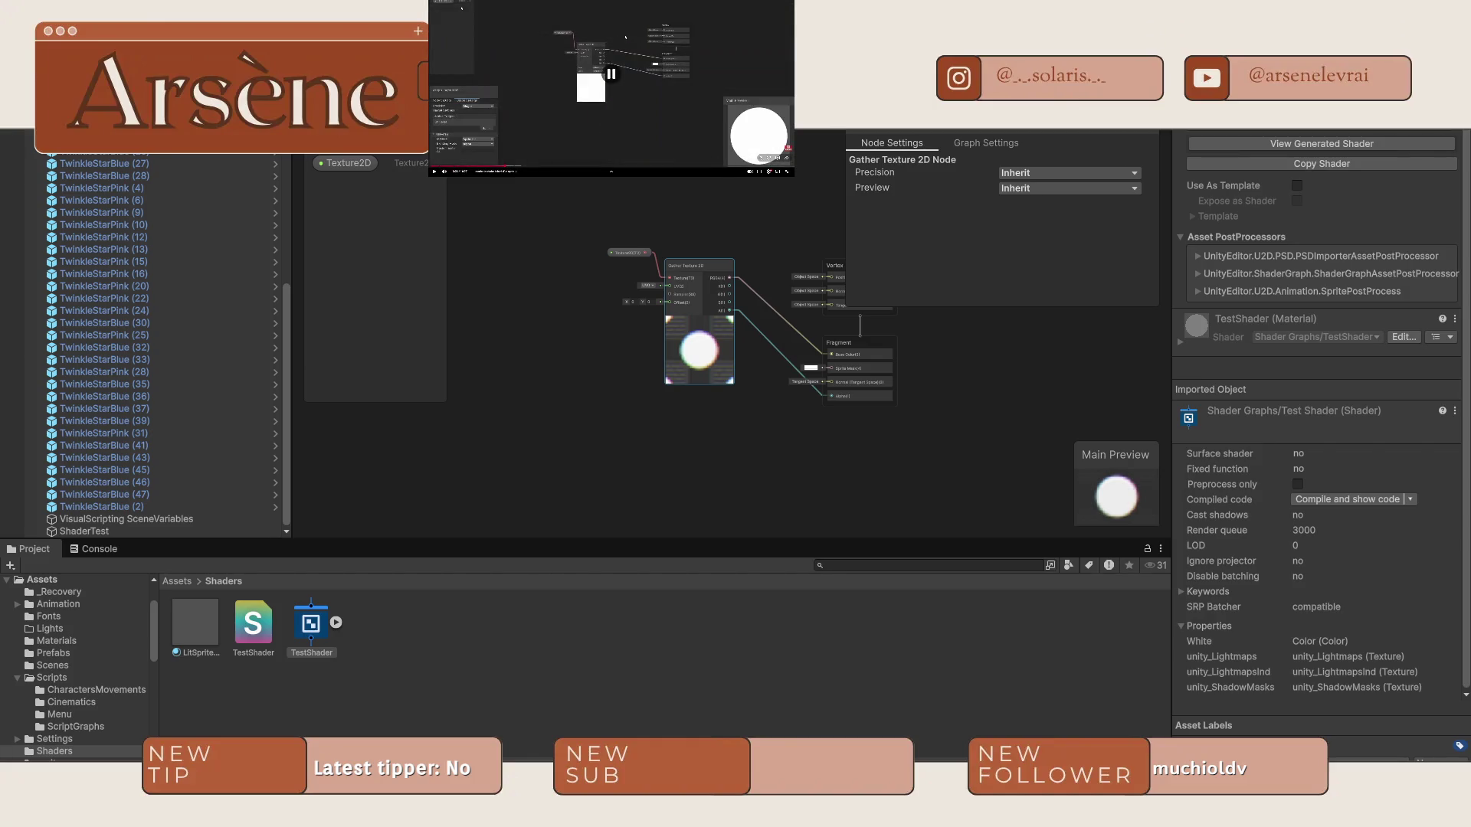
click(106, 533)
mouse_move(186, 632)
mouse_down()
mouse_move(1334, 382)
mouse_move(1350, 346)
mouse_up()
mouse_move(611, 74)
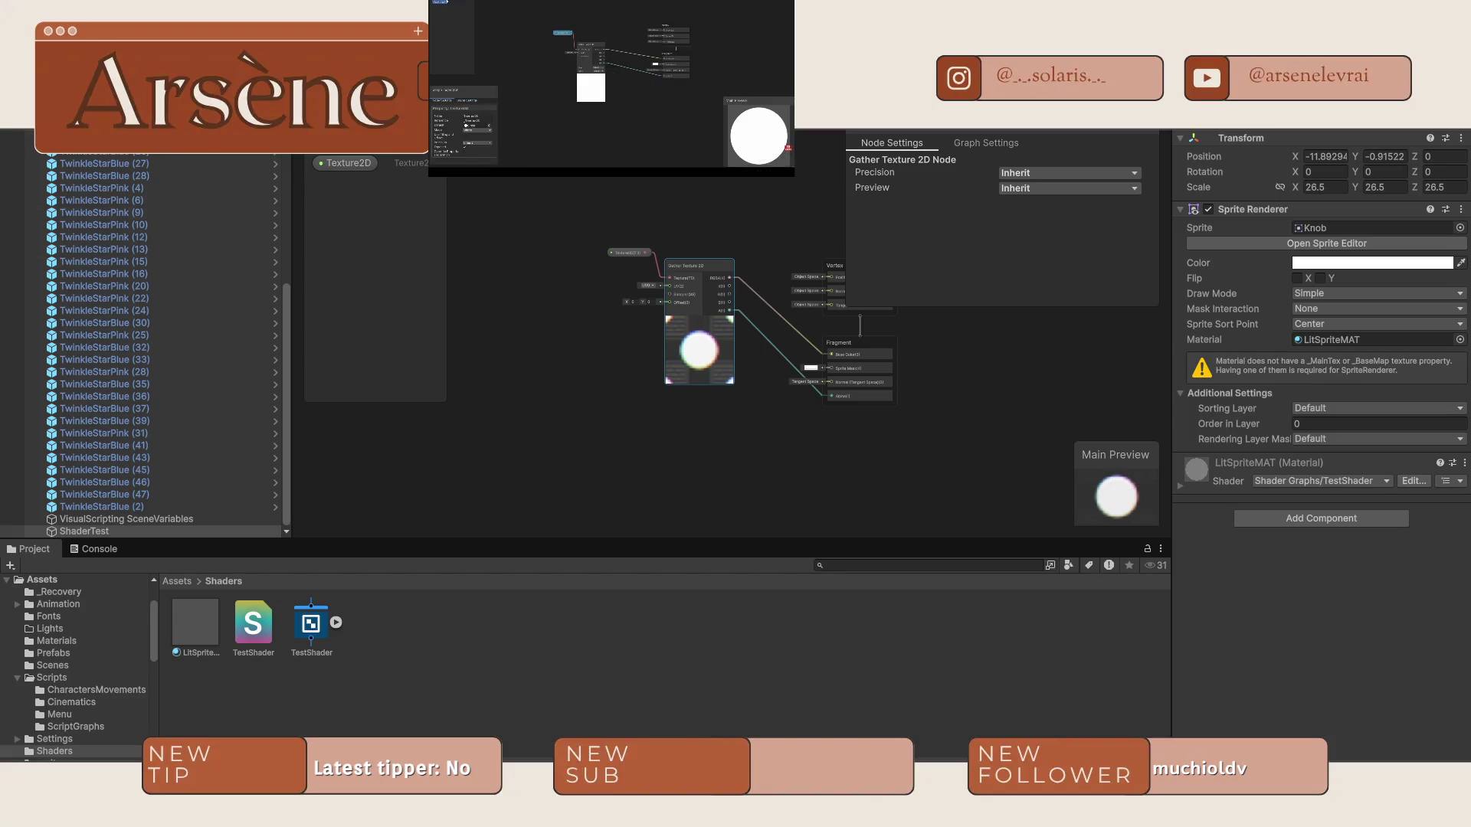
Pan the graph and select the Texture2D property to show its Node Settings.
mouse_move(477, 203)
mouse_down()
mouse_move(599, 216)
mouse_move(424, 231)
mouse_up()
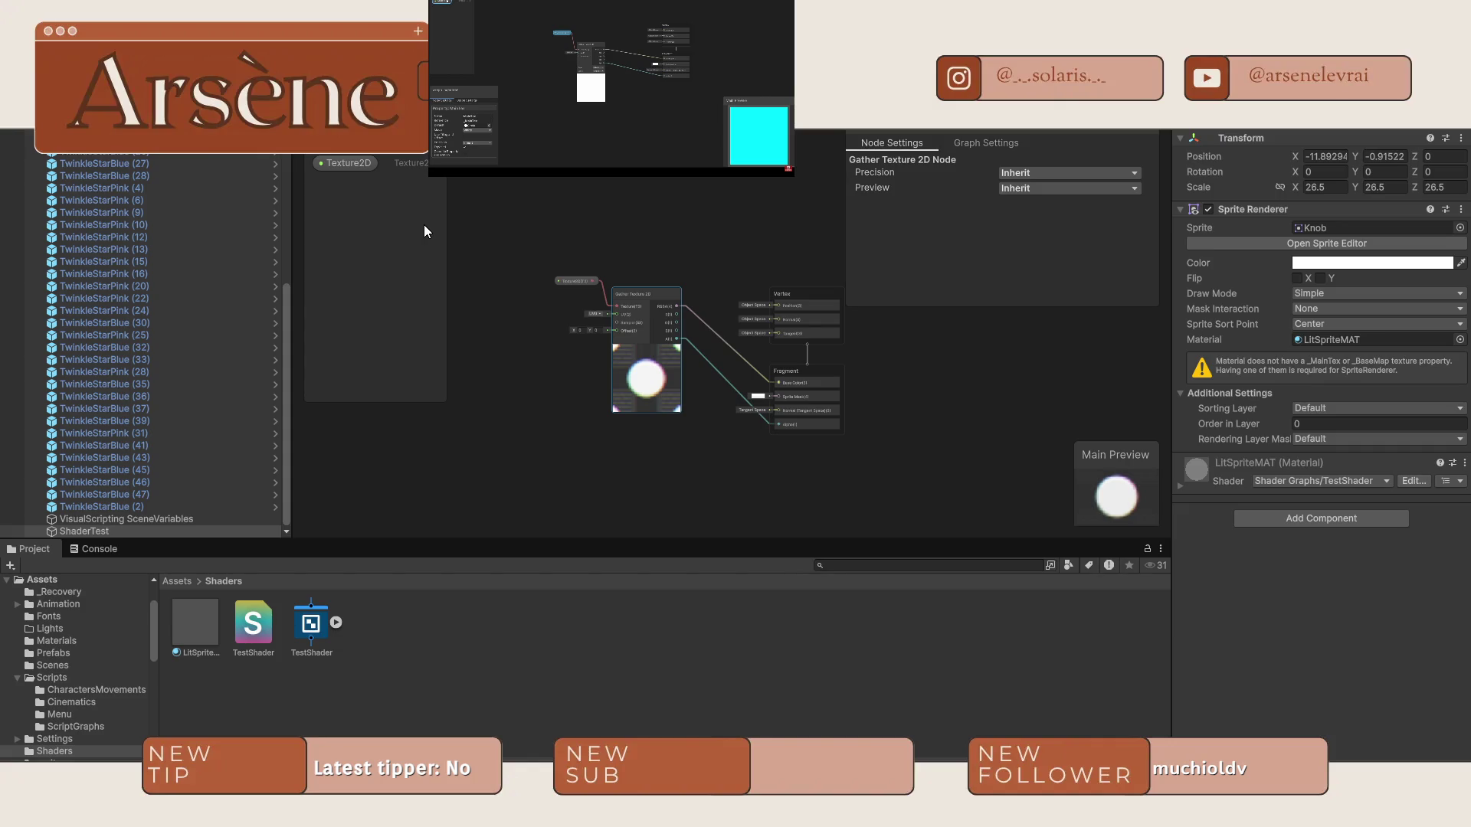
drag(424, 226, 408, 226)
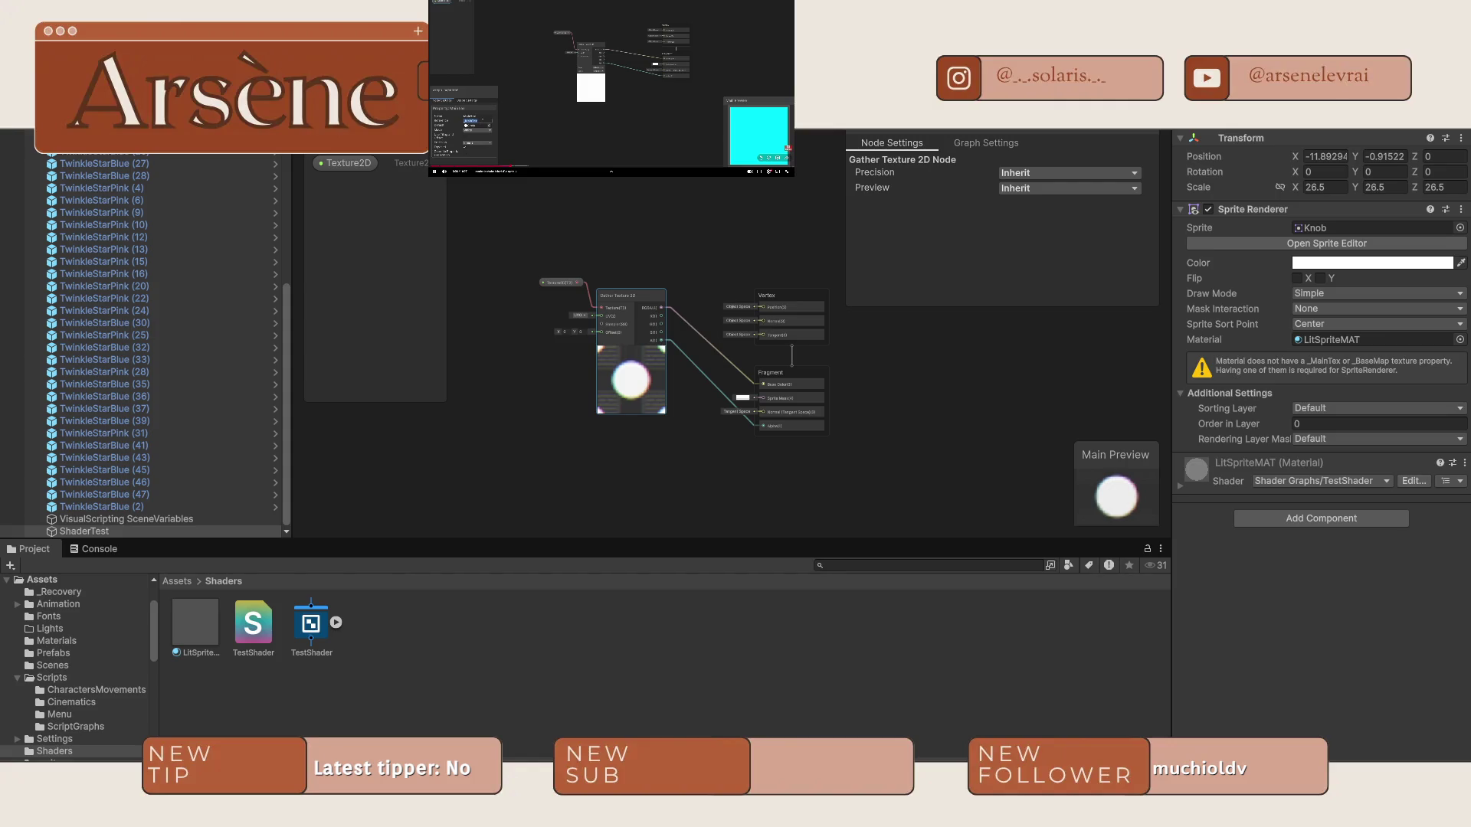
click(345, 162)
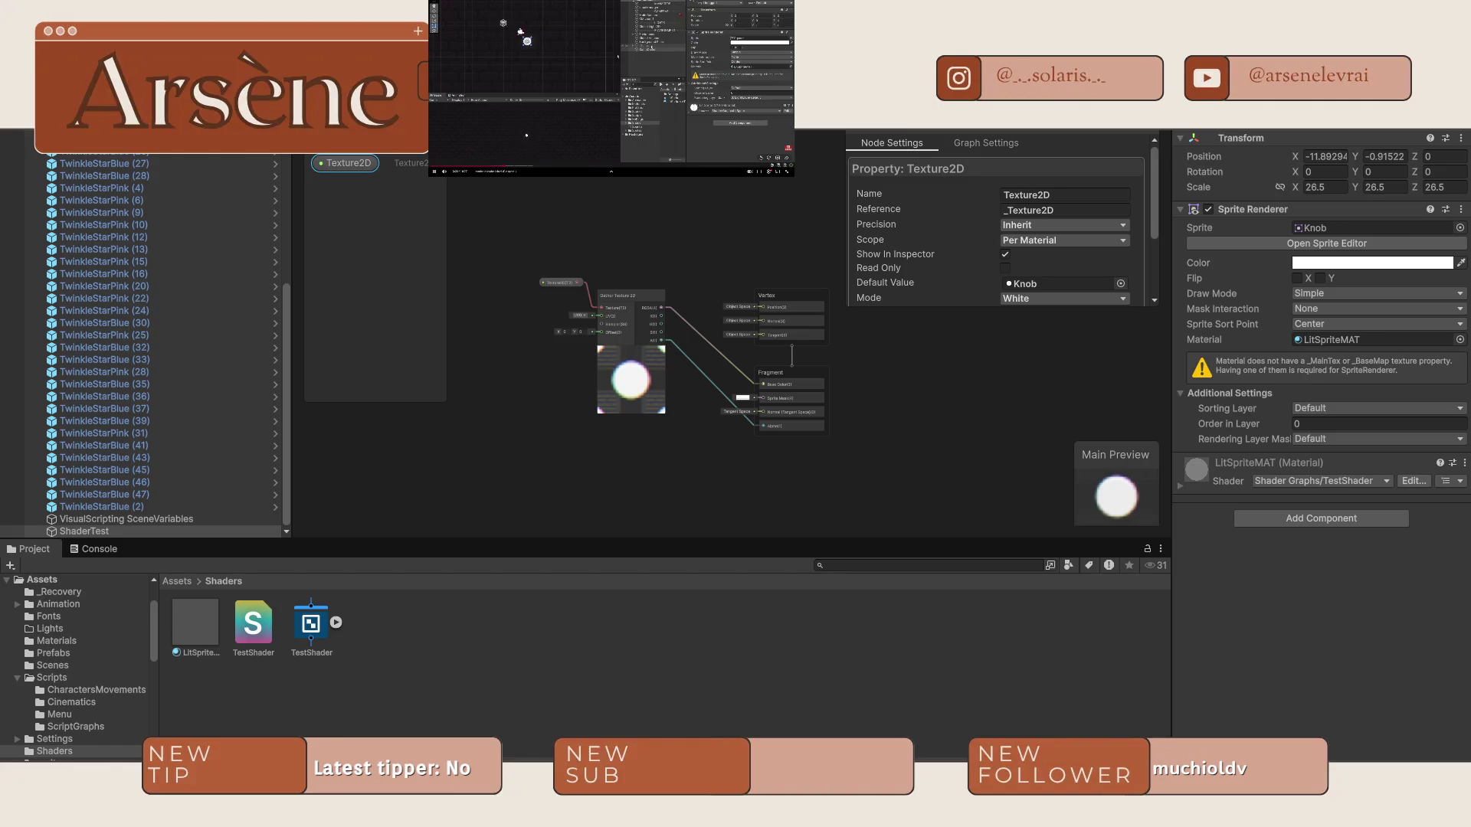
Change the Texture2D property's Reference to _MainTex and its Name to MainTex.
click(1042, 209)
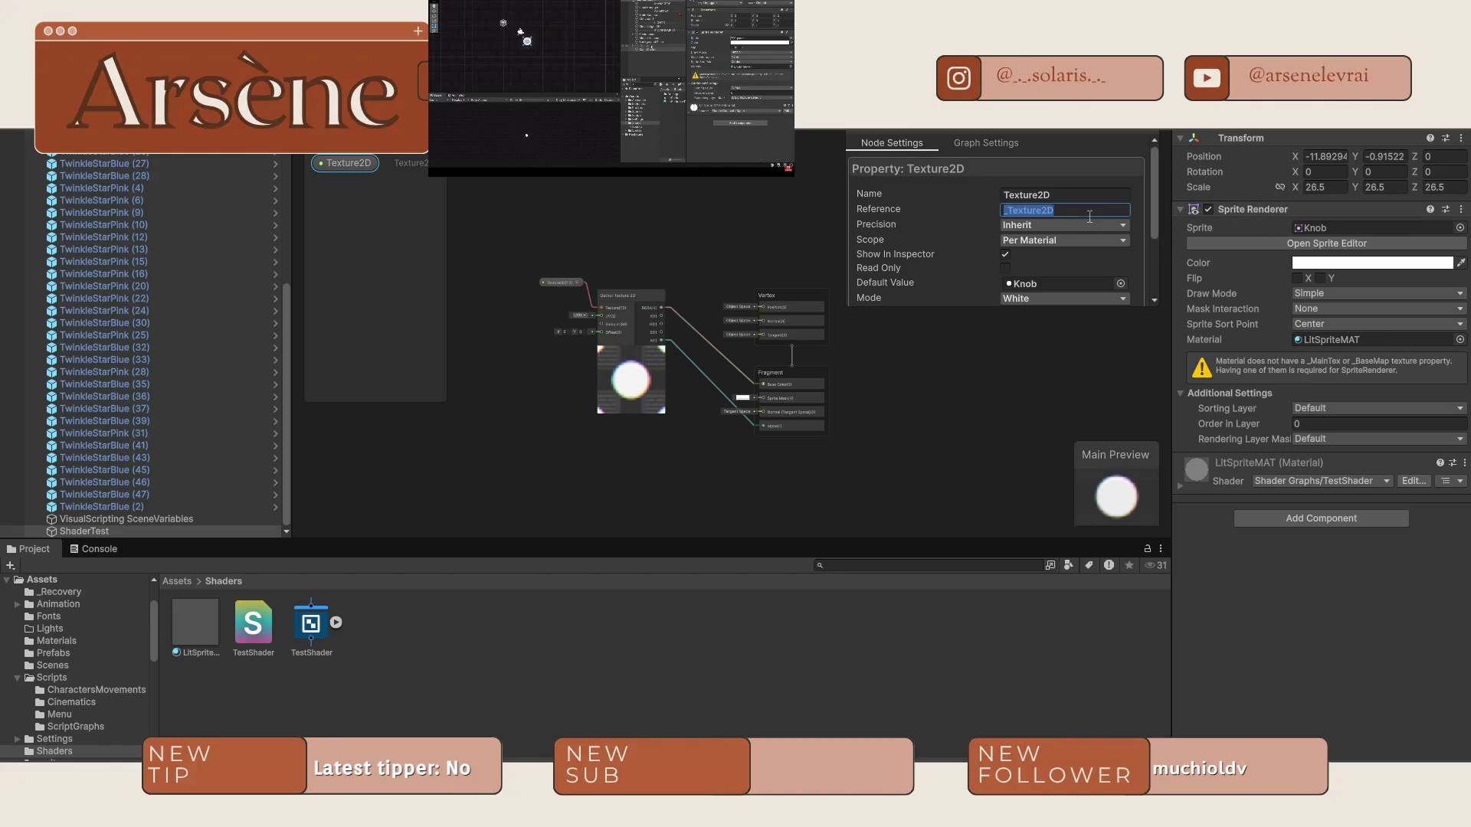
key(BackSpace)
key(BackSpace)
key(BackSpace)
key(BackSpace)
text(Tex)
key(Return)
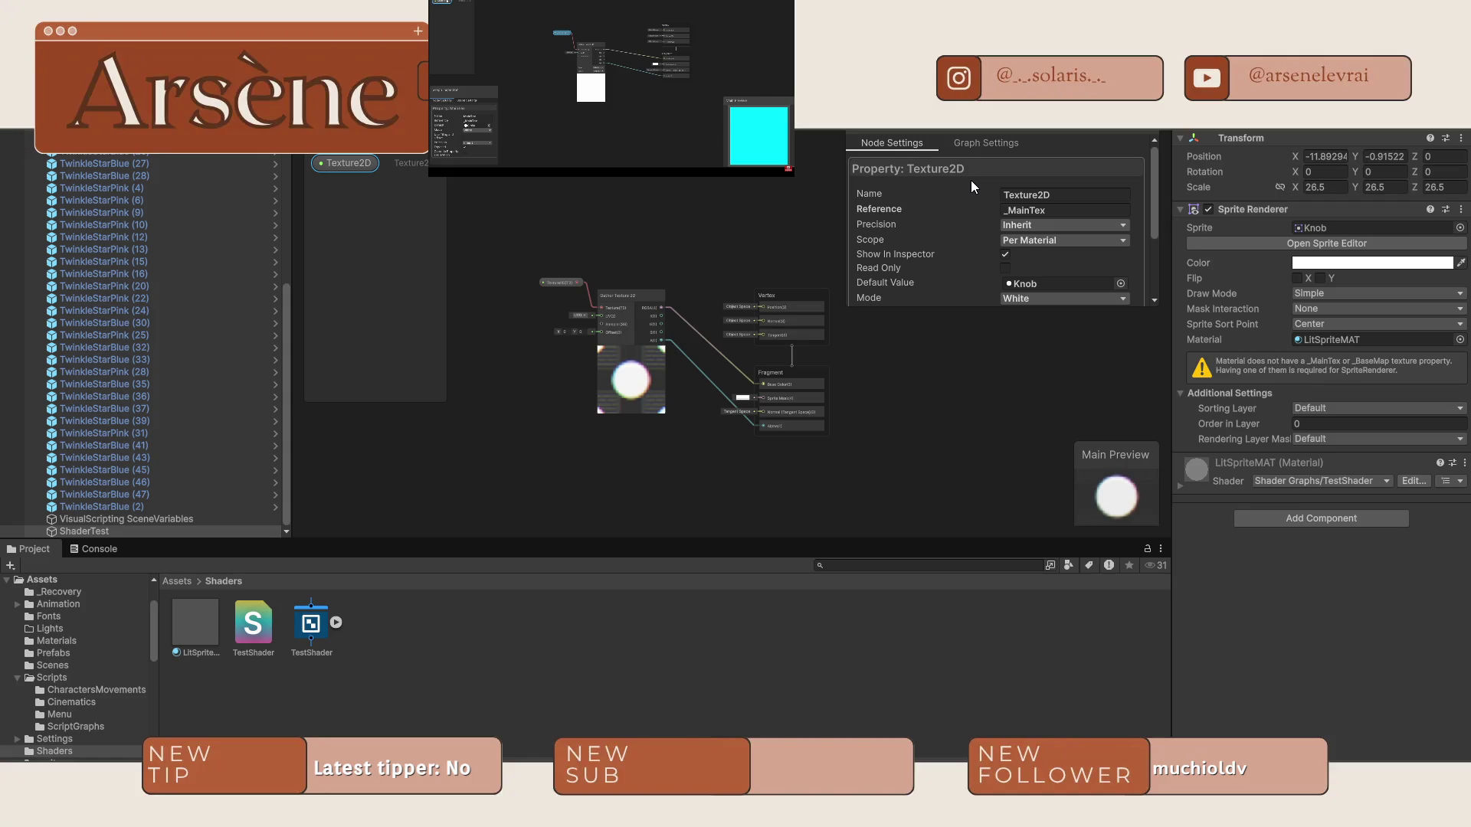
drag(1046, 211, 1007, 210)
click(1075, 194)
text(MainTex)
key(Return)
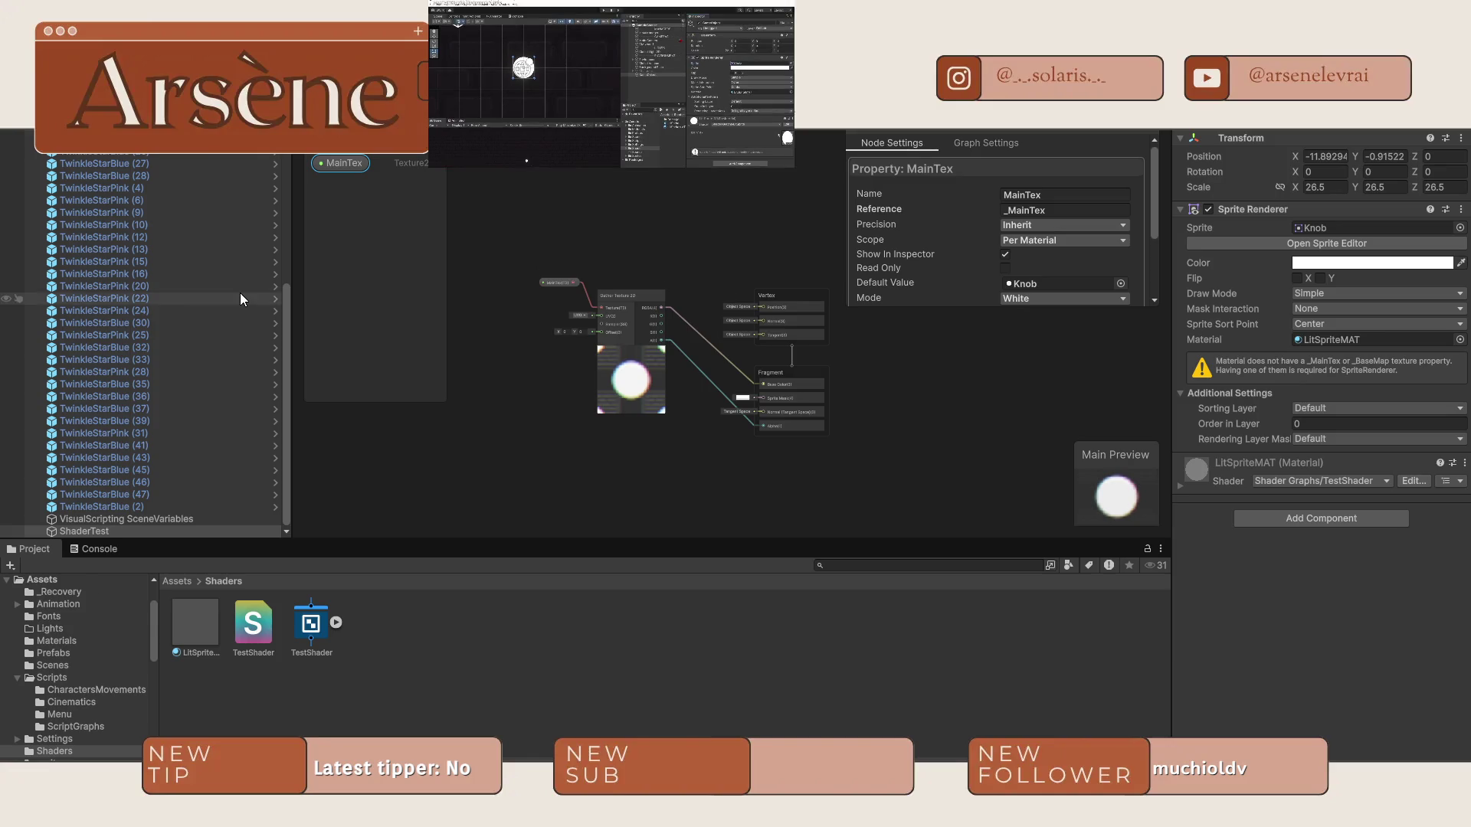
Clear the ShaderTest selection in the Hierarchy and deselect the graph's MainTex property.
click(438, 697)
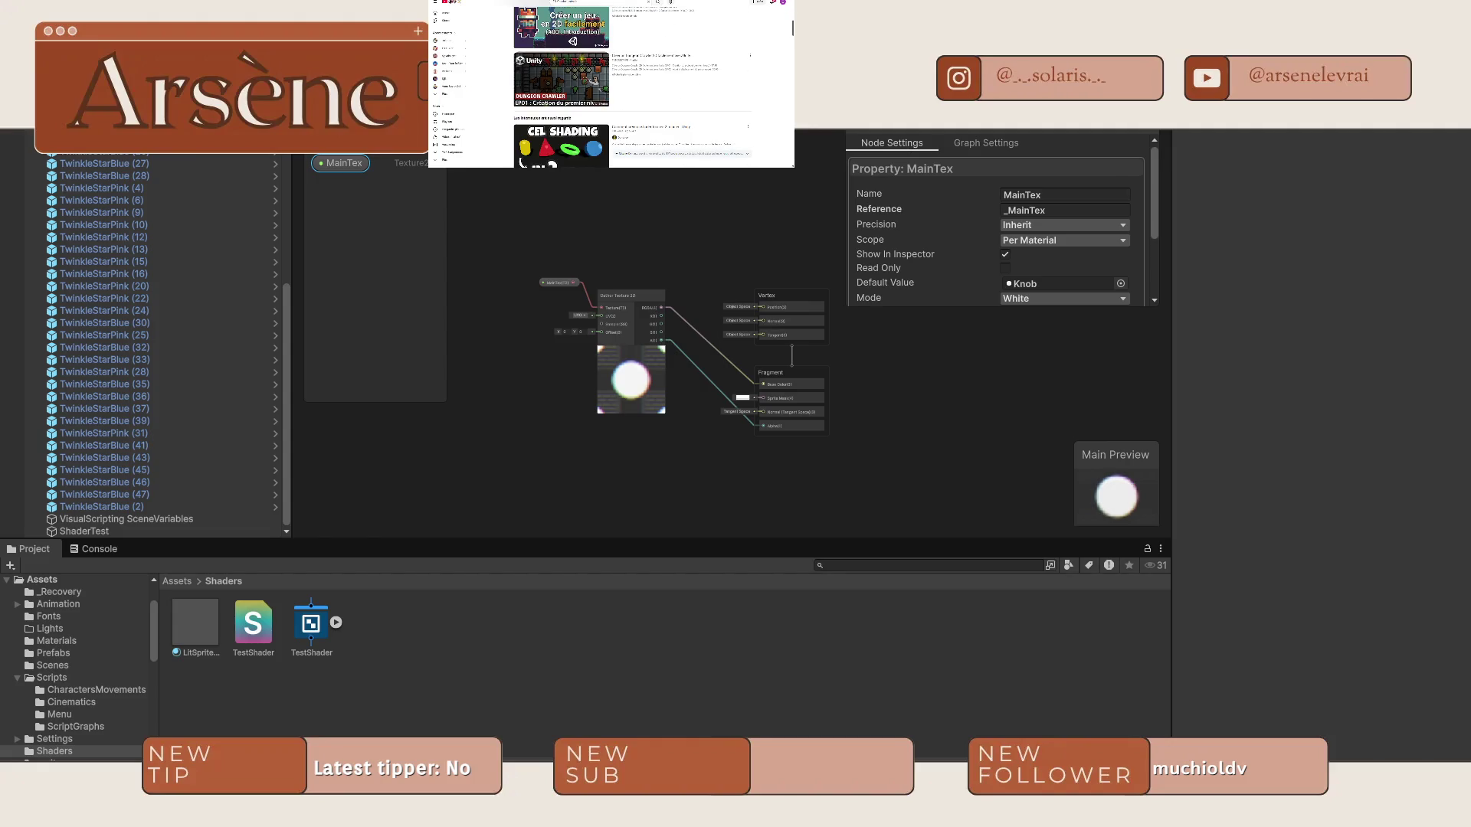
scroll(653, 84, down, 5)
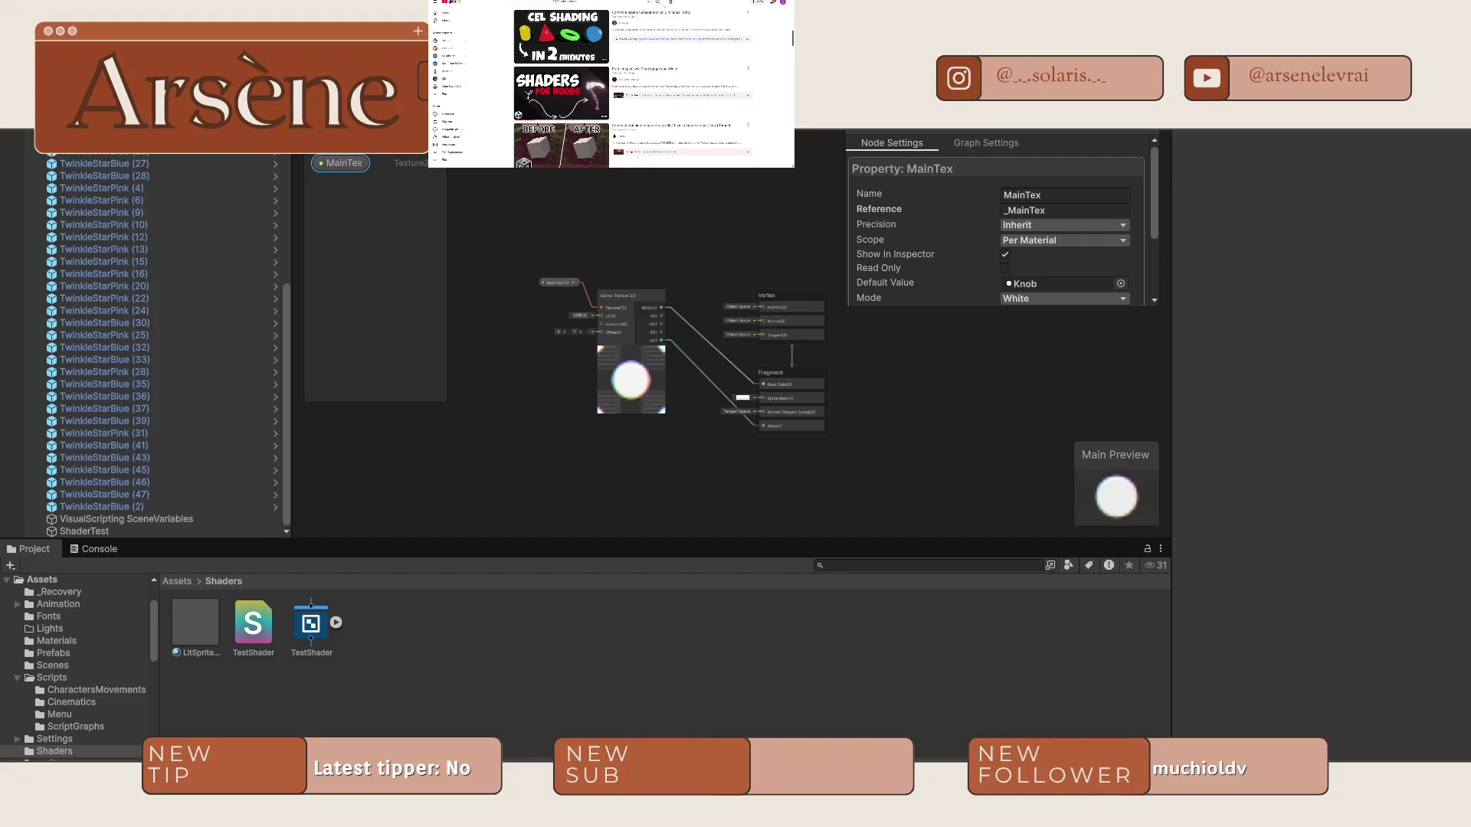
scroll(654, 84, down, 5)
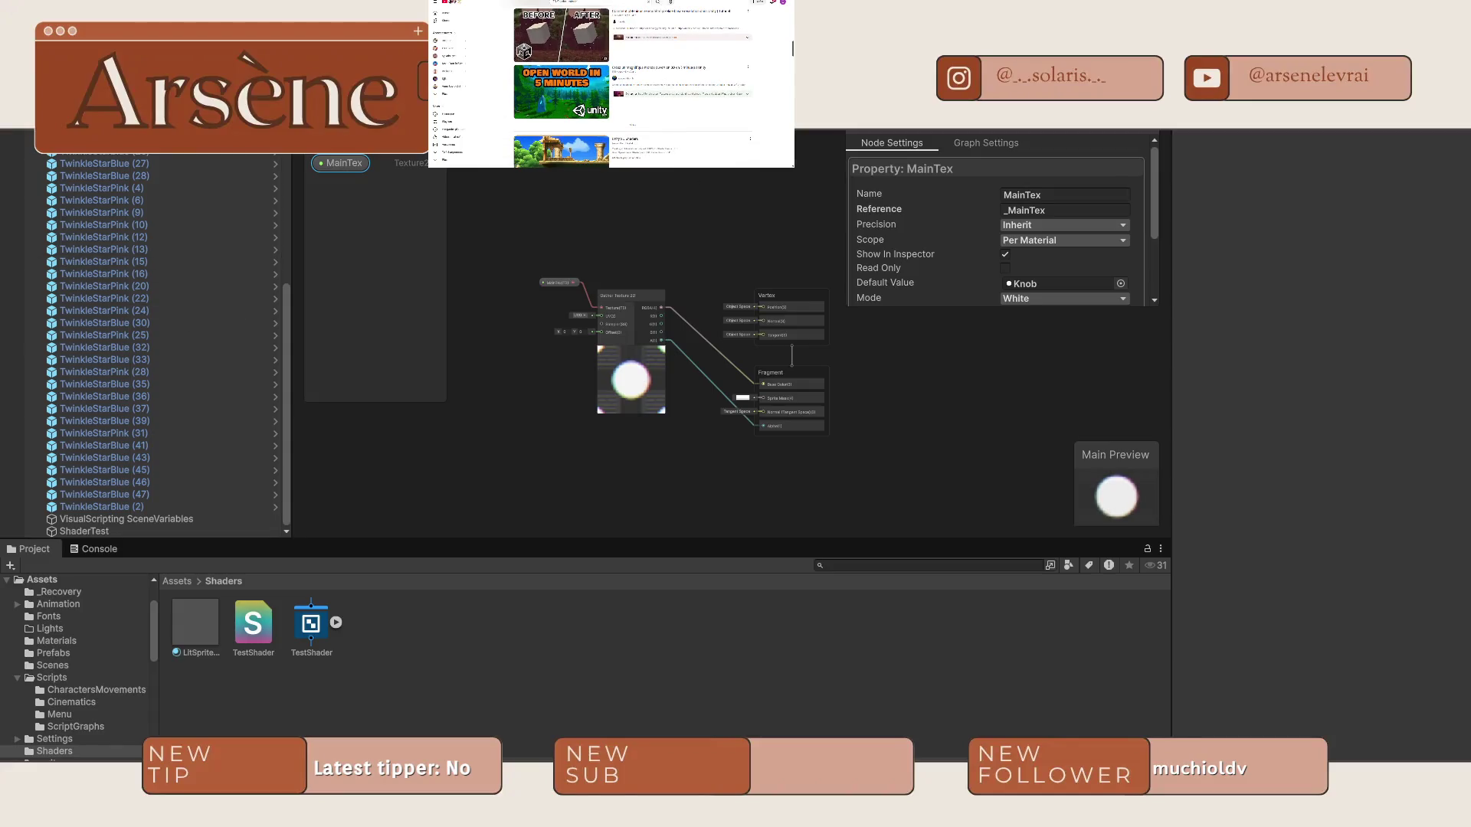
click(629, 210)
Save the shader graph changes and return to the game scene.
key(ctrl+s)
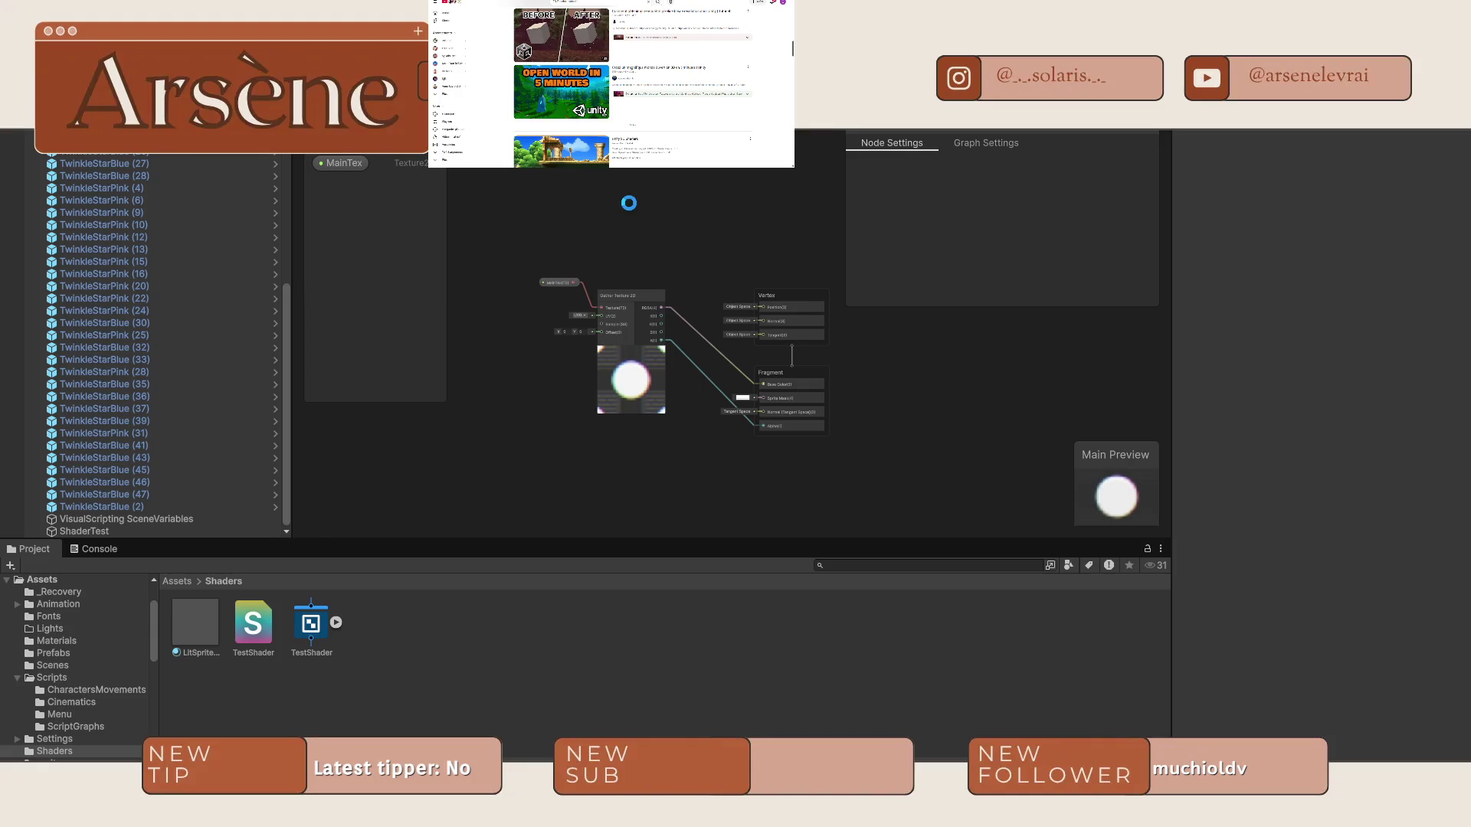
key(ctrl+1)
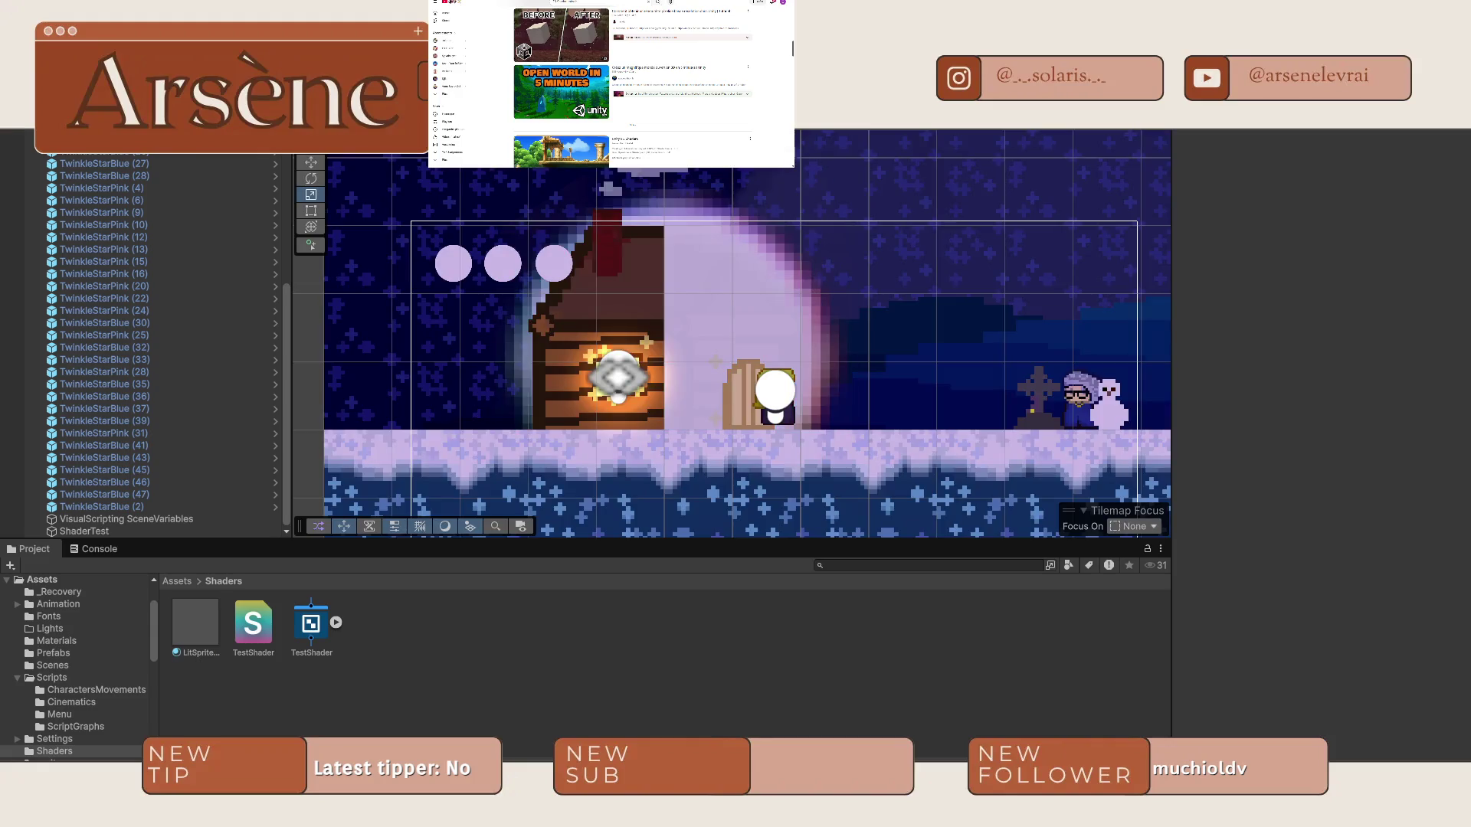
click(747, 371)
scroll(220, 453, down, 10)
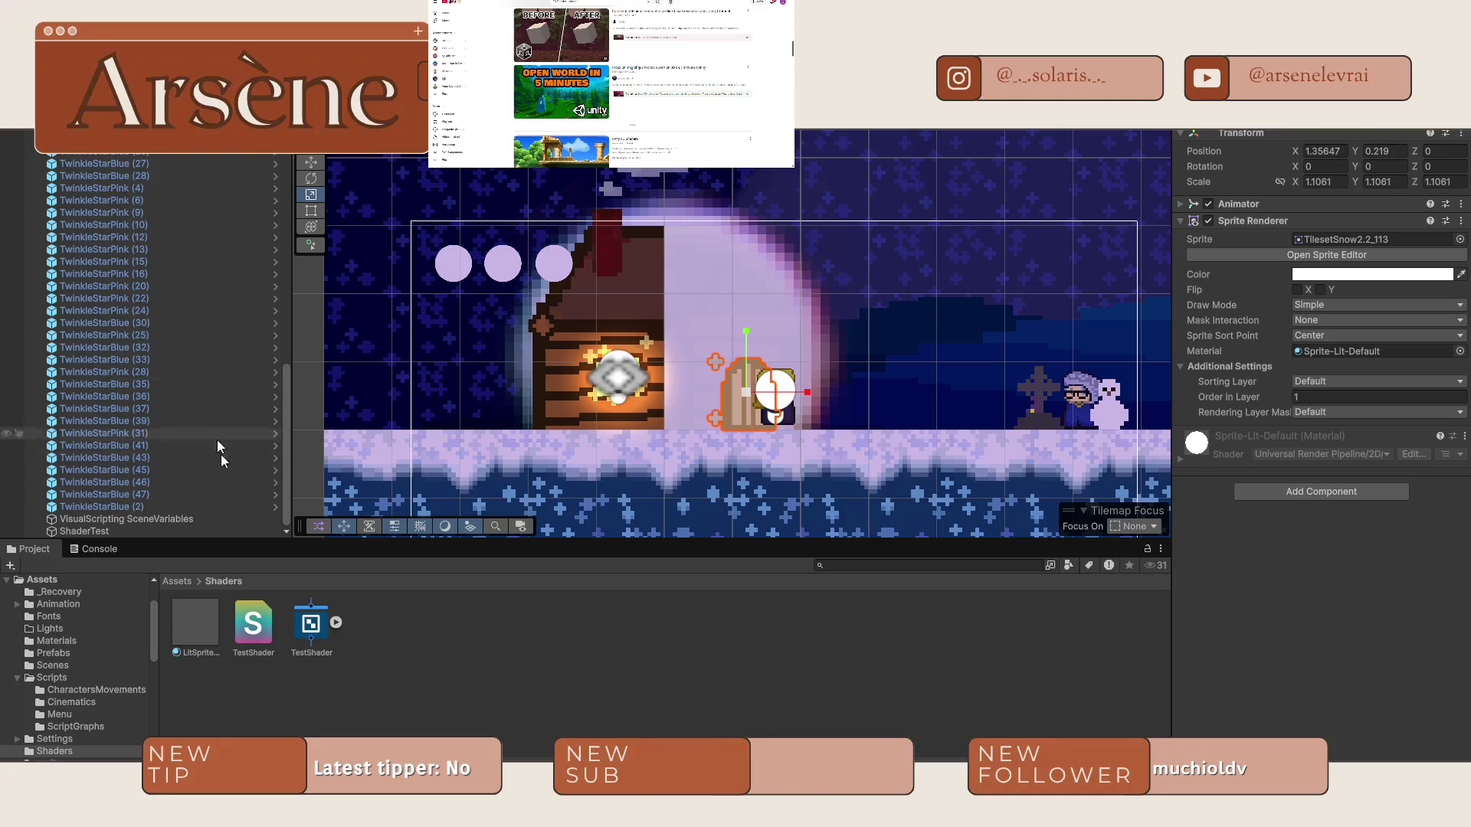
click(100, 531)
key(Delete)
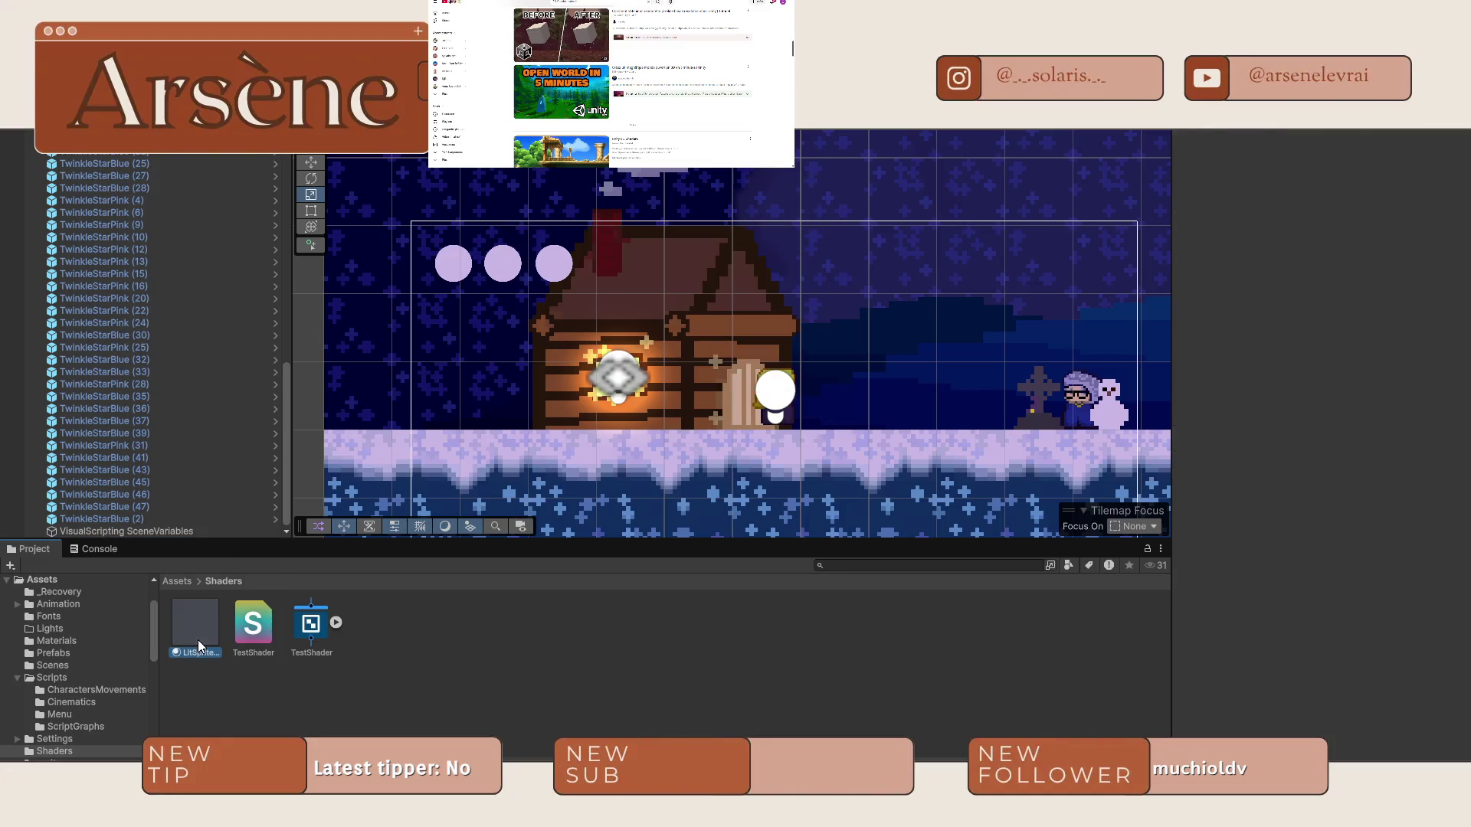
Delete the LitSprite material, TestShader material and TestShader shader graph, confirming each prompt.
click(197, 641)
key(Delete)
key(Escape)
click(195, 620)
key(Delete)
key(Return)
click(195, 620)
key(Delete)
key(Return)
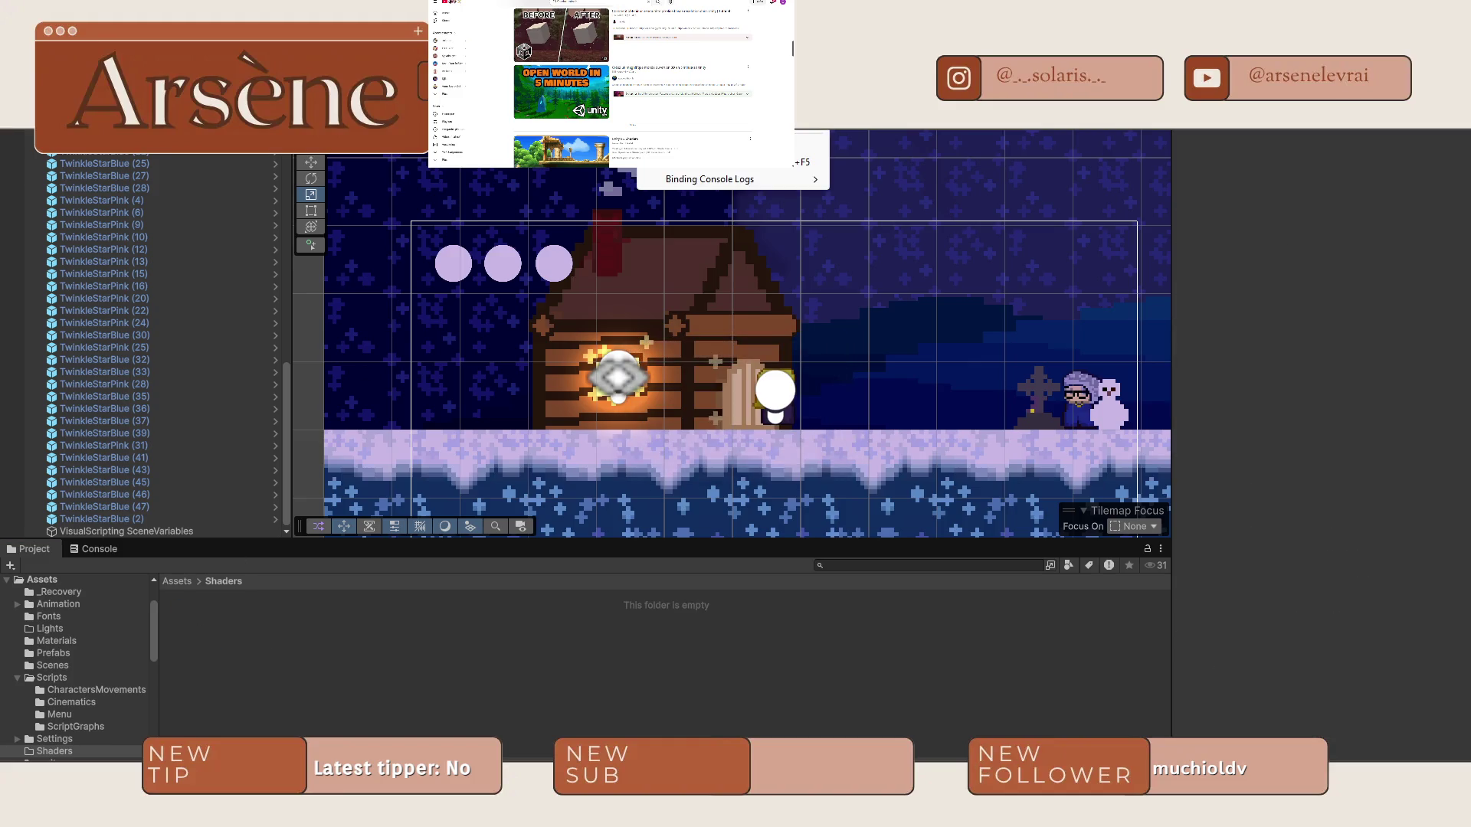
Dismiss the 'Graph removed from project' notice and read through the Shadow Caster 2D tutorial.
click(759, 448)
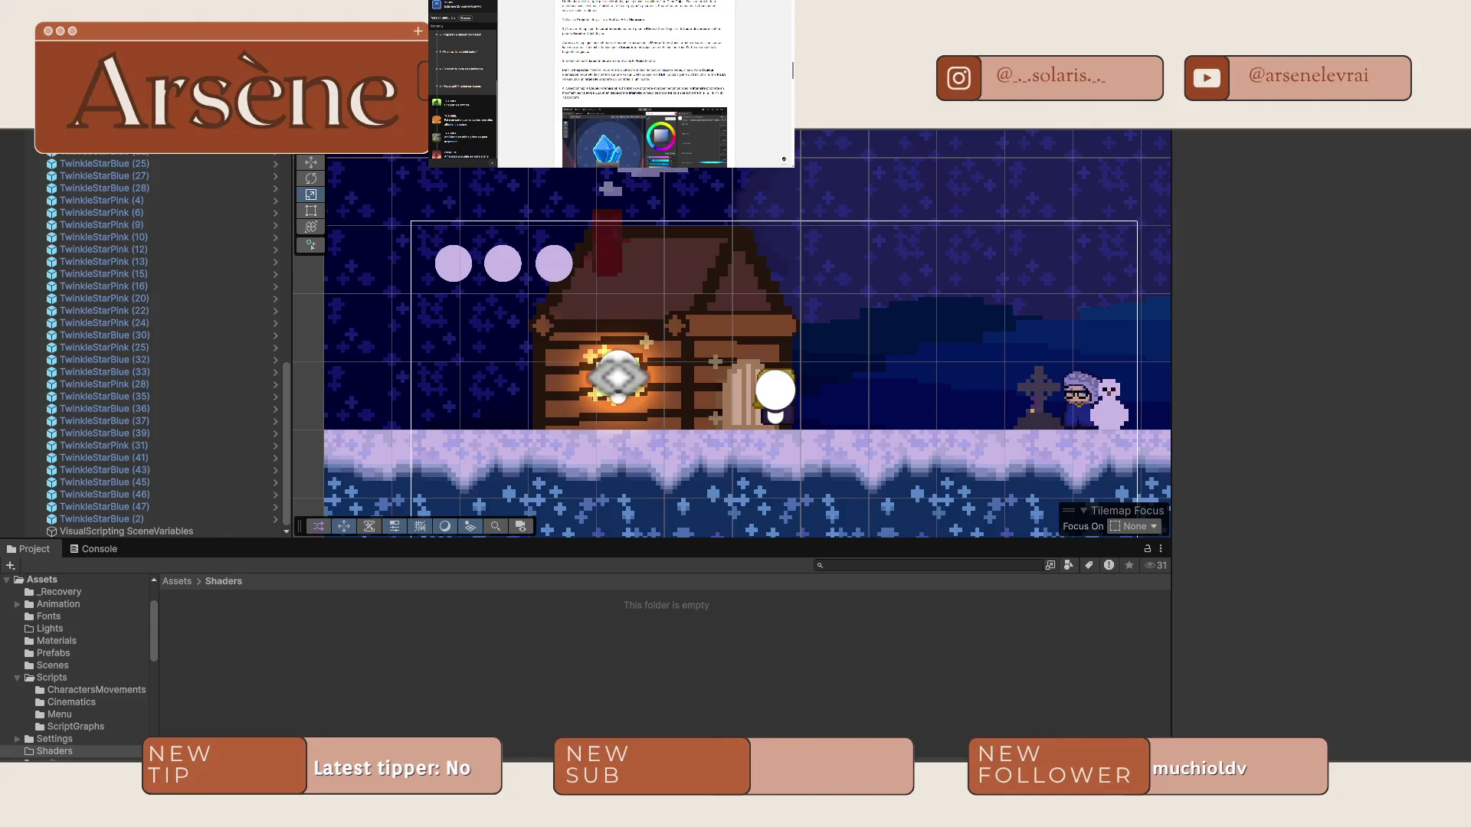
scroll(644, 84, down, 2)
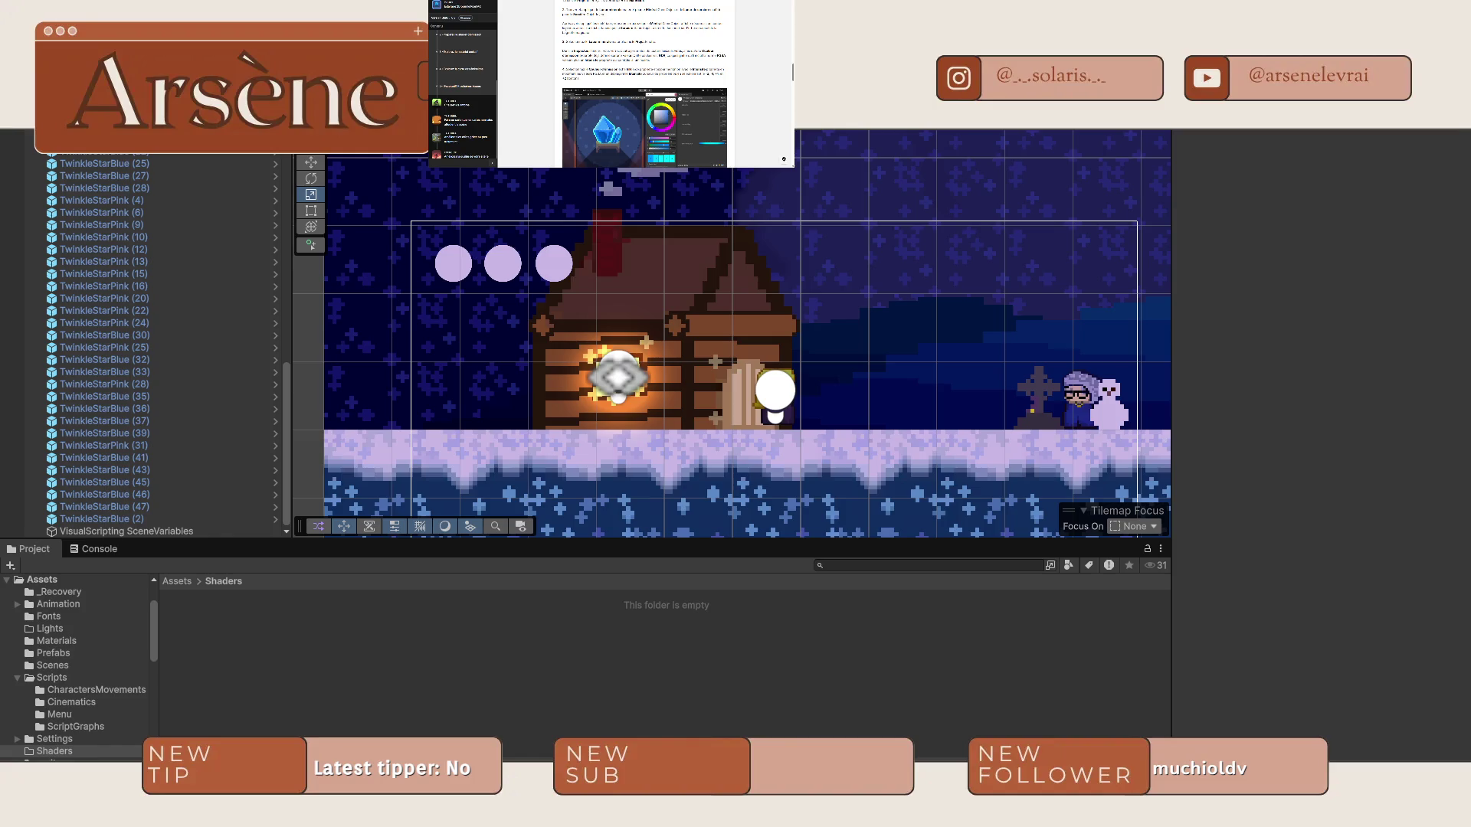
scroll(546, 34, down, 2)
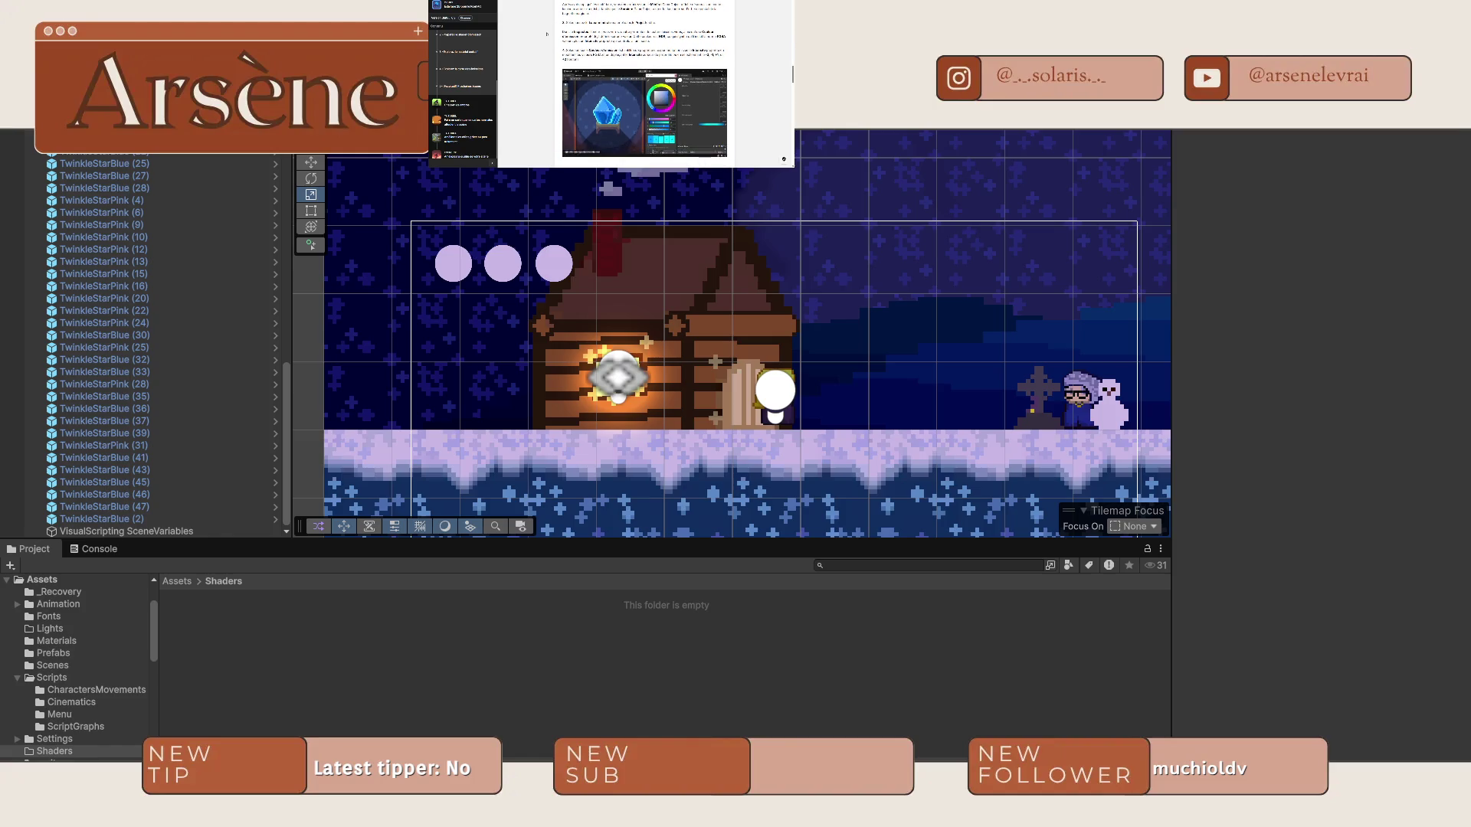
scroll(547, 34, down, 10)
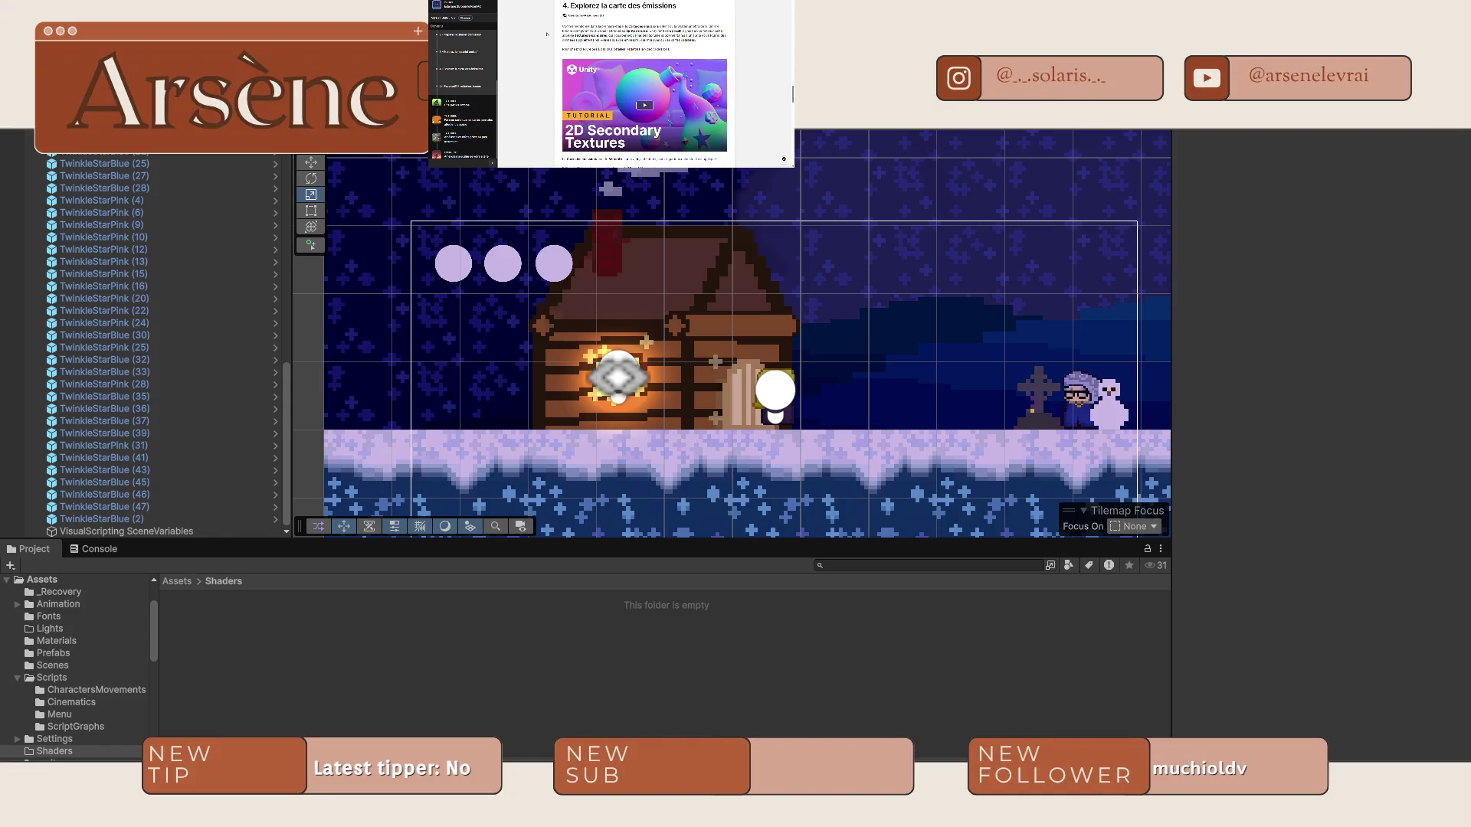
scroll(547, 34, down, 10)
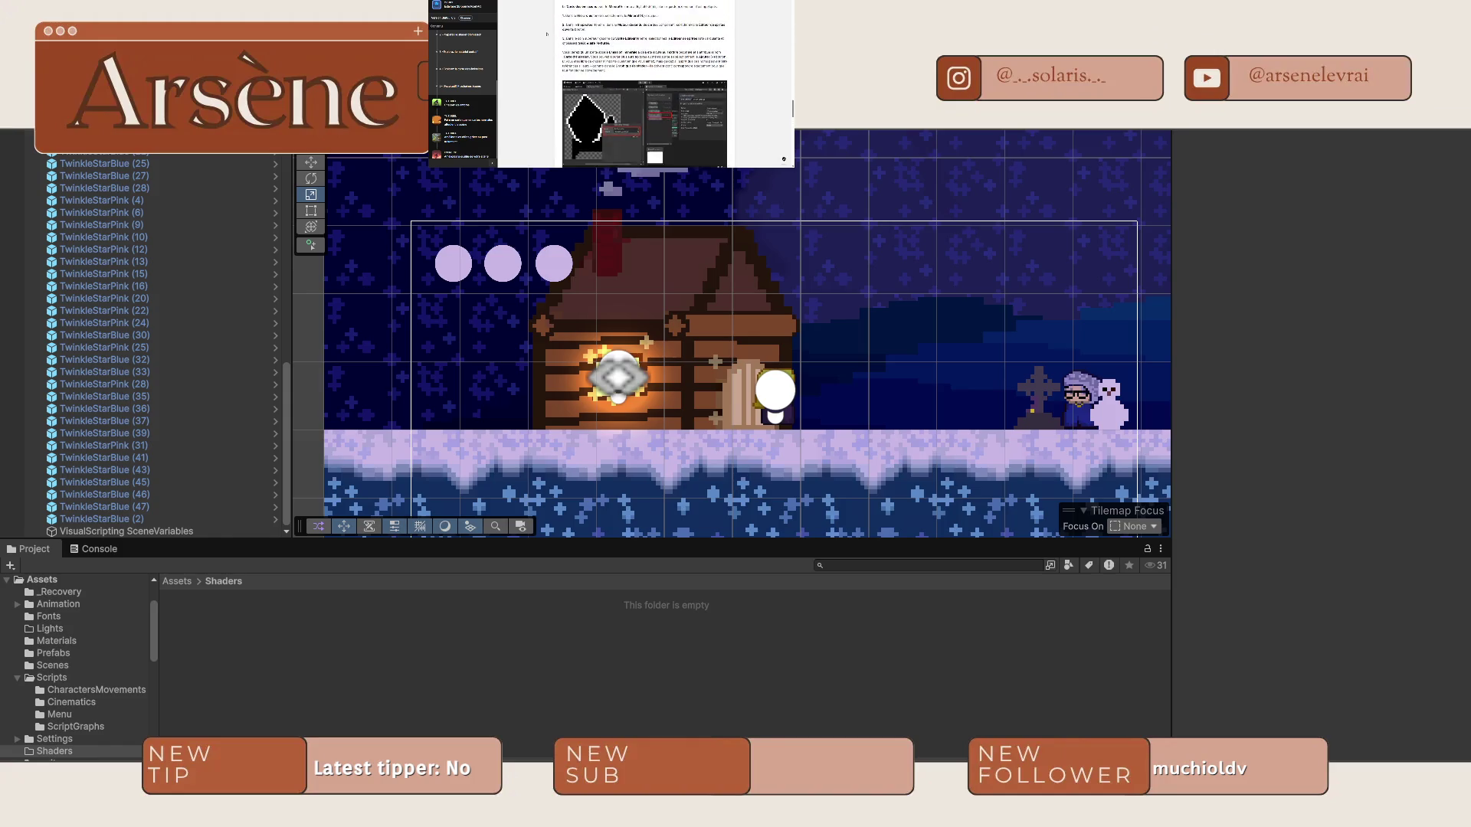
scroll(546, 34, down, 8)
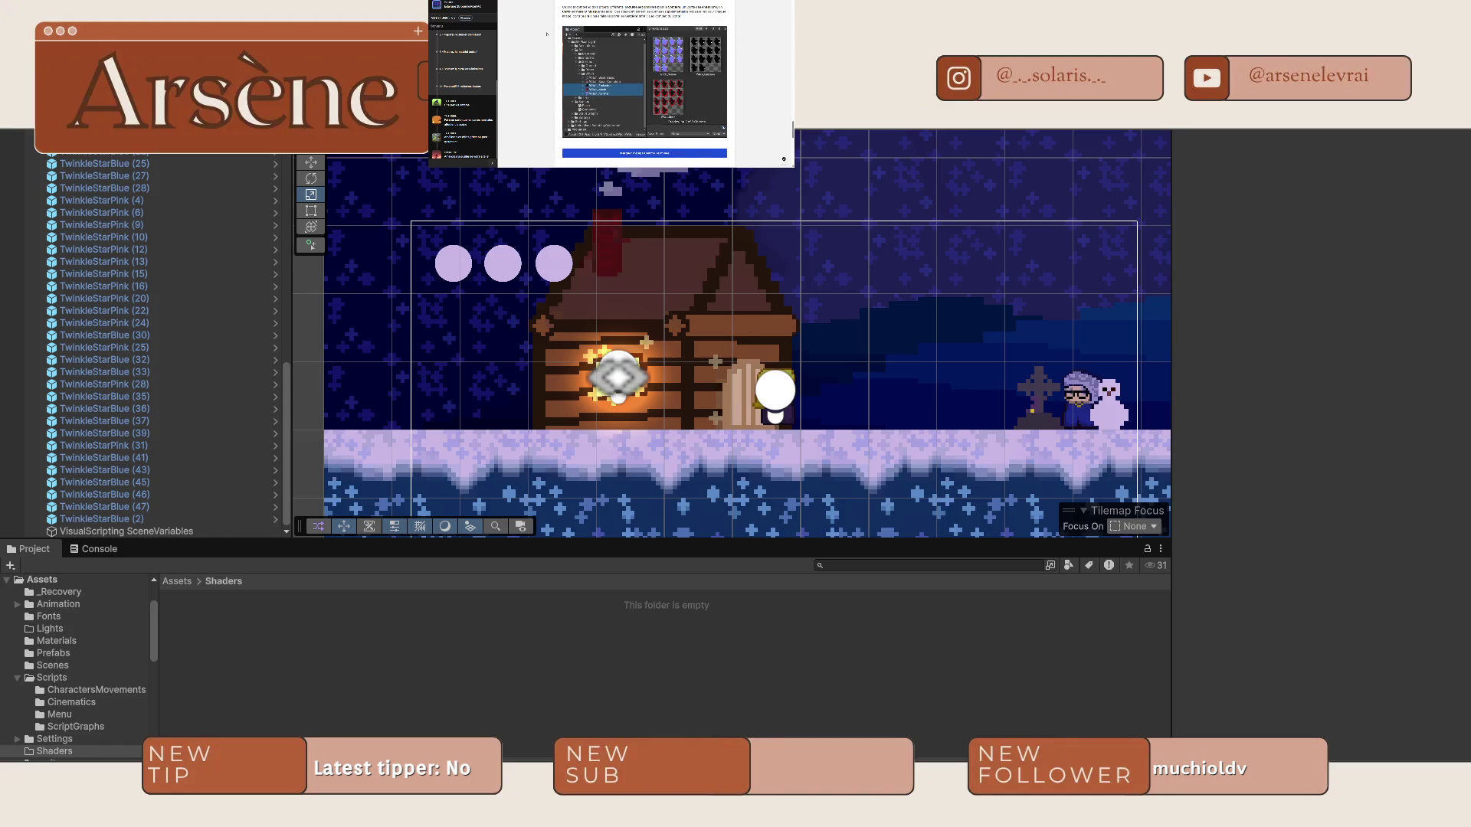
scroll(547, 33, down, 10)
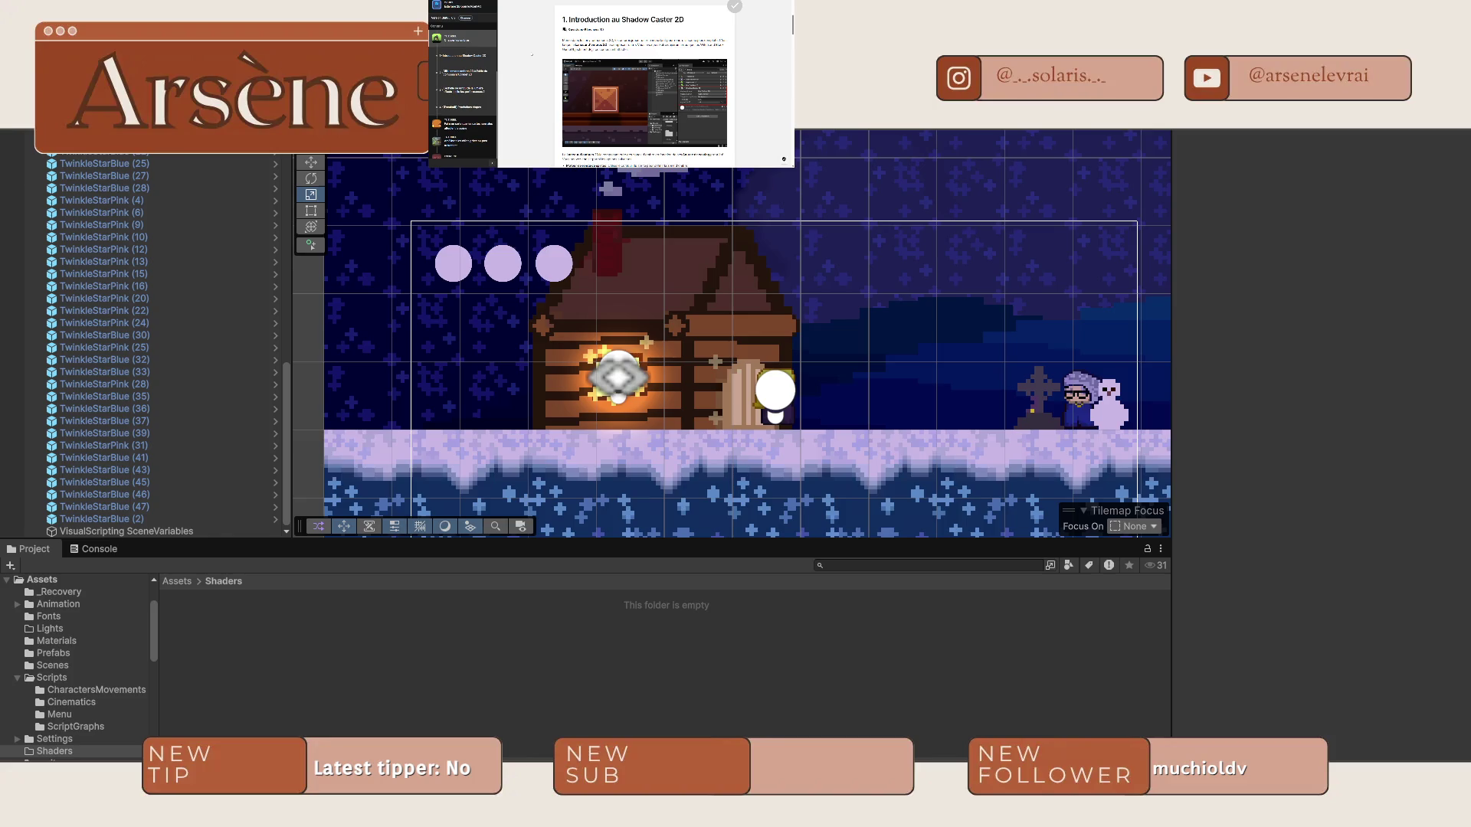
Frame the crystal area in the Scene view and select the IceDoor_2 object.
scroll(946, 398, down, 5)
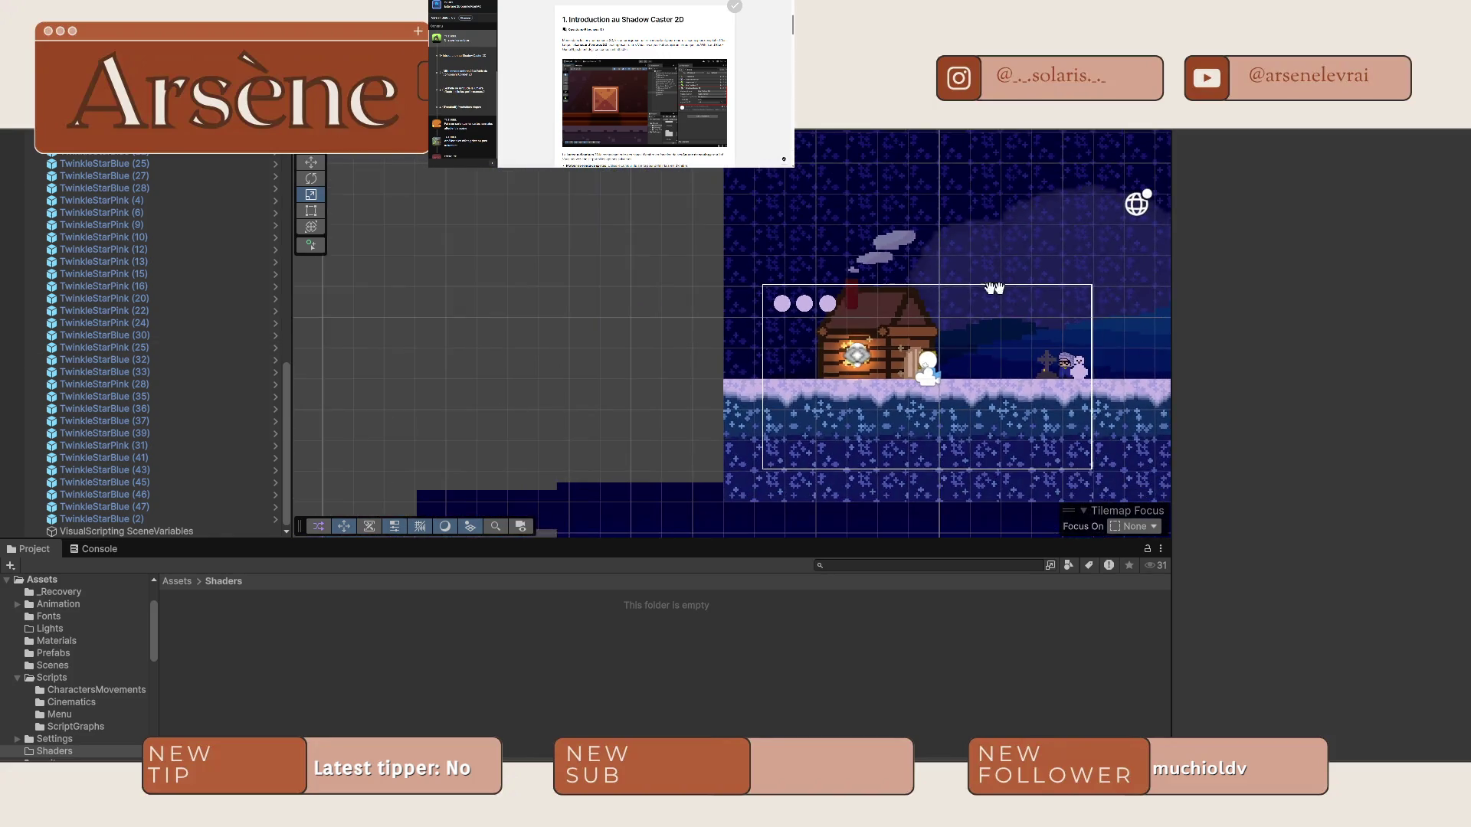
scroll(778, 350, up, 4)
scroll(778, 351, down, 3)
scroll(388, 316, up, 3)
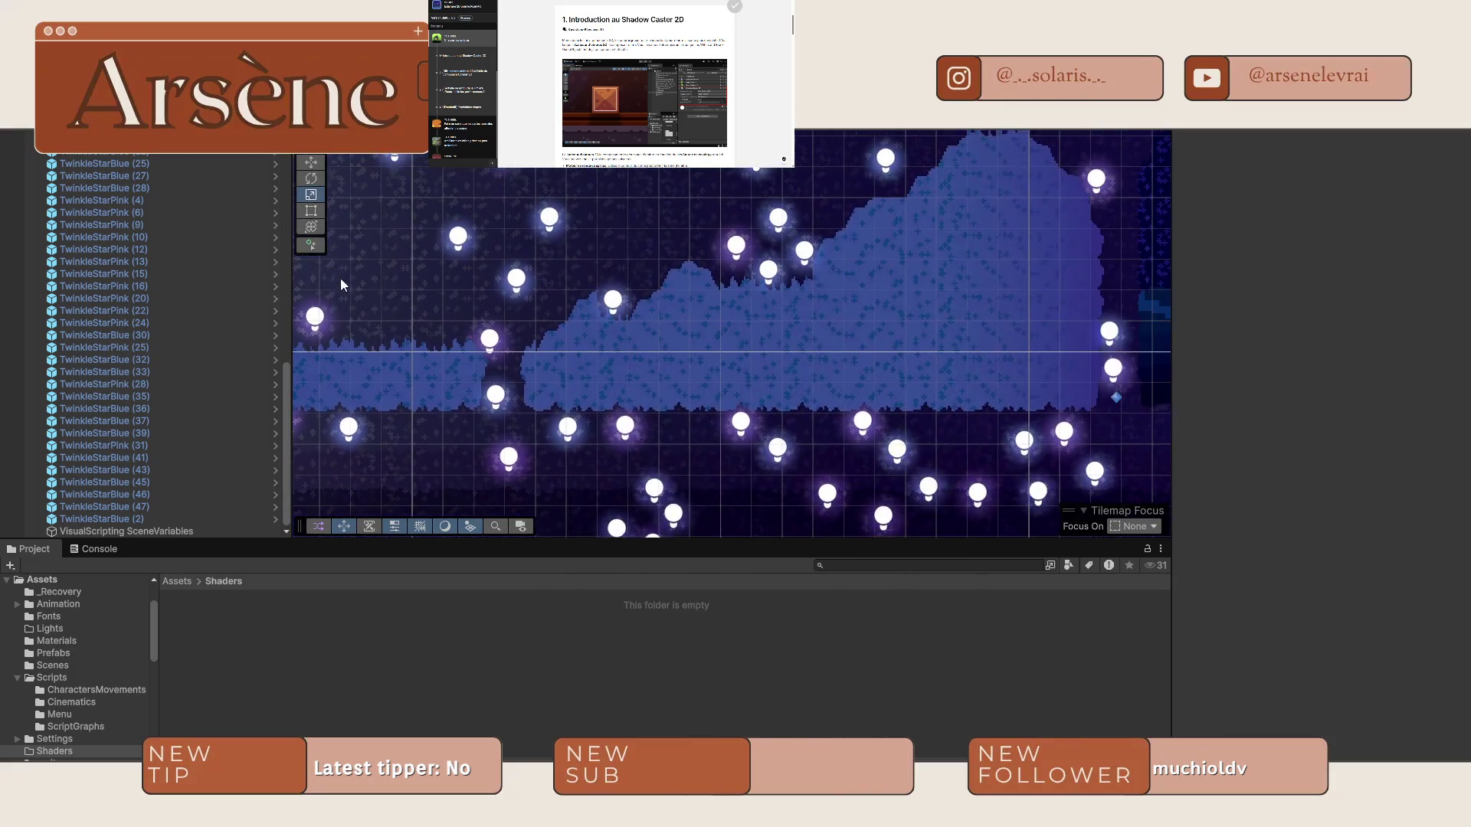
key(f)
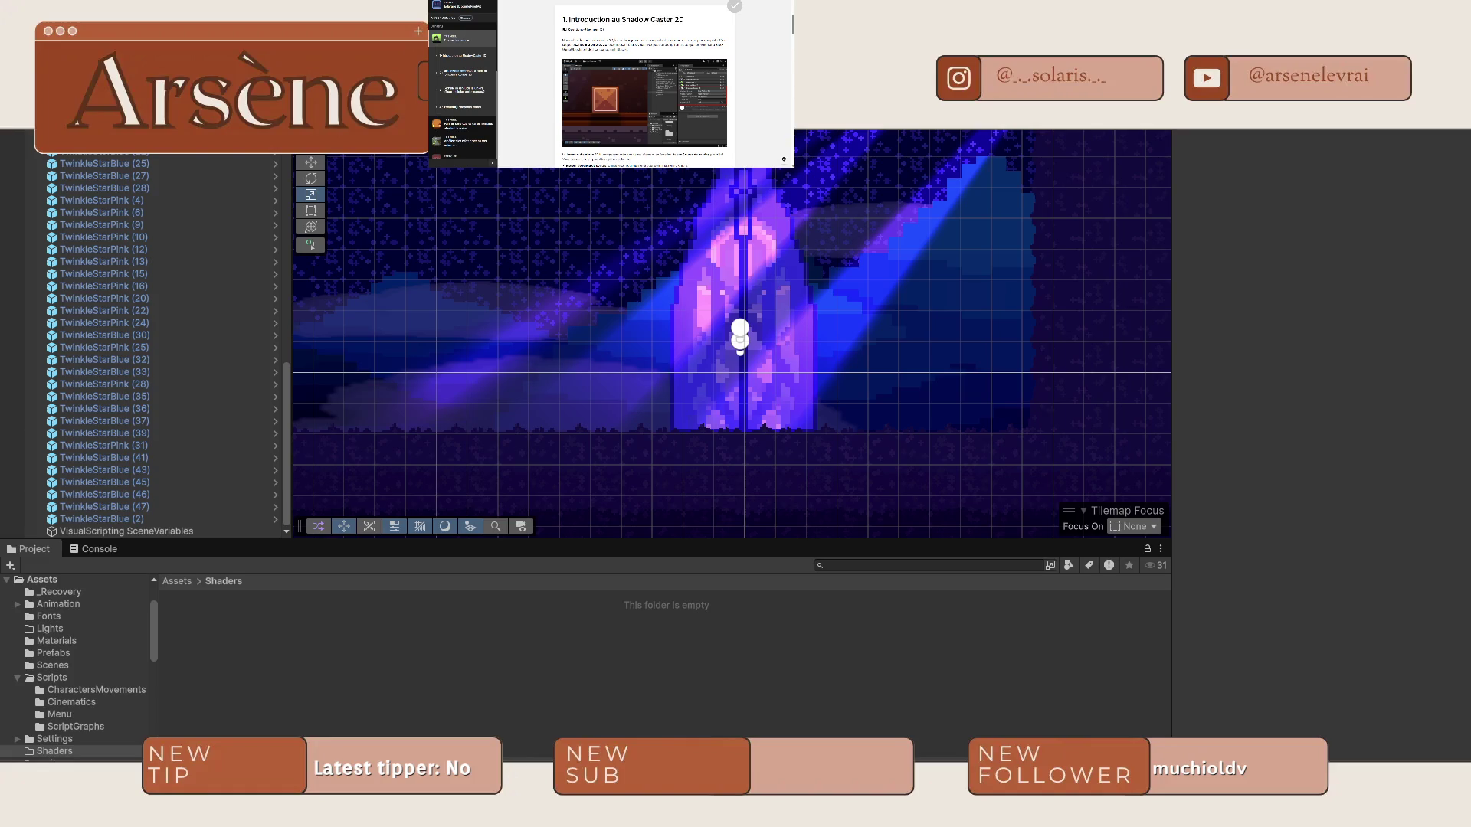
scroll(644, 84, down, 3)
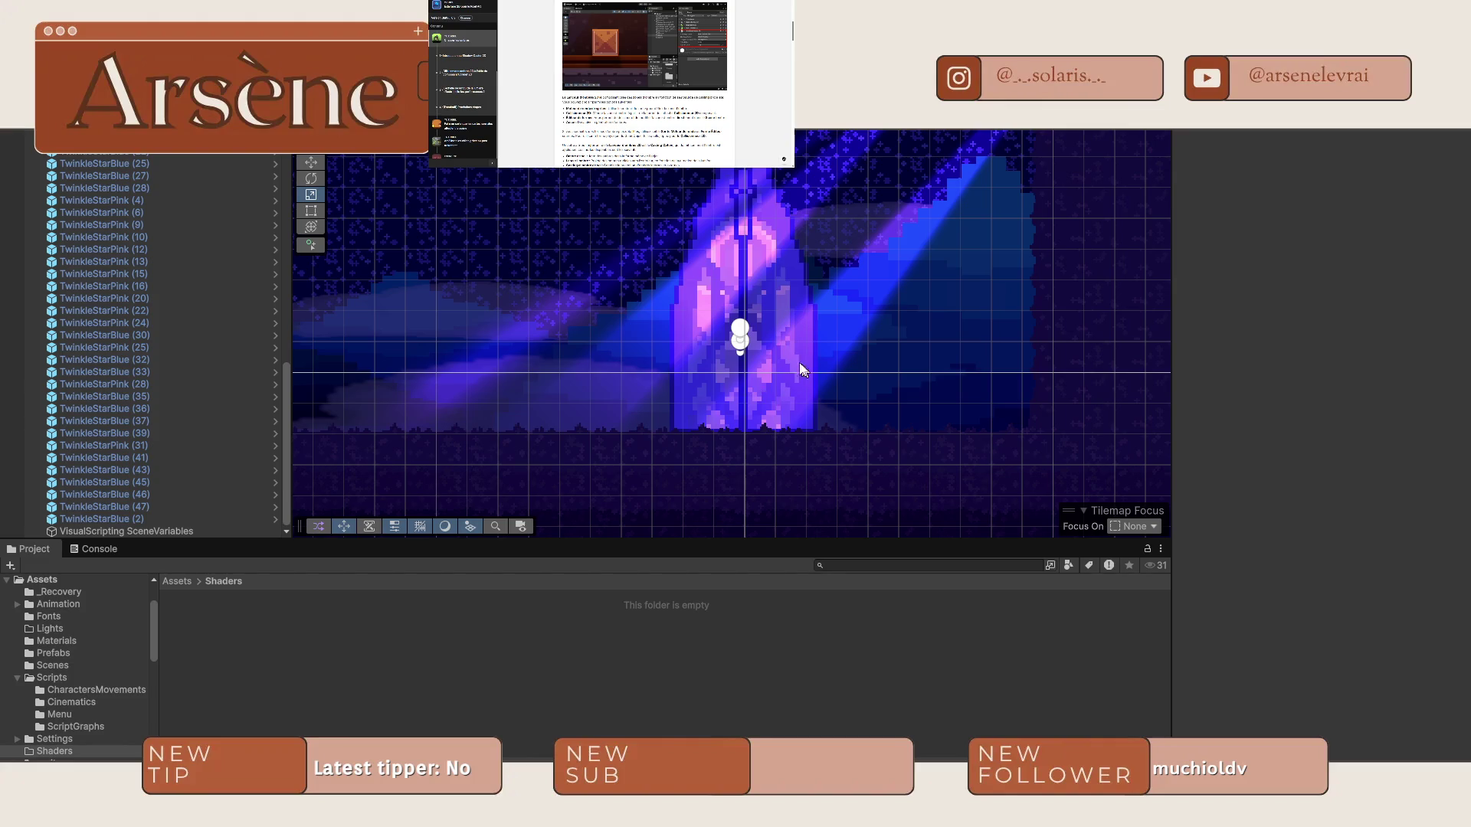
click(775, 342)
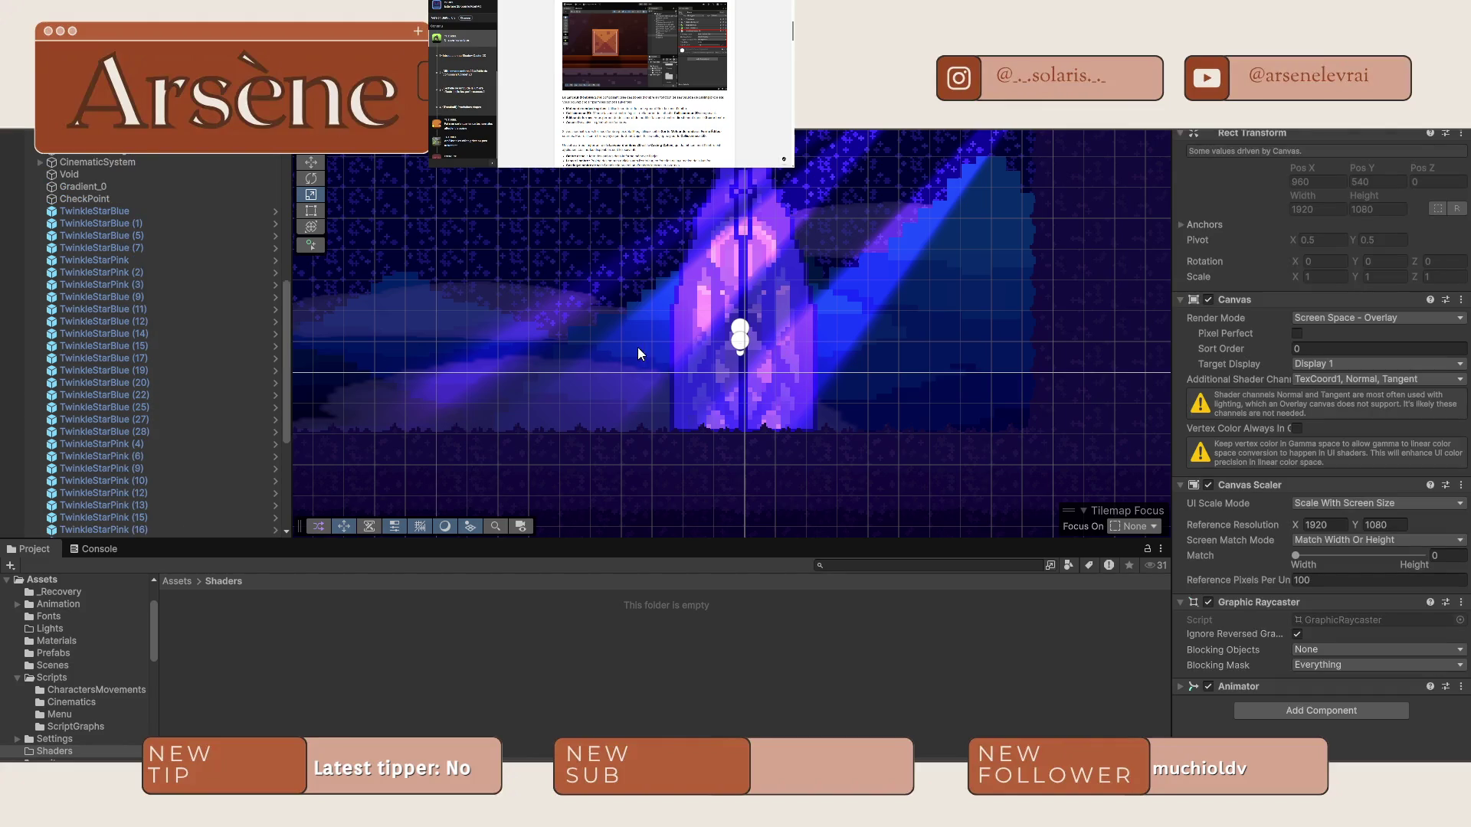
click(779, 353)
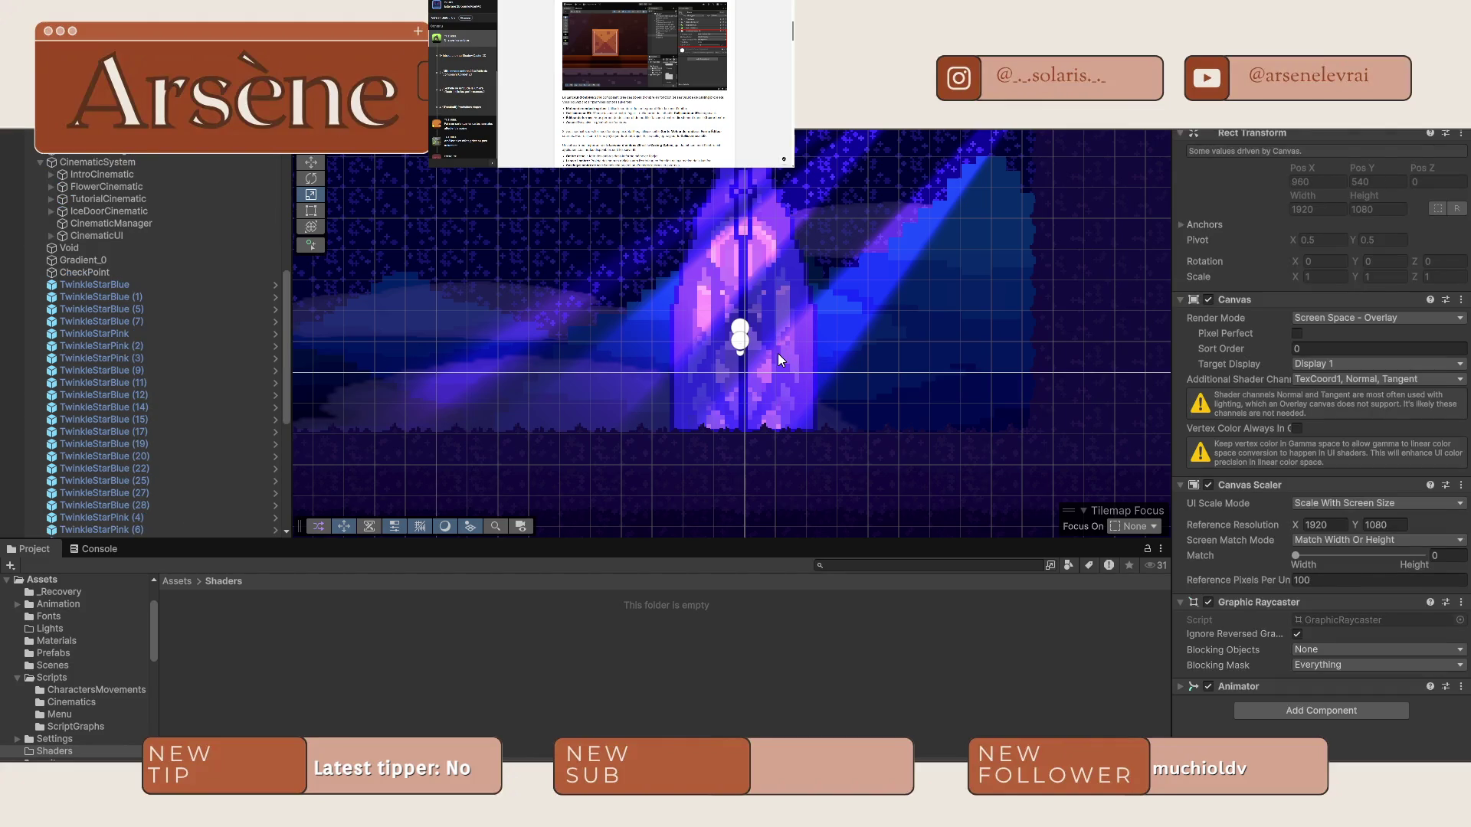
Add a Shadow Caster 2D component to IceDoor_2 by searching 'shadow'.
click(1274, 657)
text(sha)
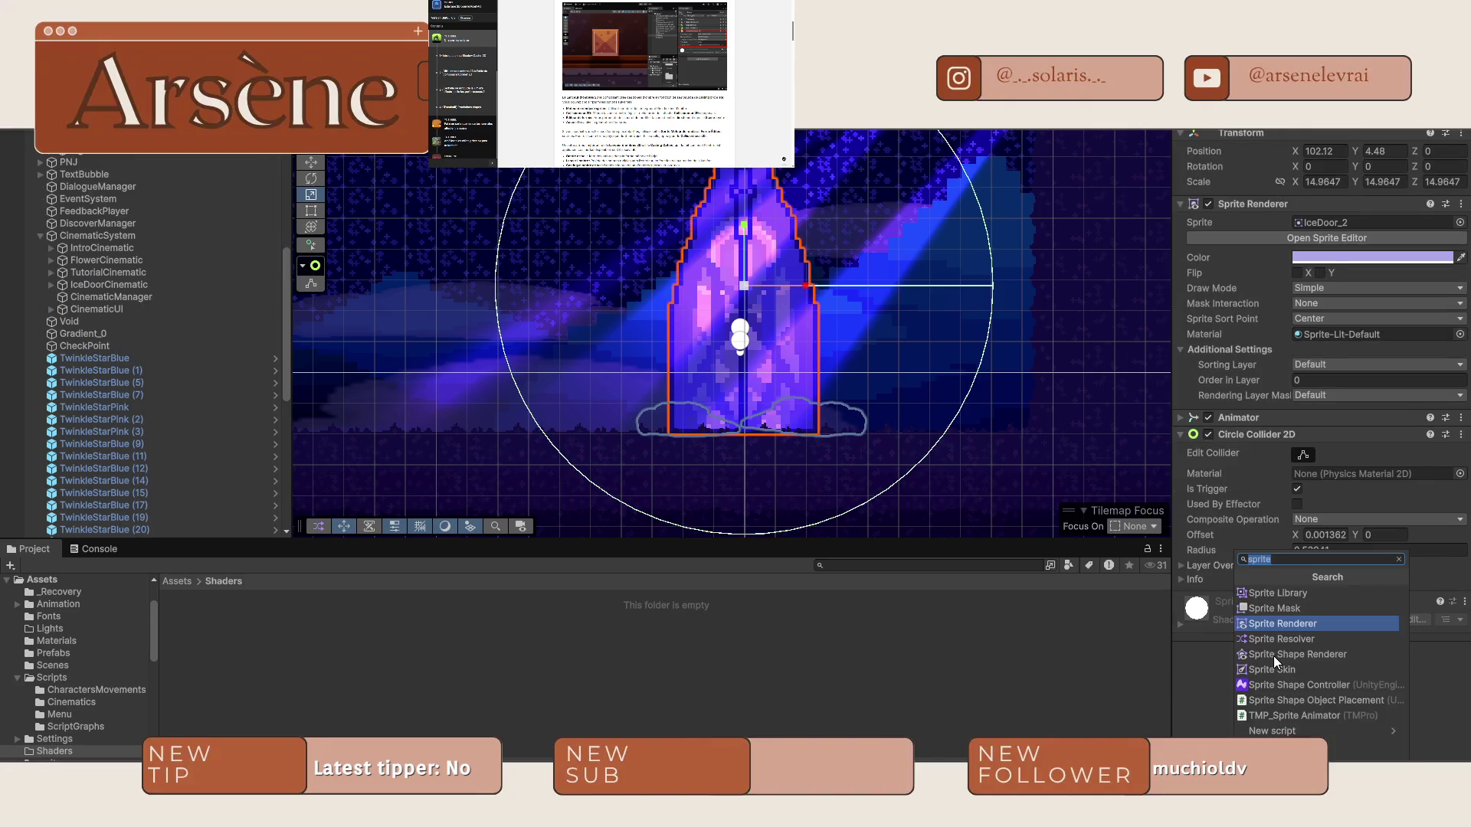
text(dow)
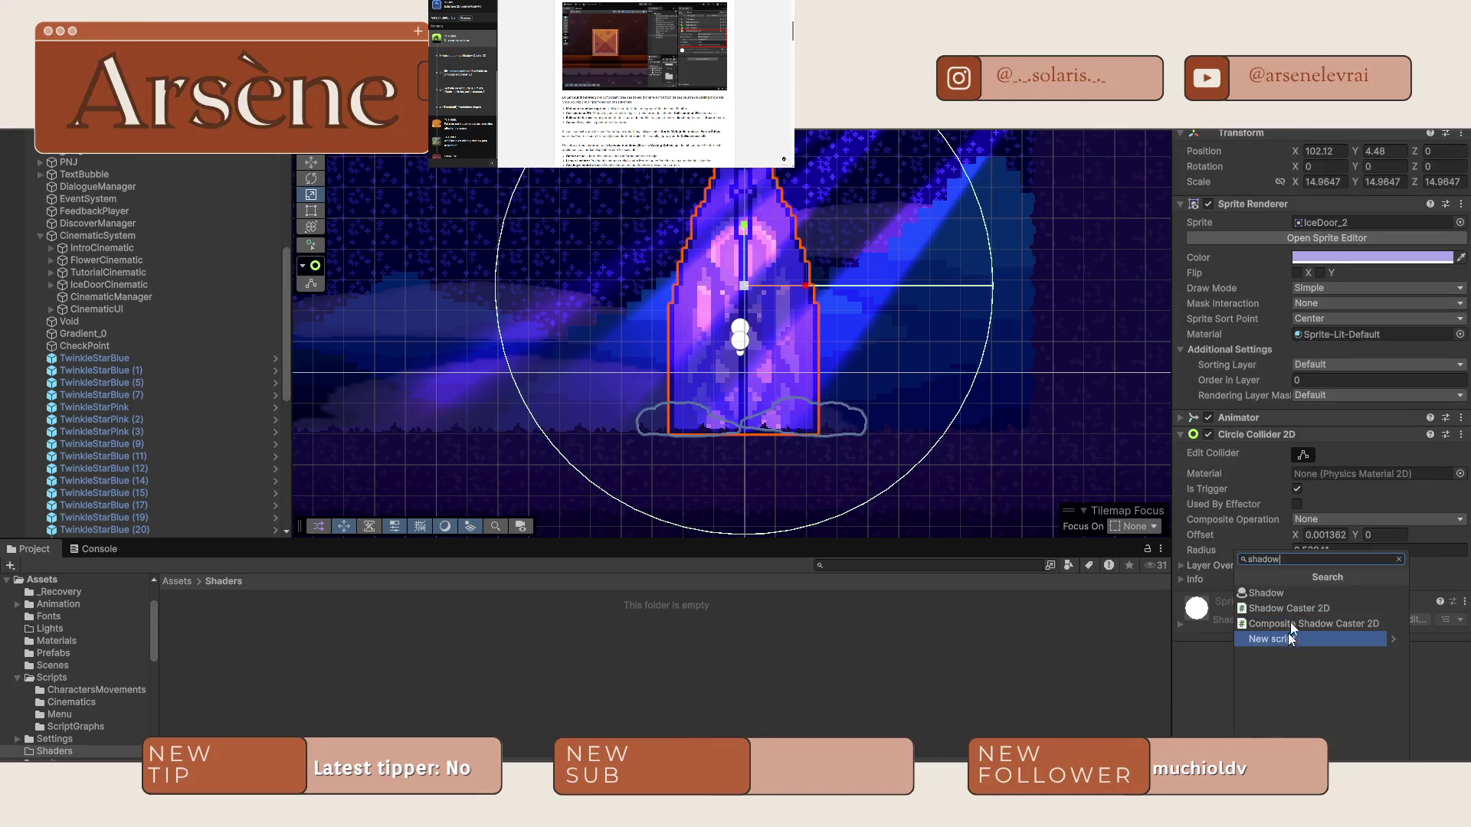
click(1279, 605)
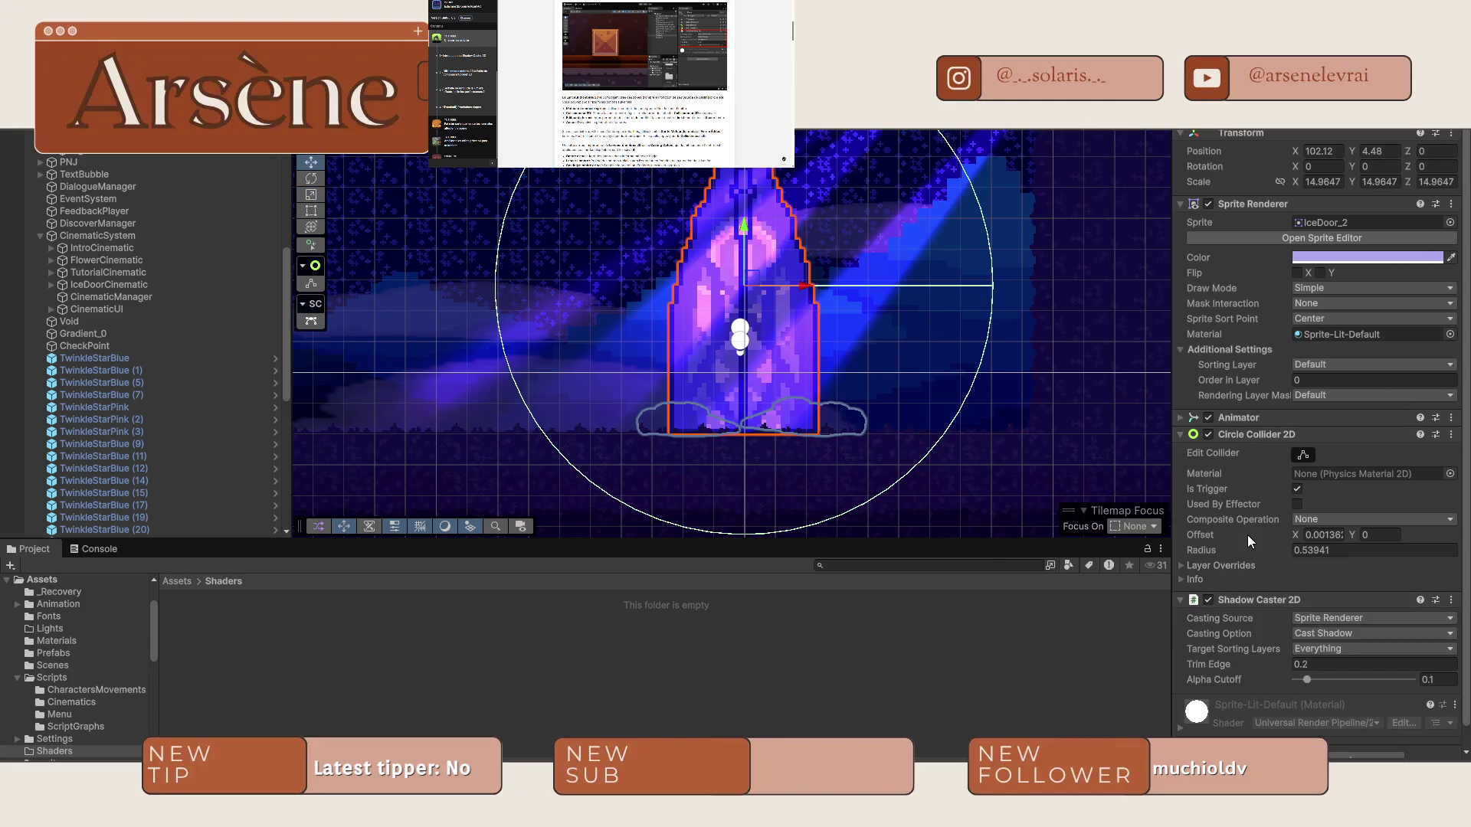
scroll(689, 360, up, 3)
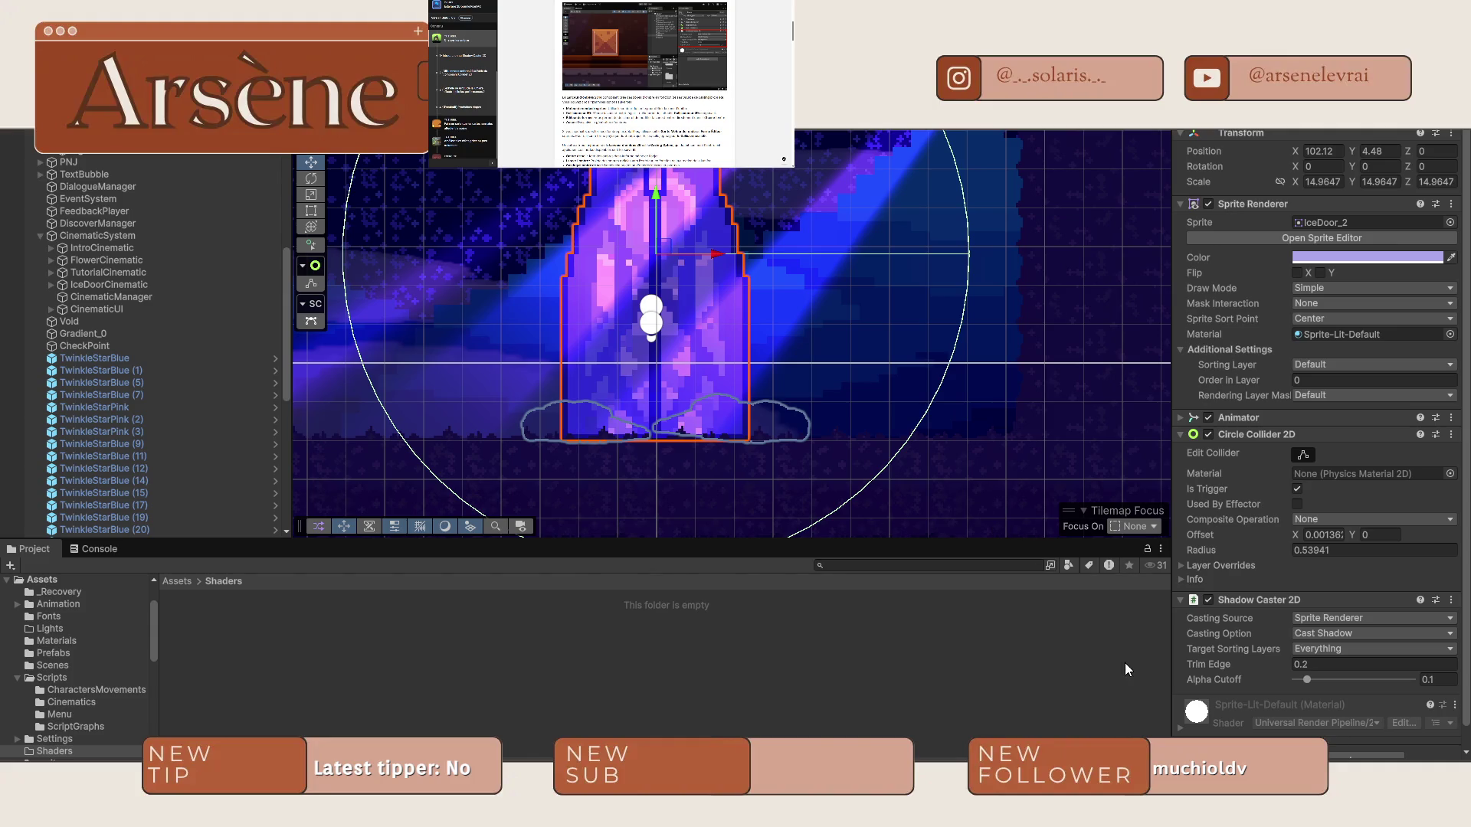
drag(1204, 660, 1263, 665)
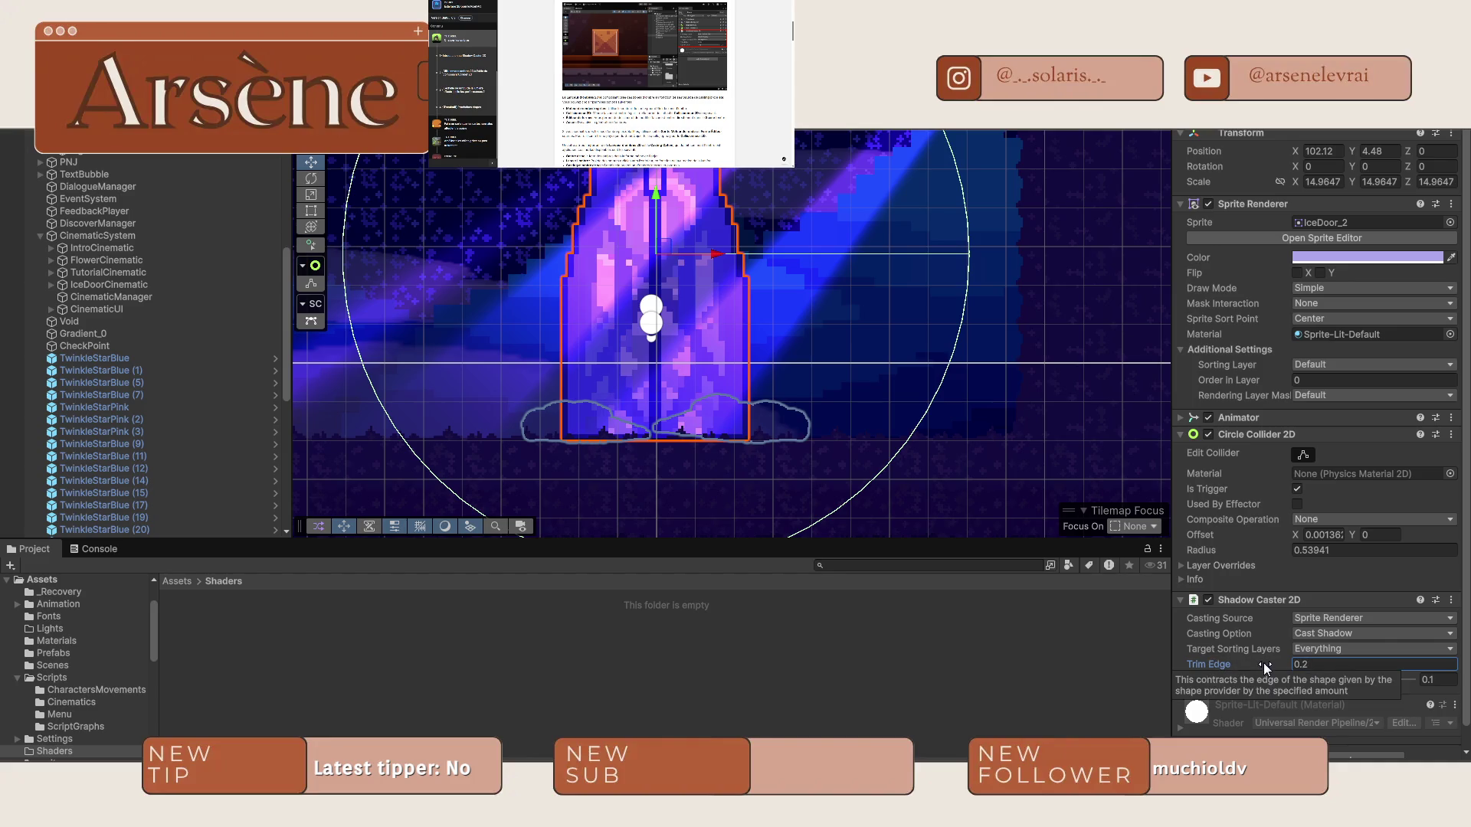
click(1352, 618)
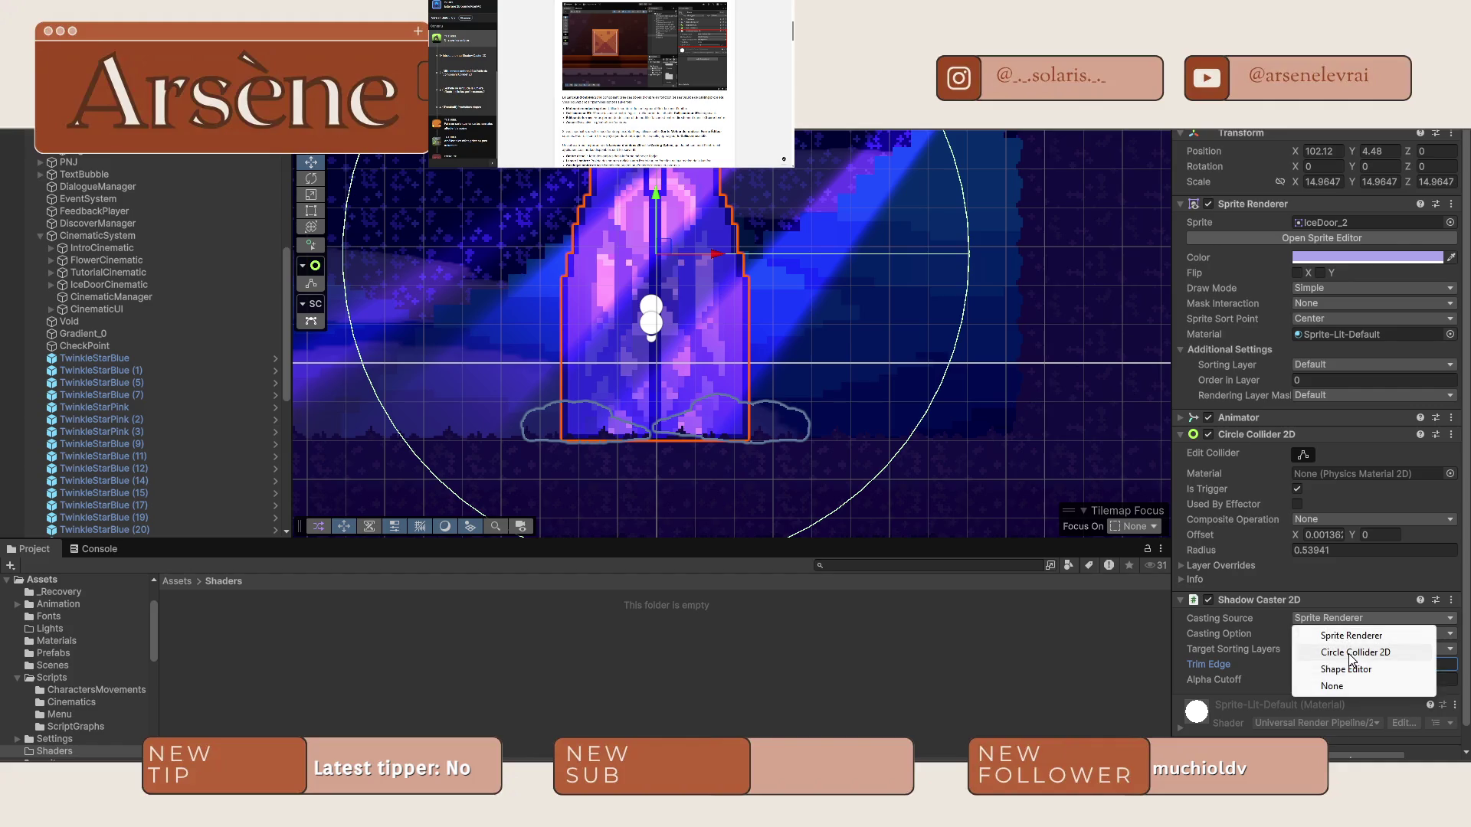
click(1348, 654)
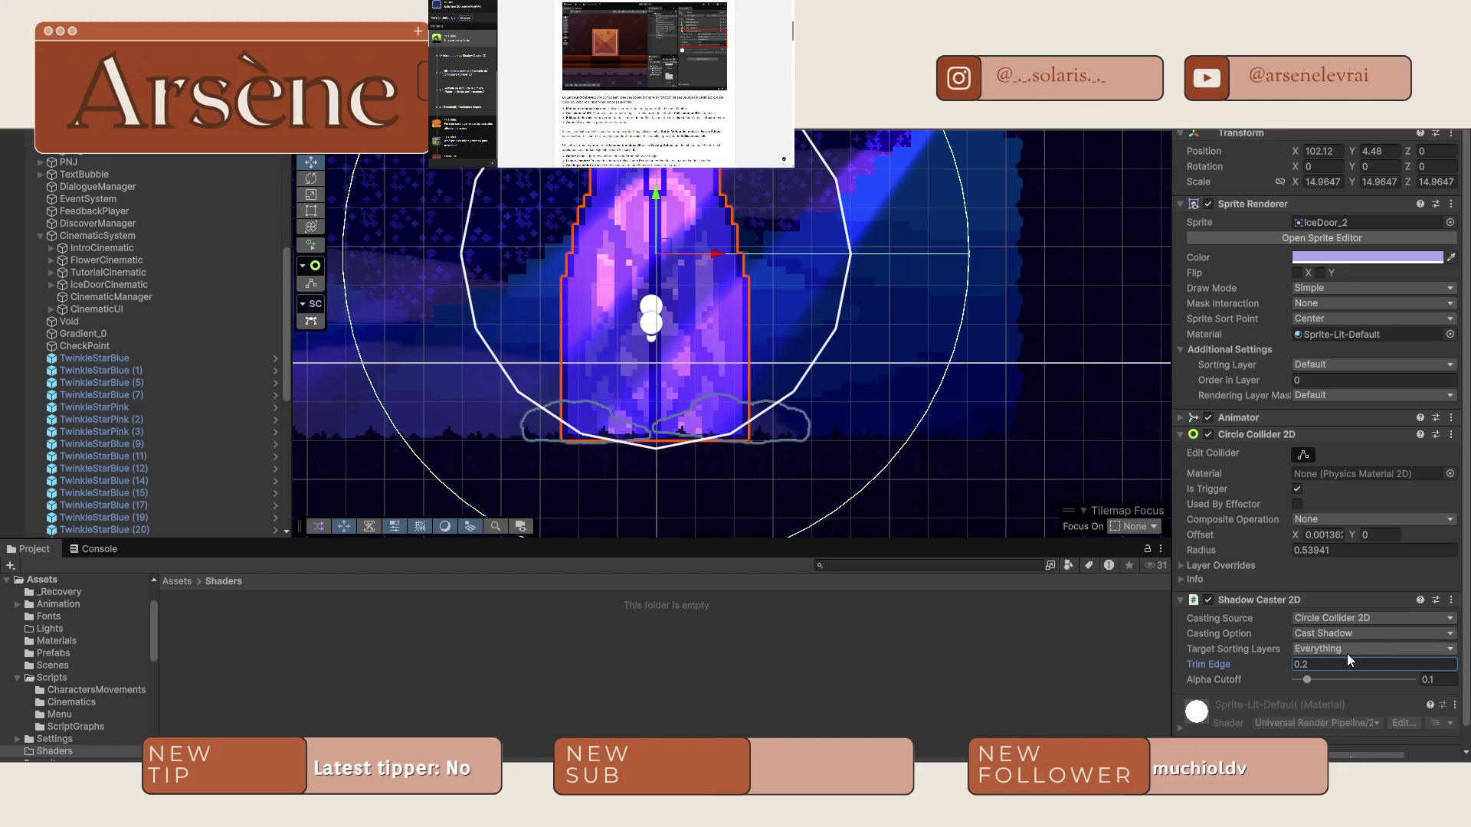
scroll(641, 360, down, 5)
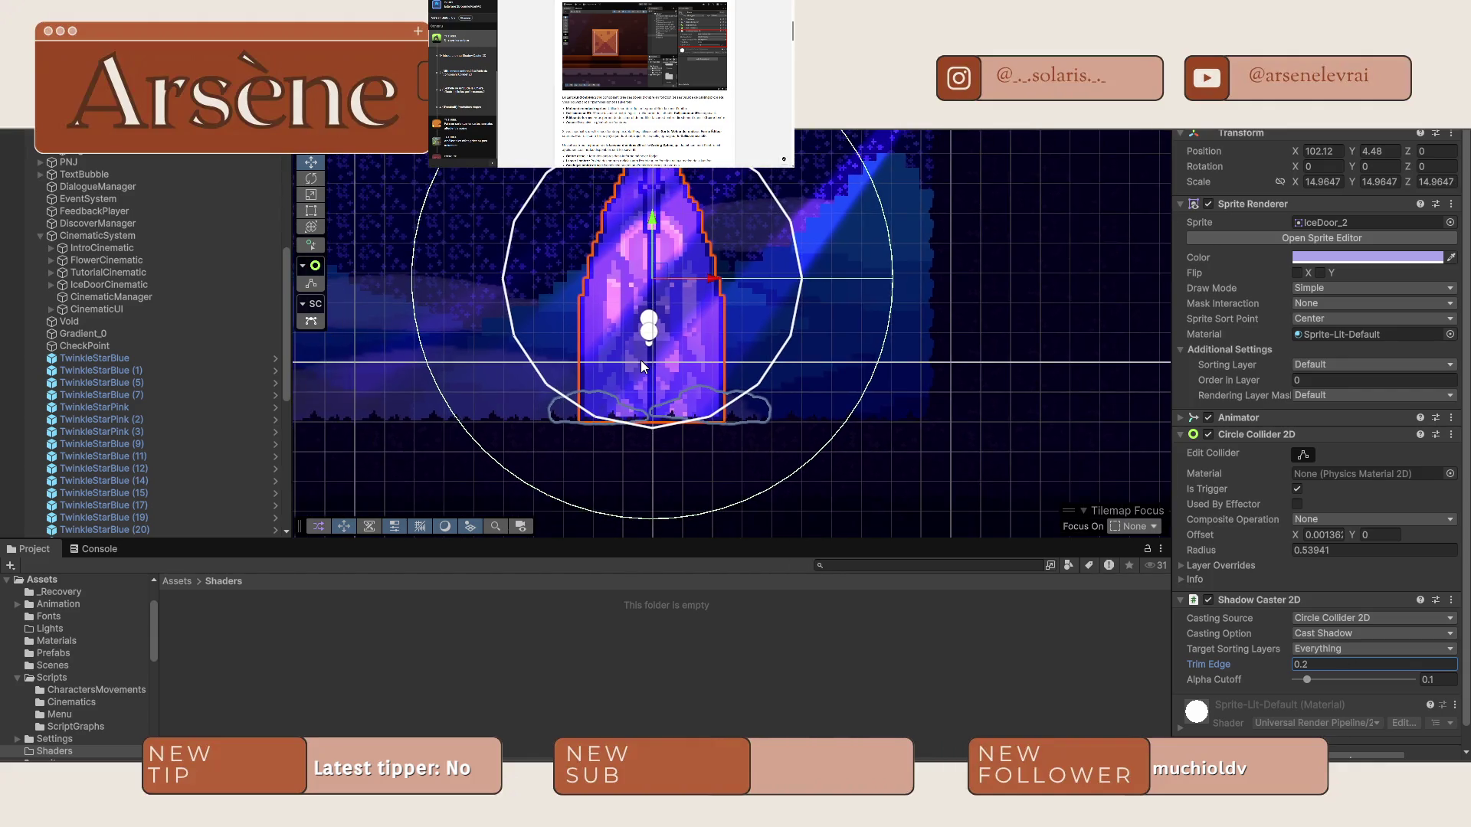
key(ctrl+z)
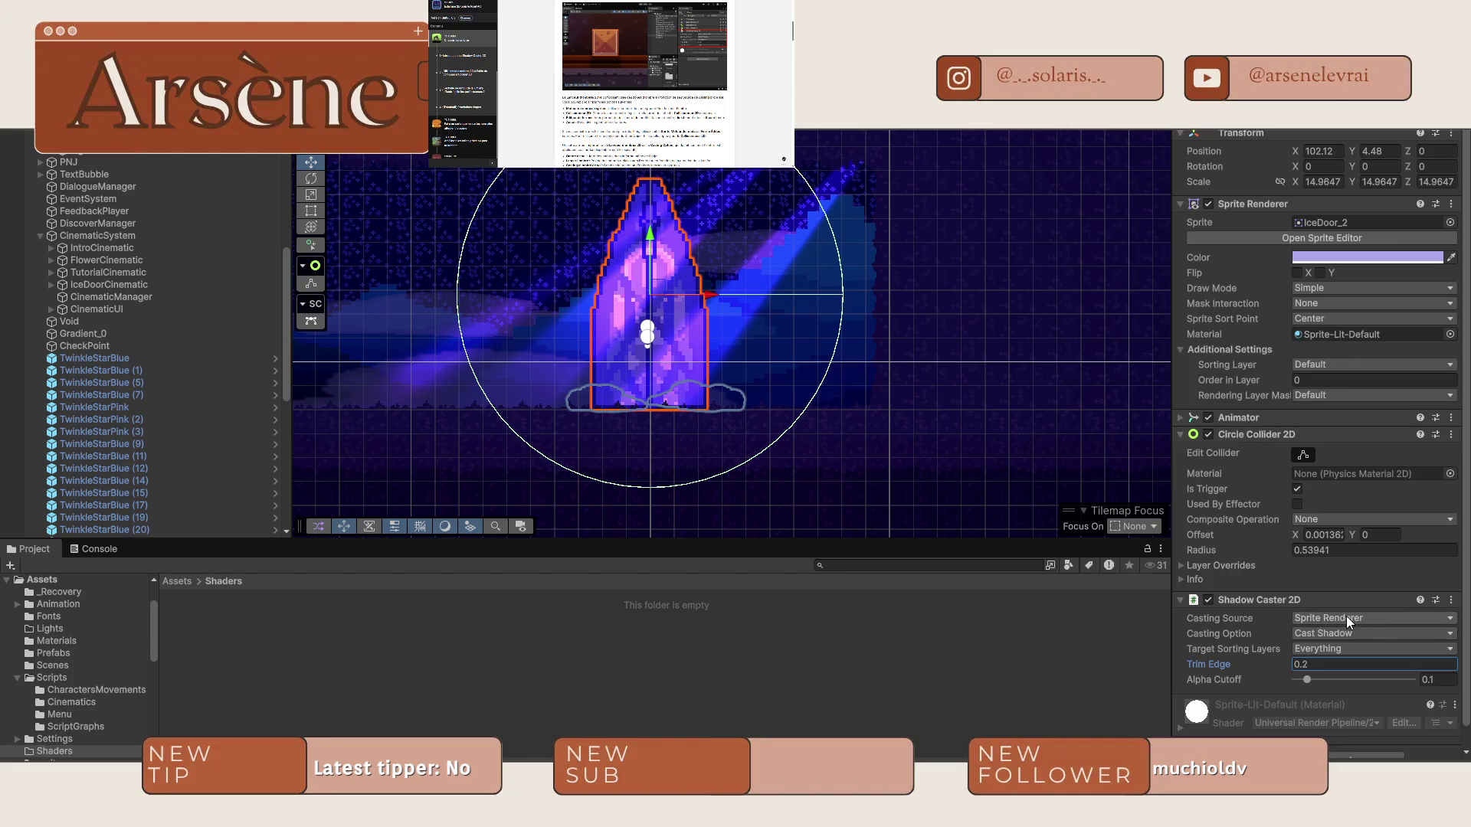
click(1336, 647)
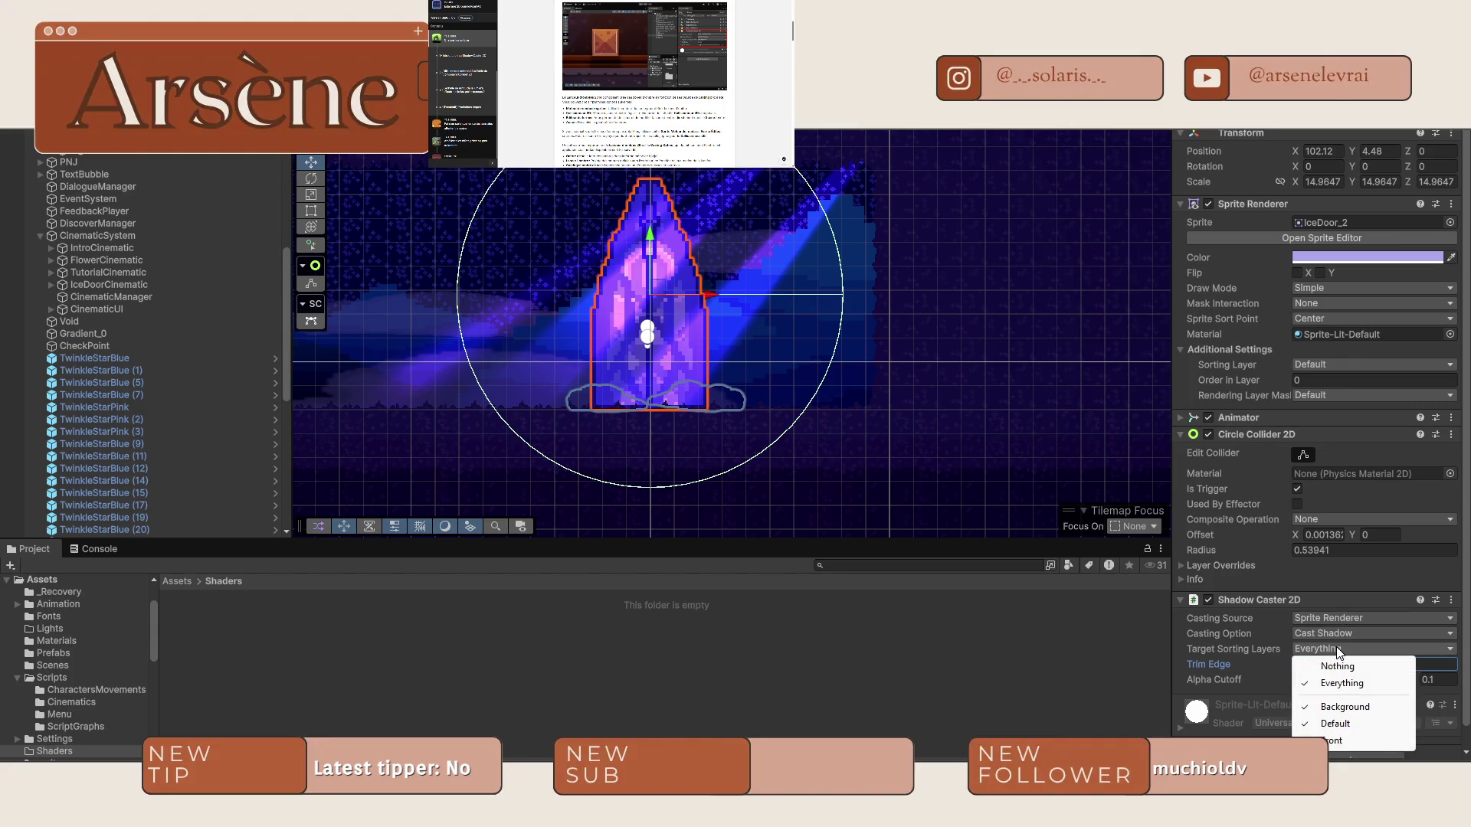
click(1333, 723)
click(1330, 650)
click(1346, 706)
click(1325, 651)
click(1336, 723)
click(1333, 649)
click(1335, 740)
click(1328, 630)
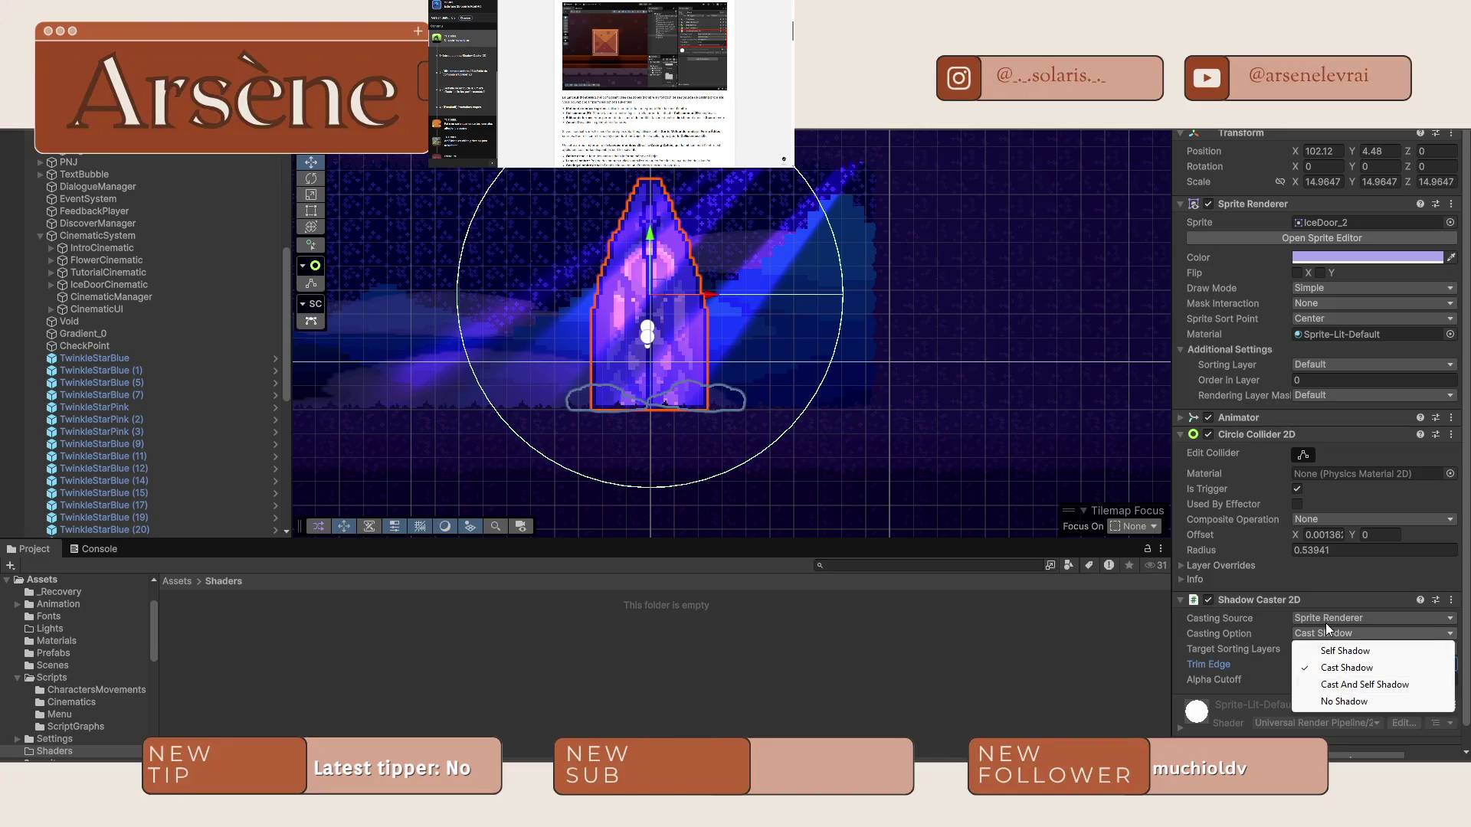
click(1328, 622)
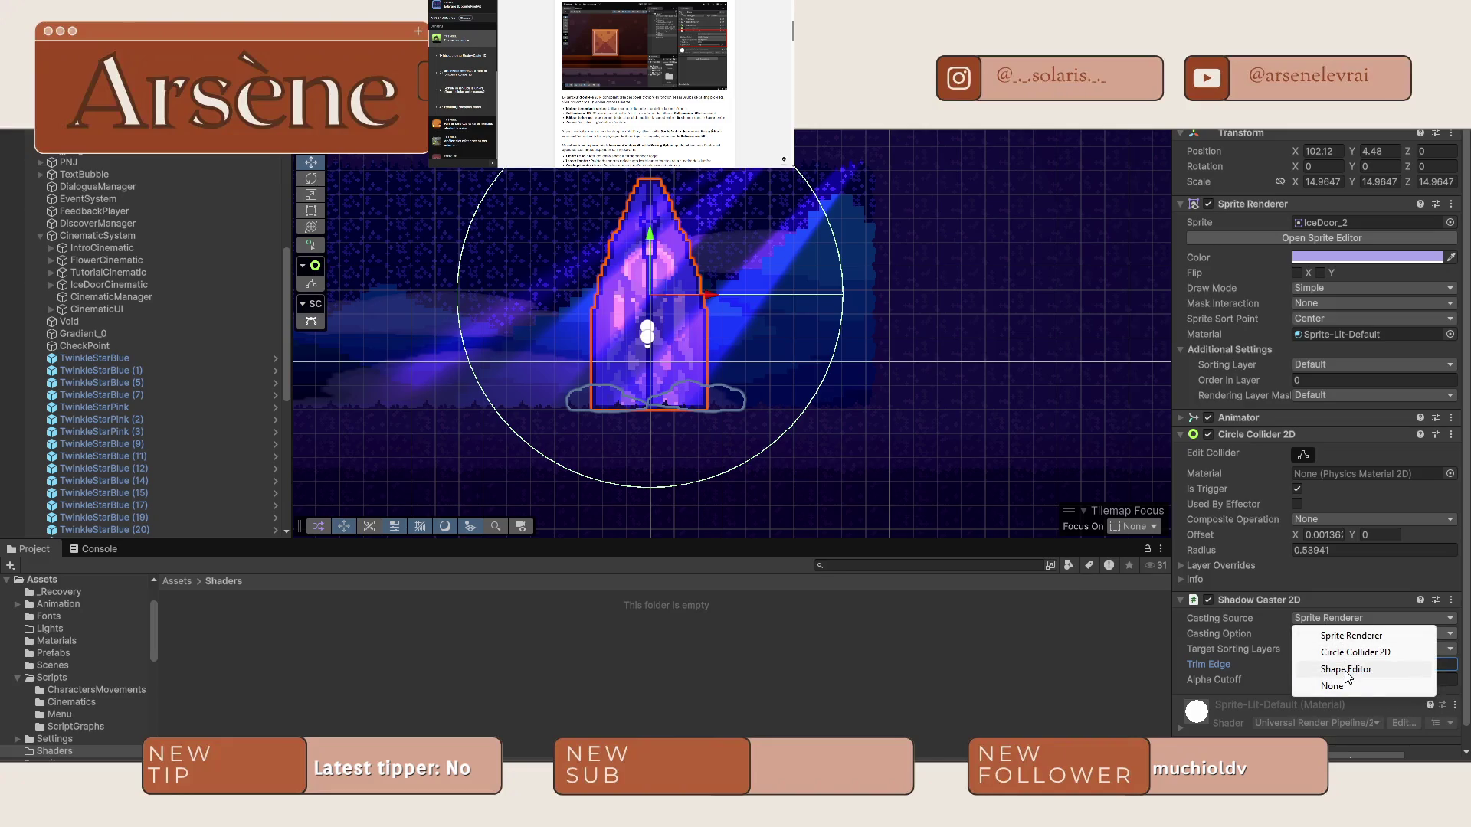
click(1351, 635)
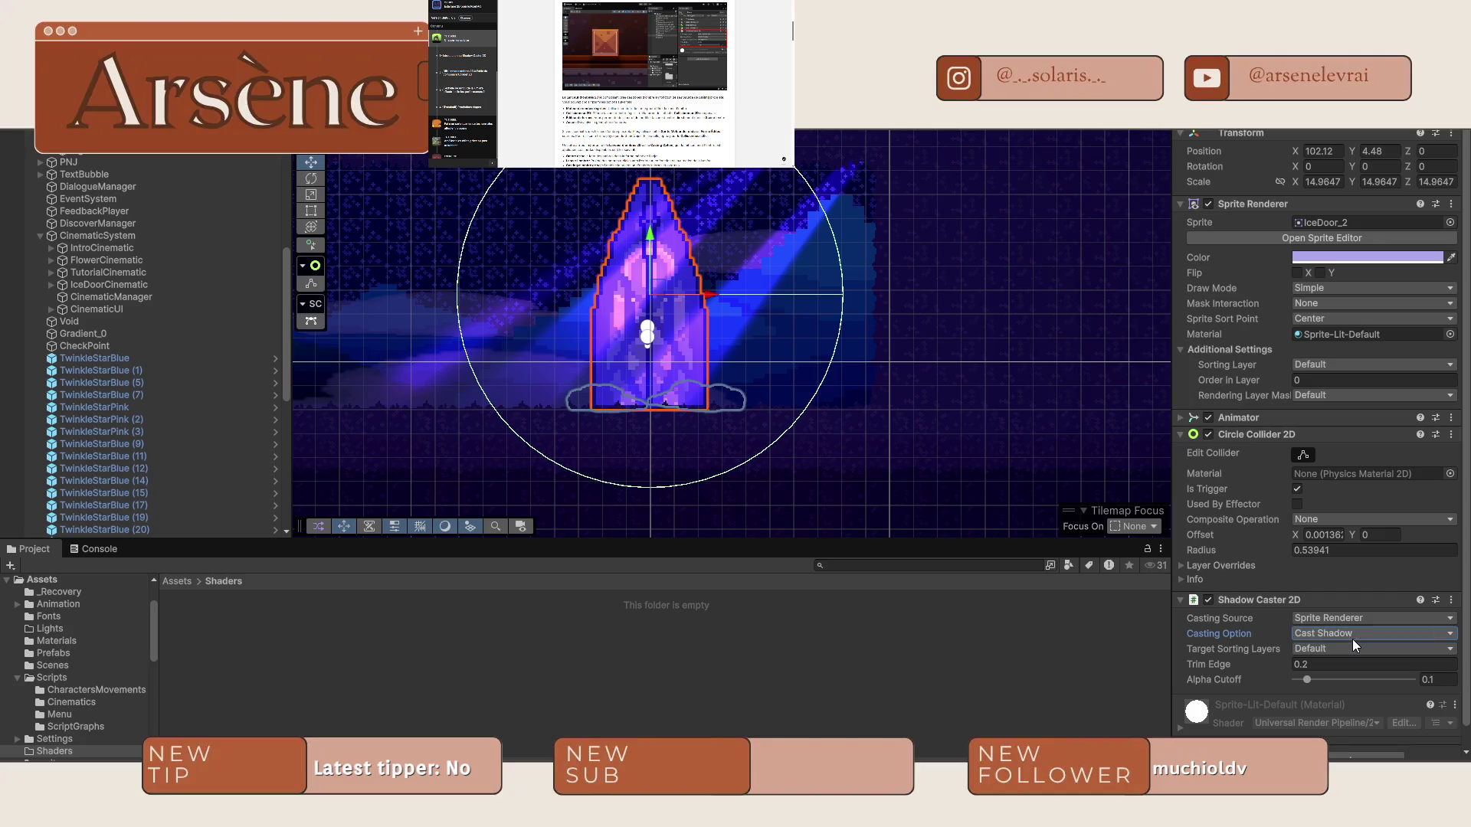
click(1335, 619)
click(1336, 637)
scroll(645, 84, down, 2)
scroll(645, 85, up, 1)
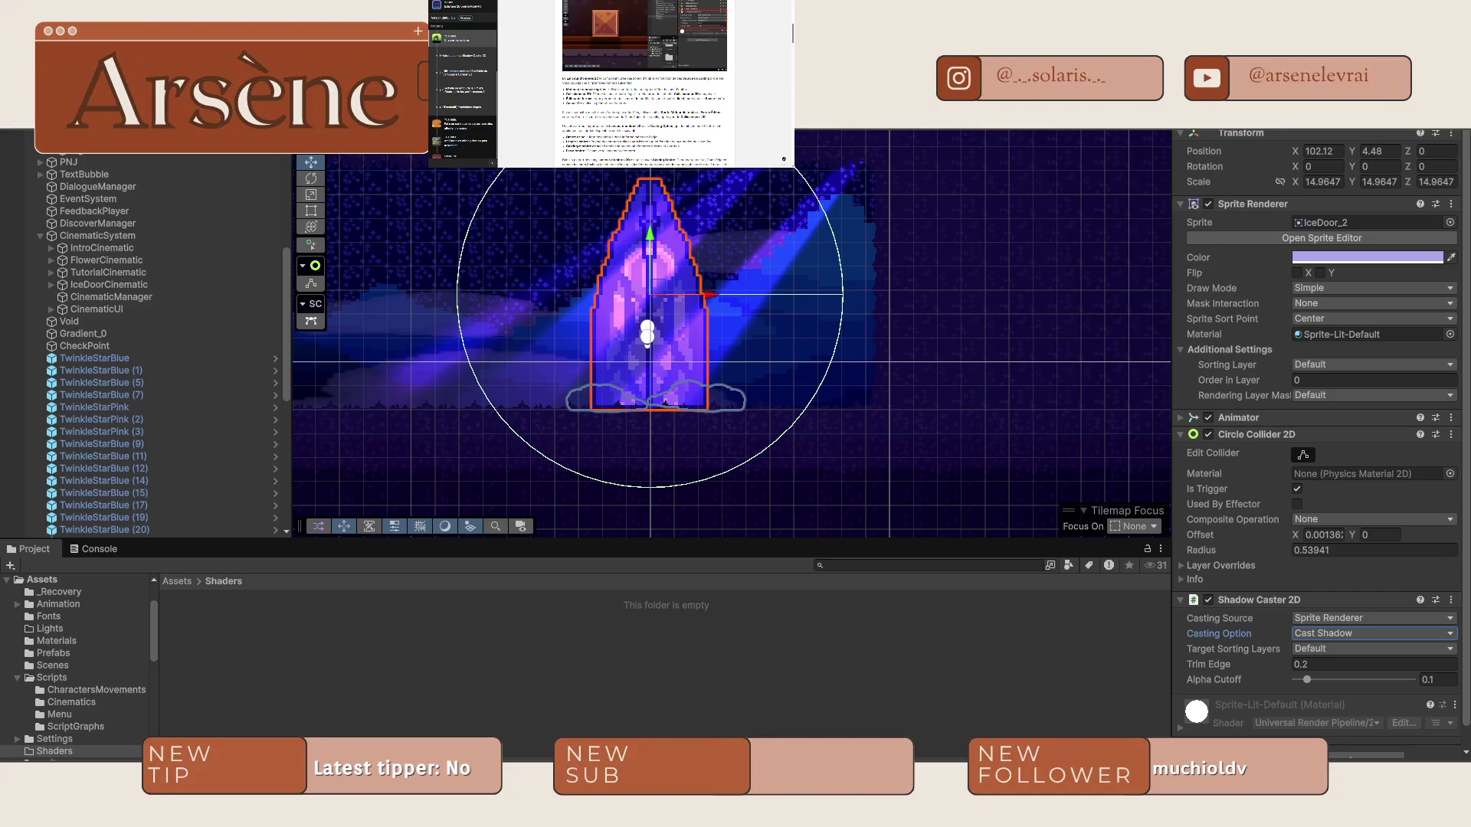
scroll(644, 84, down, 2)
scroll(645, 84, up, 3)
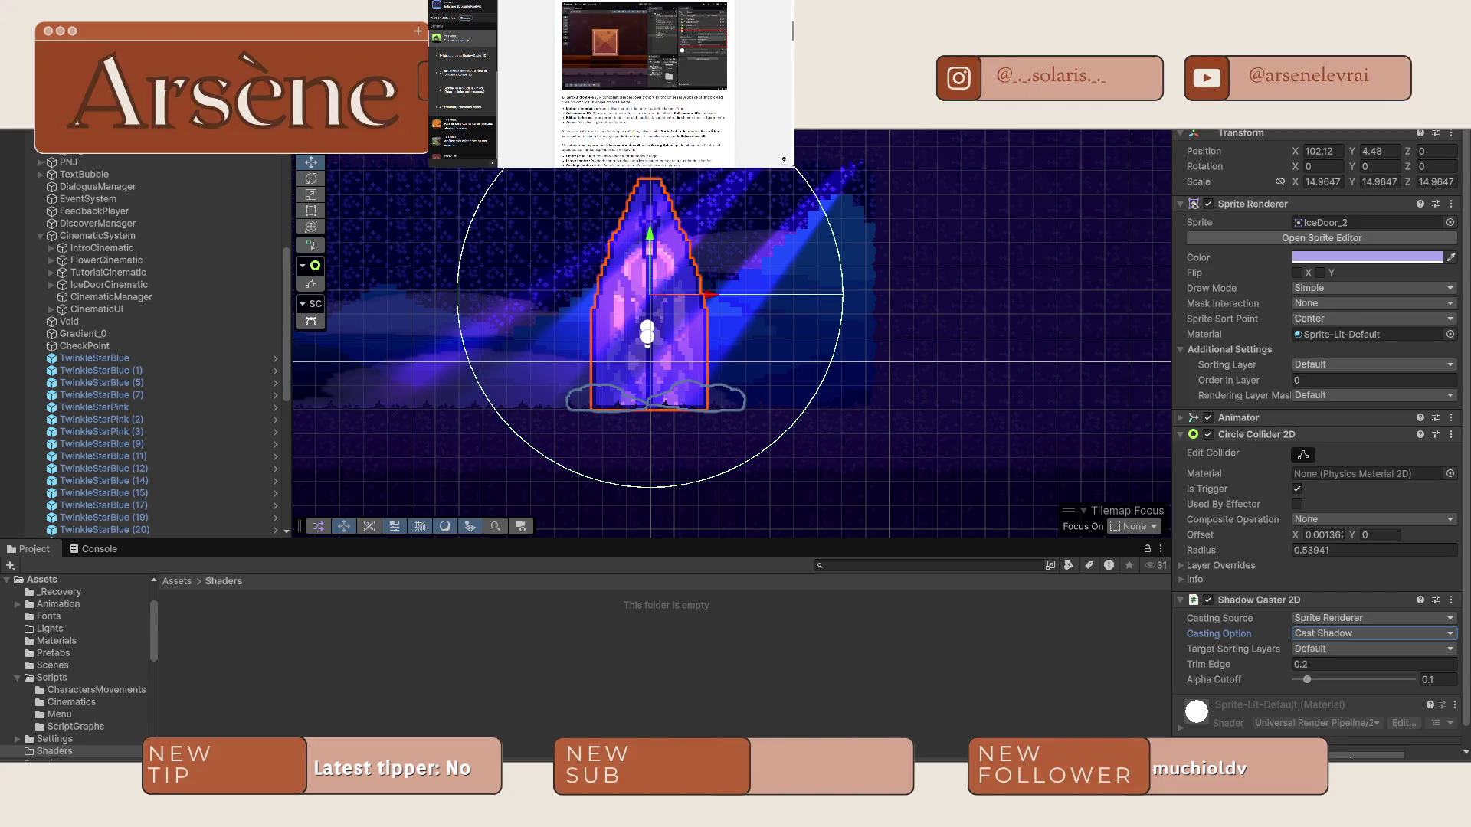
scroll(586, 310, up, 5)
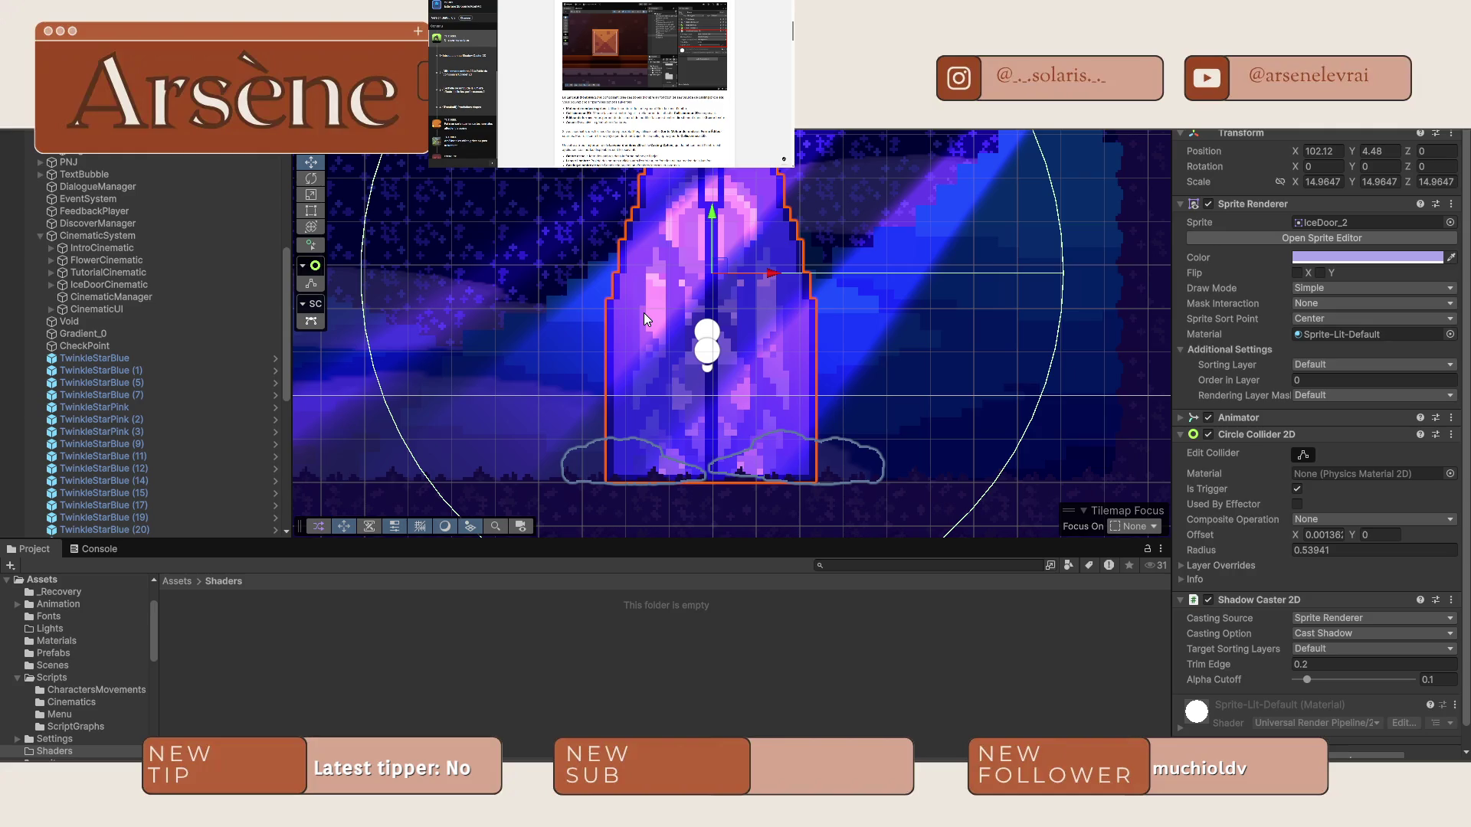
scroll(645, 85, down, 3)
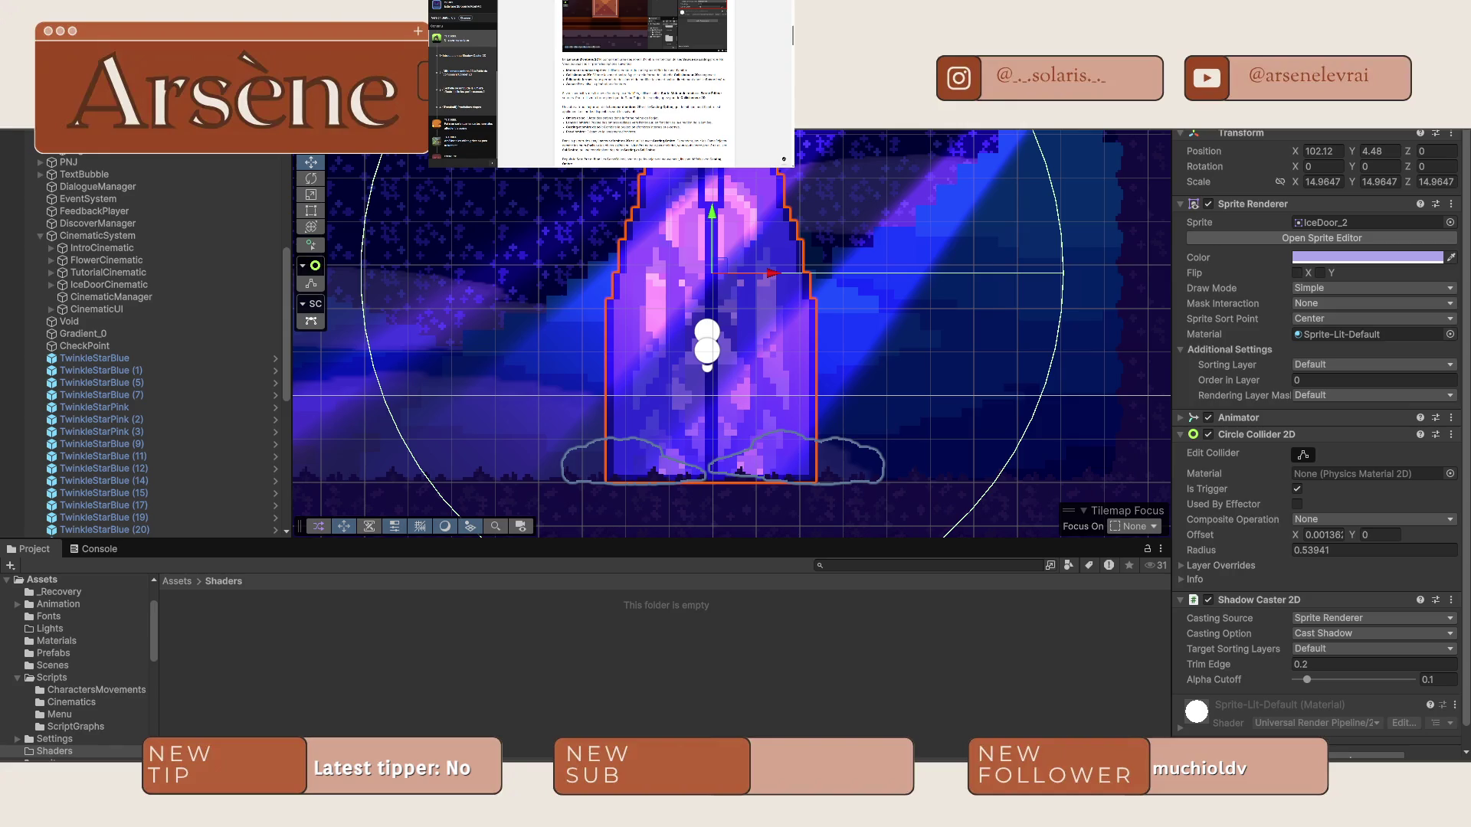
scroll(644, 84, up, 1)
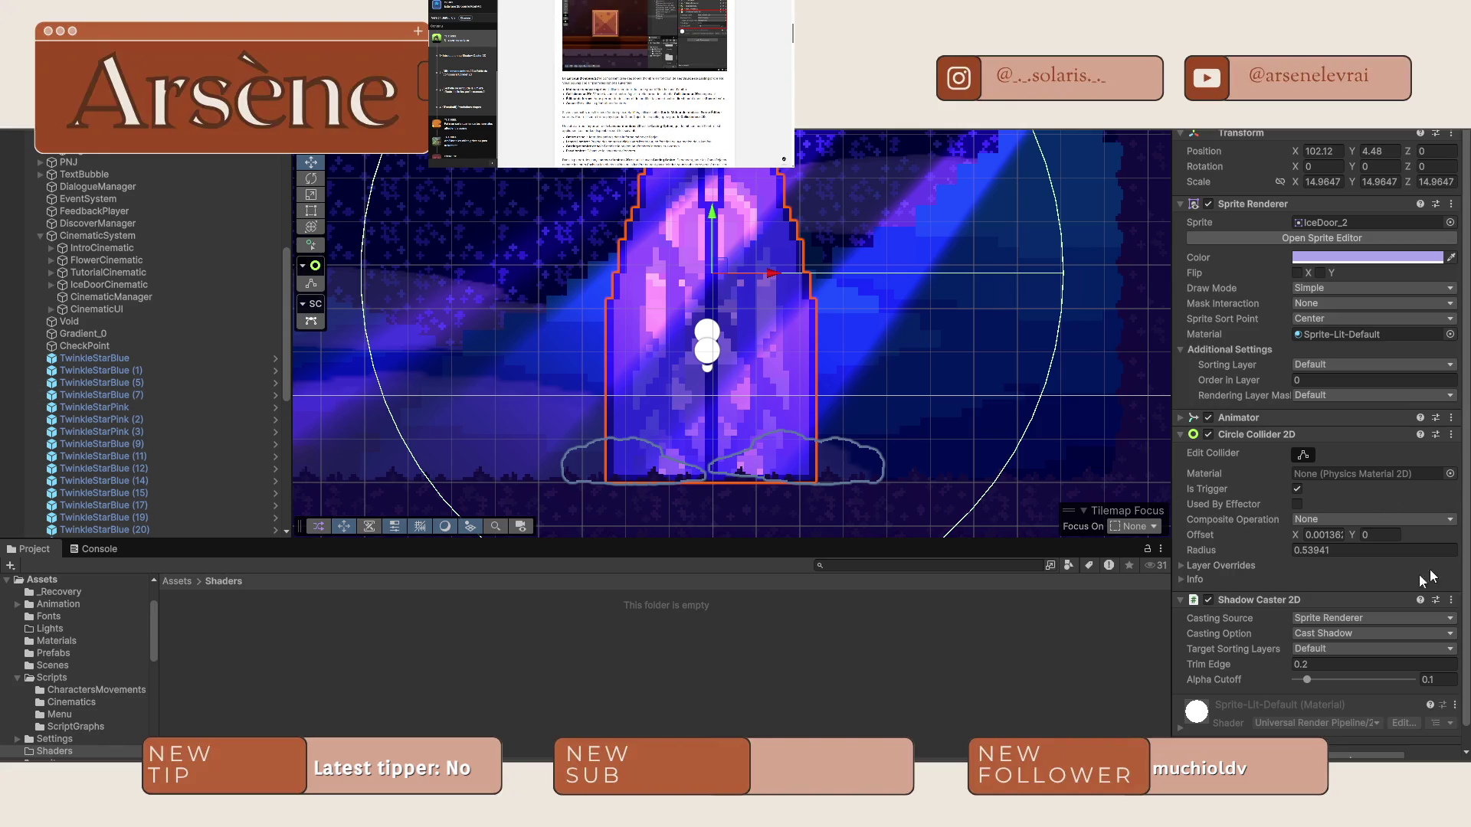
click(1336, 618)
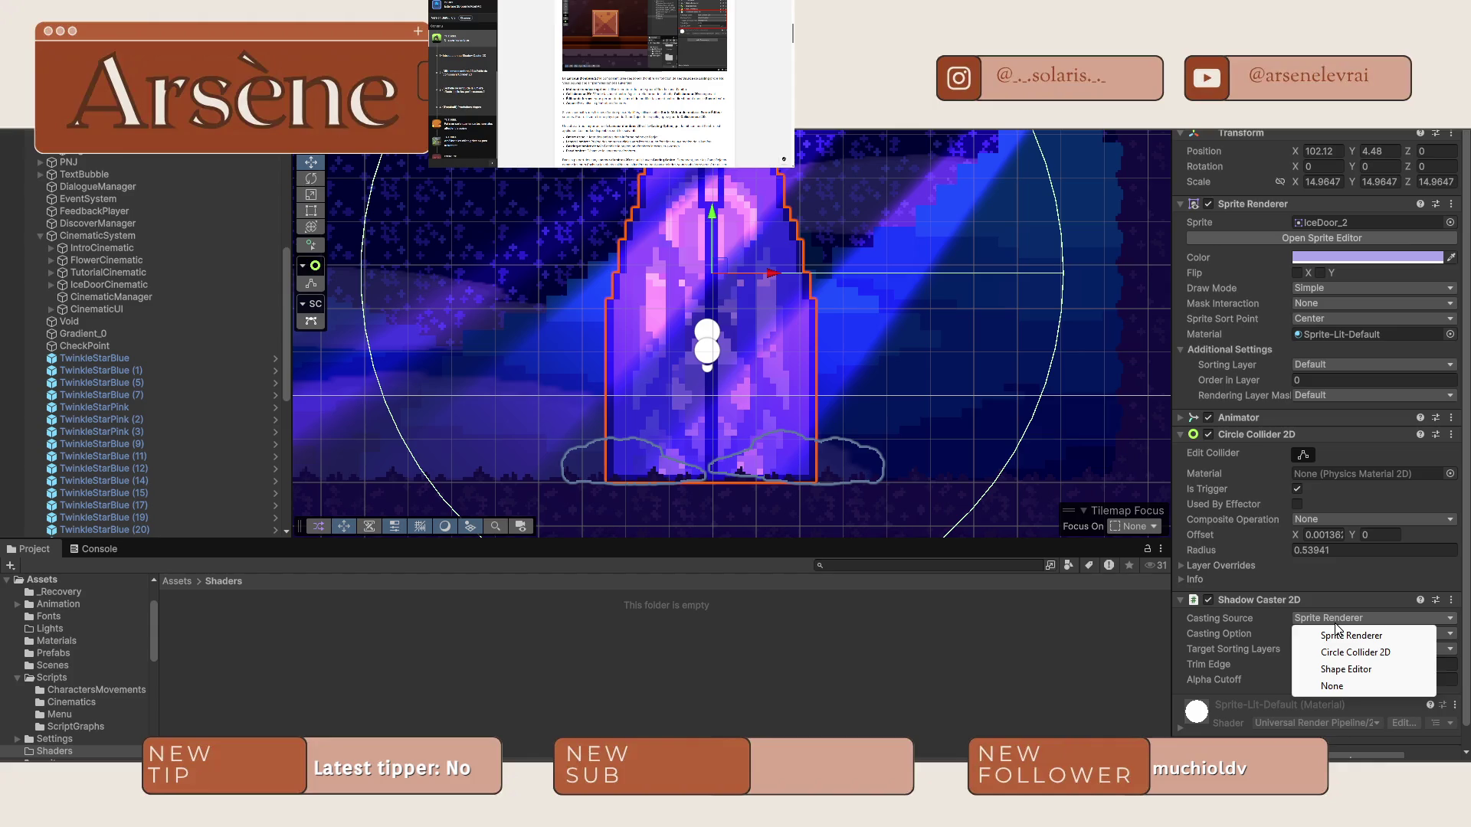
click(949, 666)
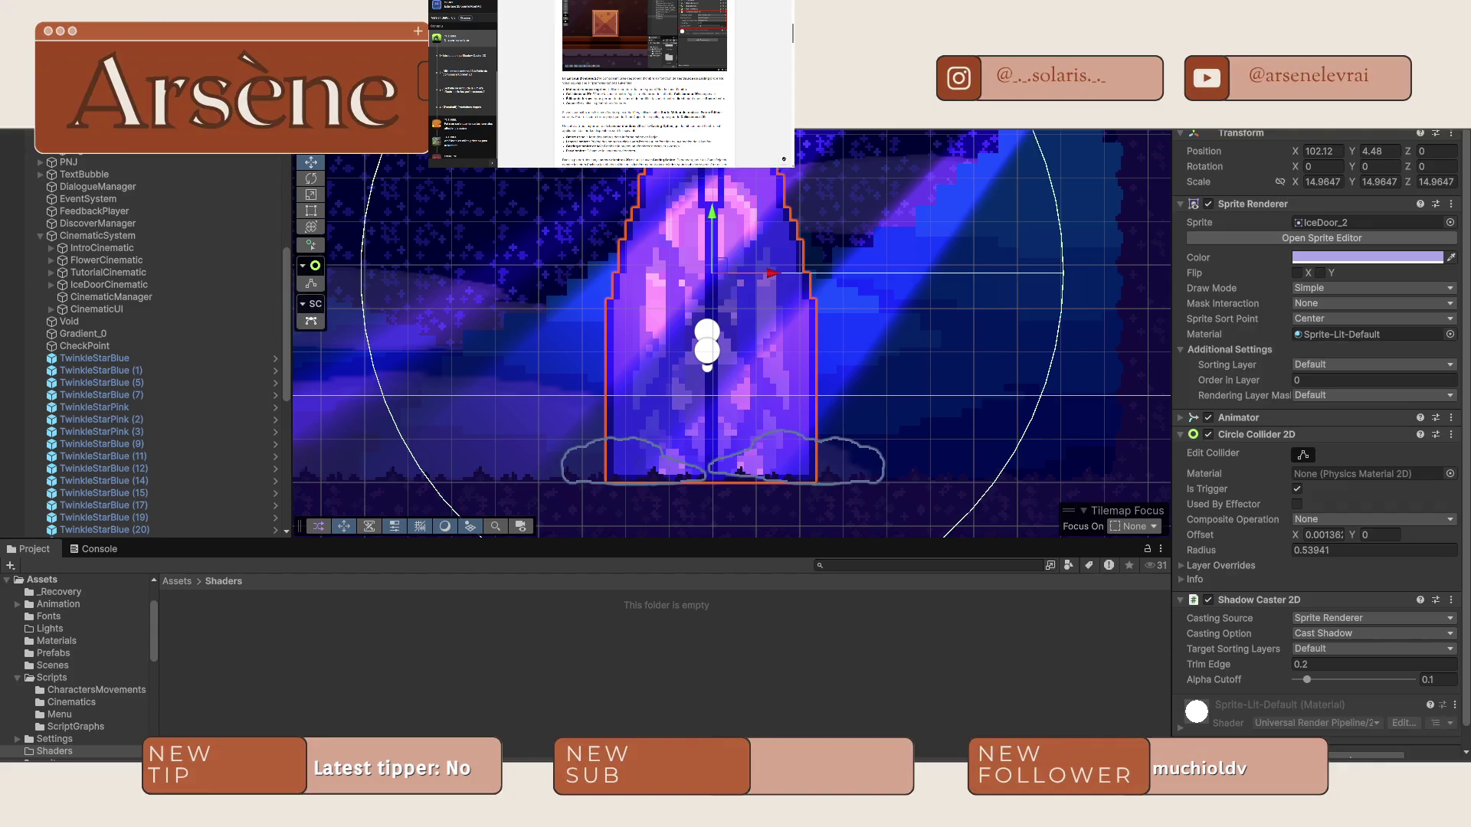
scroll(644, 84, down, 1)
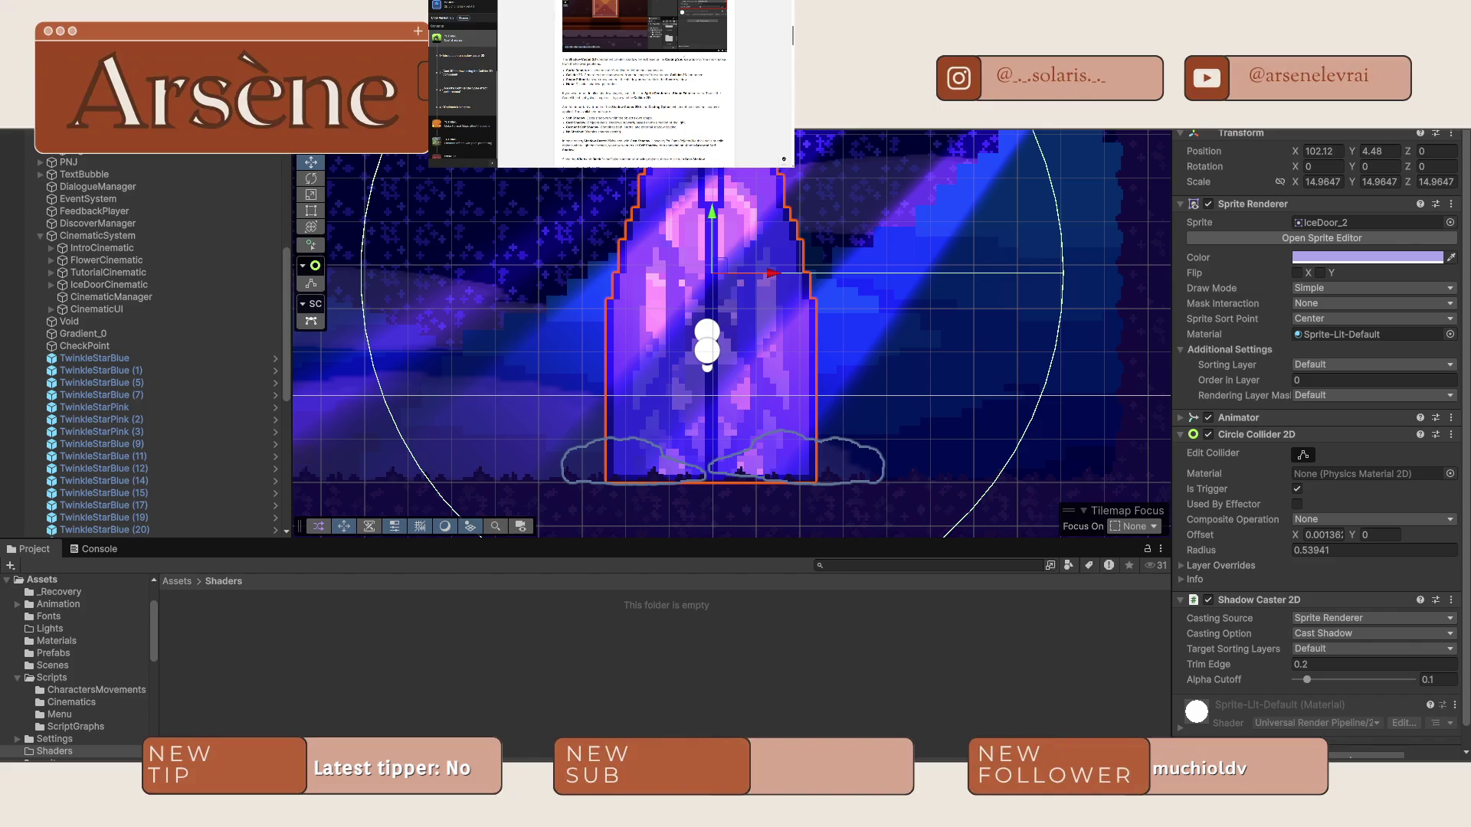
scroll(645, 85, down, 1)
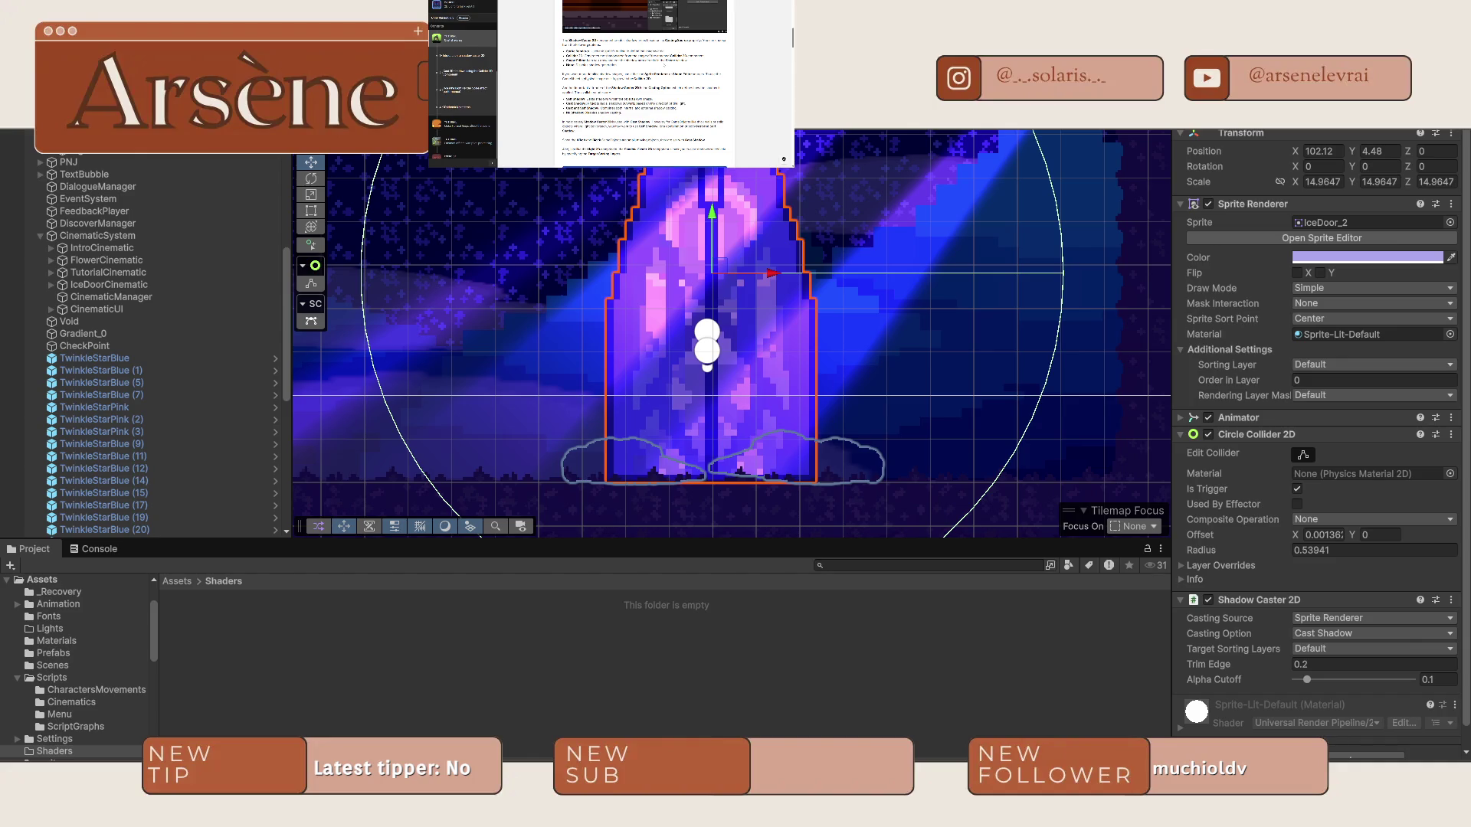
Set the Shadow Caster 2D Casting Source to Circle Collider 2D and lower the trim edge.
click(1342, 618)
click(1347, 653)
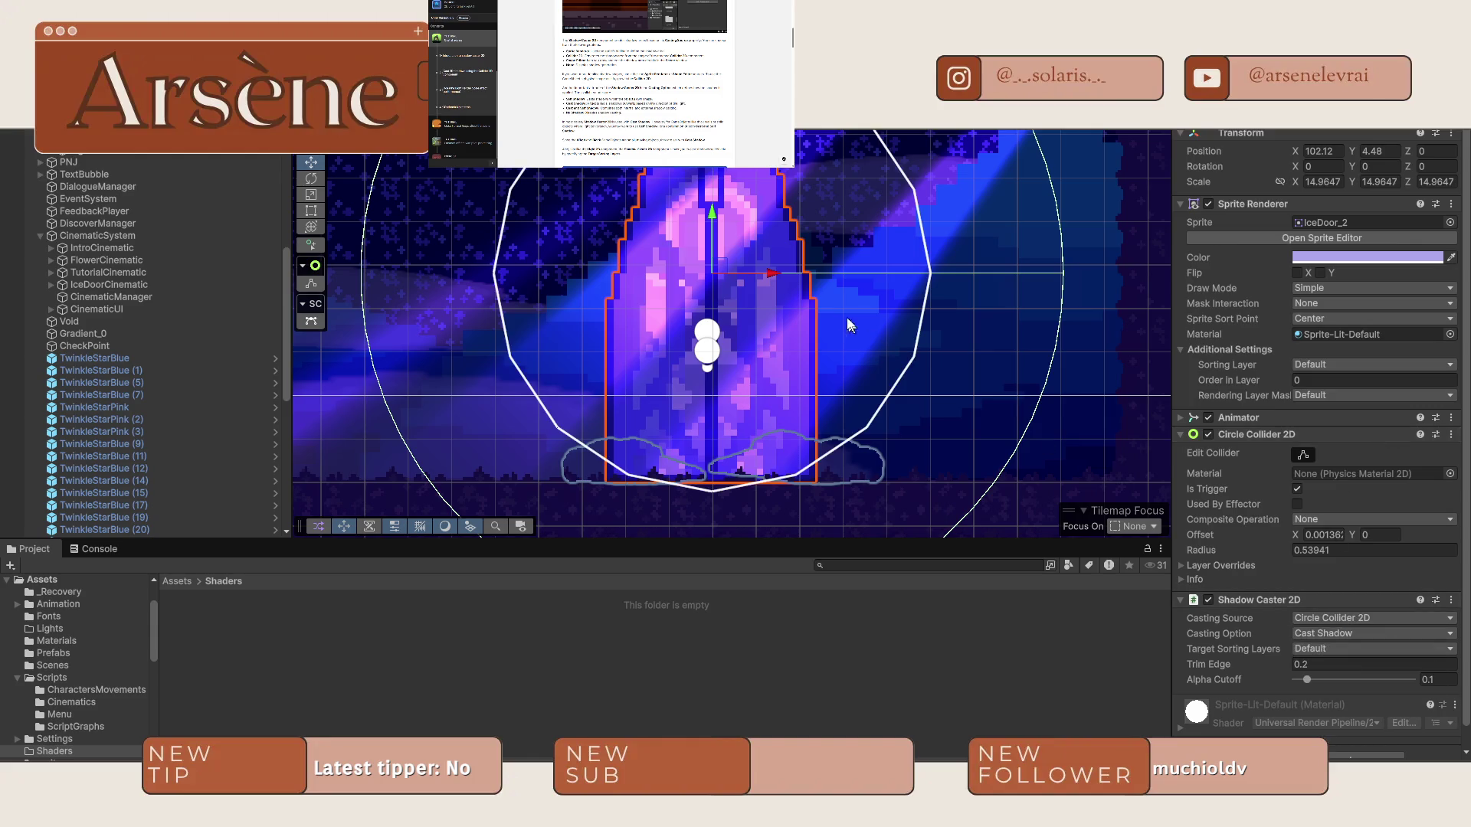
scroll(857, 299, down, 2)
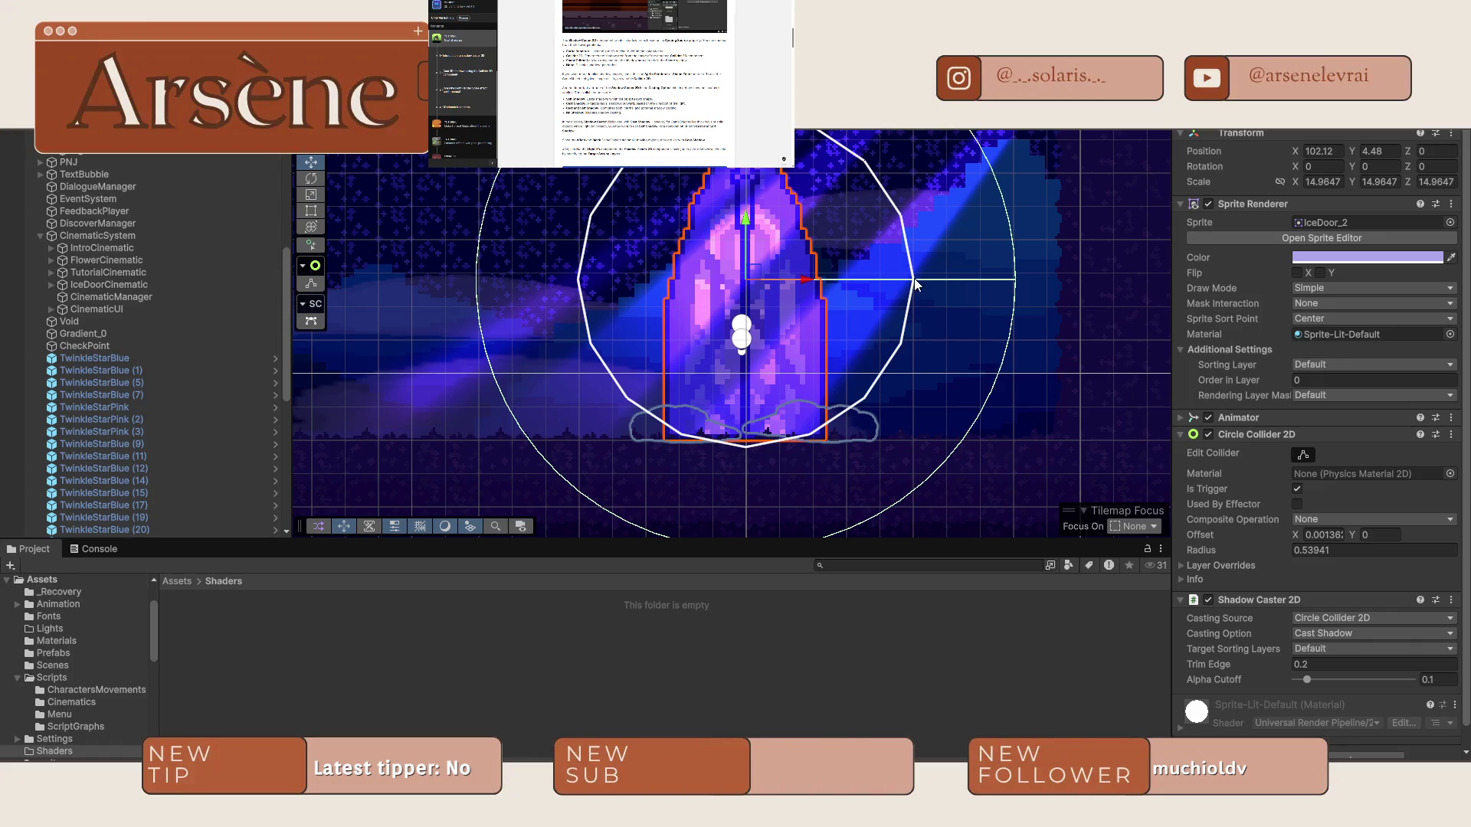
drag(1225, 669, 1211, 666)
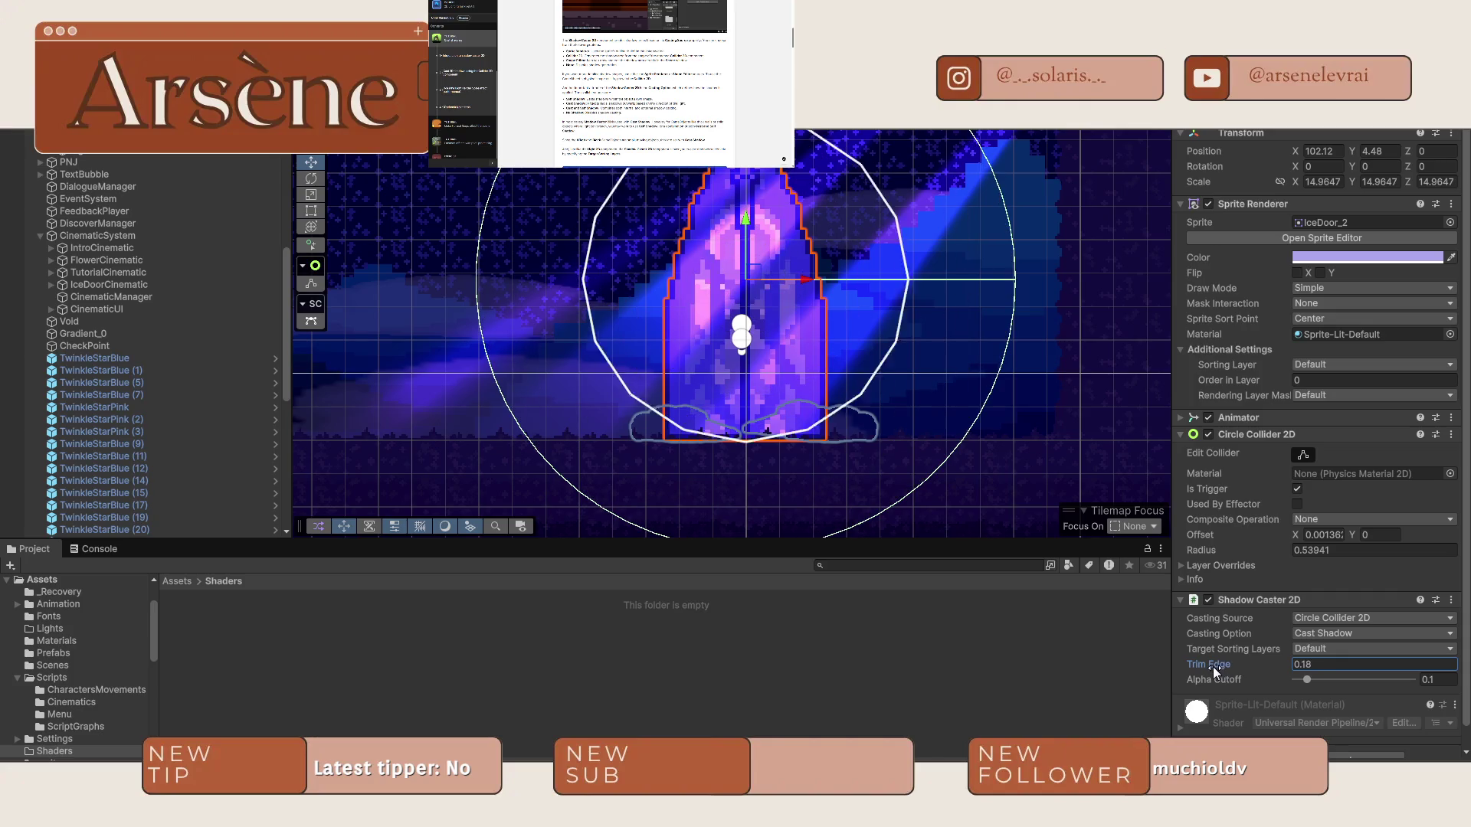
Try various Target Sorting Layers combinations, ending with every layer selected.
click(1318, 649)
click(1329, 684)
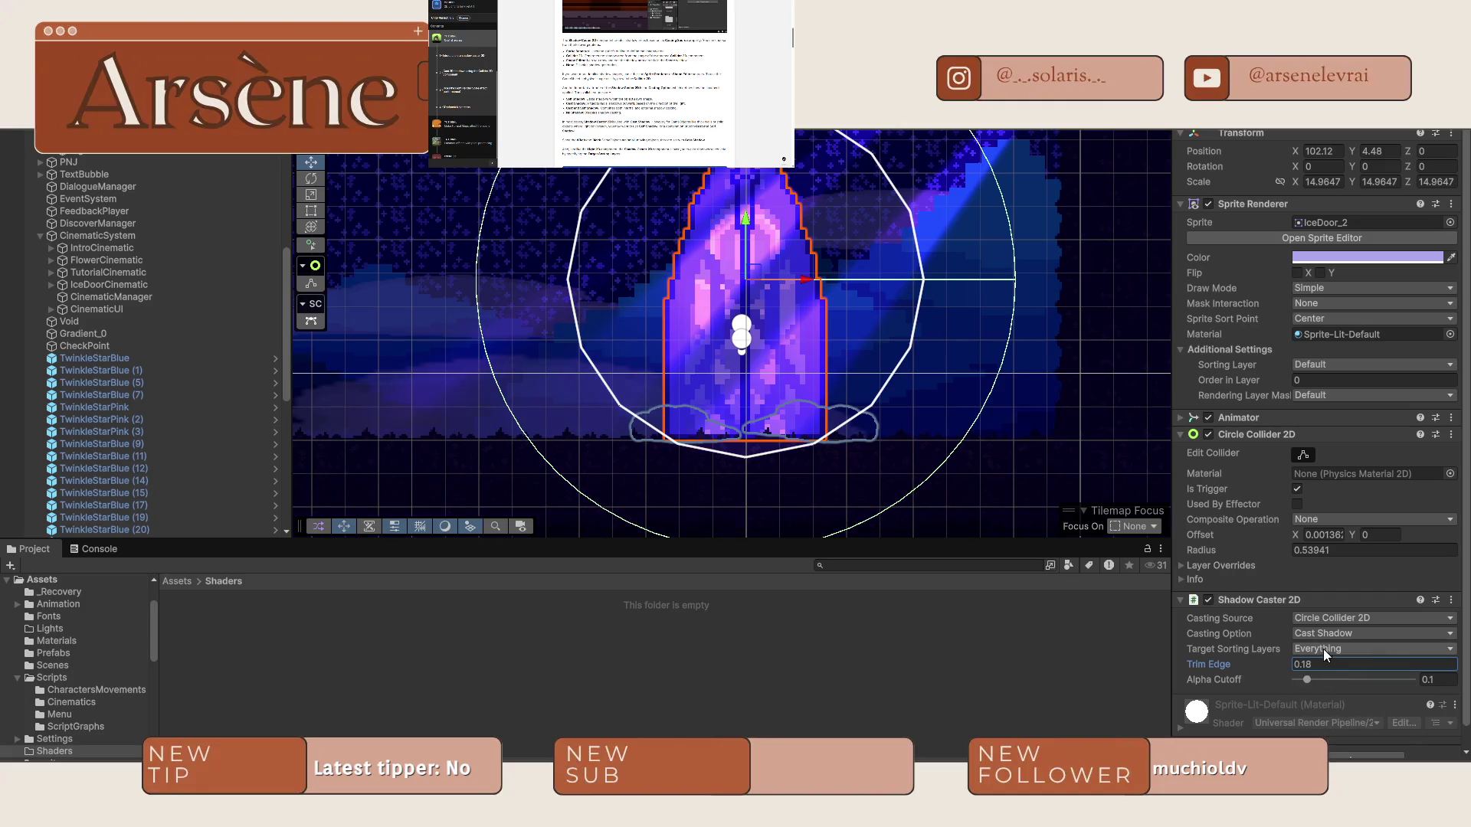
click(1324, 650)
click(1322, 706)
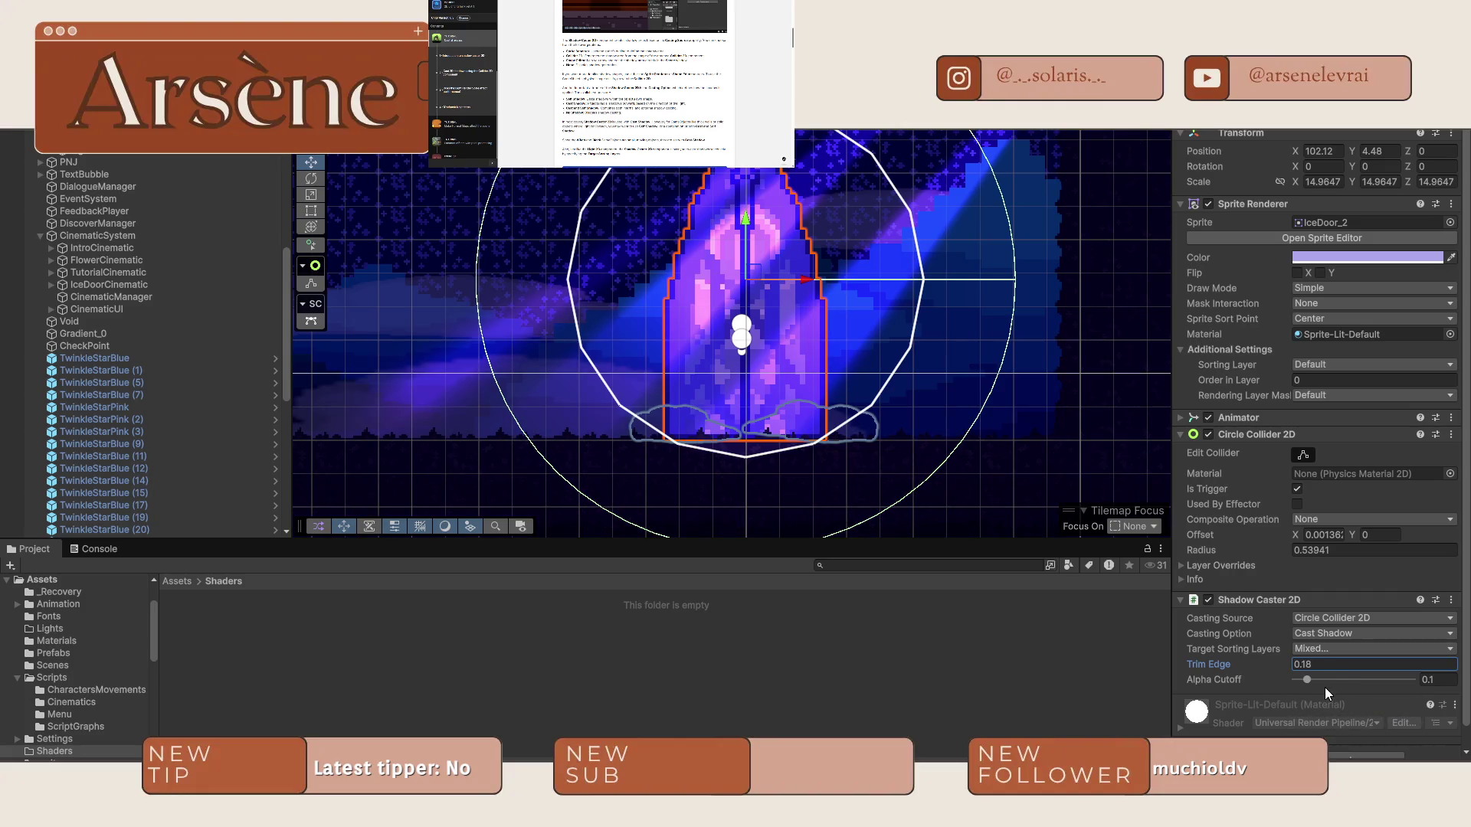
click(1330, 651)
click(1332, 723)
click(1318, 650)
click(1333, 723)
click(1319, 650)
click(1328, 741)
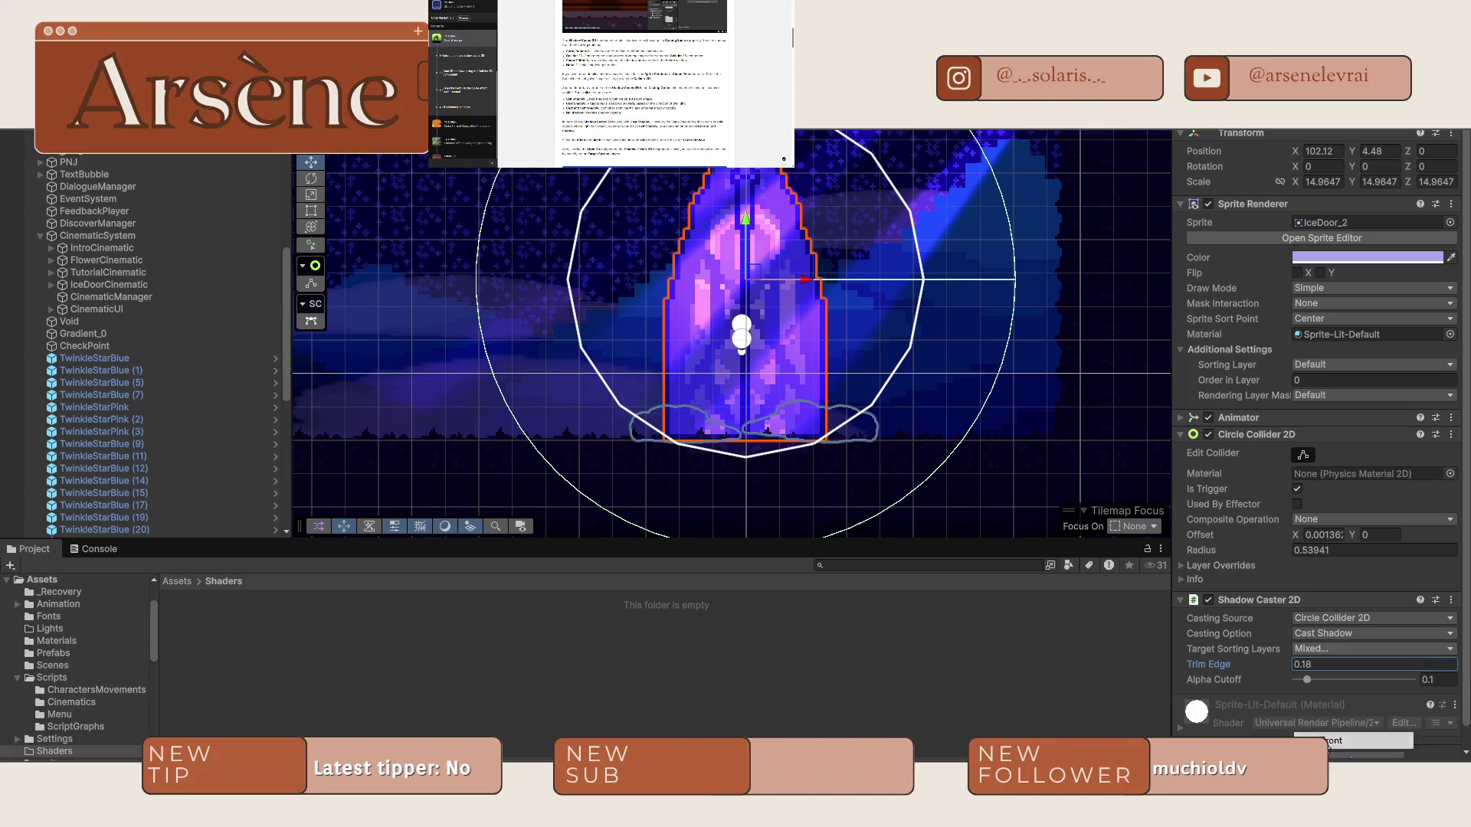
click(1317, 652)
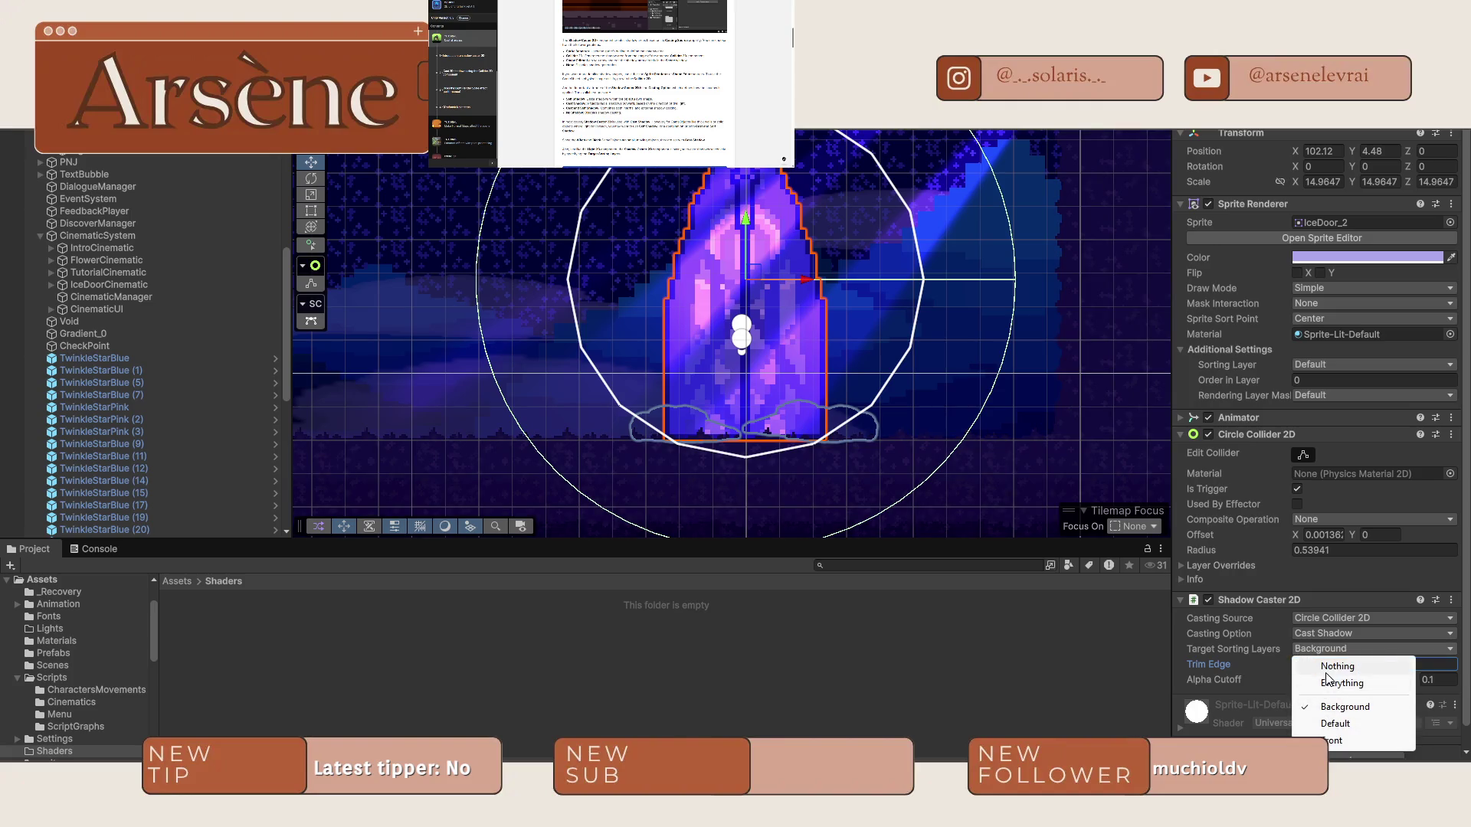
click(1329, 683)
click(1324, 651)
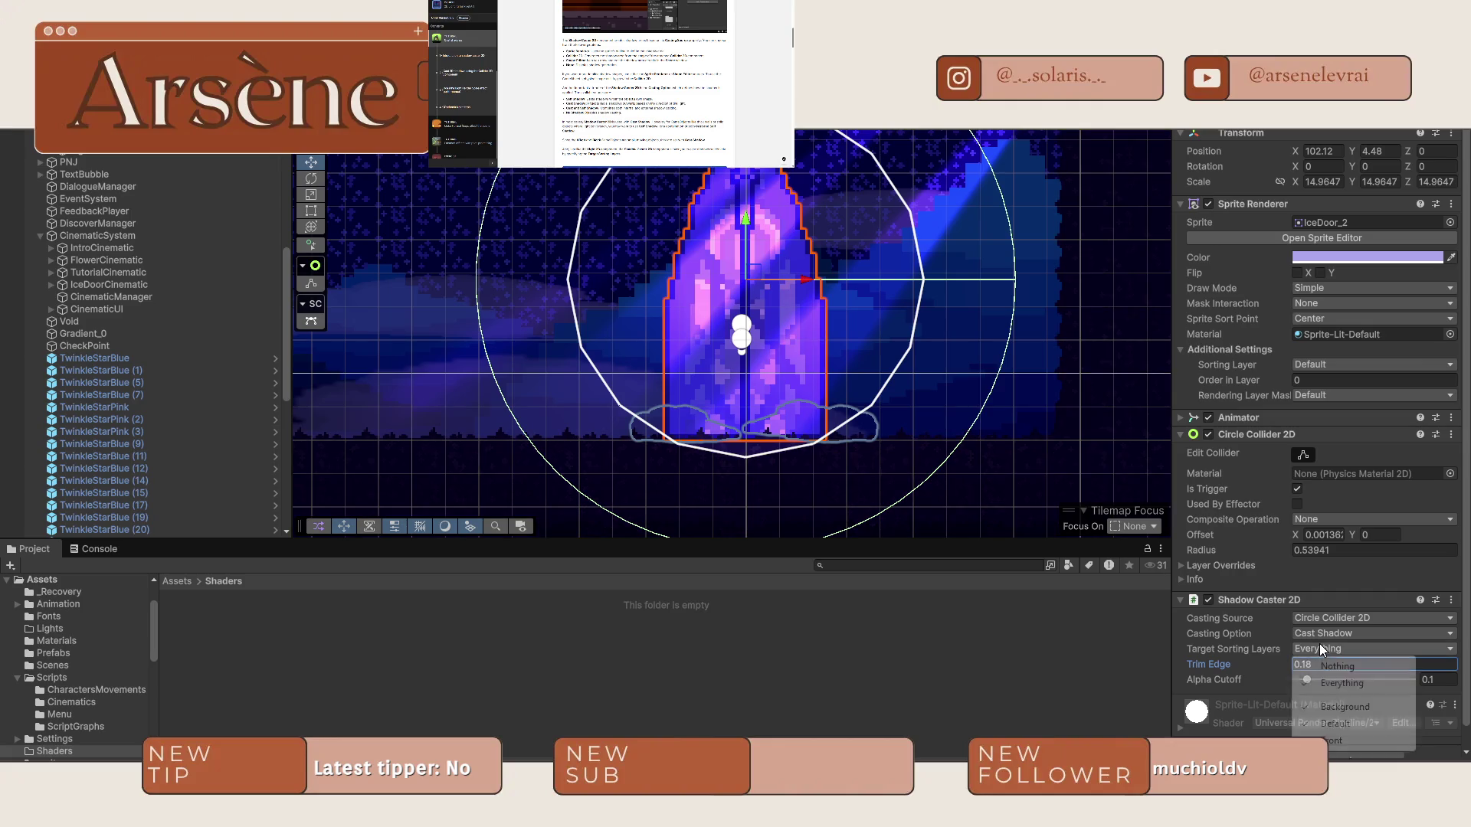
click(1333, 709)
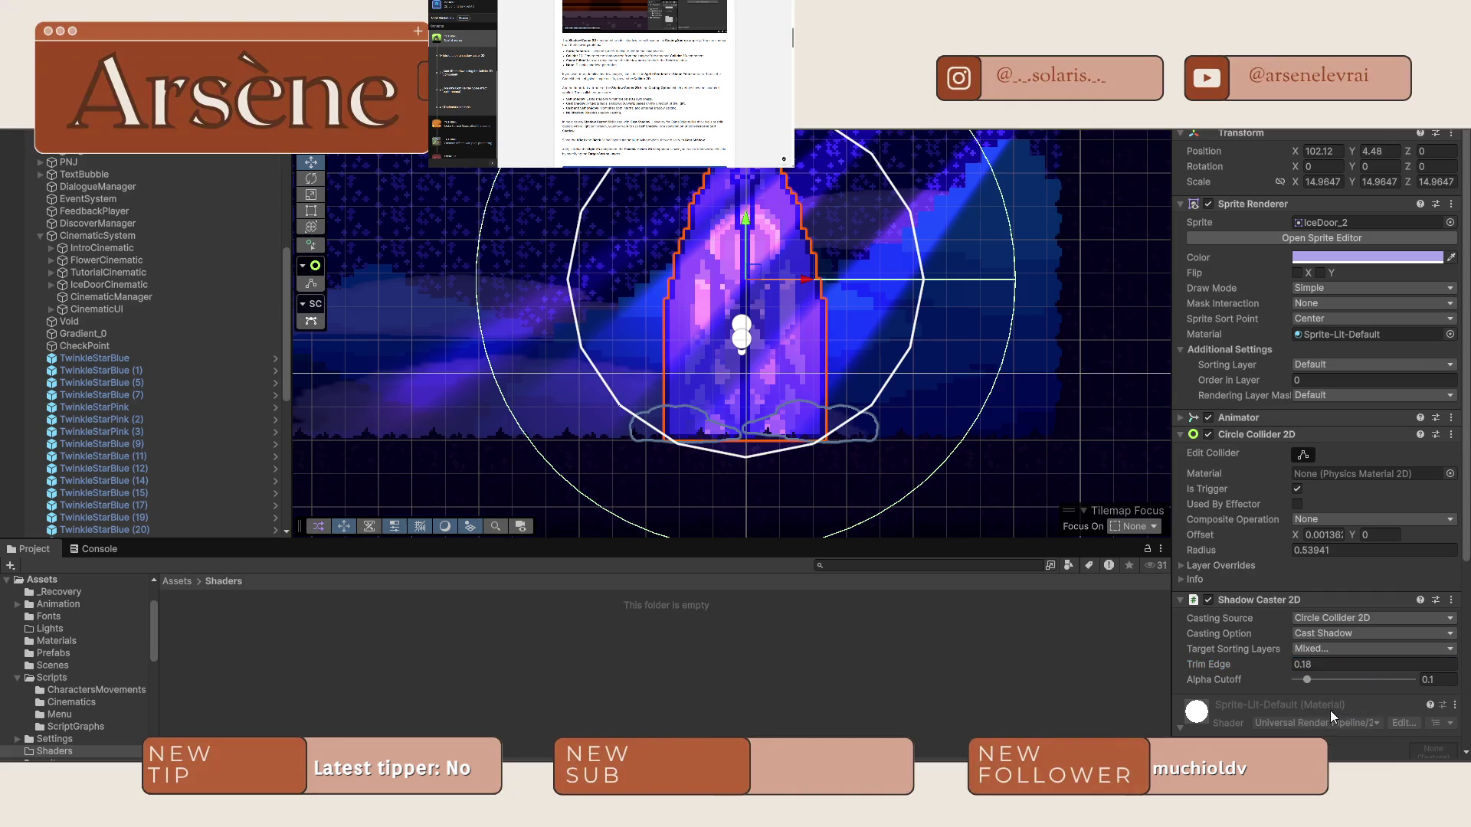
click(1328, 650)
click(1338, 704)
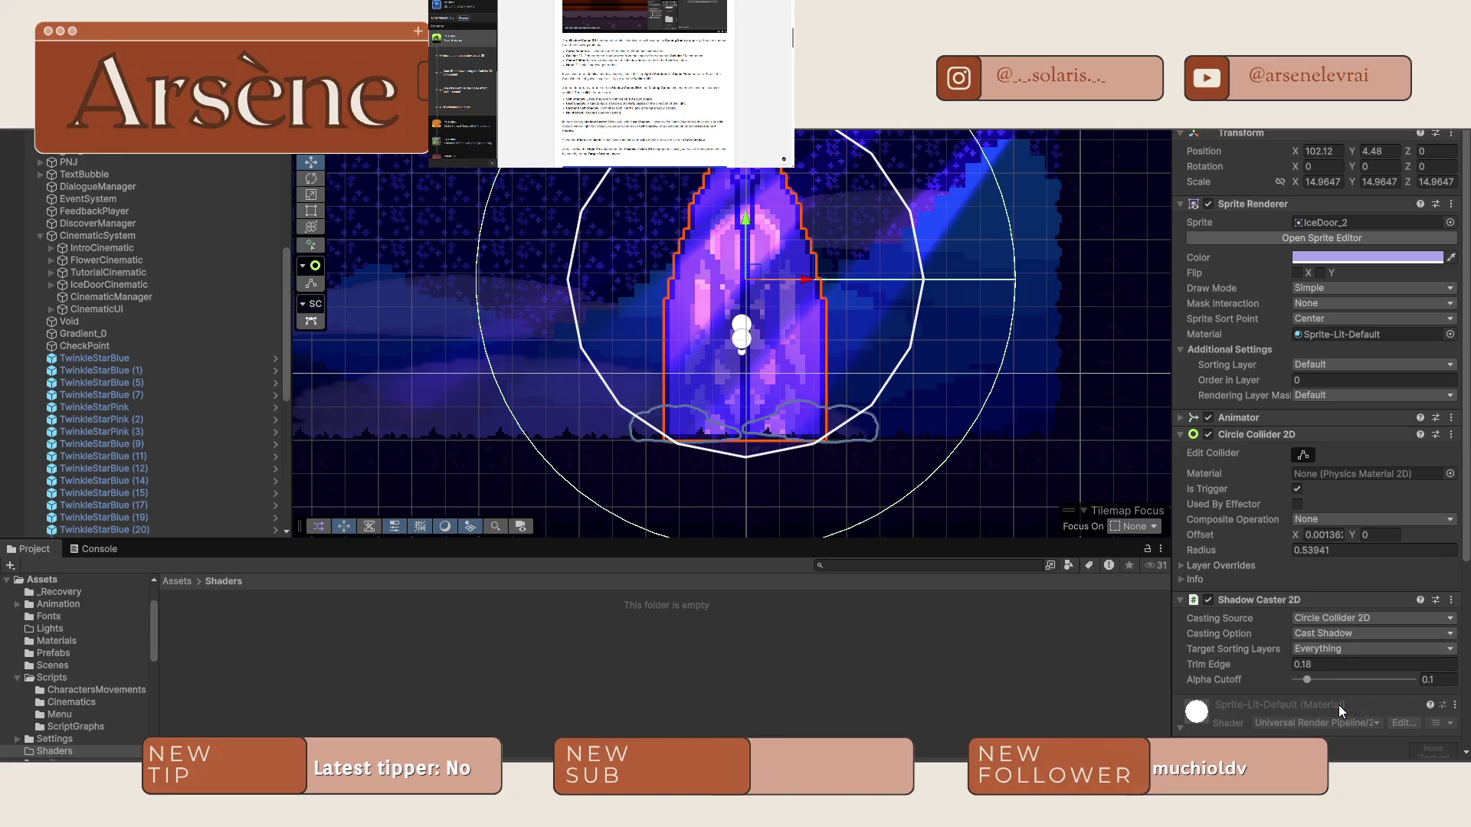
Limit Target Sorting Layers to Background only and set Trim Edge to 0.15.
scroll(687, 308, up, 2)
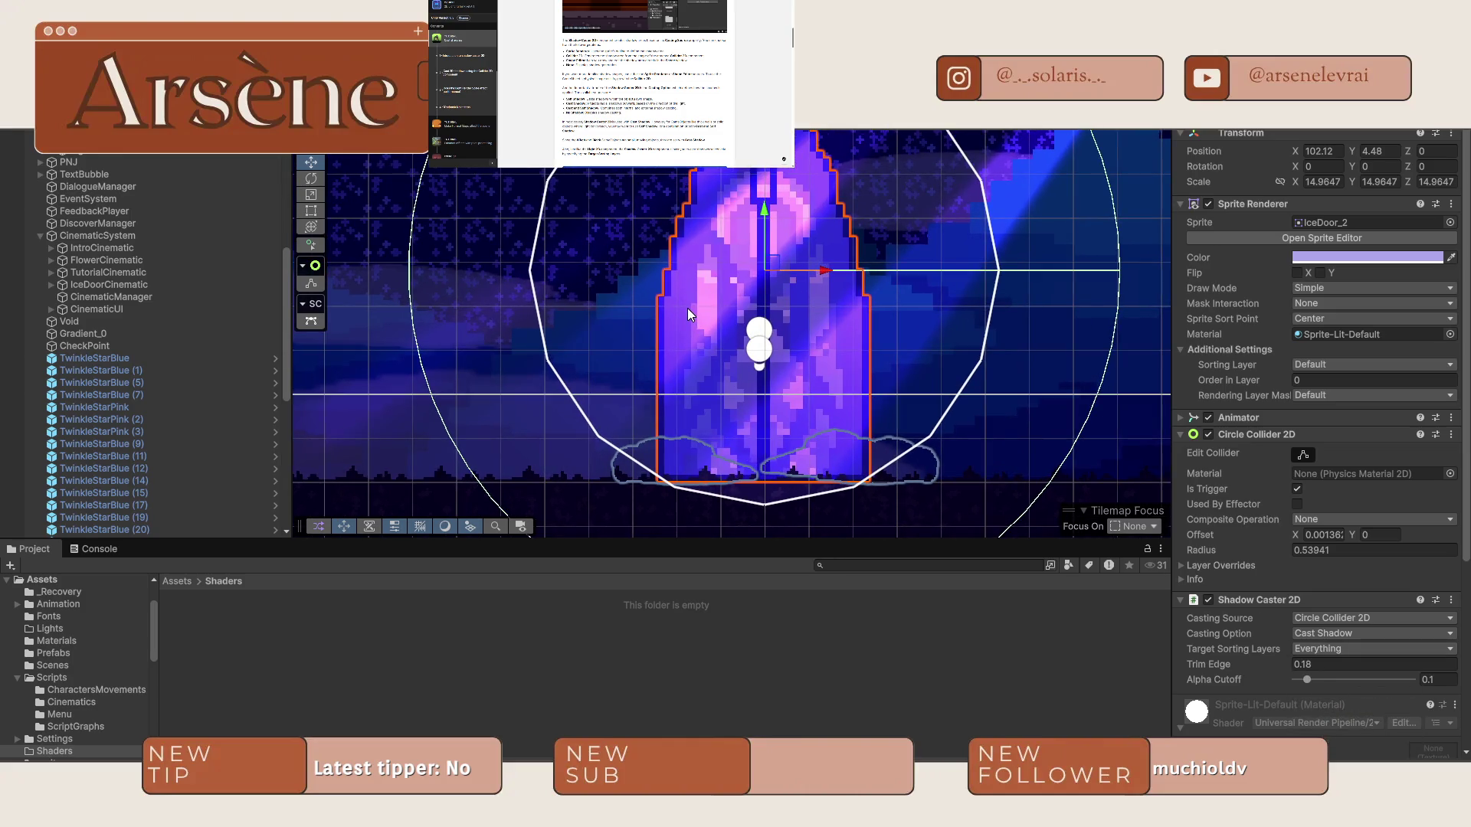
click(1341, 648)
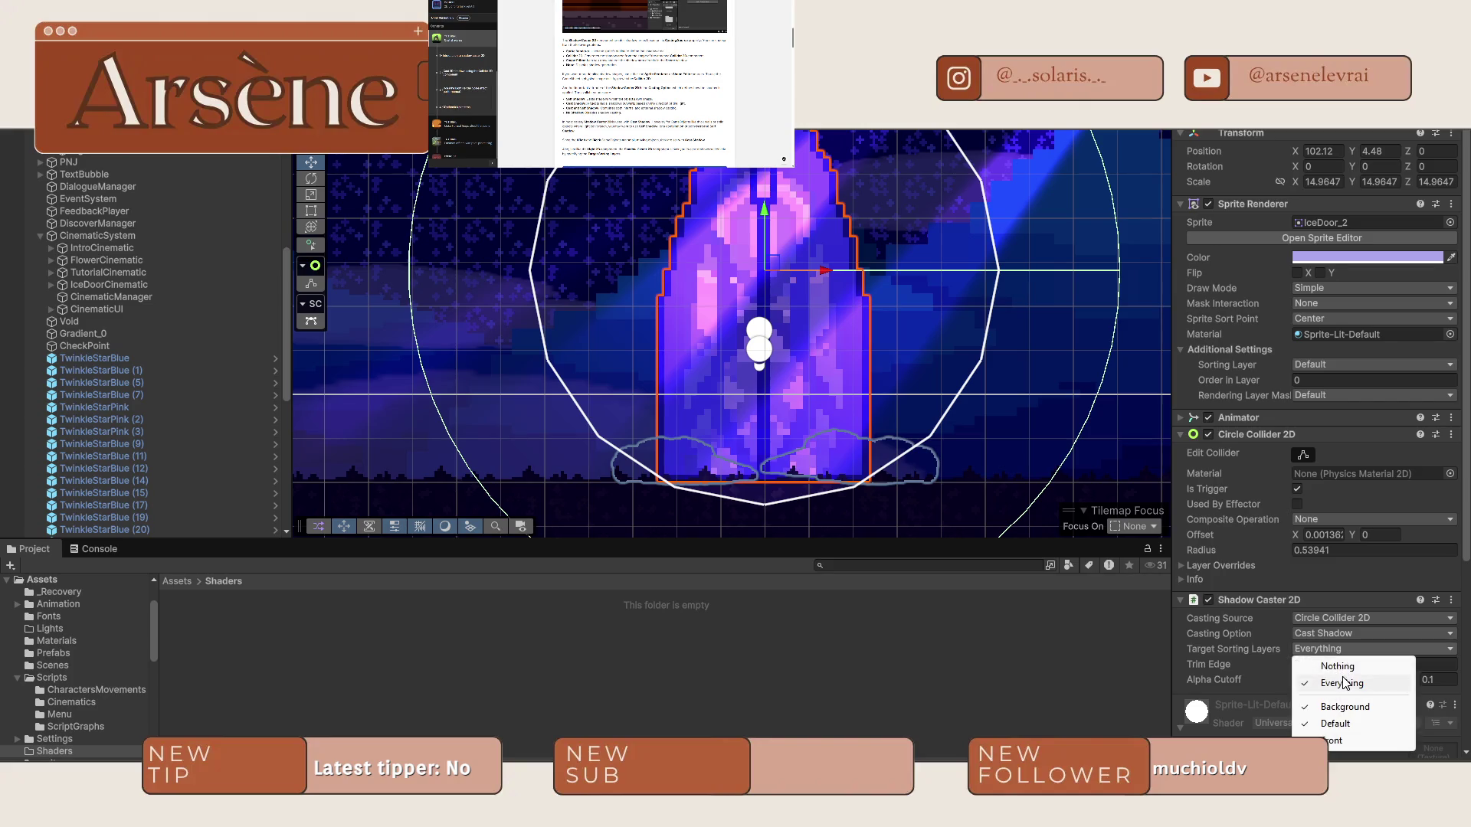
click(1335, 723)
click(1333, 649)
click(1344, 741)
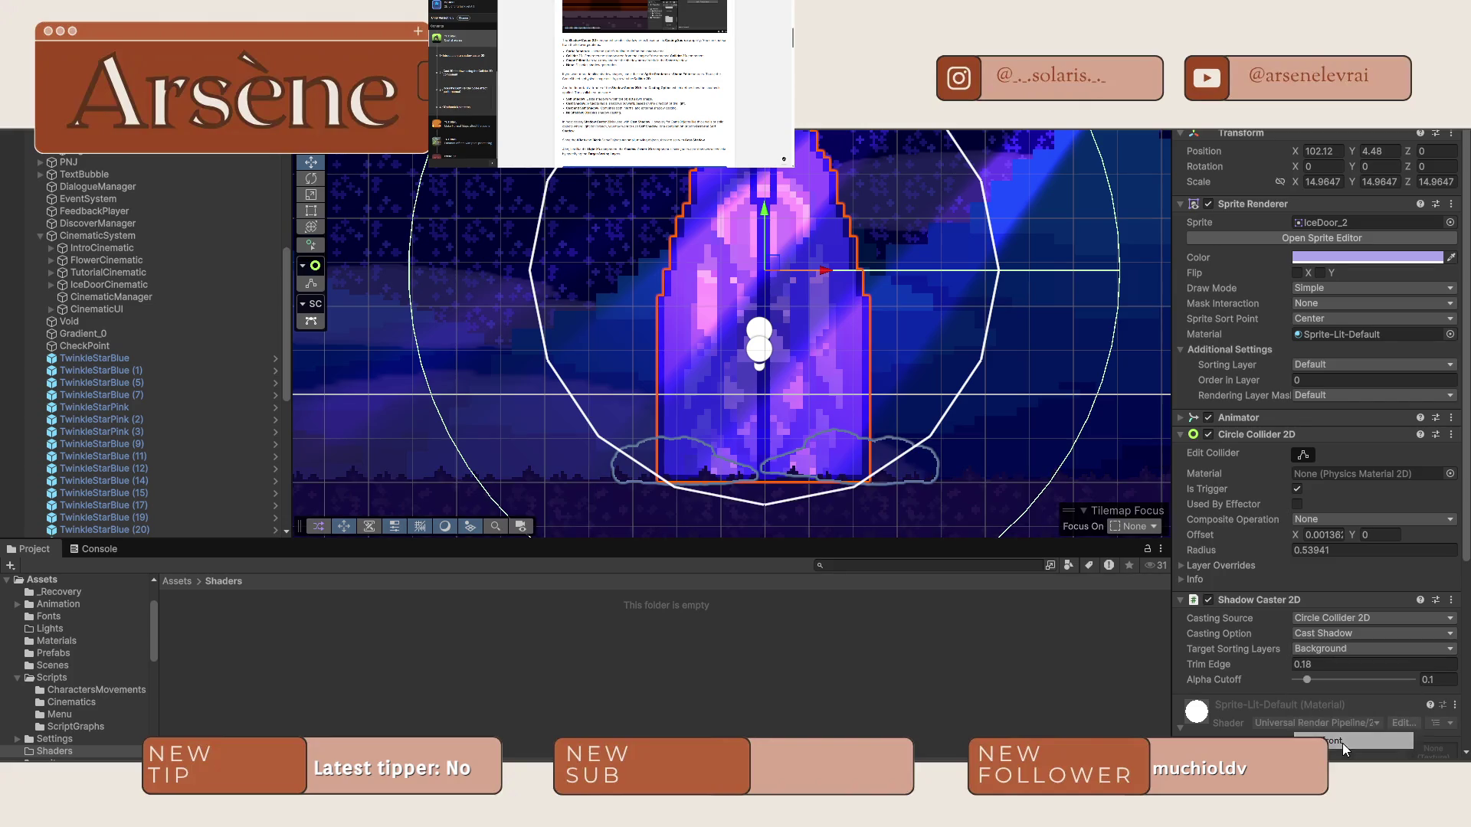
scroll(887, 453, down, 2)
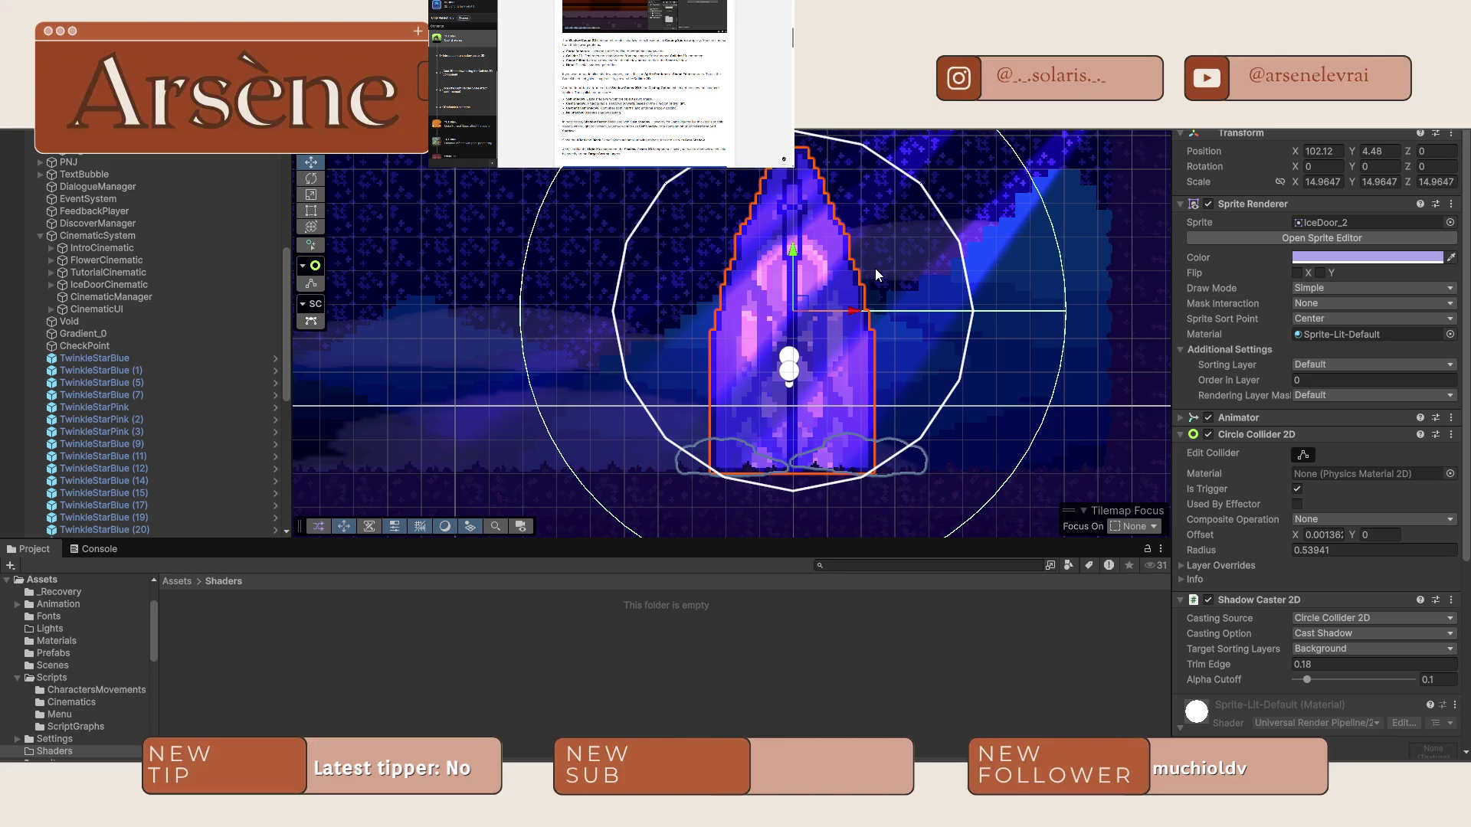
drag(1210, 669, 1259, 672)
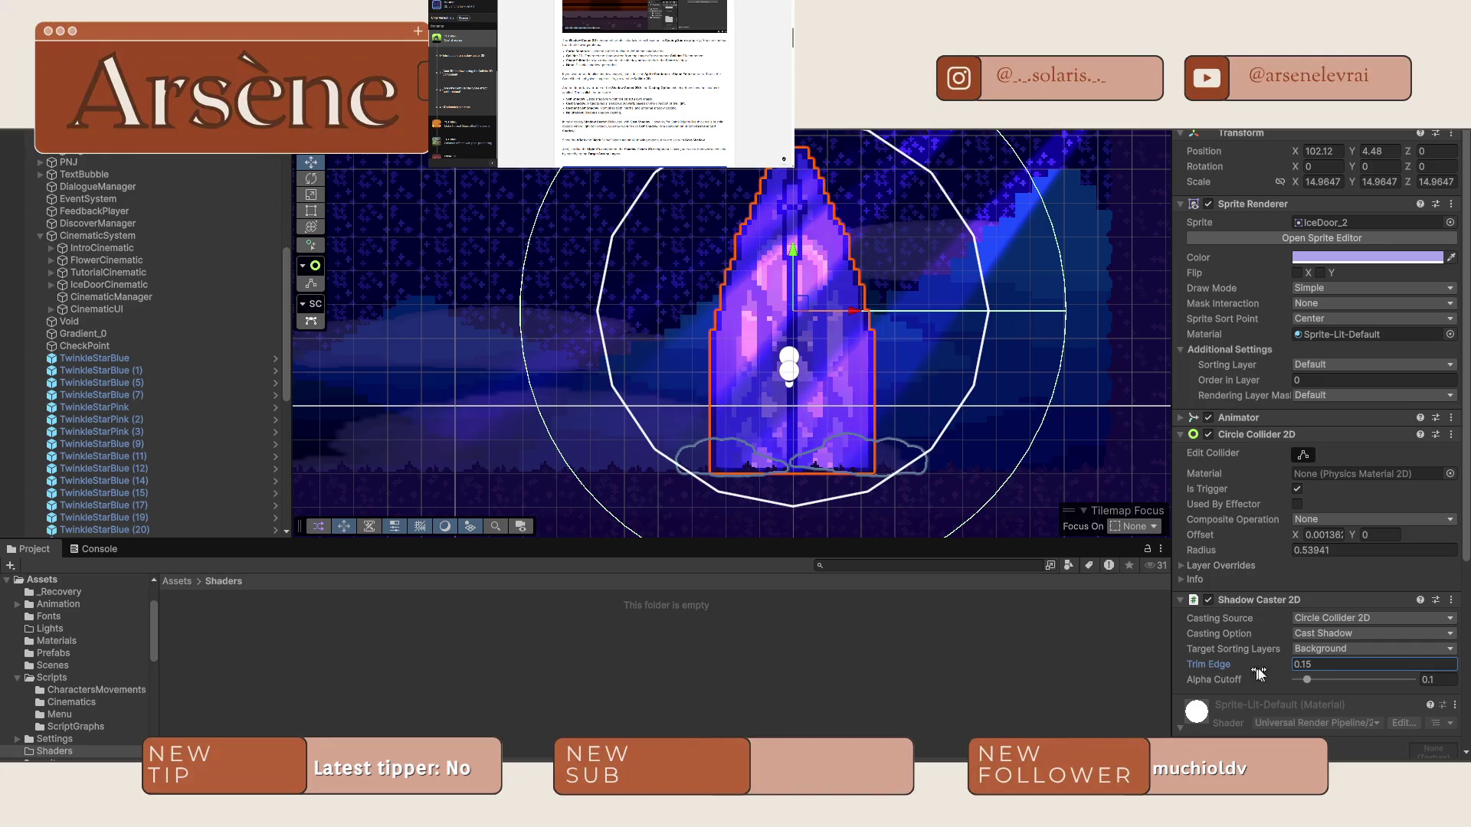
Switch Casting Source back to Sprite Renderer, adjust trim edge, and set alpha cutoff to 0.1.
click(1322, 617)
click(1336, 636)
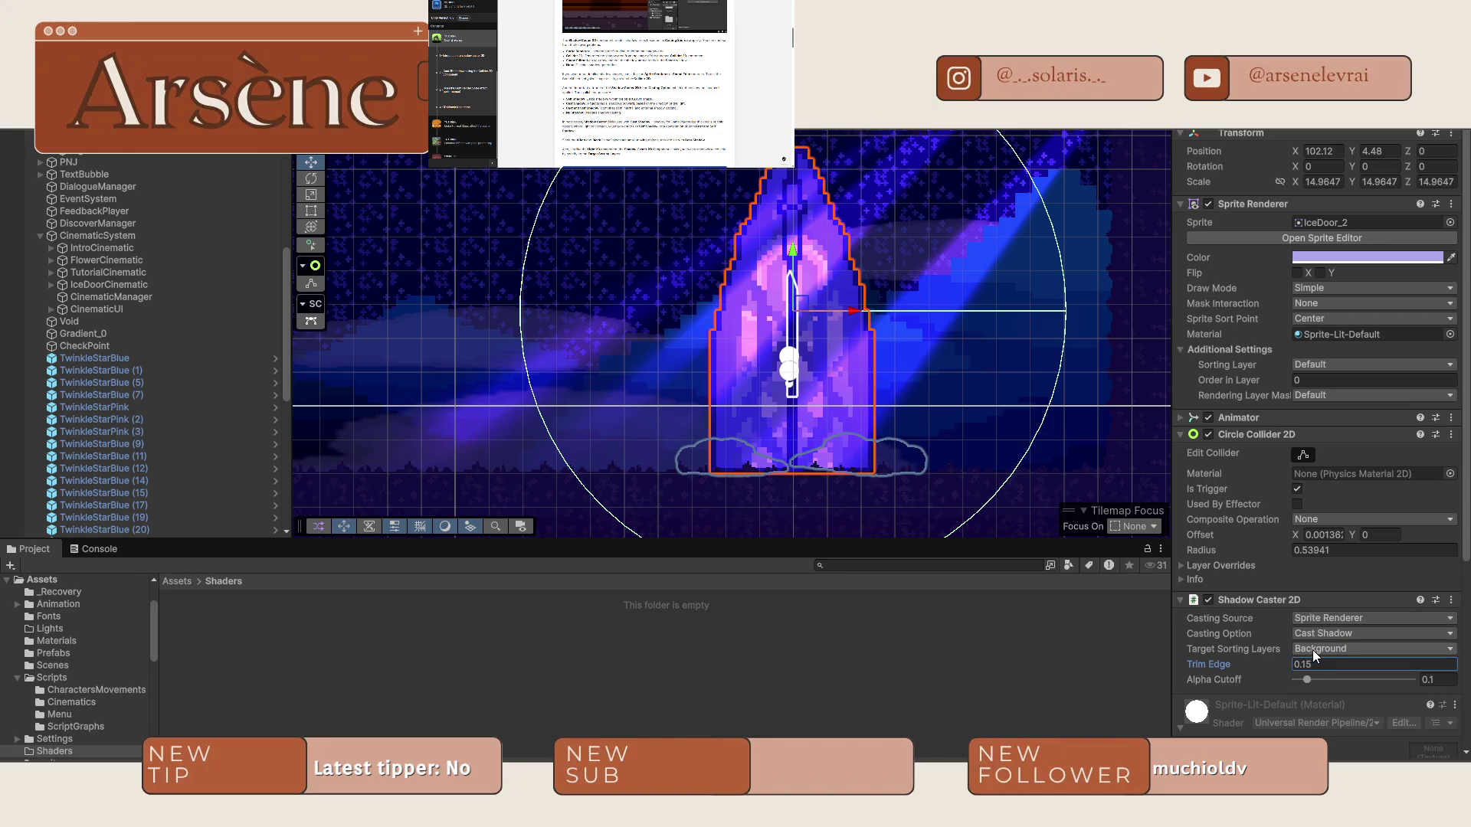
mouse_move(1194, 670)
mouse_down()
mouse_move(1208, 665)
mouse_move(1198, 672)
mouse_up()
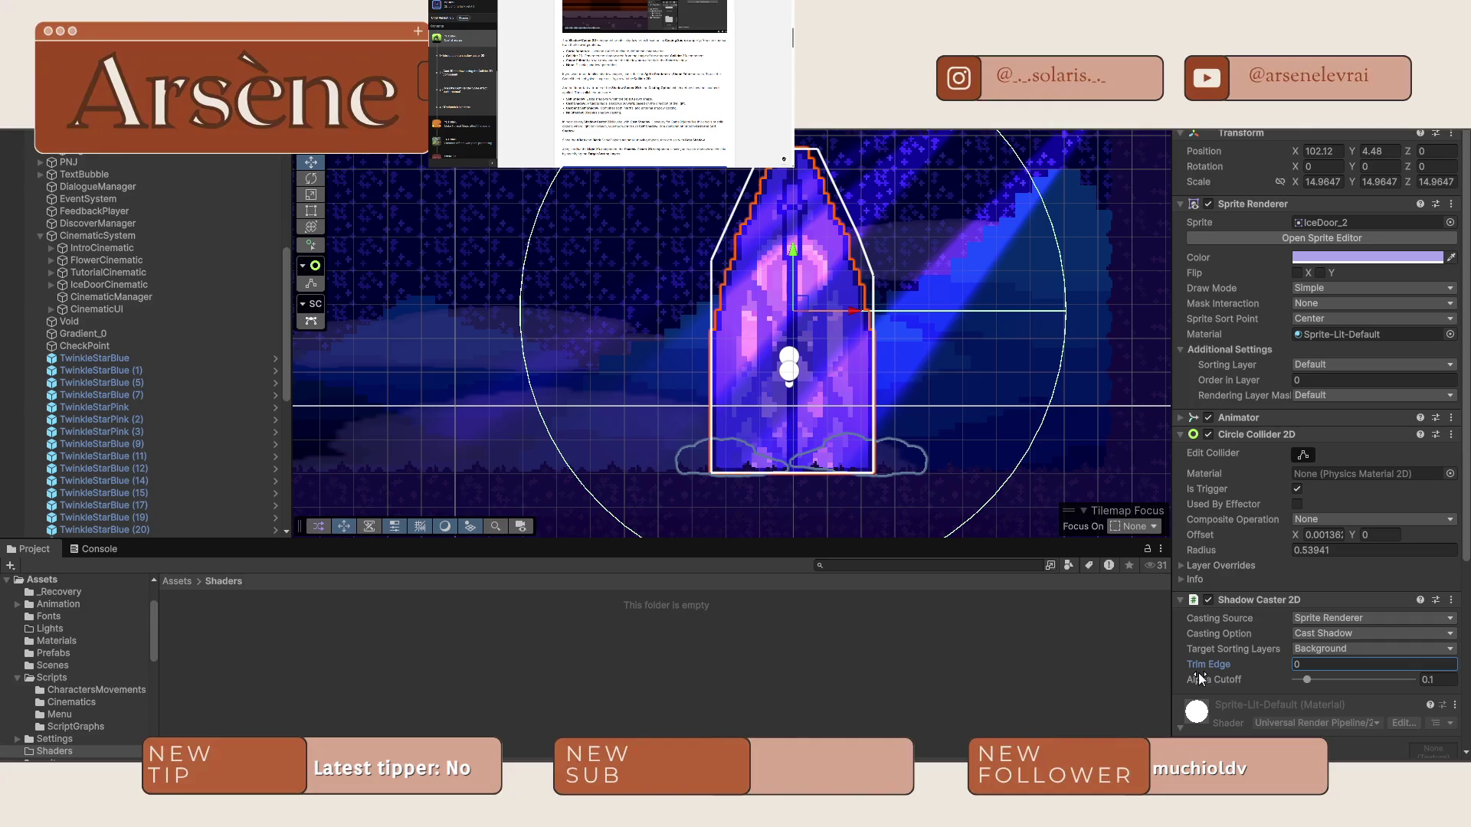
mouse_move(1307, 680)
mouse_down()
mouse_move(1340, 682)
mouse_move(1280, 677)
mouse_up()
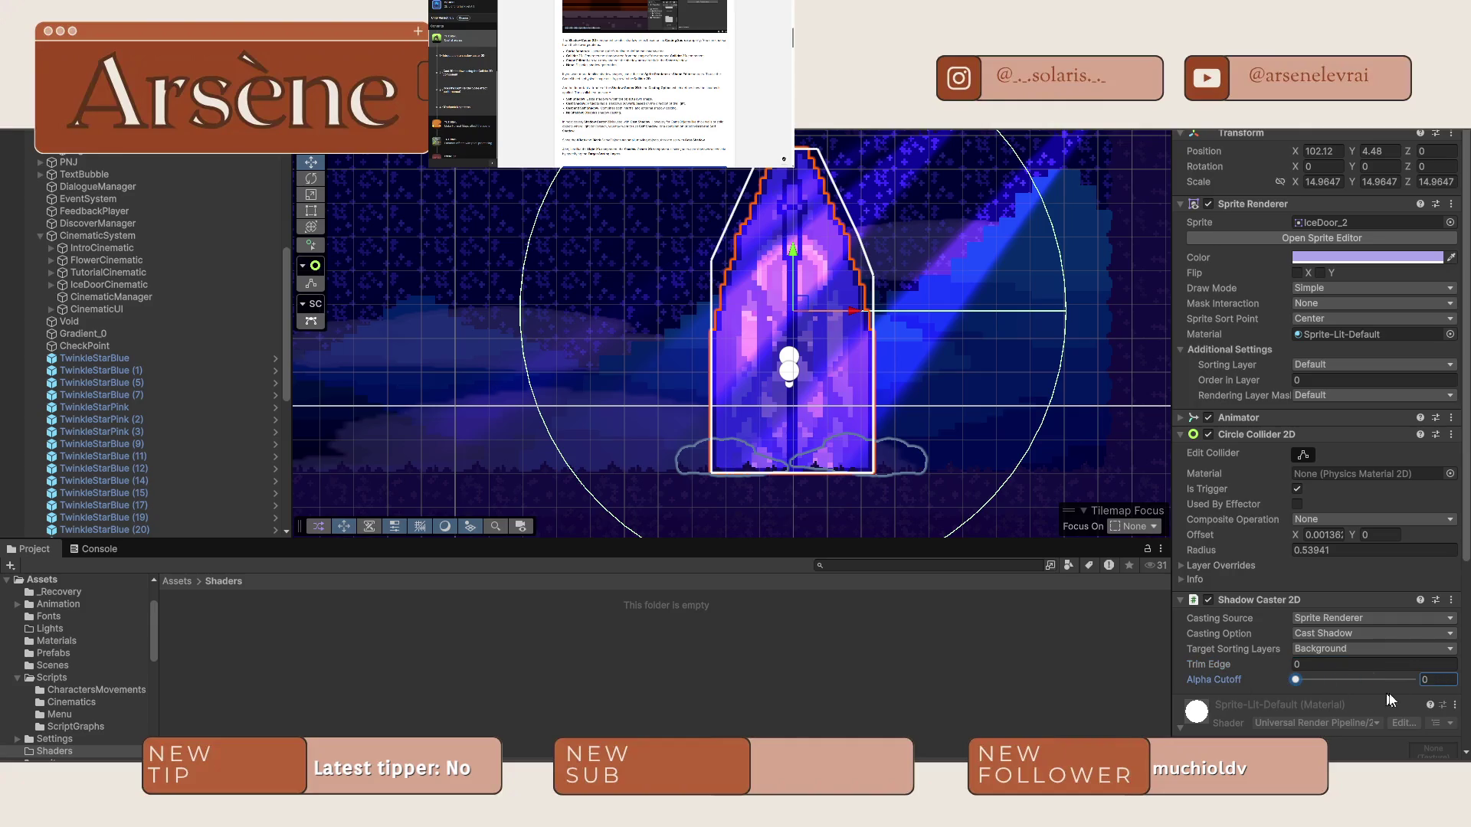
click(1440, 679)
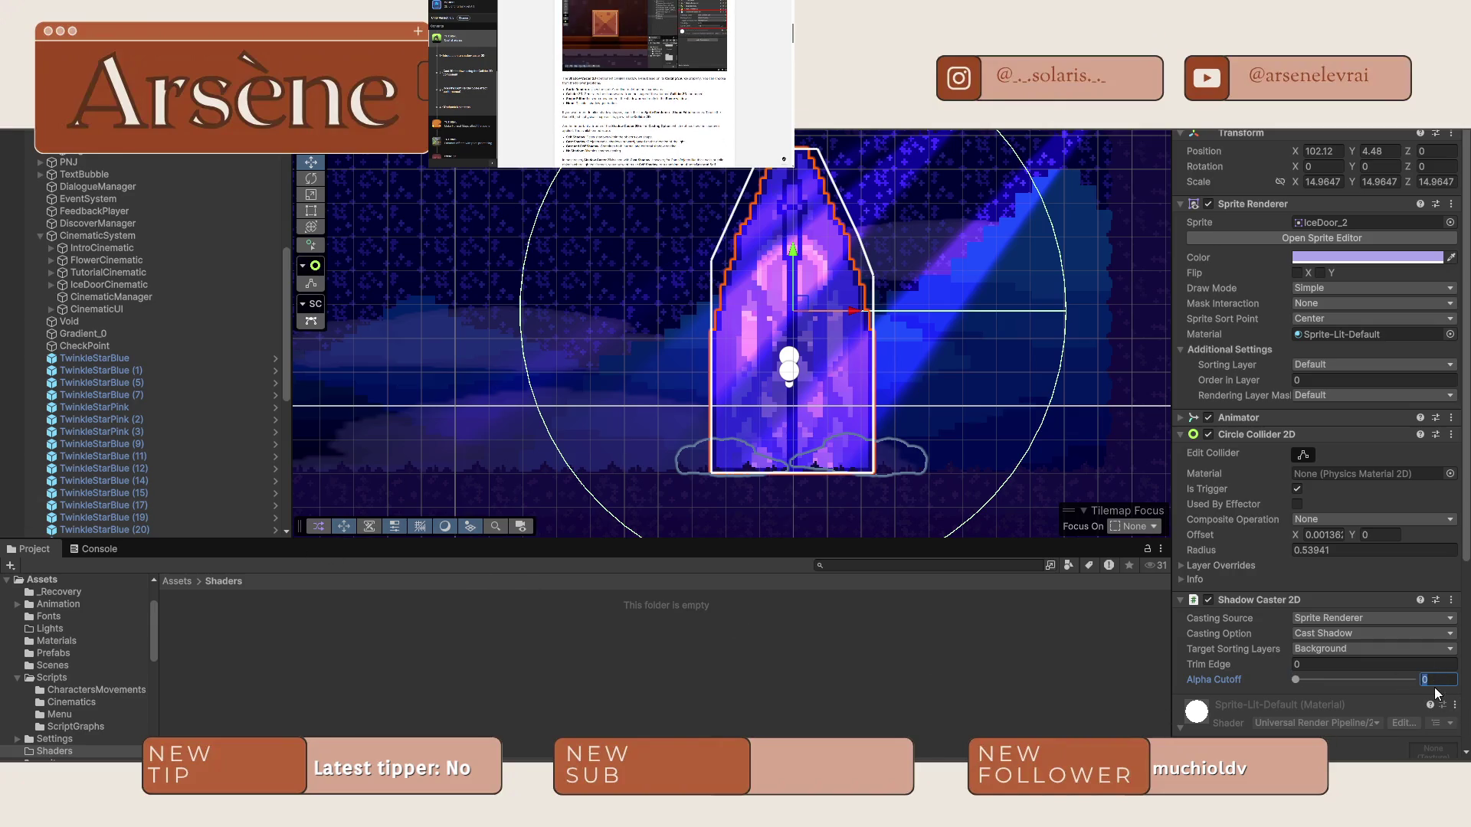
text(0.1)
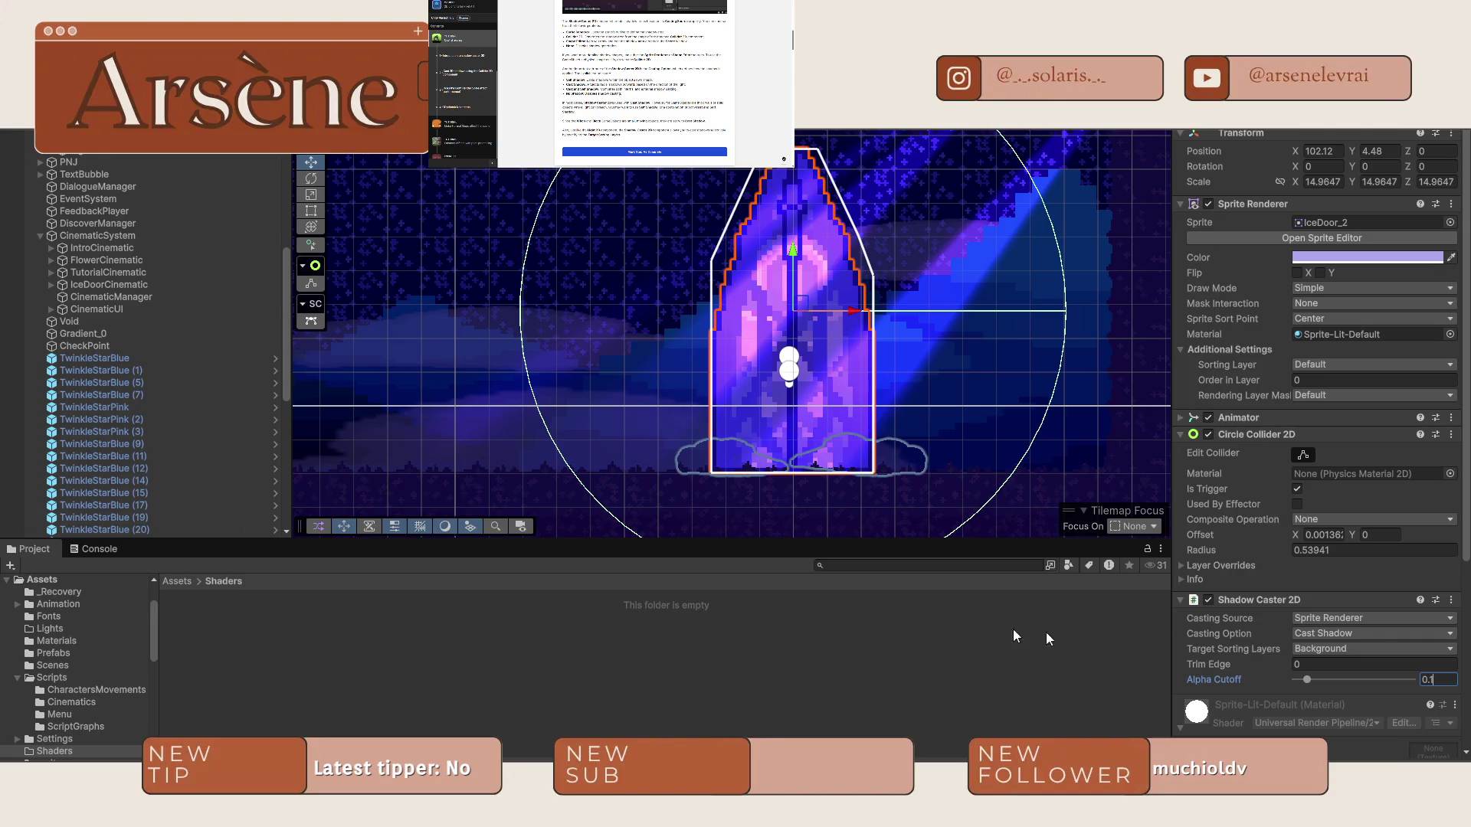
Try the Casting Option choices, ending on Cast Shadows Only.
click(1375, 634)
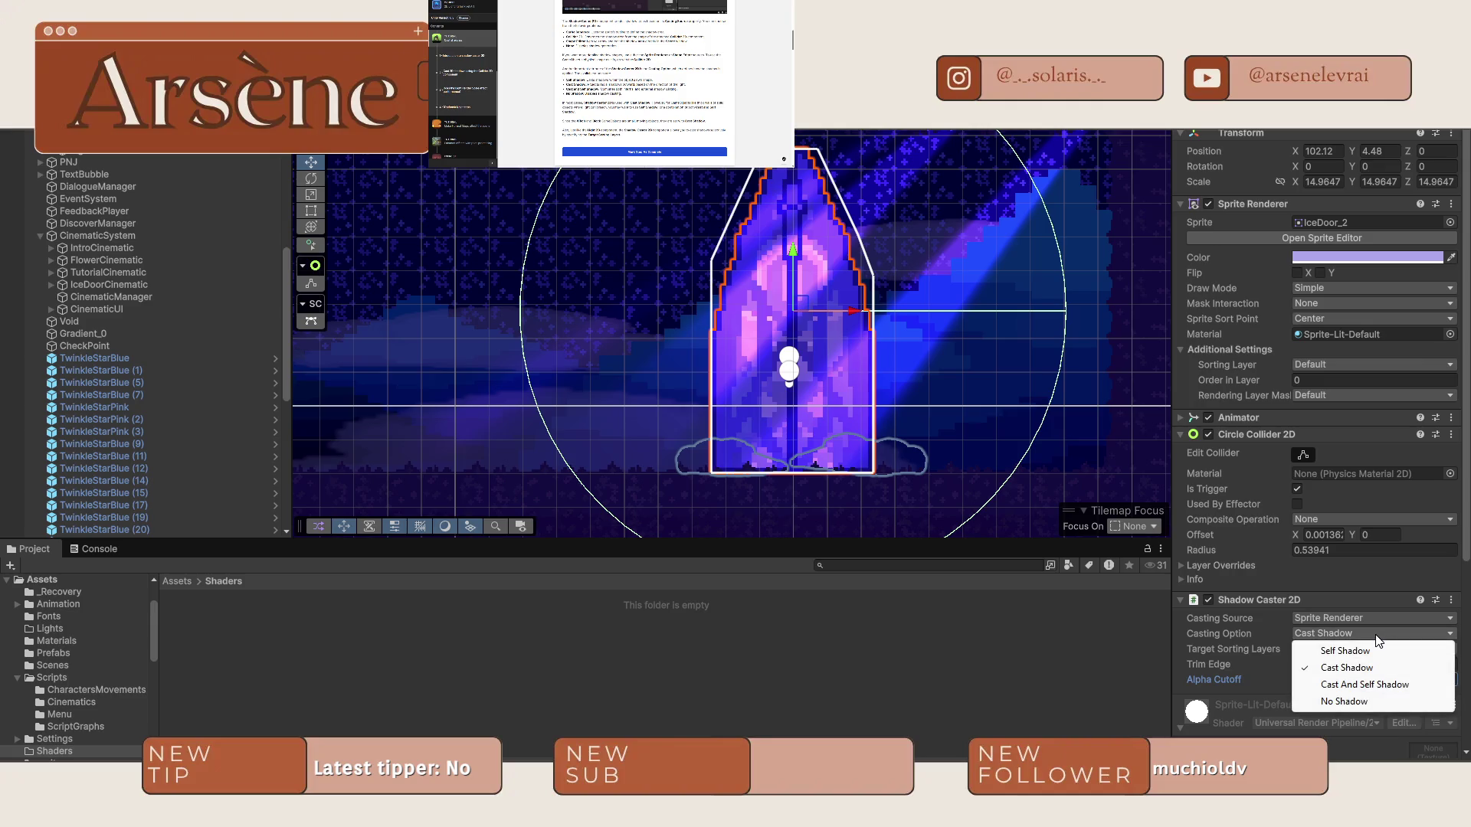
click(1358, 650)
click(1356, 632)
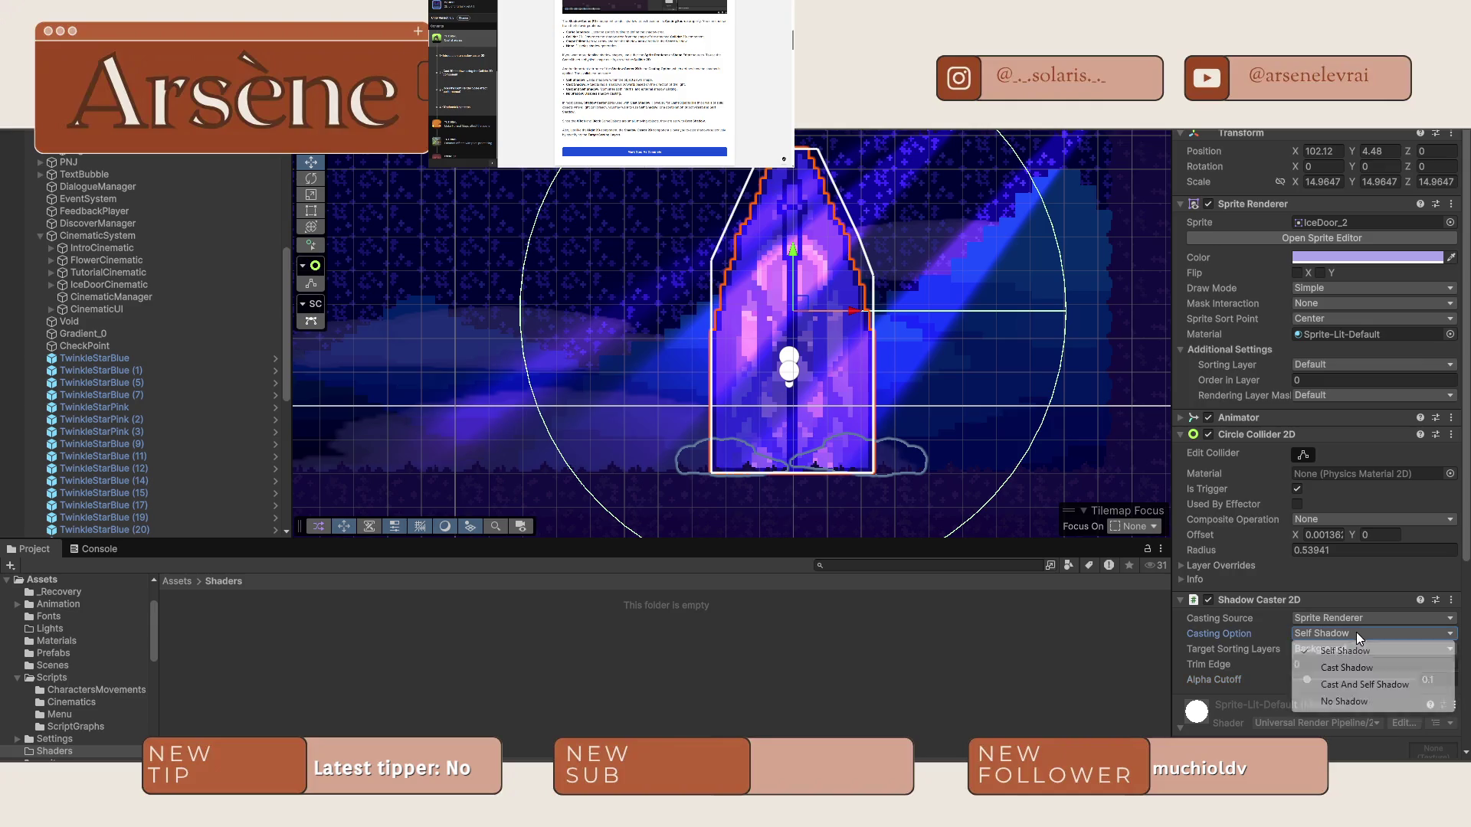
click(1367, 685)
click(1352, 638)
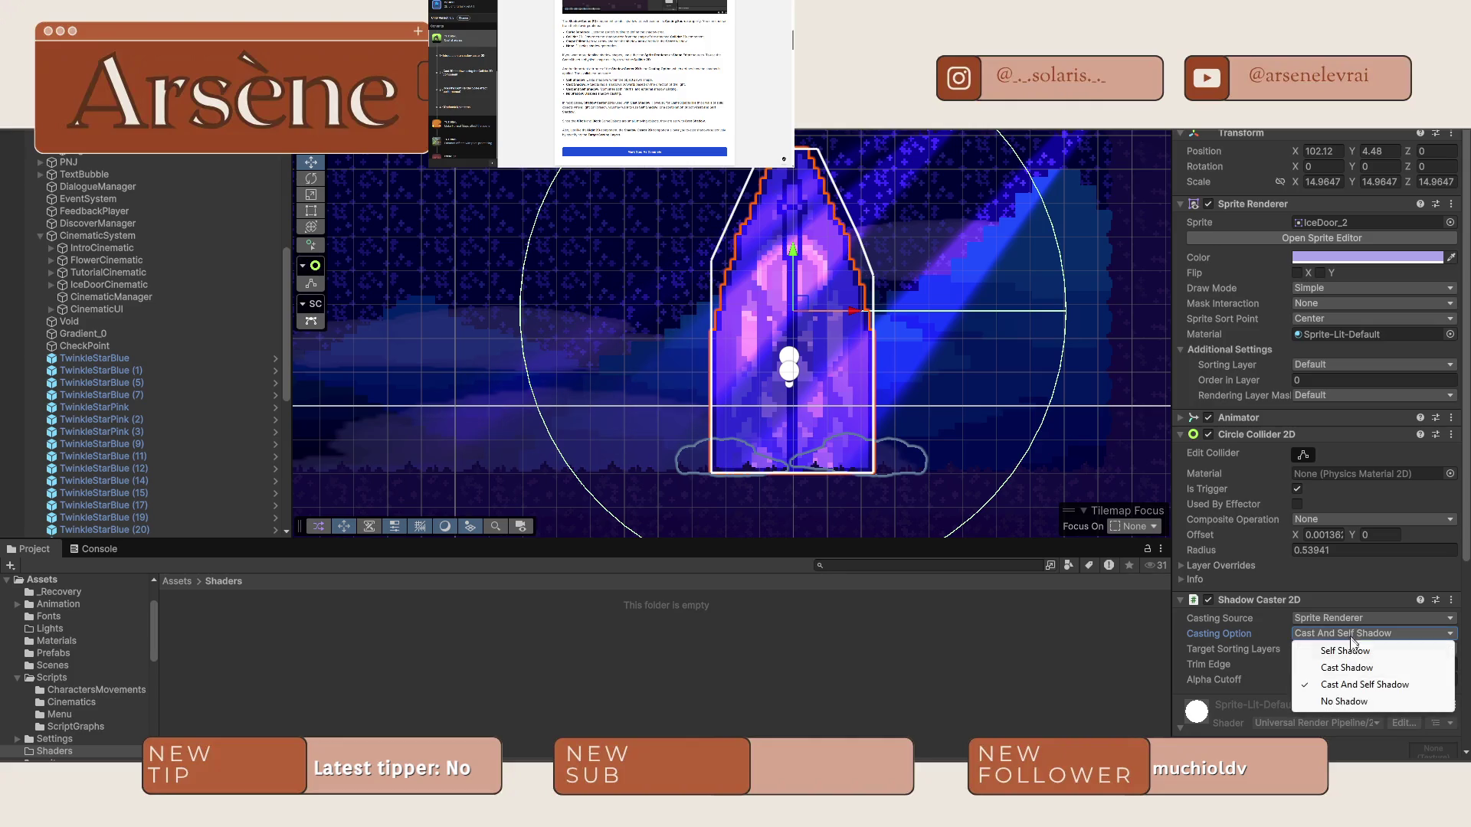
click(1344, 701)
click(1333, 636)
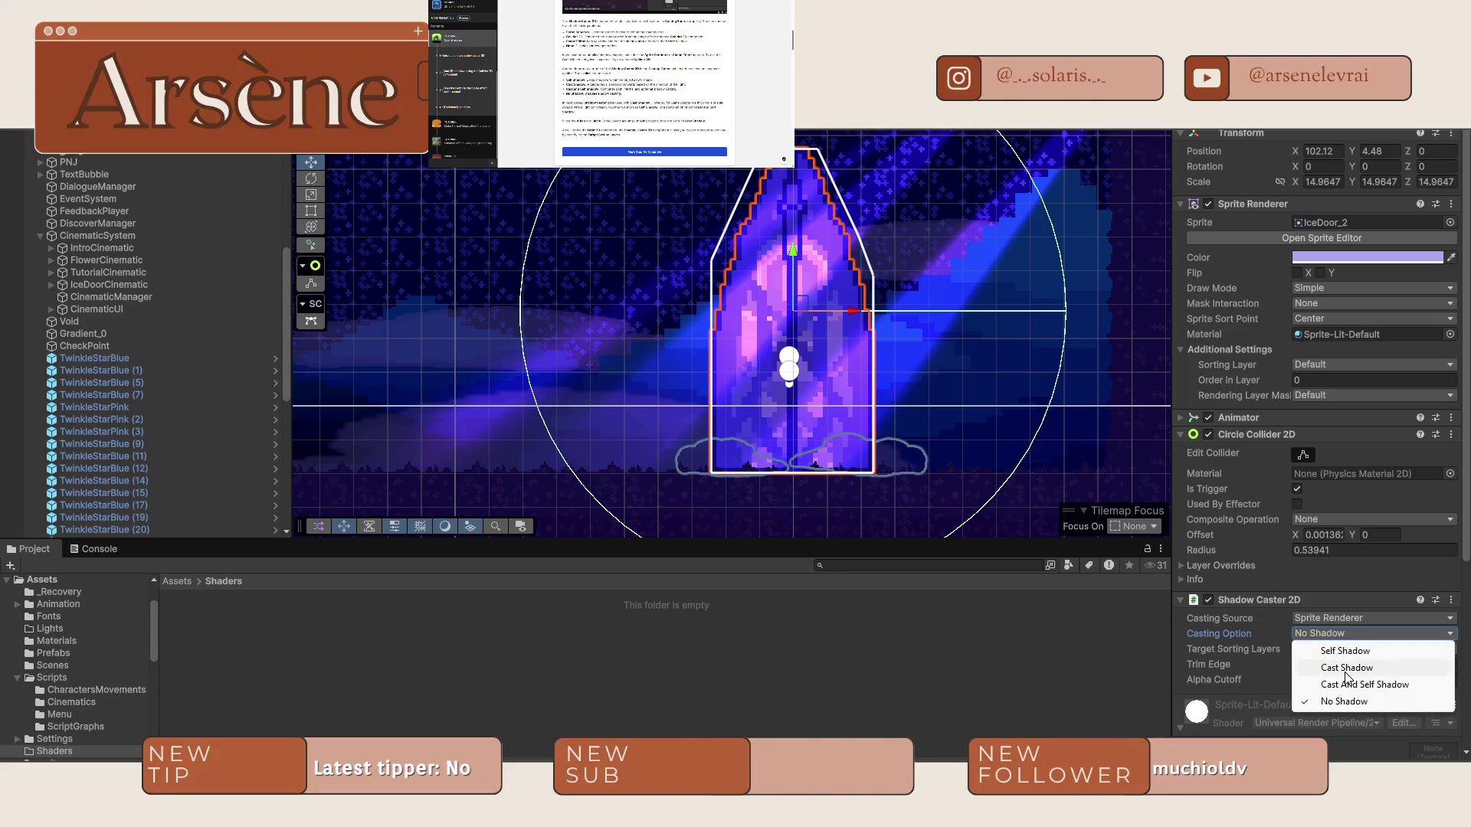
click(1345, 673)
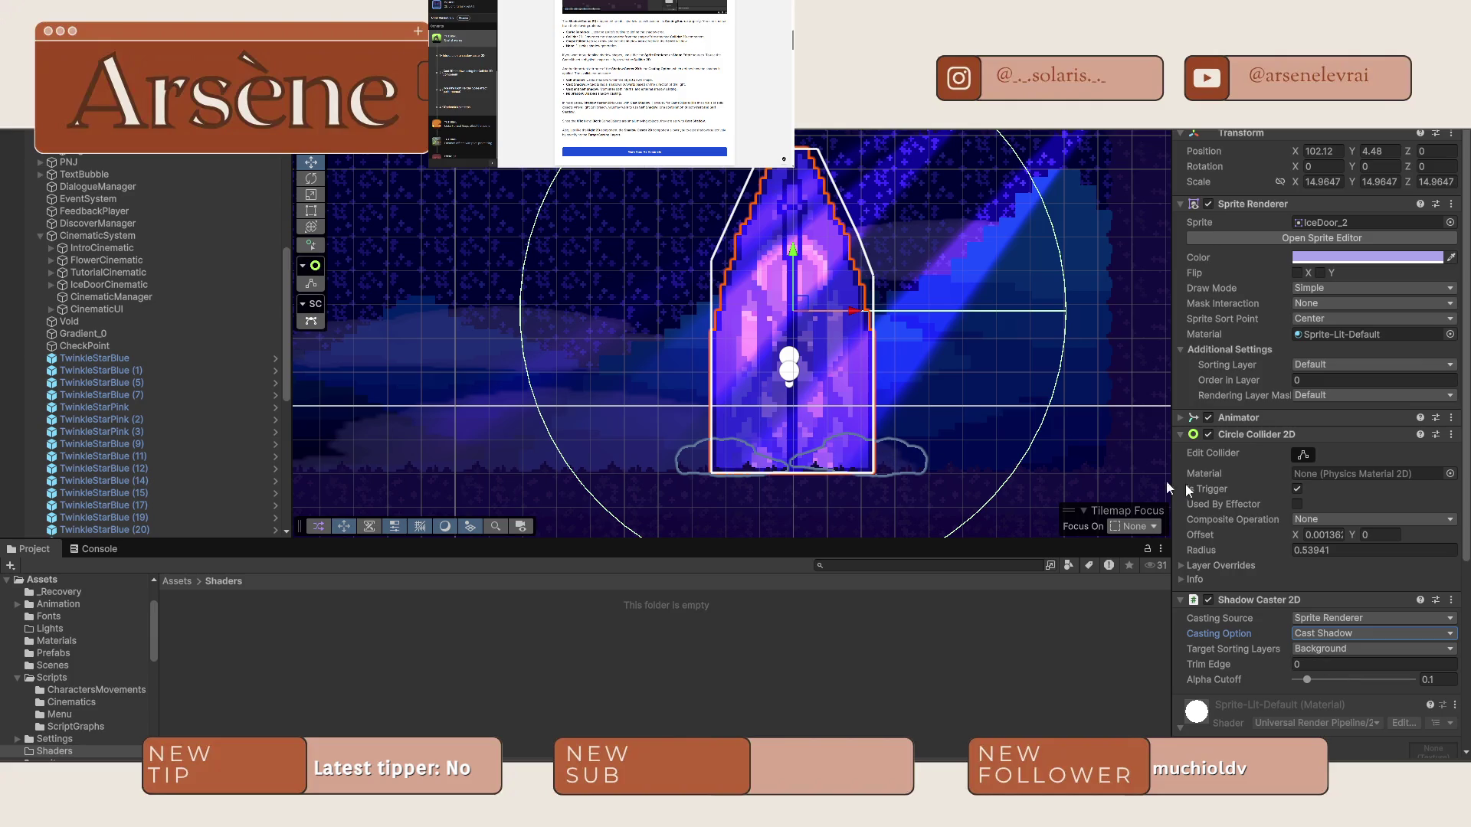
Add Default to Target Sorting Layers and set Casting Option to Cast And Self Shadow.
click(1361, 648)
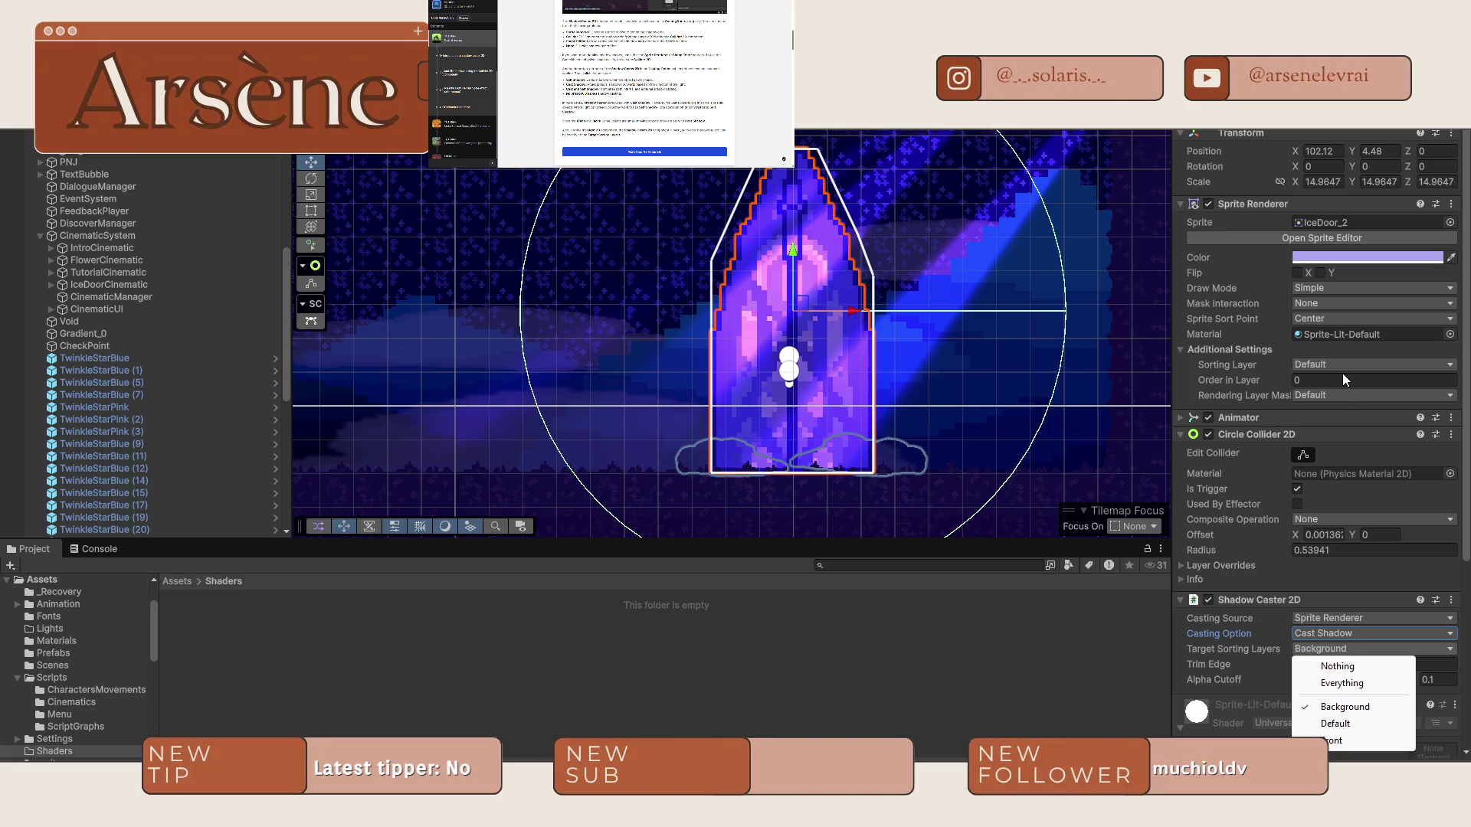
click(1352, 723)
click(1346, 648)
click(1339, 630)
click(1349, 683)
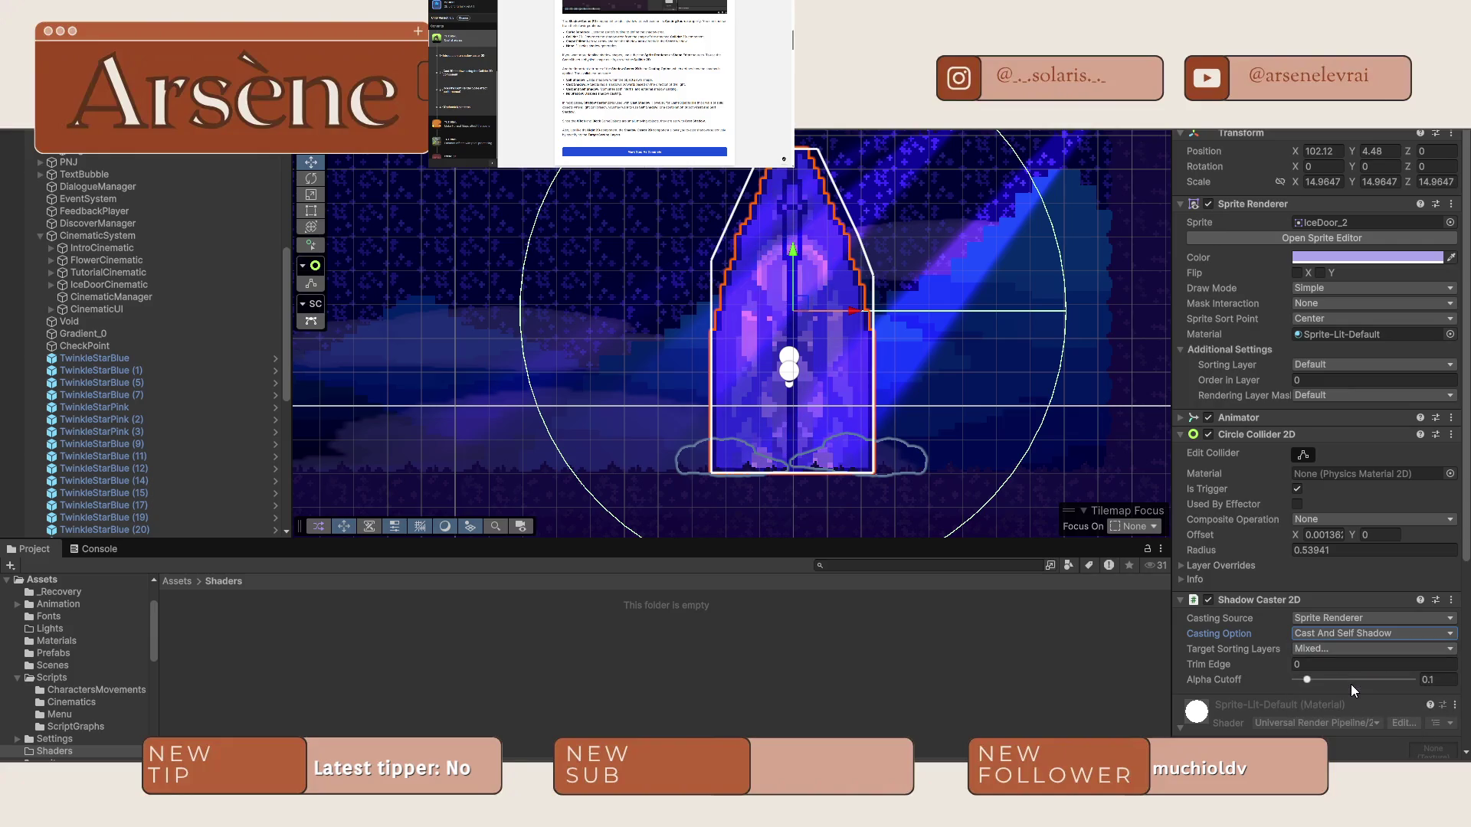
click(1346, 632)
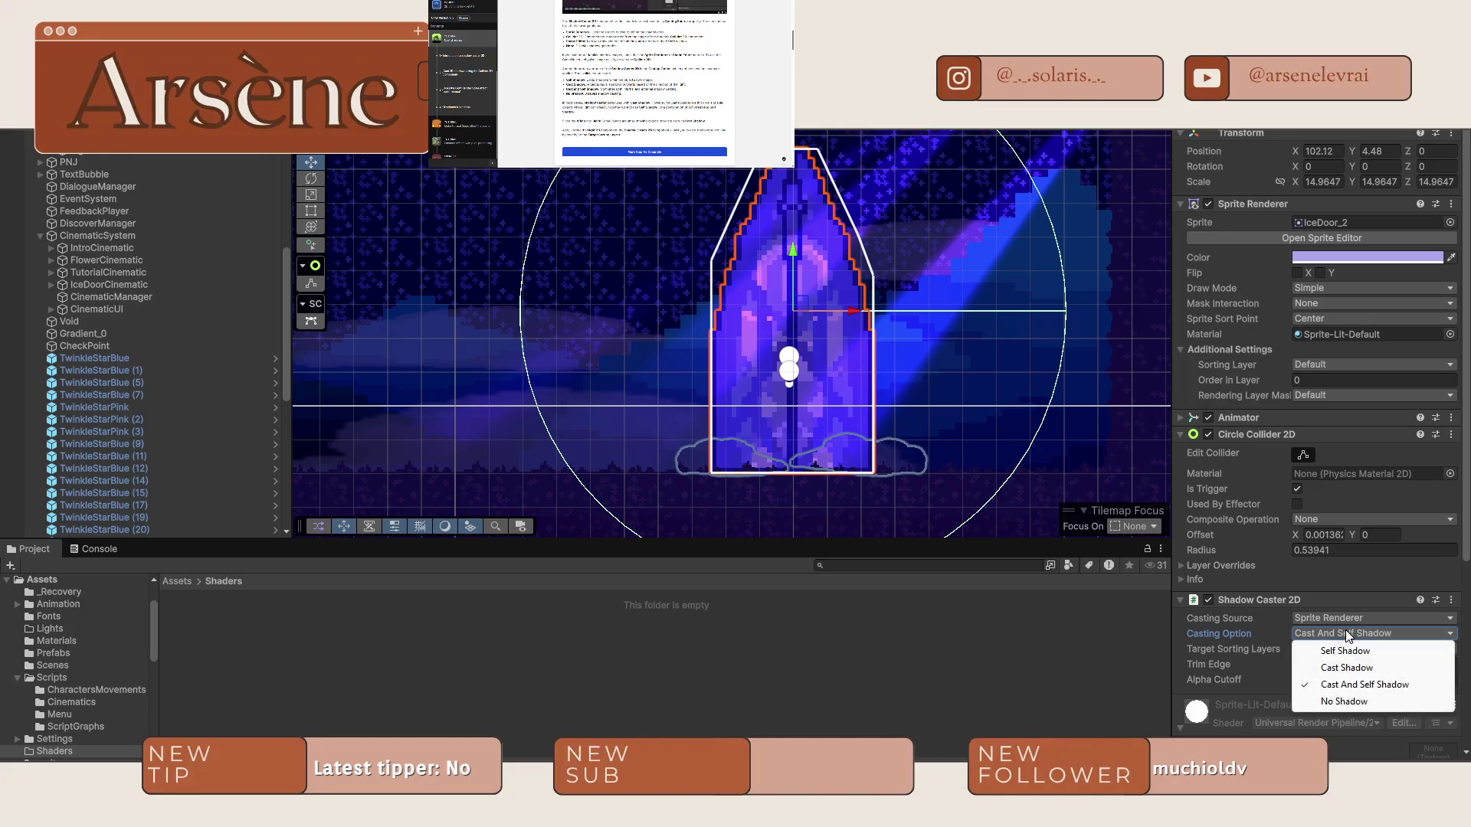
click(1260, 668)
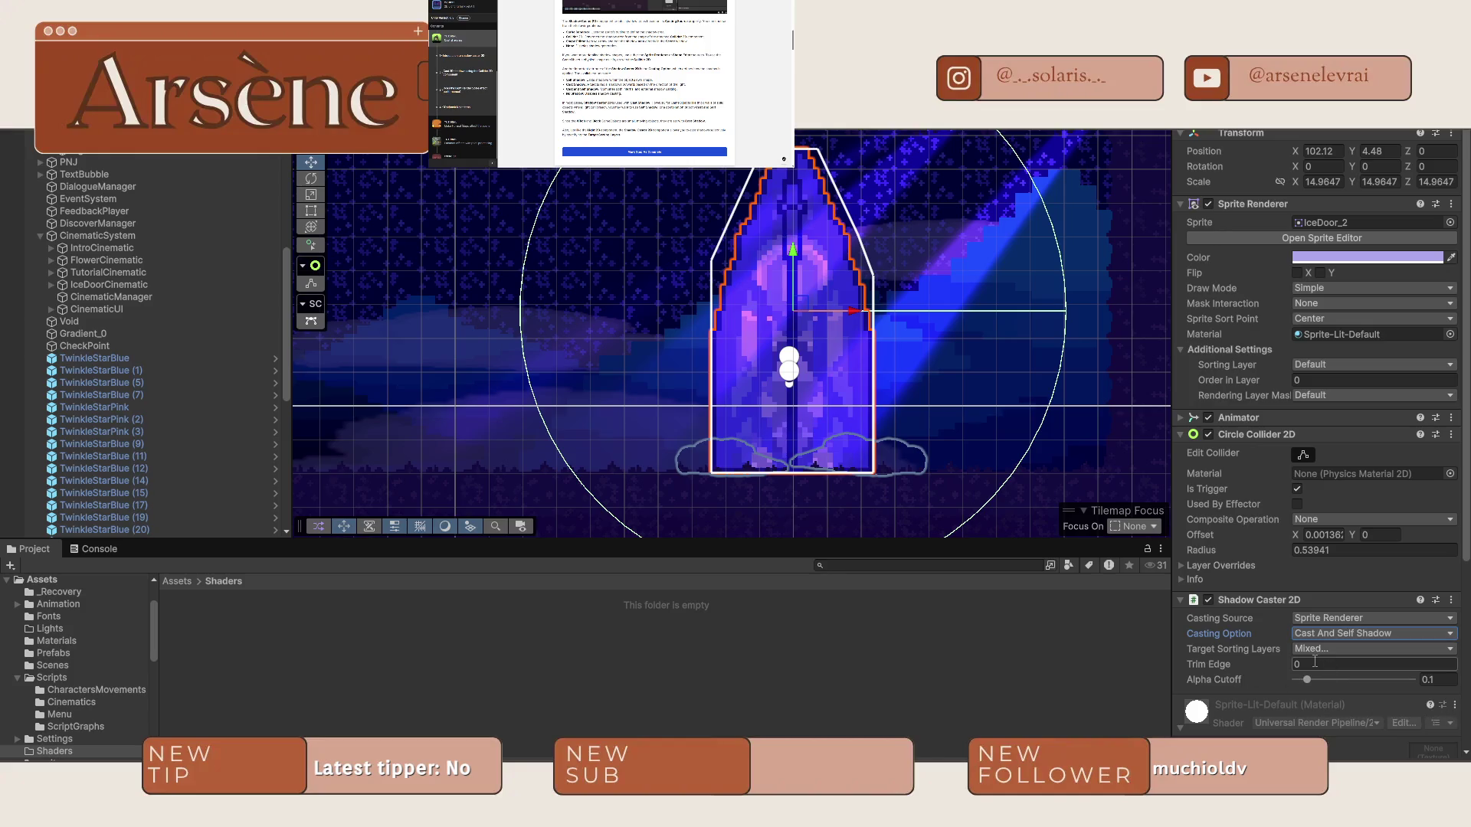
drag(1228, 666, 1229, 668)
key(ctrl+6)
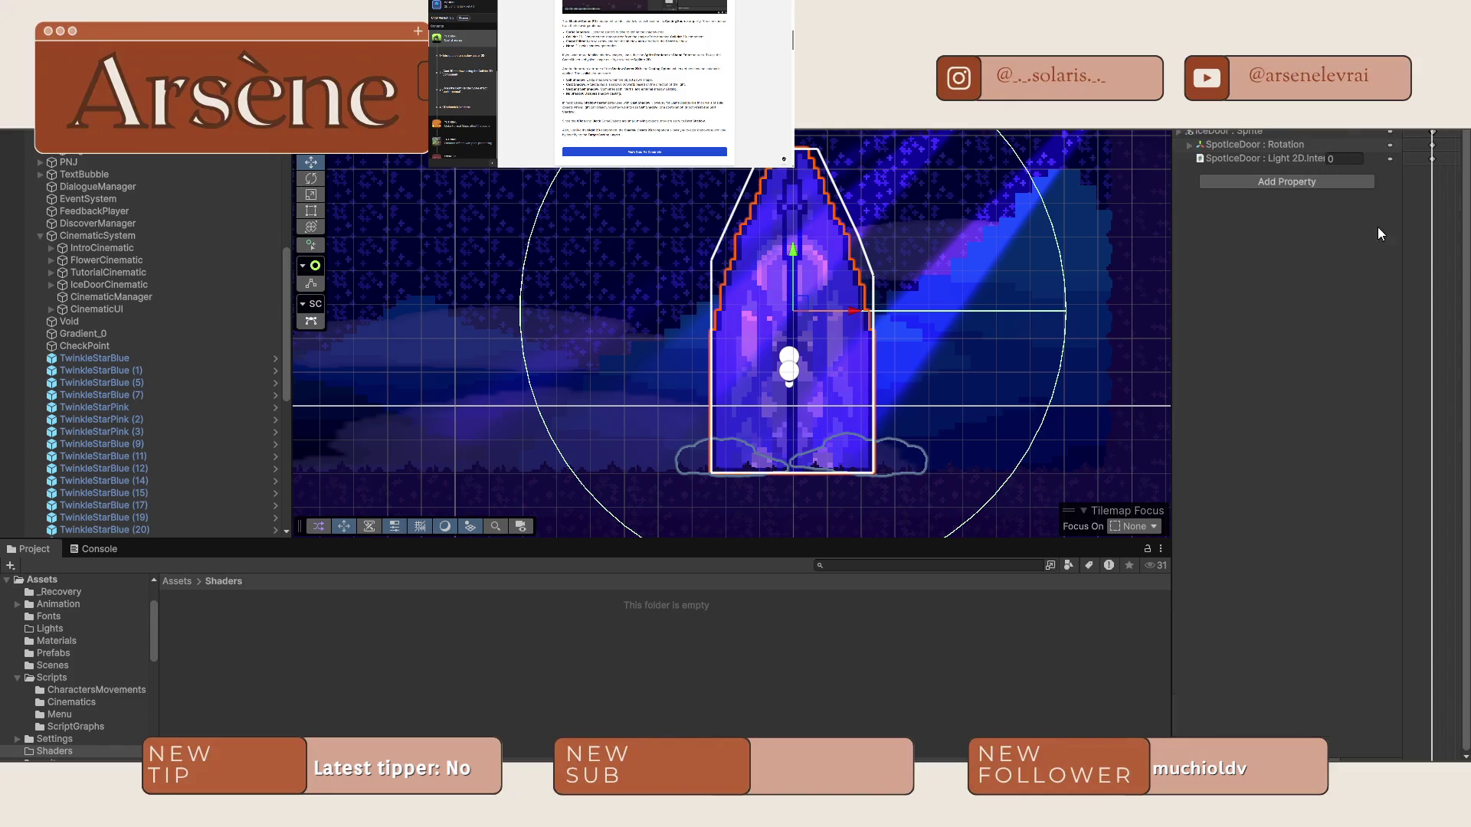
Select the melted-door clip in the Animation window and key Casting Source to None.
drag(1173, 208, 950, 208)
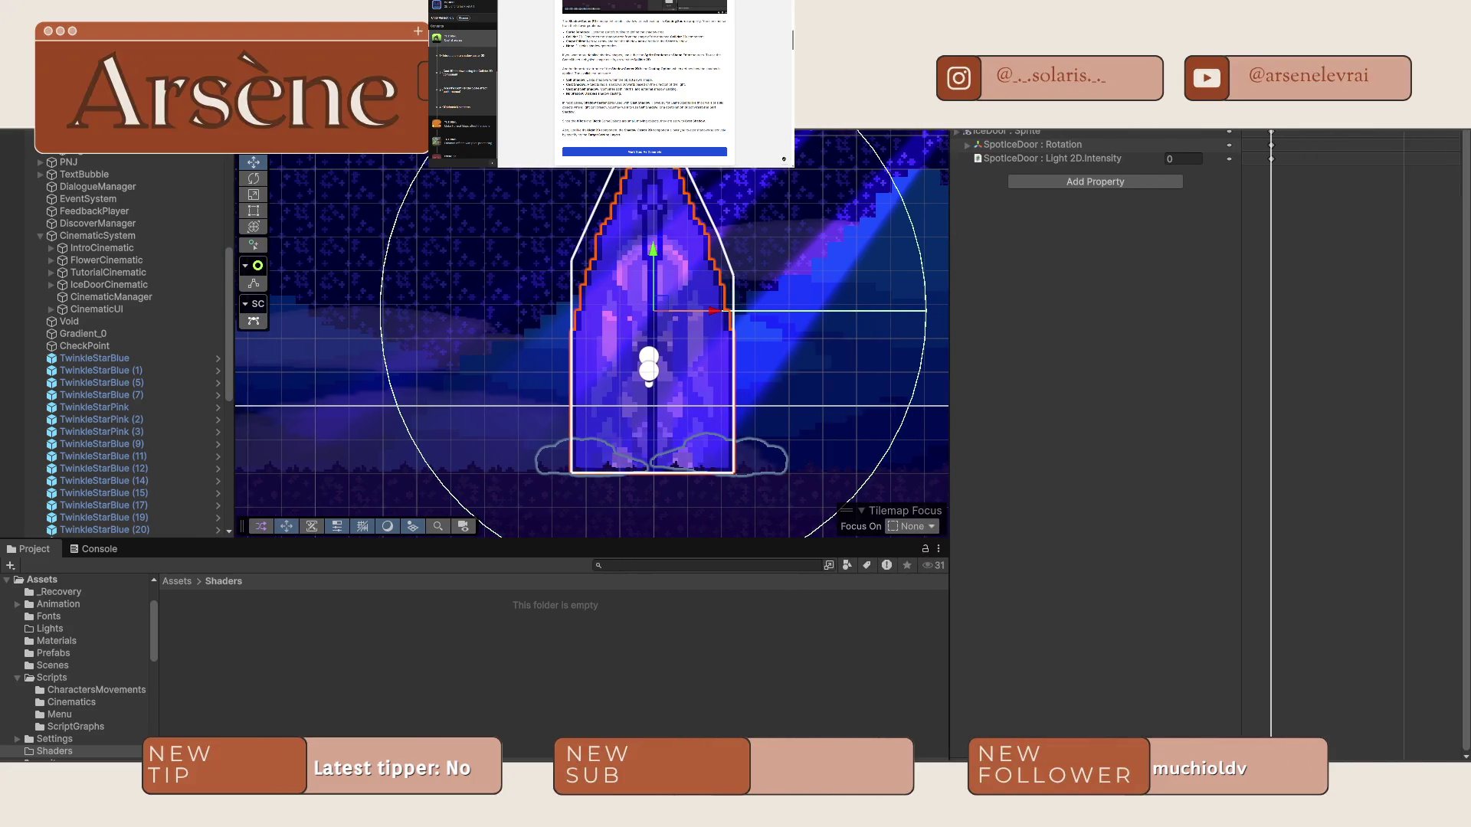
click(995, 119)
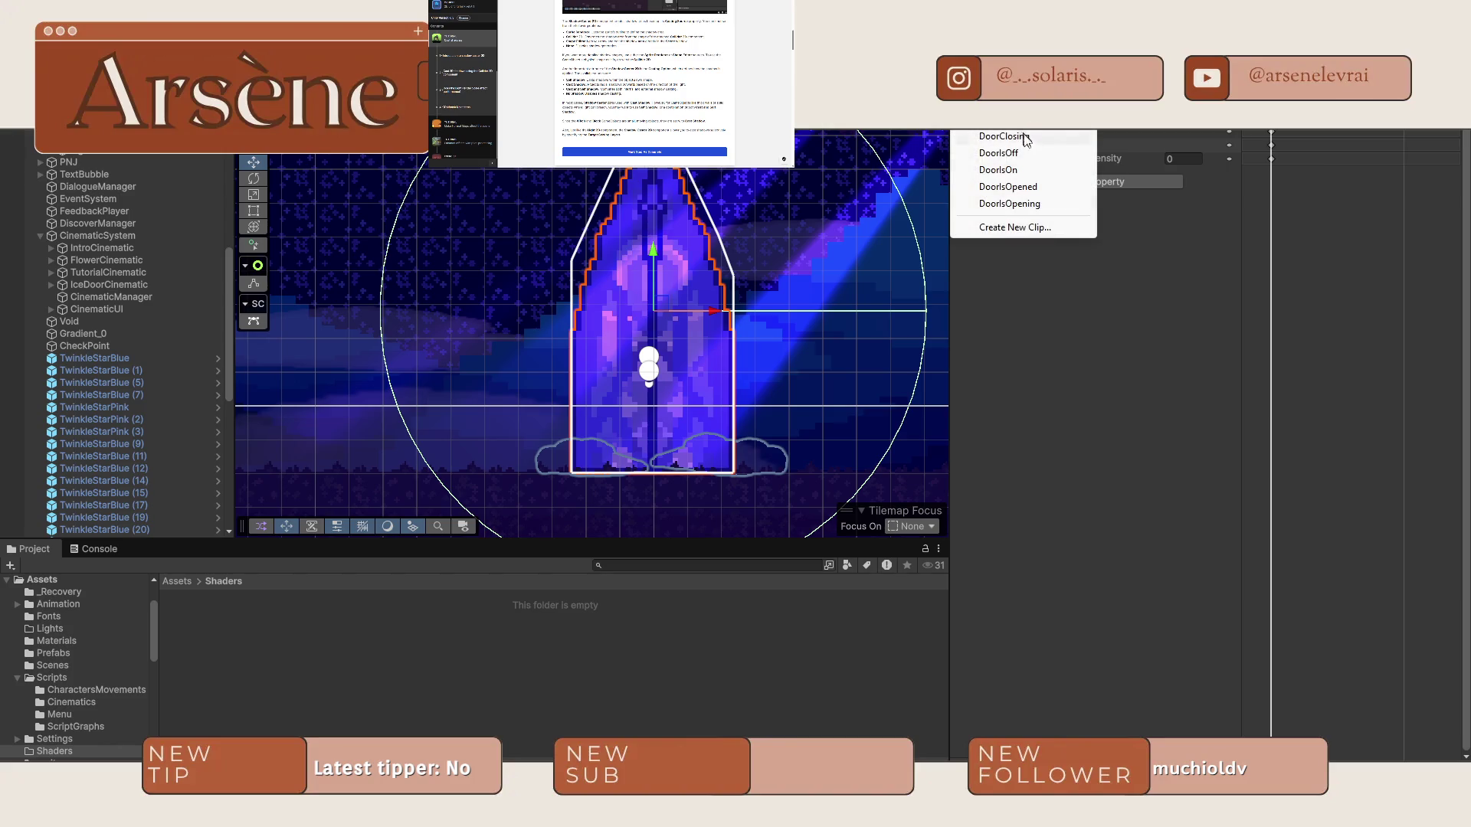
click(1210, 249)
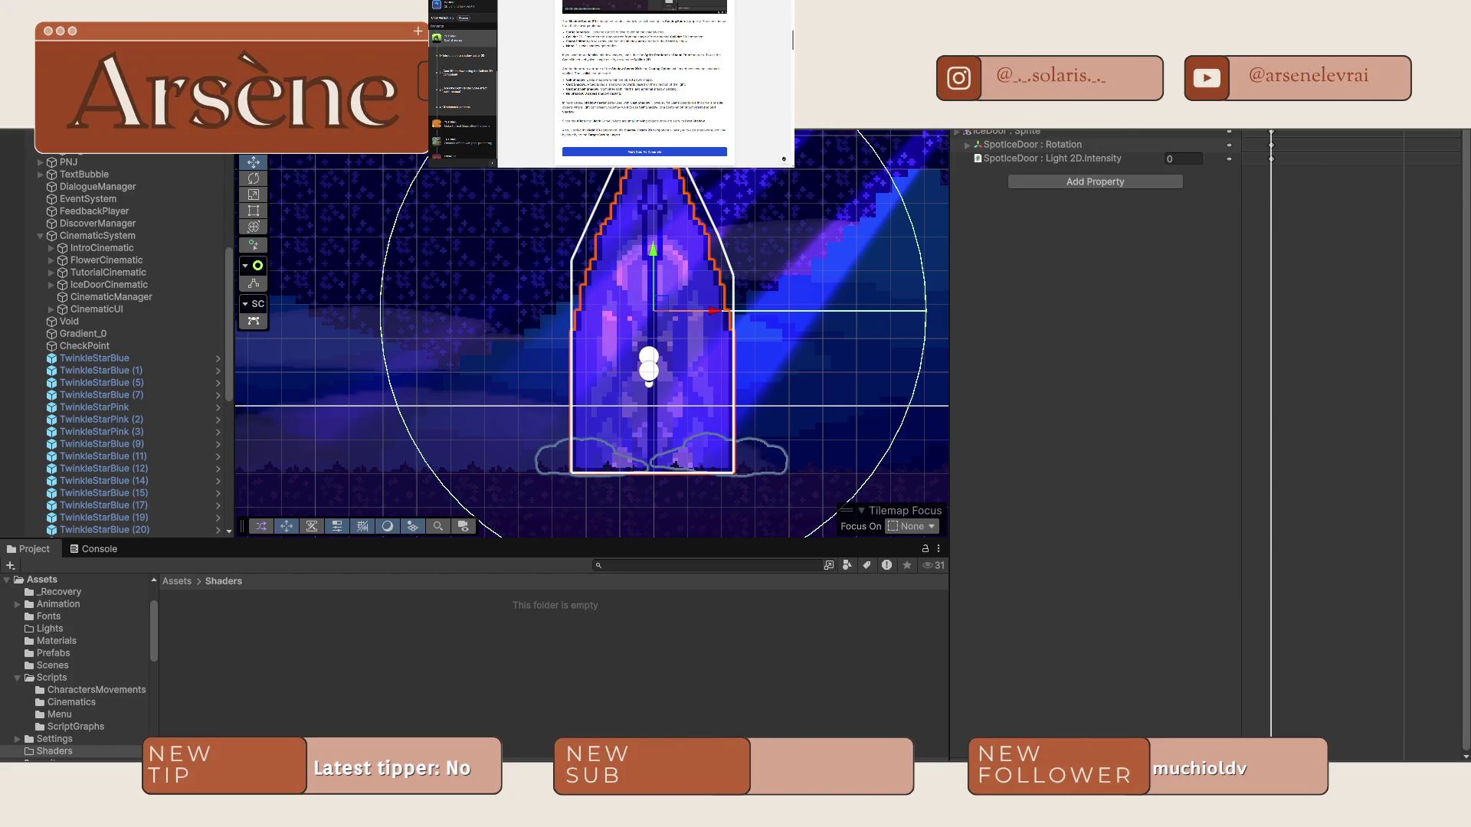
key(ctrl+3)
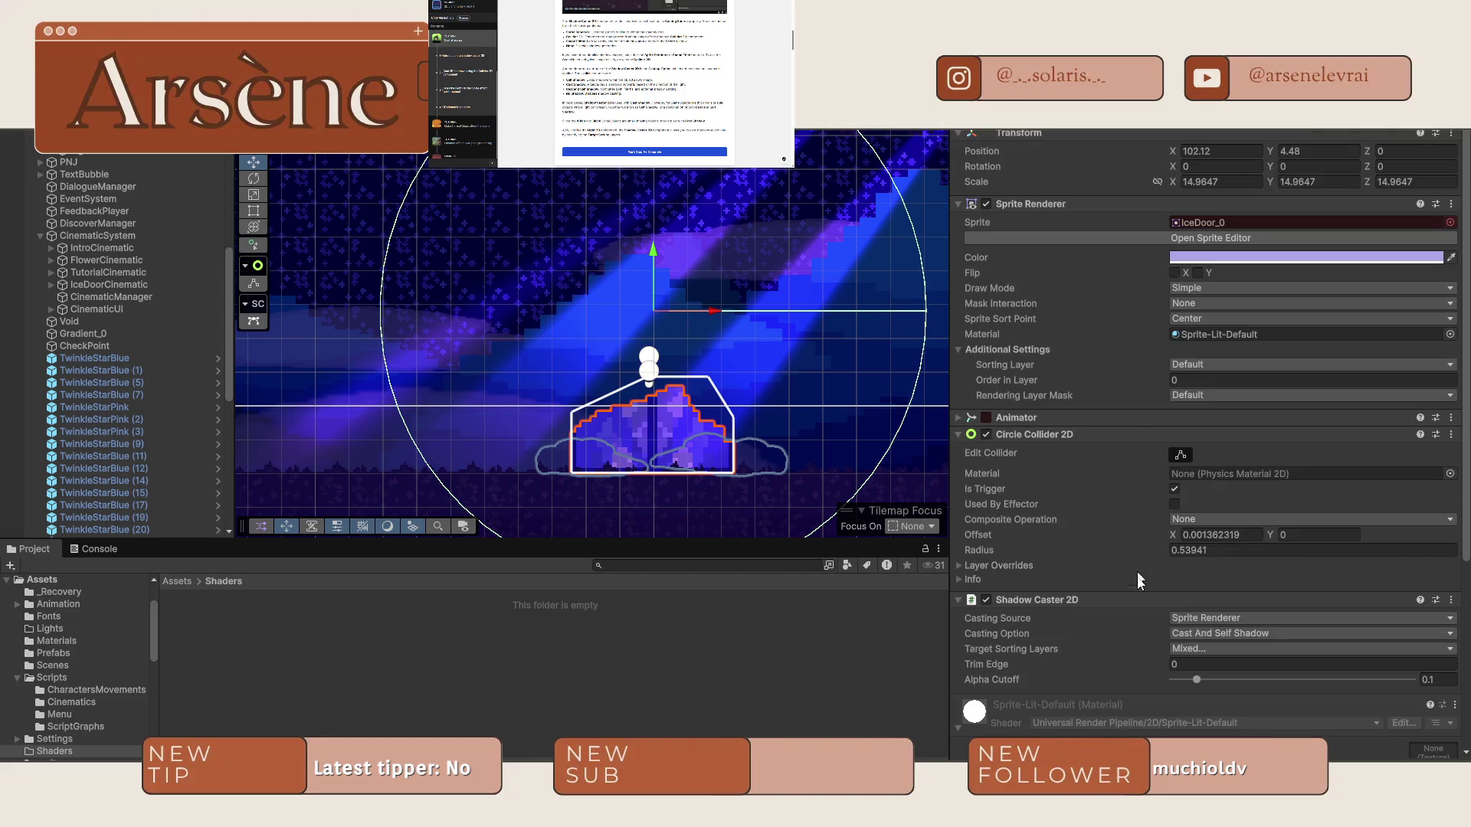
click(1204, 617)
click(1210, 684)
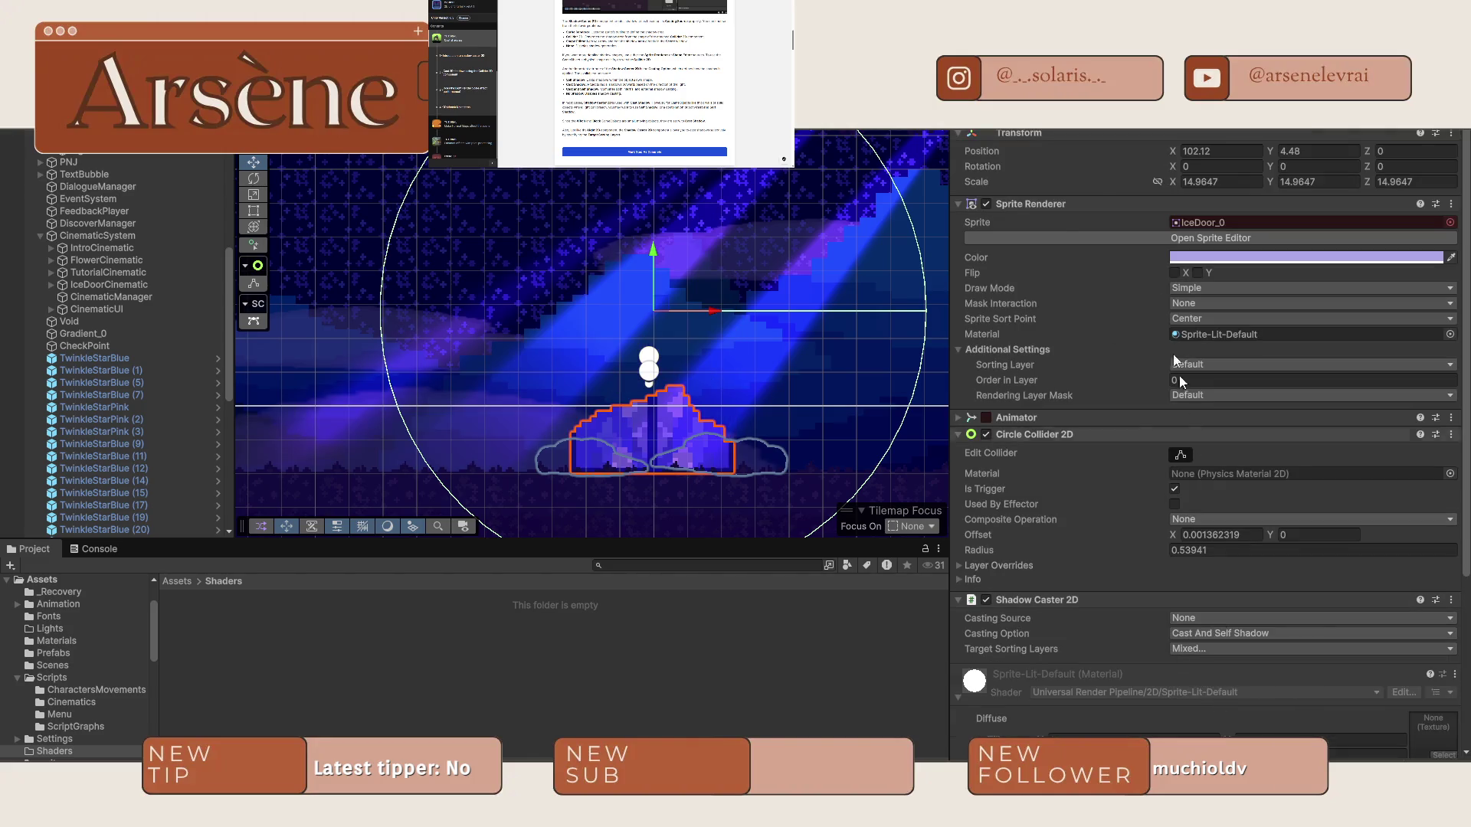
key(ctrl+6)
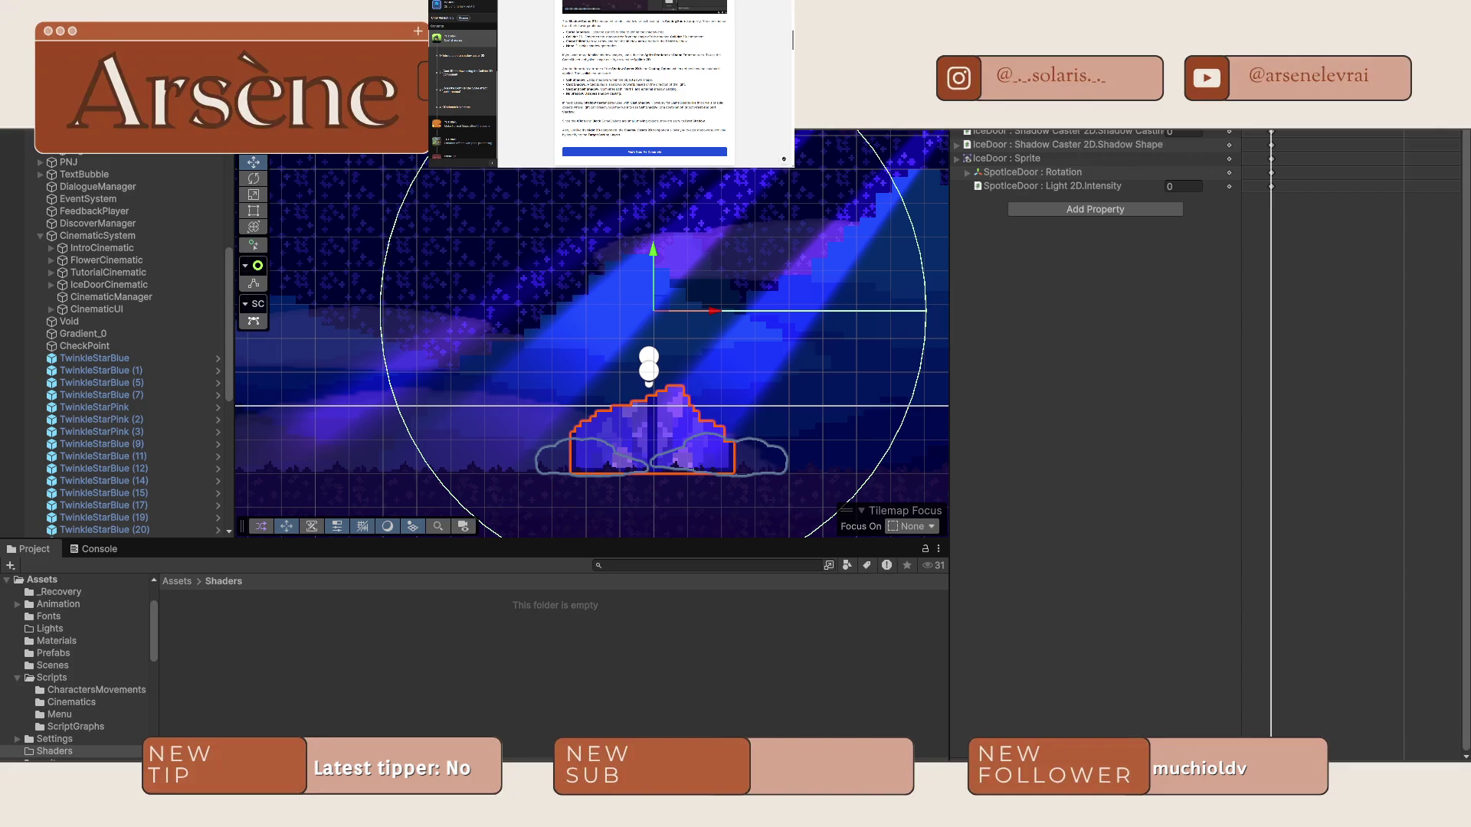
Switch to the door opening clip and move the playhead to a later moment.
click(988, 117)
click(1027, 135)
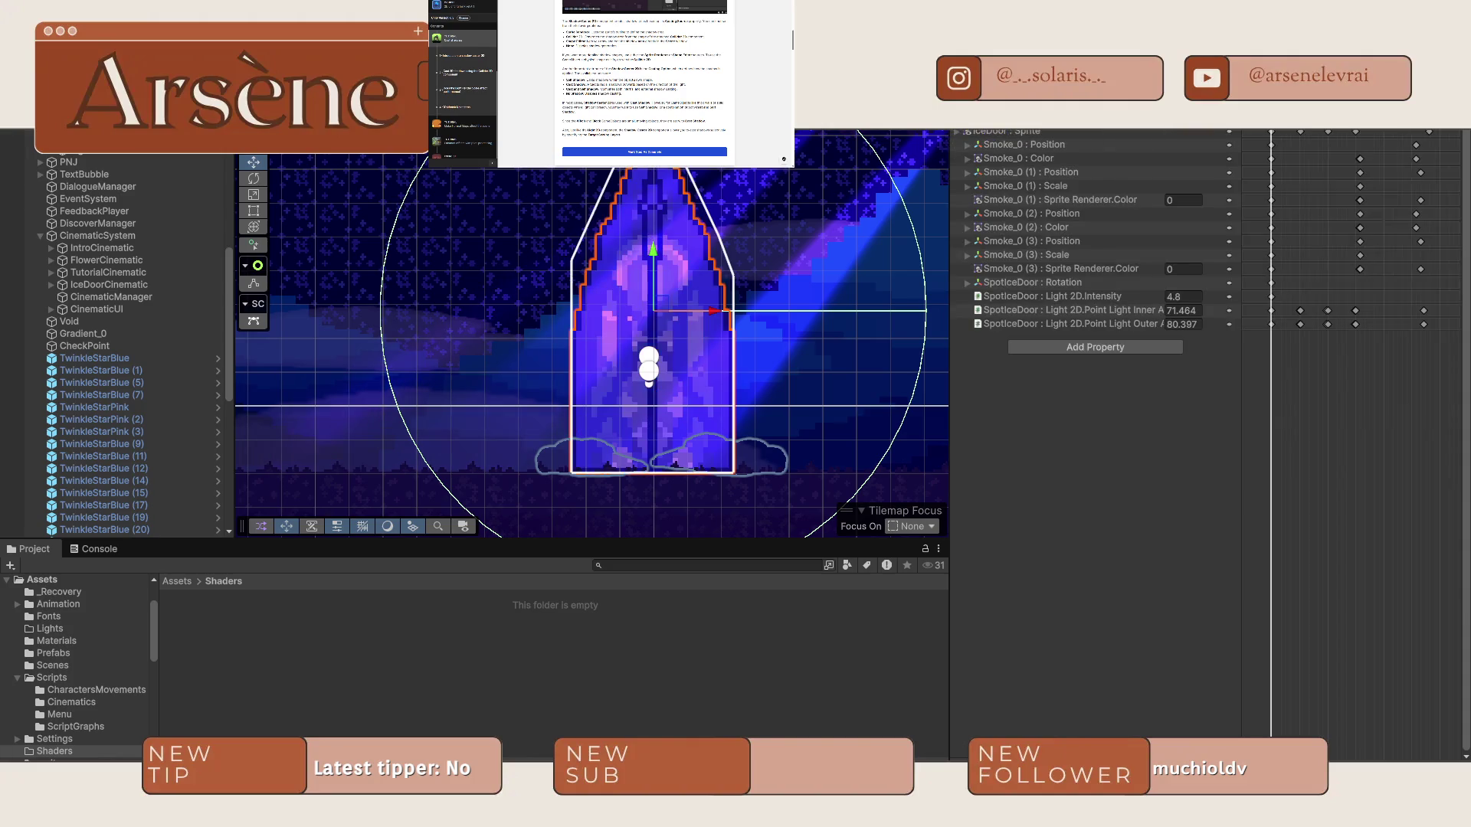
mouse_move(1272, 131)
mouse_down()
mouse_move(1336, 134)
mouse_move(1300, 133)
mouse_up()
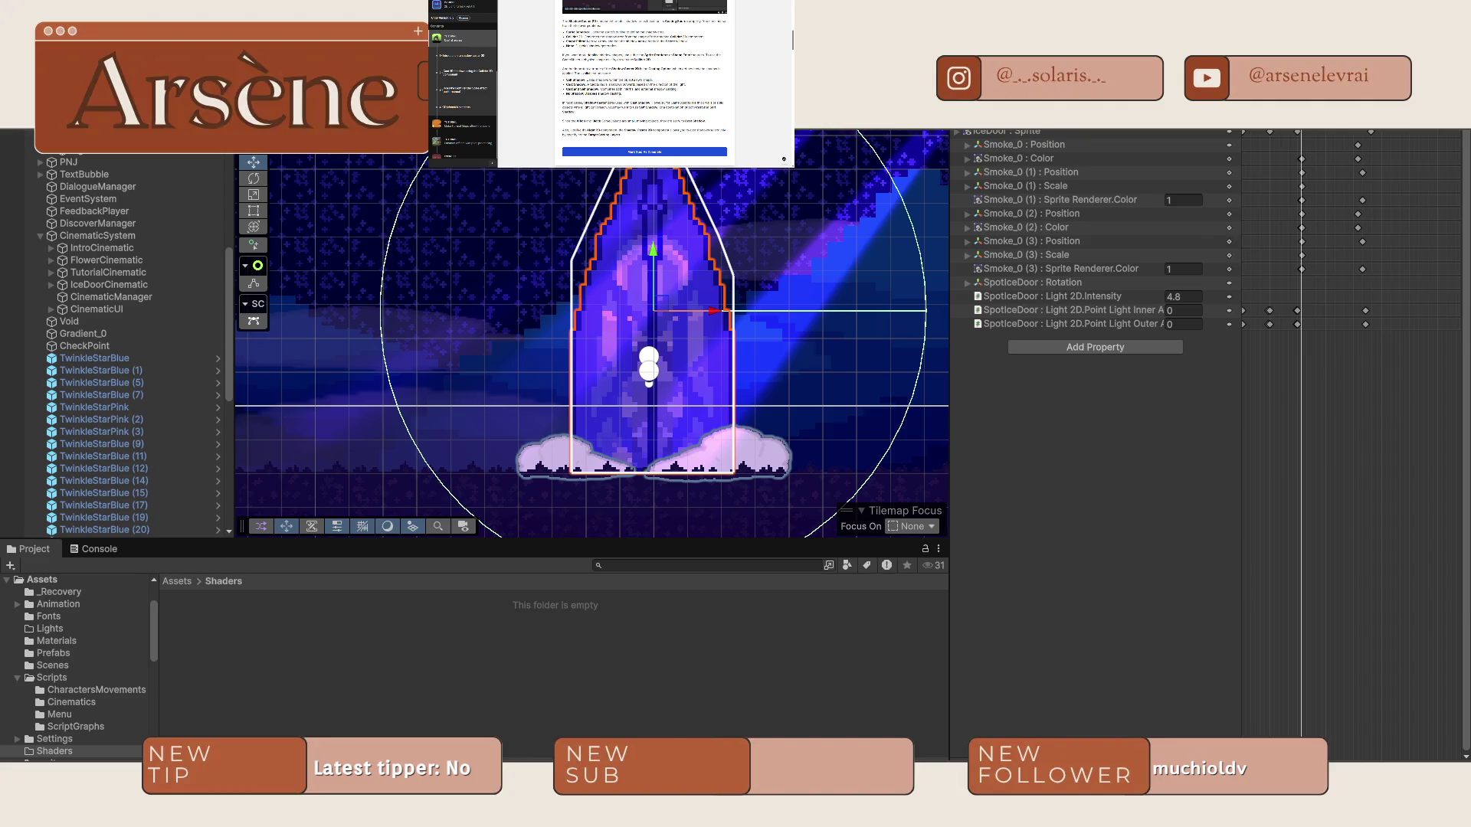
click(988, 116)
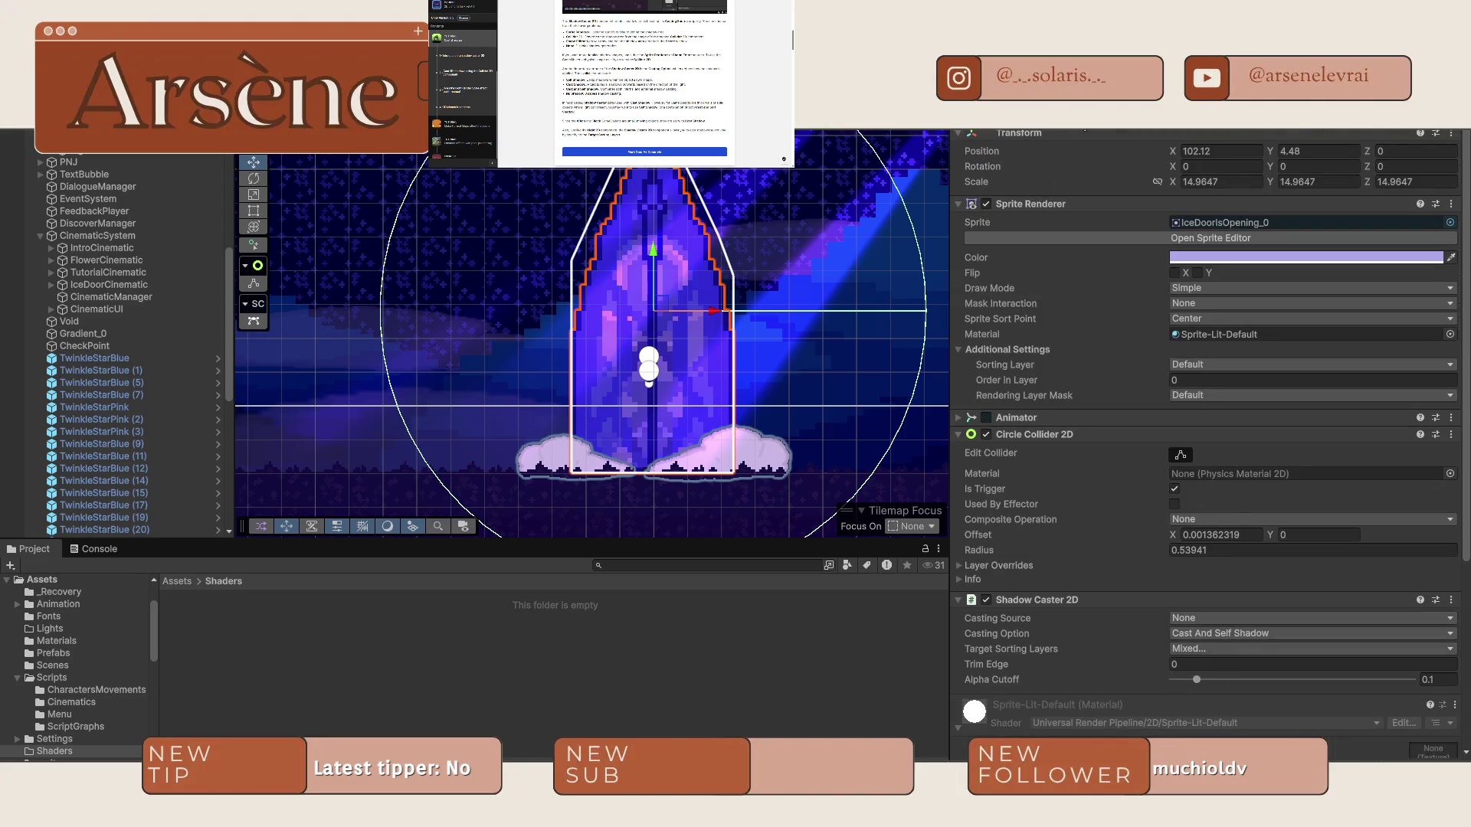
Key the opening clip's Casting Source to None at the clip start.
key(ctrl+6)
key(ctrl+3)
click(1201, 617)
click(1208, 687)
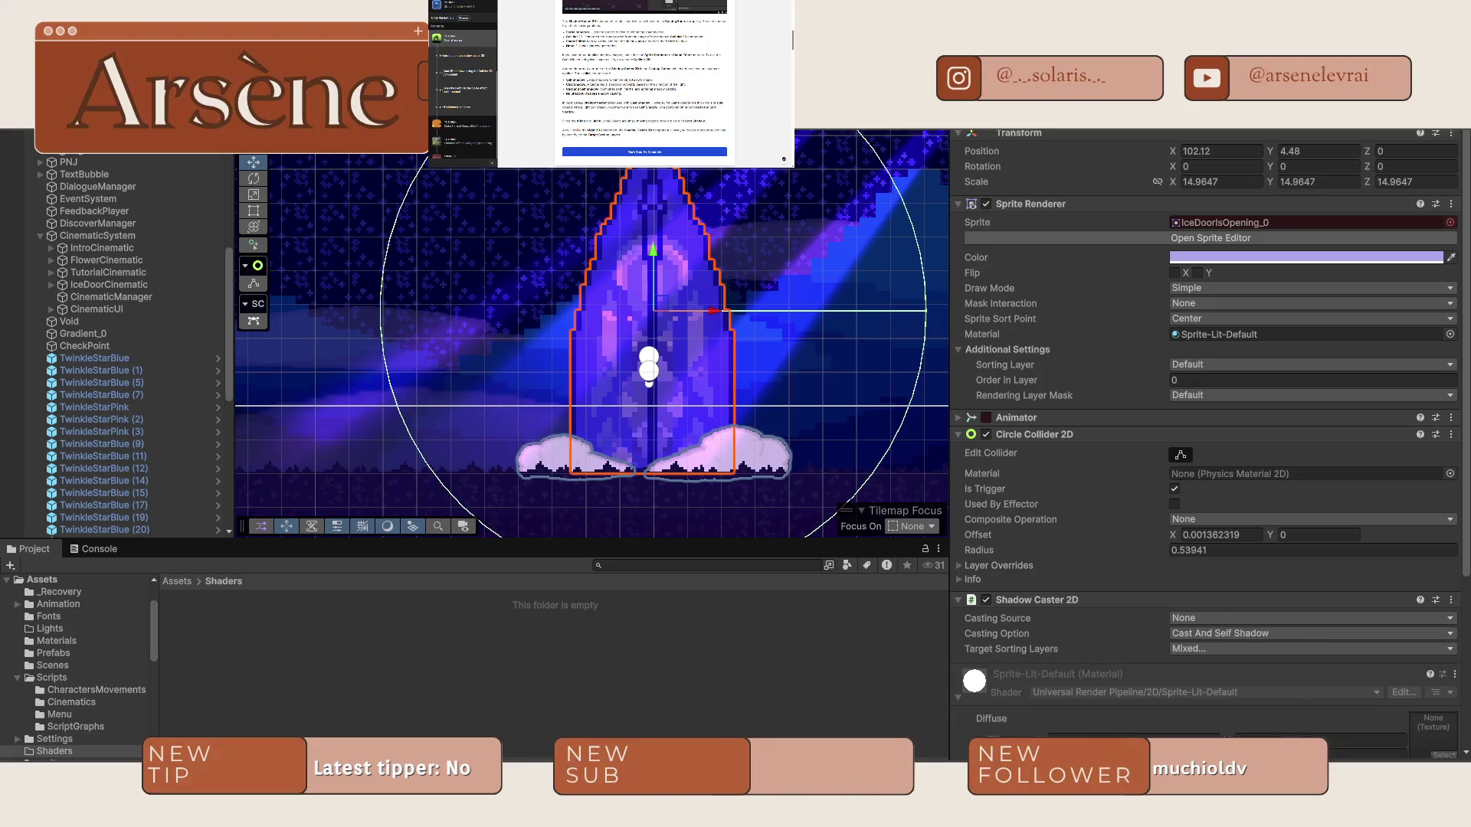
key(ctrl+6)
At a later frame, key Casting Source back to Sprite Renderer.
scroll(1310, 196, up, 1)
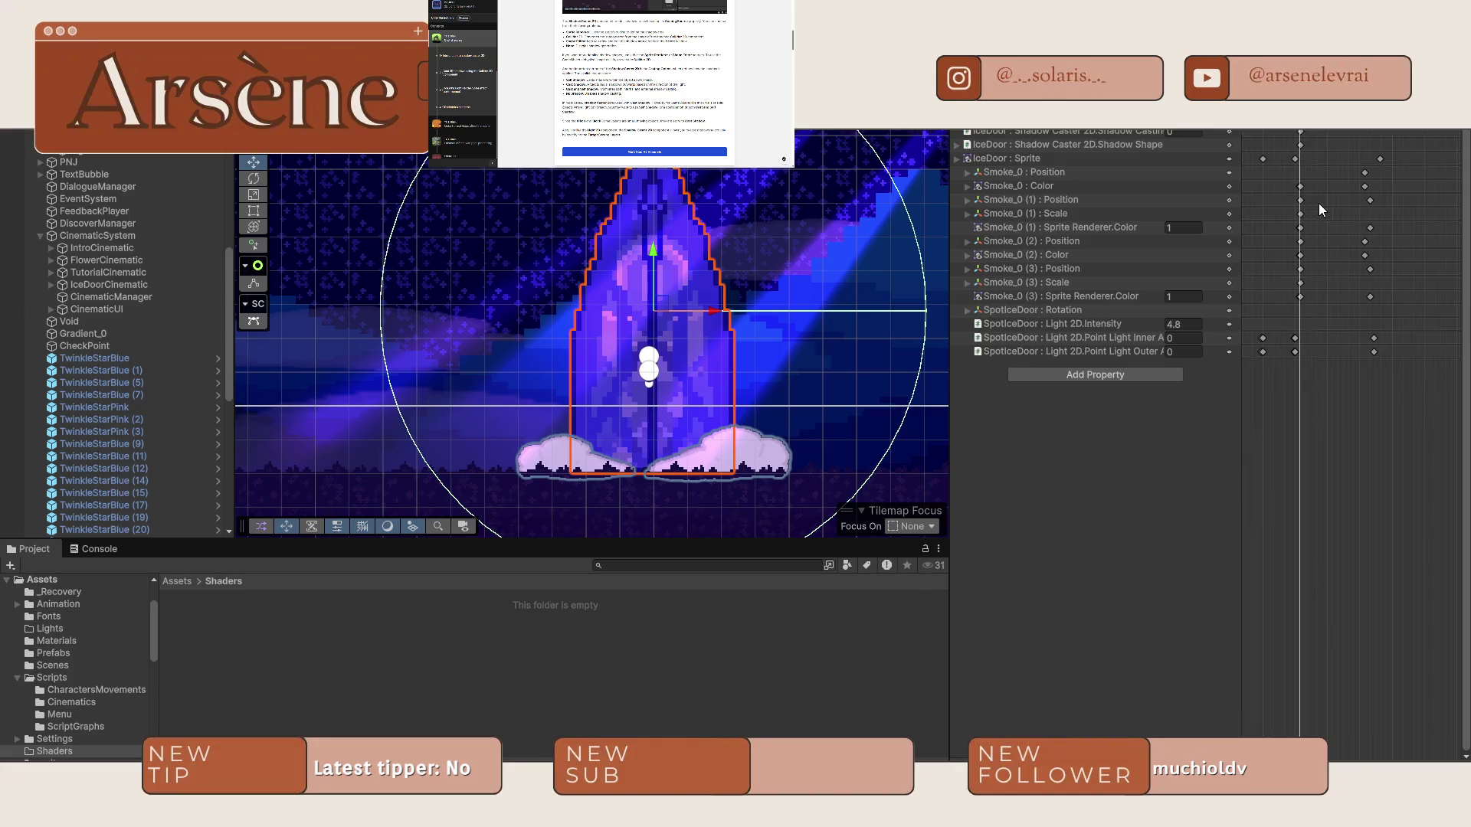
scroll(1348, 245, up, 1)
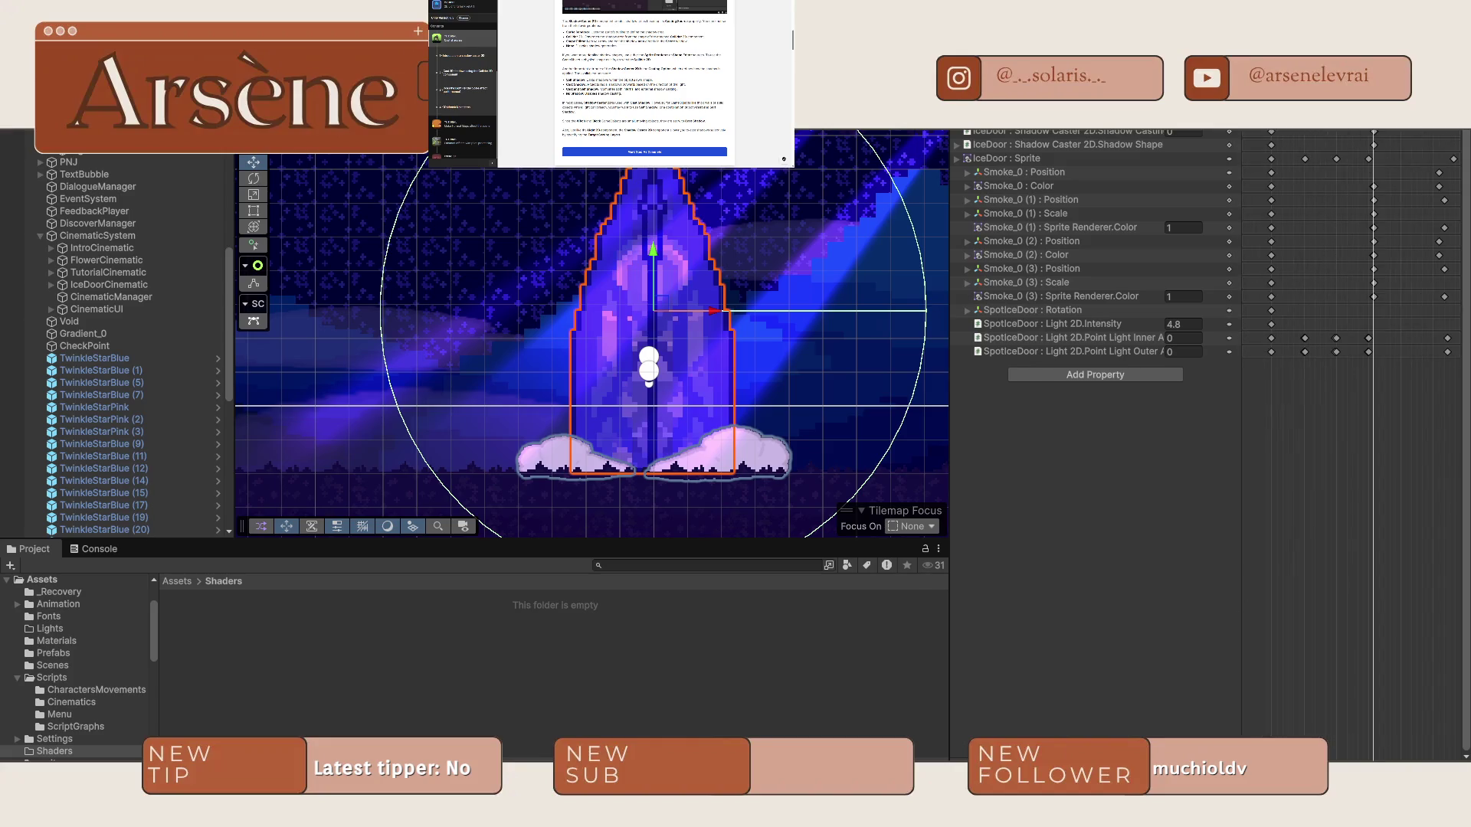
click(1270, 124)
key(ctrl+3)
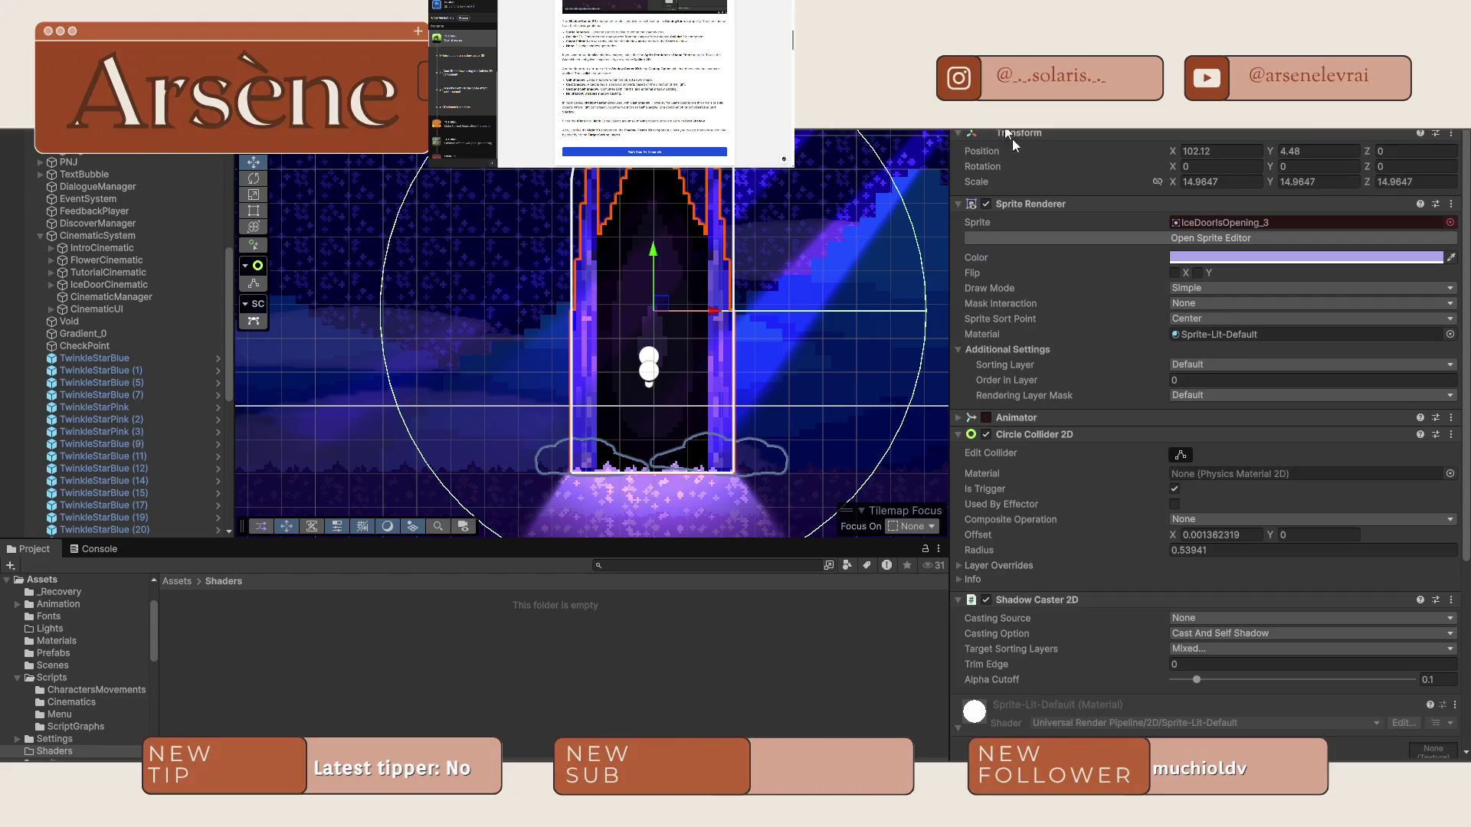
click(1206, 618)
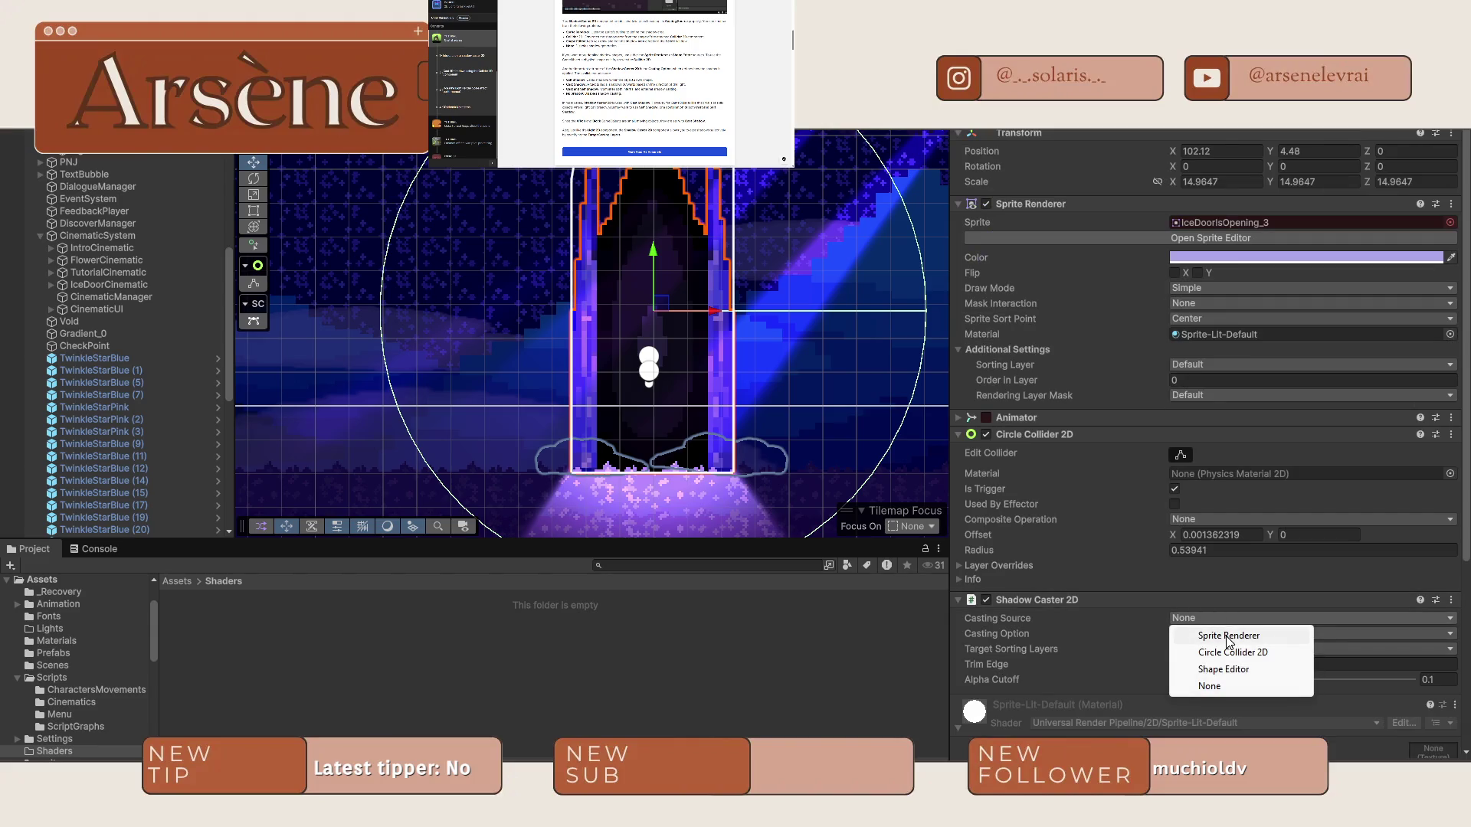
click(1228, 638)
click(1004, 666)
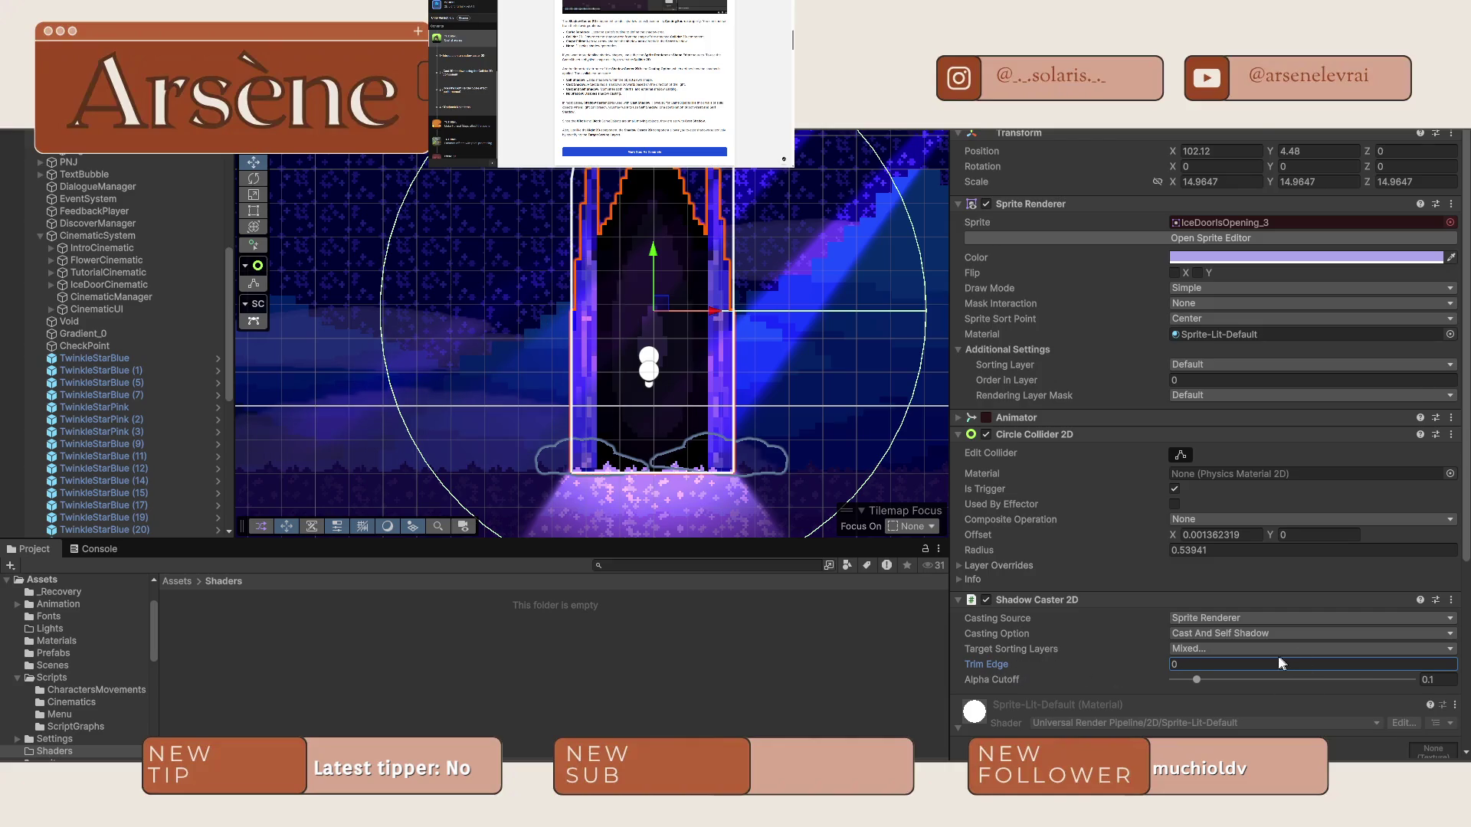
Key Casting Option to Cast And Self Shadow at that frame.
scroll(1277, 655, down, 2)
click(1237, 593)
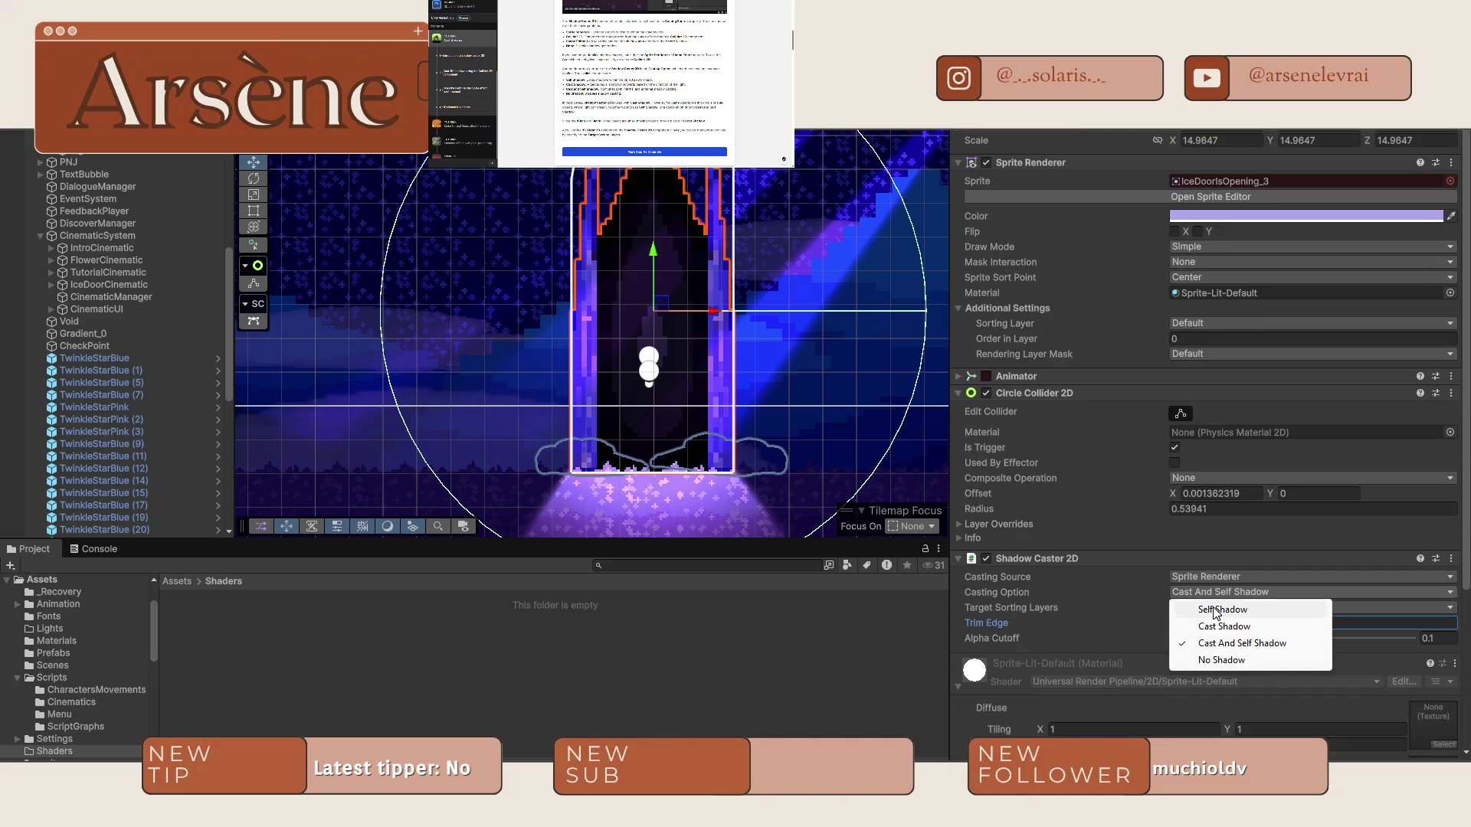
click(1223, 626)
click(1239, 588)
click(1236, 643)
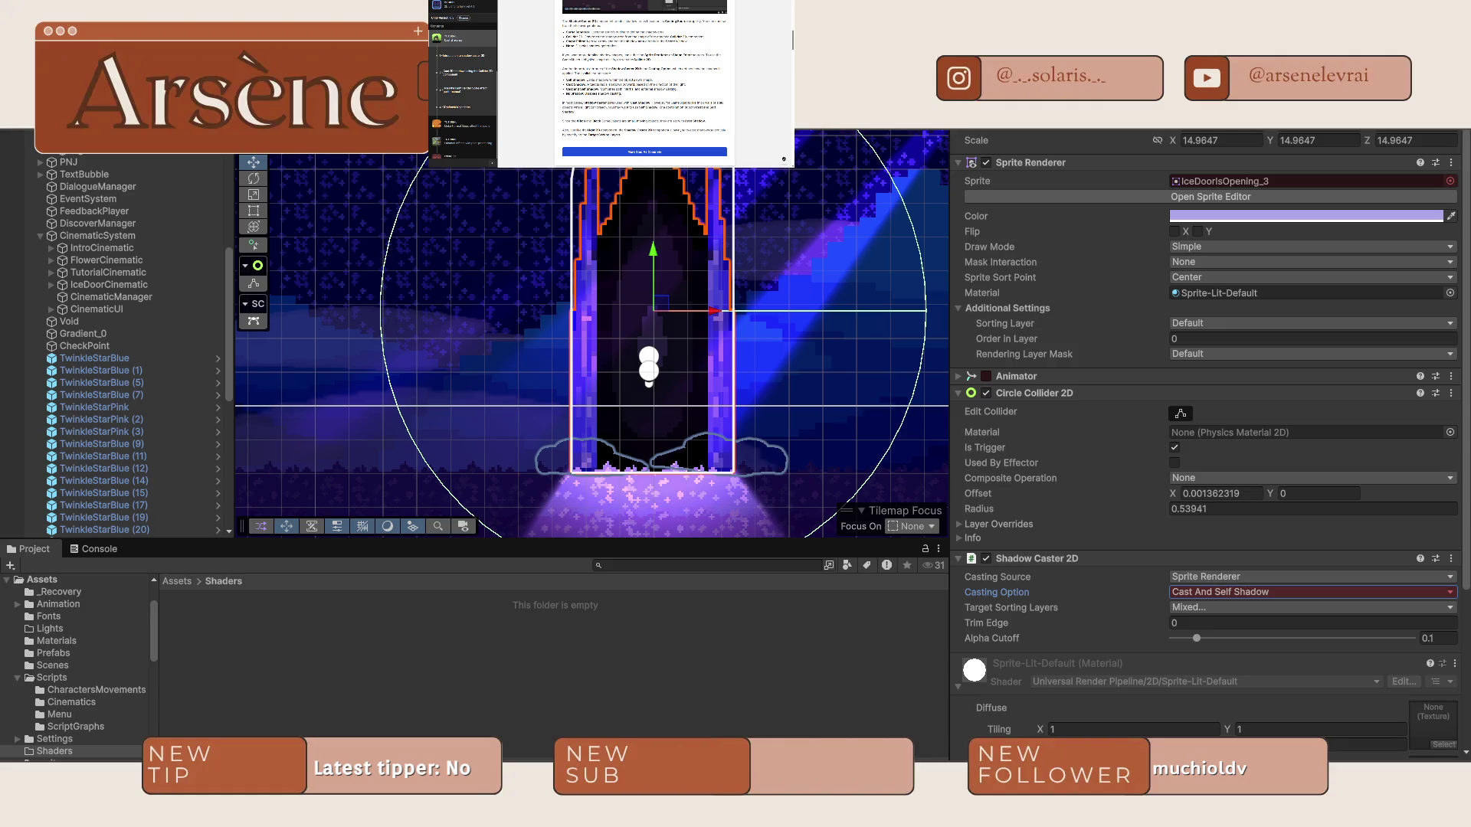
key(ctrl+6)
scroll(1326, 262, down, 2)
drag(1270, 118, 1342, 119)
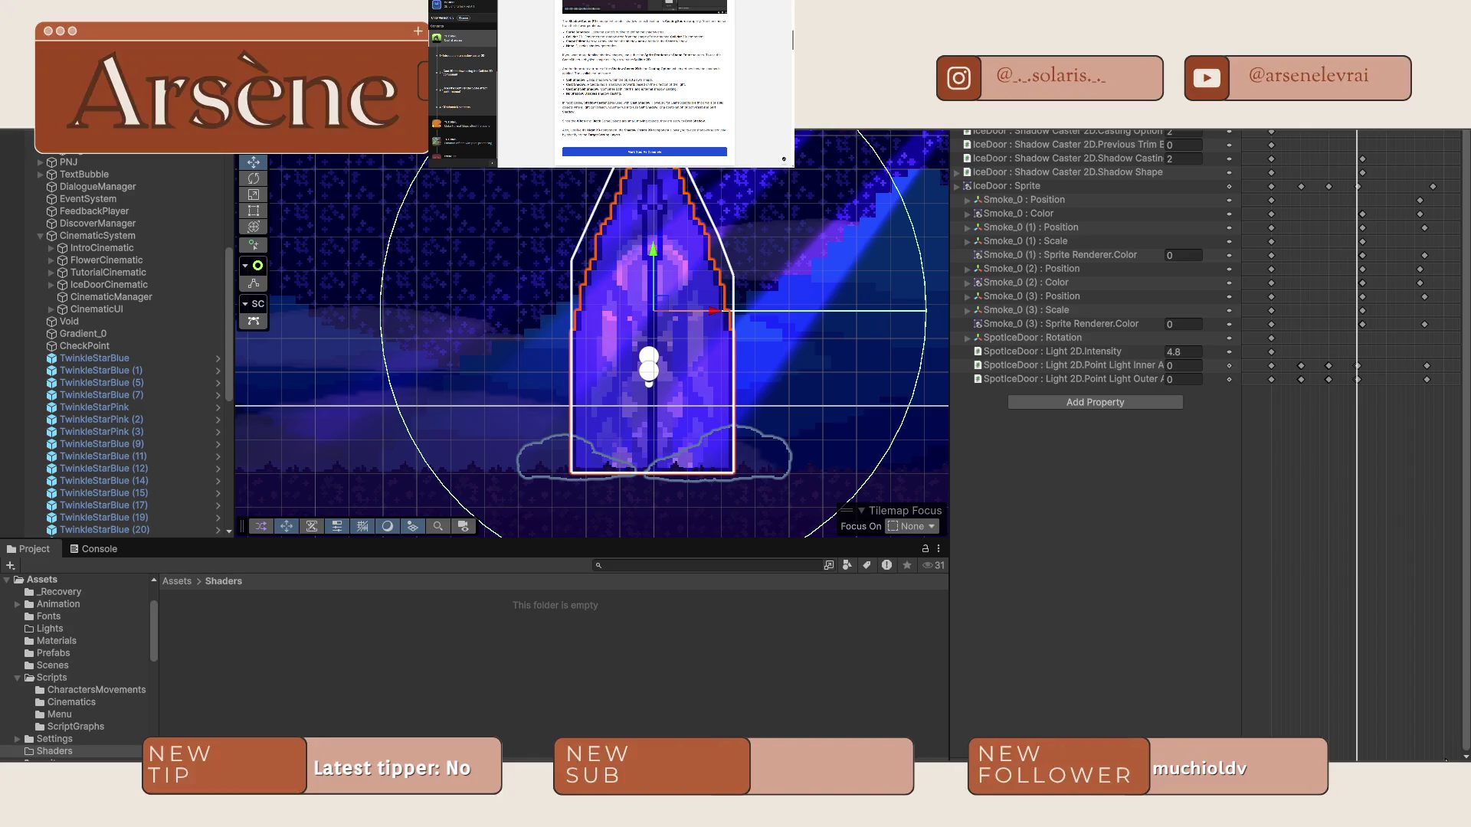
Pan the dopesheet and step through the clip's keyframes to preview the smoke.
scroll(1376, 523, up, 2)
scroll(1377, 528, down, 5)
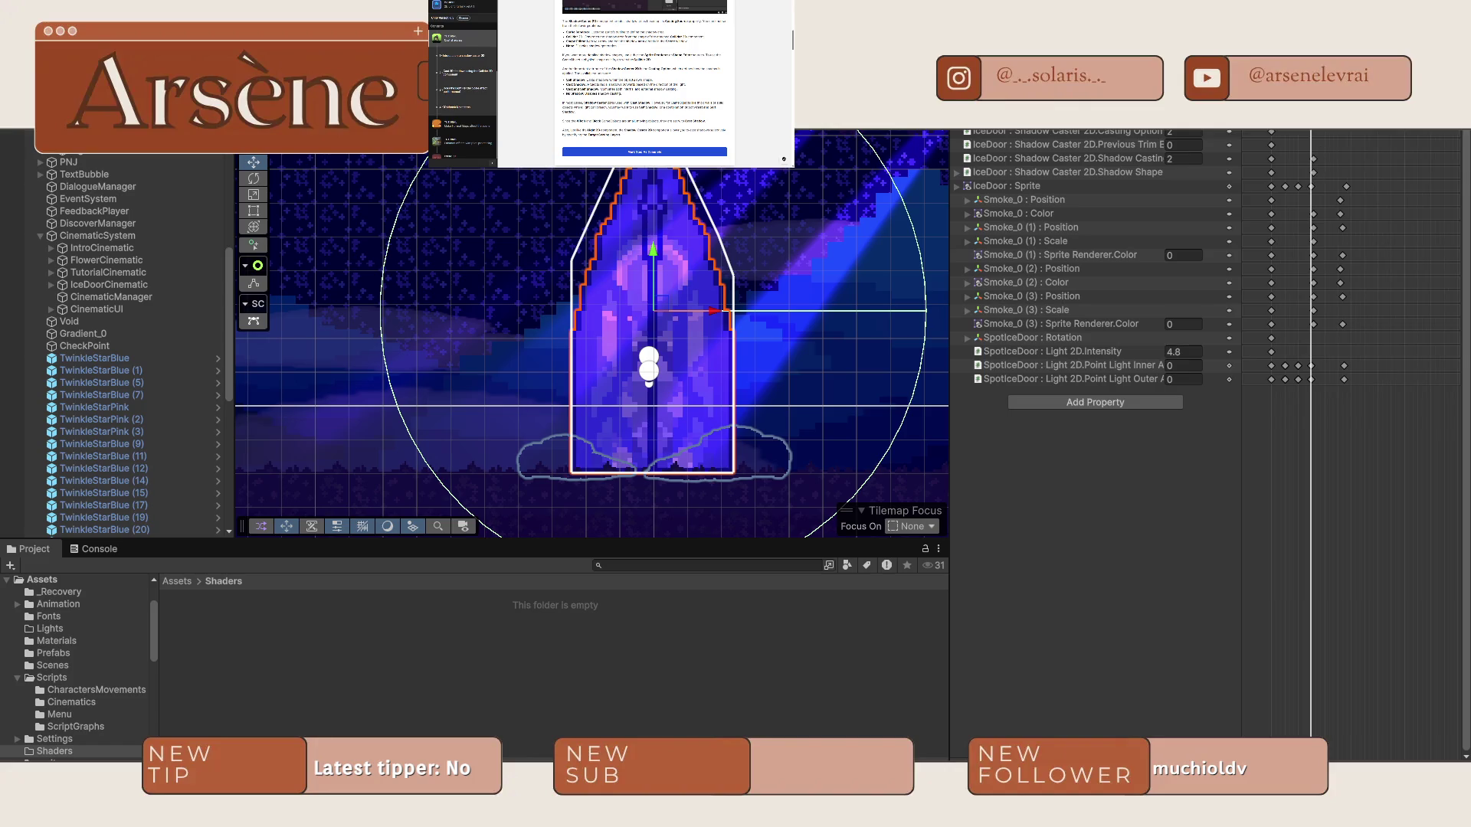
key(period)
key(comma)
key(comma)
scroll(1352, 444, up, 3)
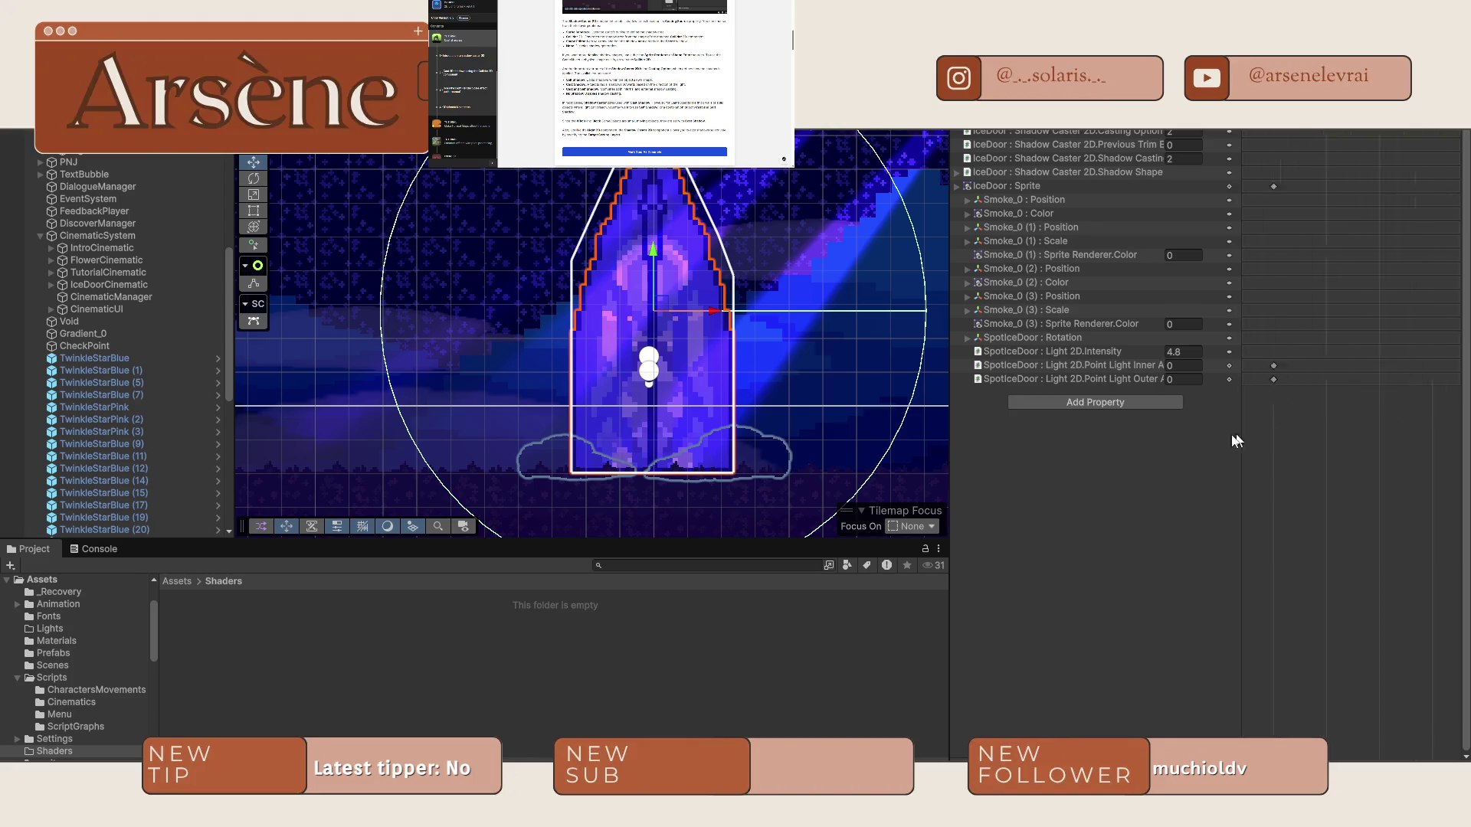
scroll(1371, 399, up, 3)
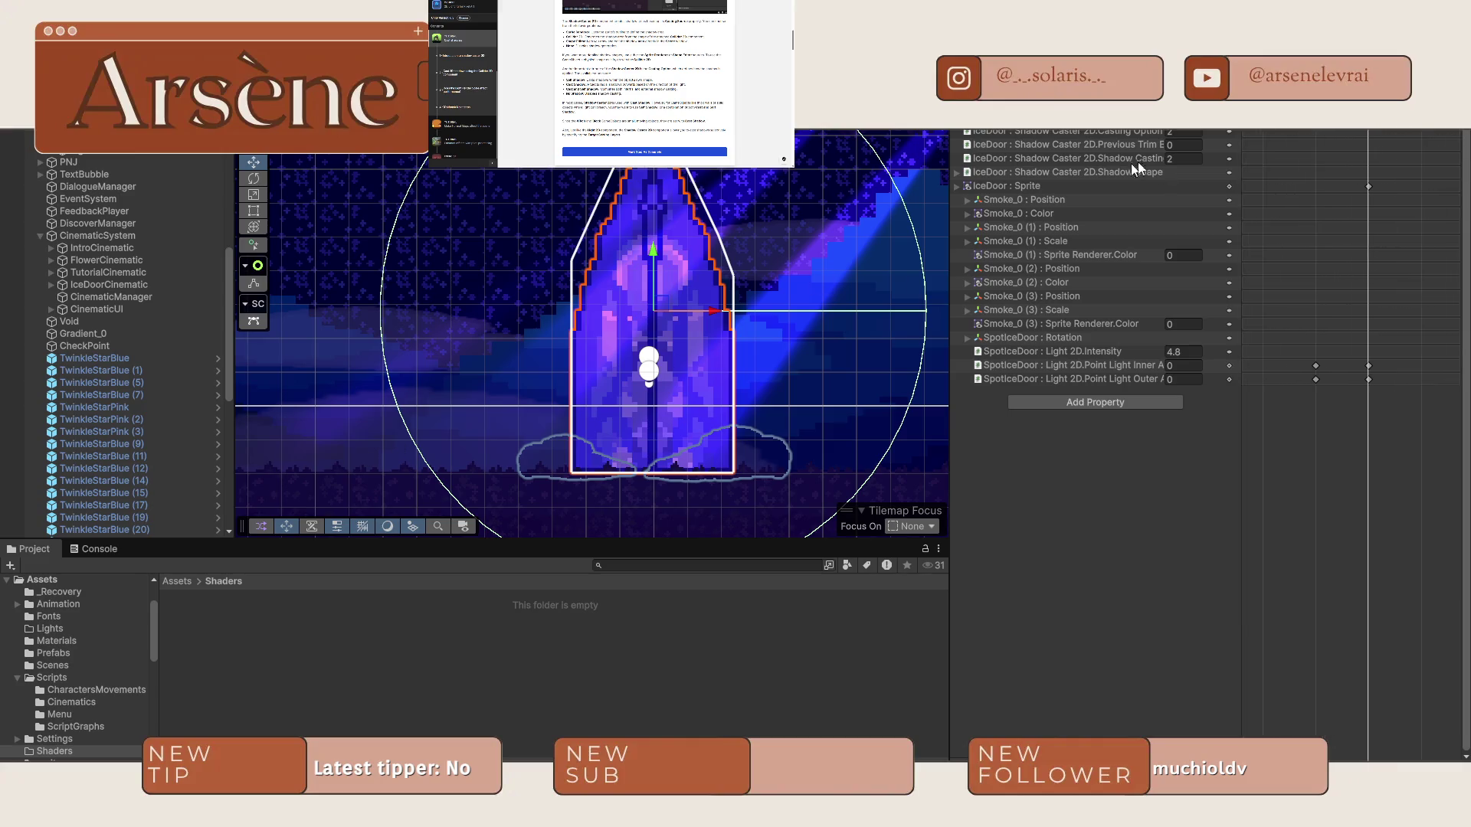
mouse_move(1422, 286)
mouse_down()
mouse_move(1268, 293)
mouse_move(1346, 293)
mouse_up()
key(alt+period)
scroll(1389, 230, down, 3)
drag(1359, 238, 1332, 241)
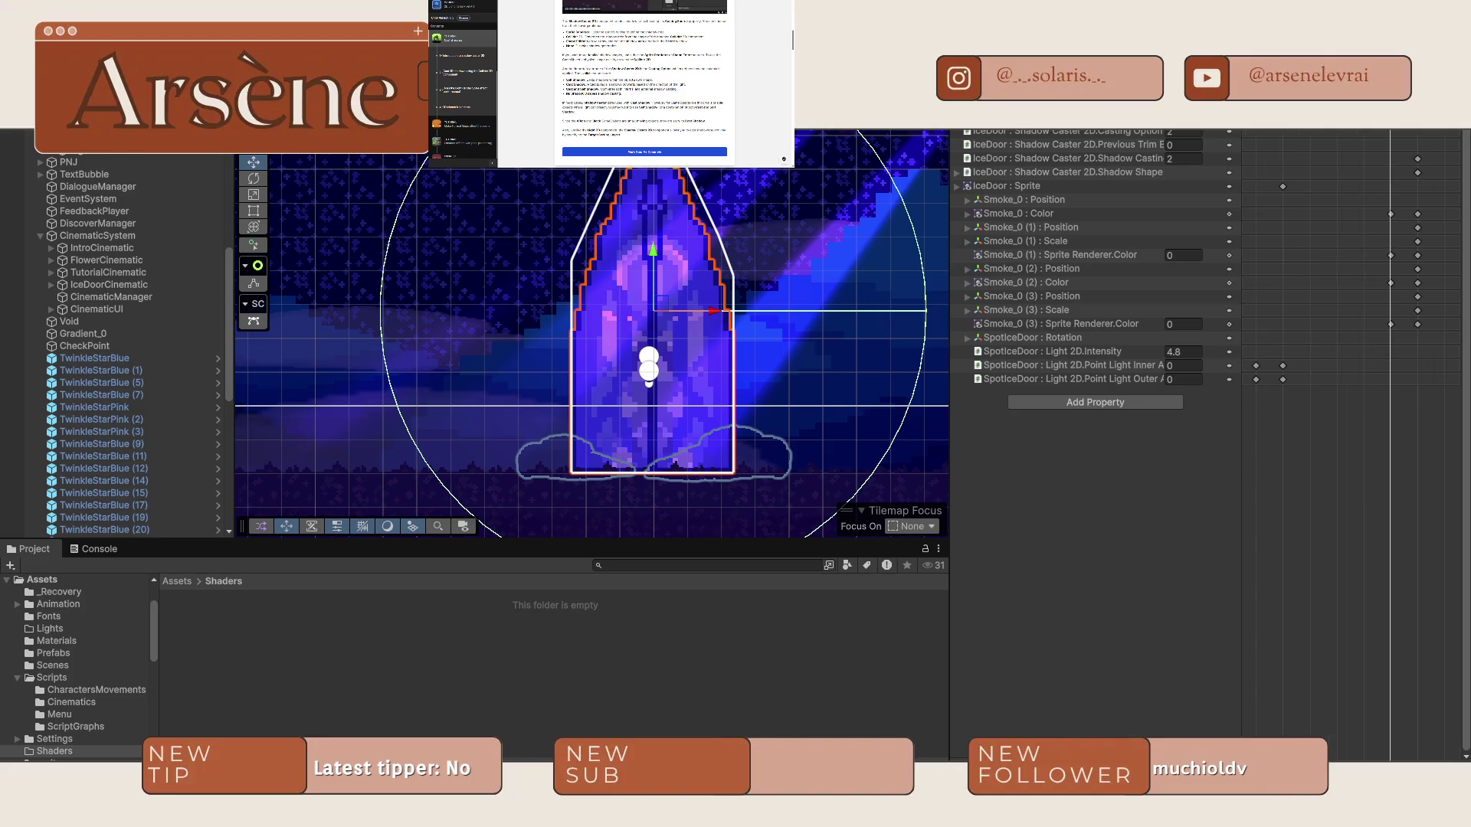
key(alt+period)
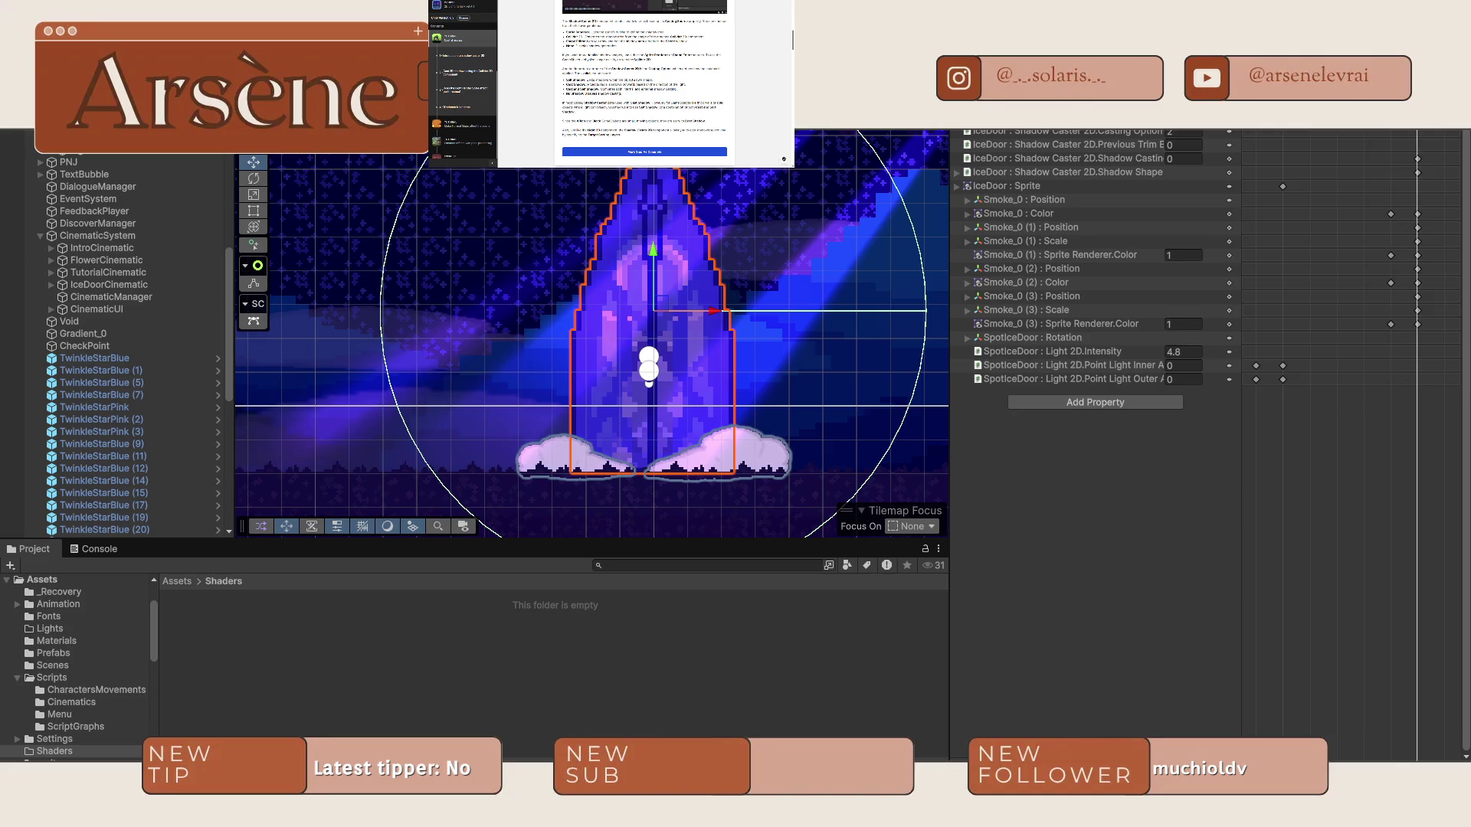
key(alt+comma)
key(alt+comma)
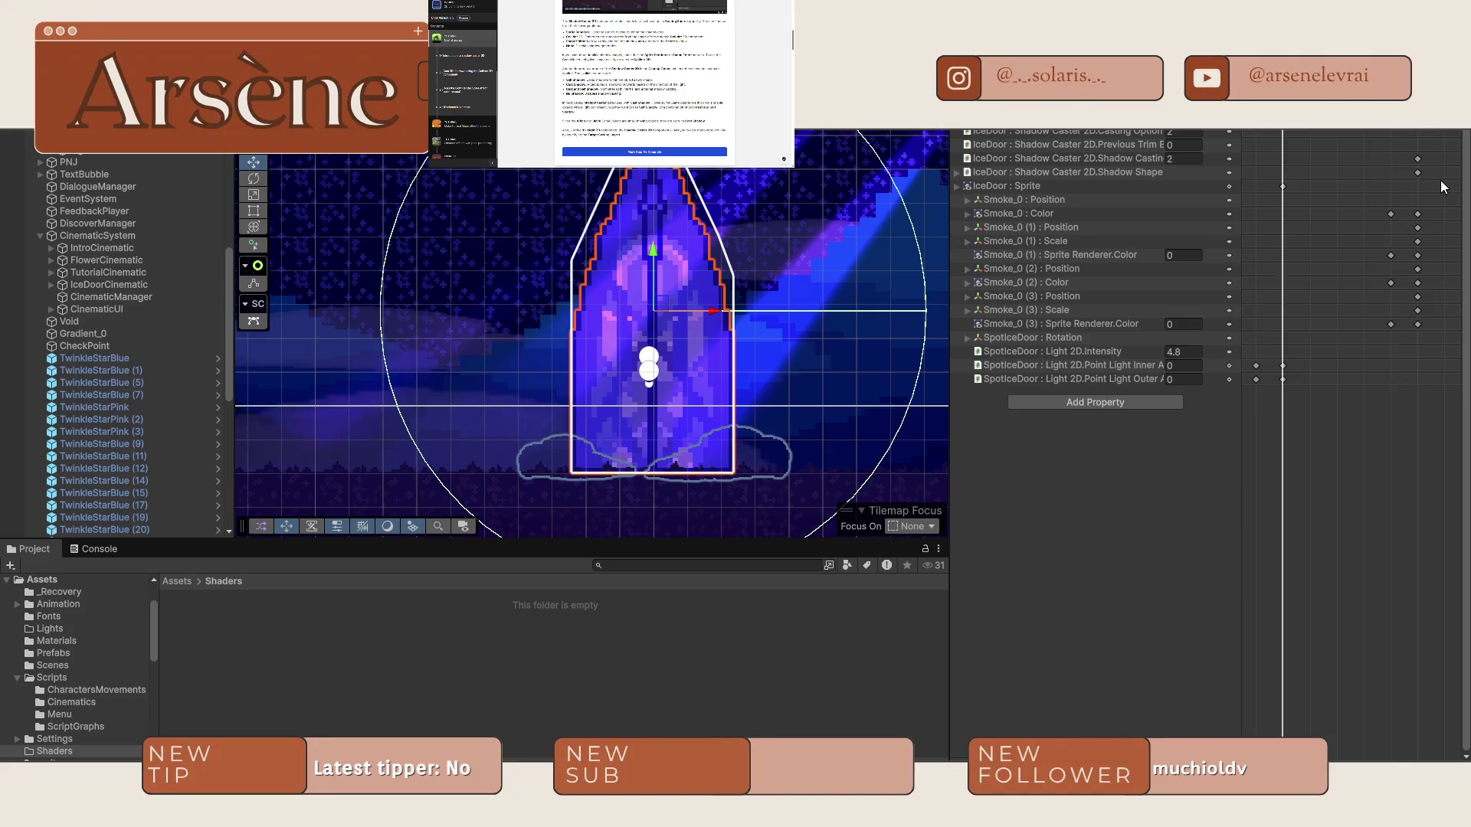
Drag the two smoke keyframes earlier, check the lighting, then choose another door clip.
drag(1413, 163, 1284, 165)
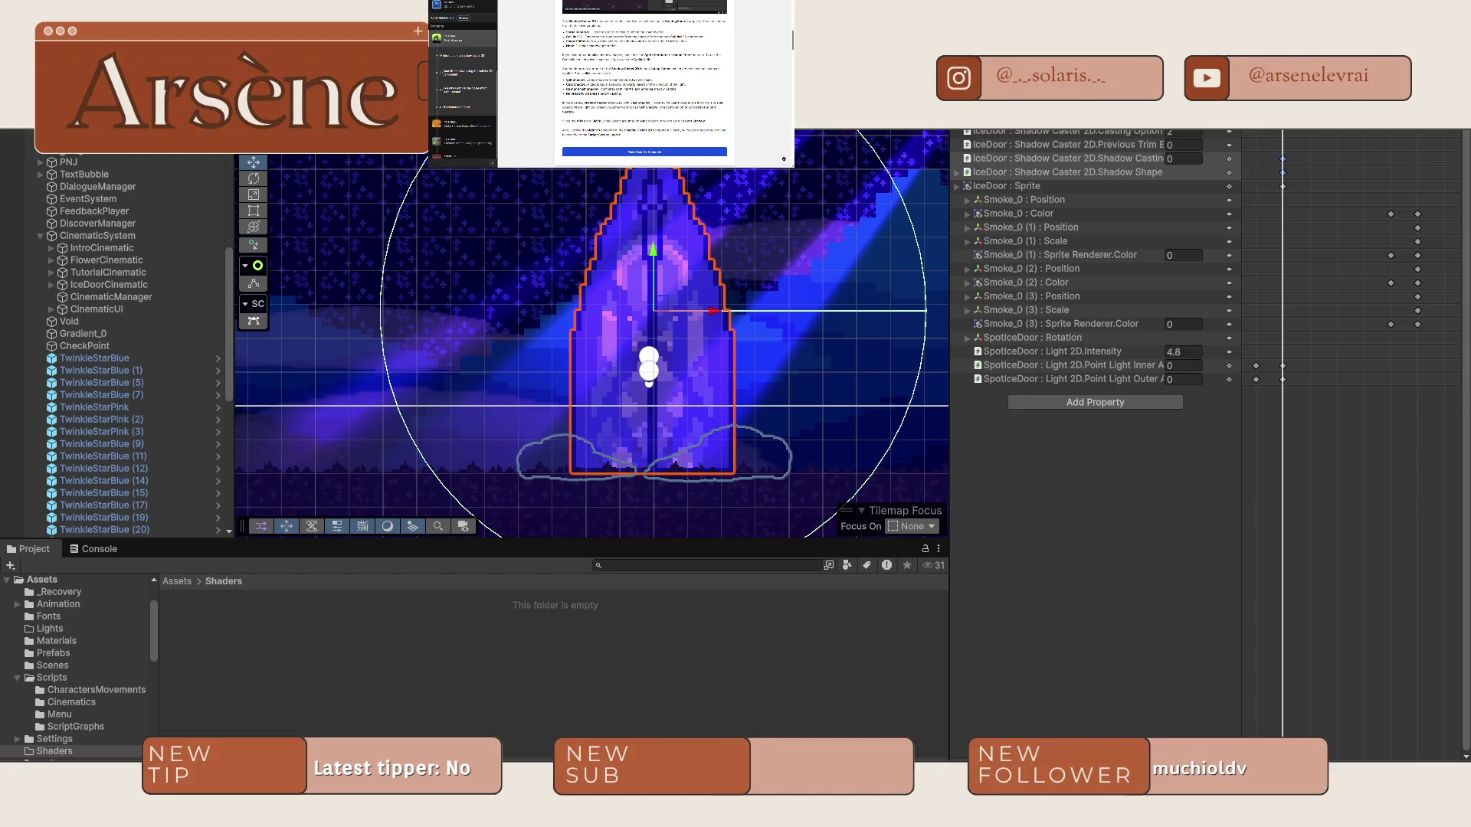
key(alt+comma)
key(alt+period)
key(space)
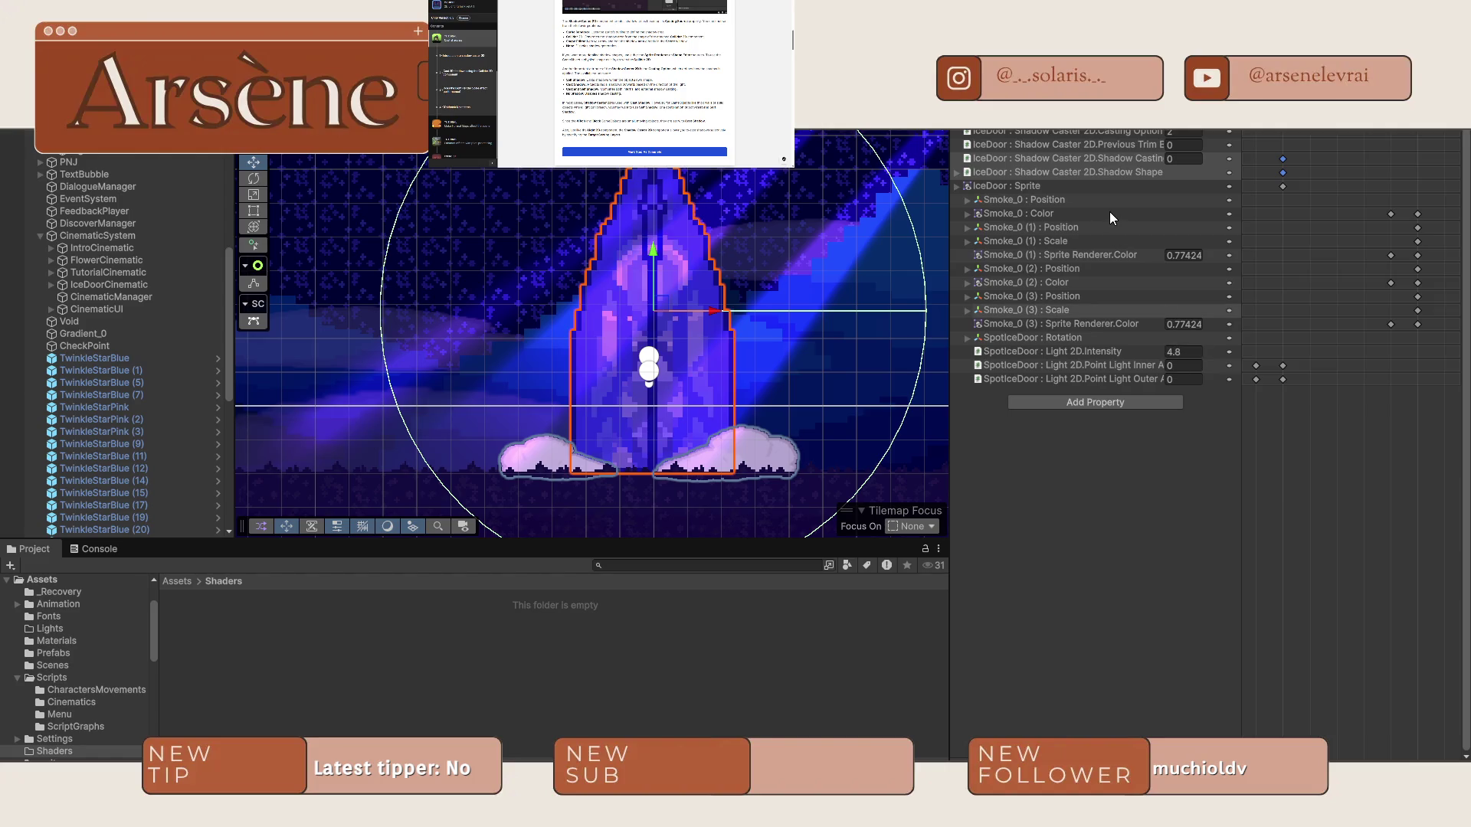
click(996, 121)
click(1011, 153)
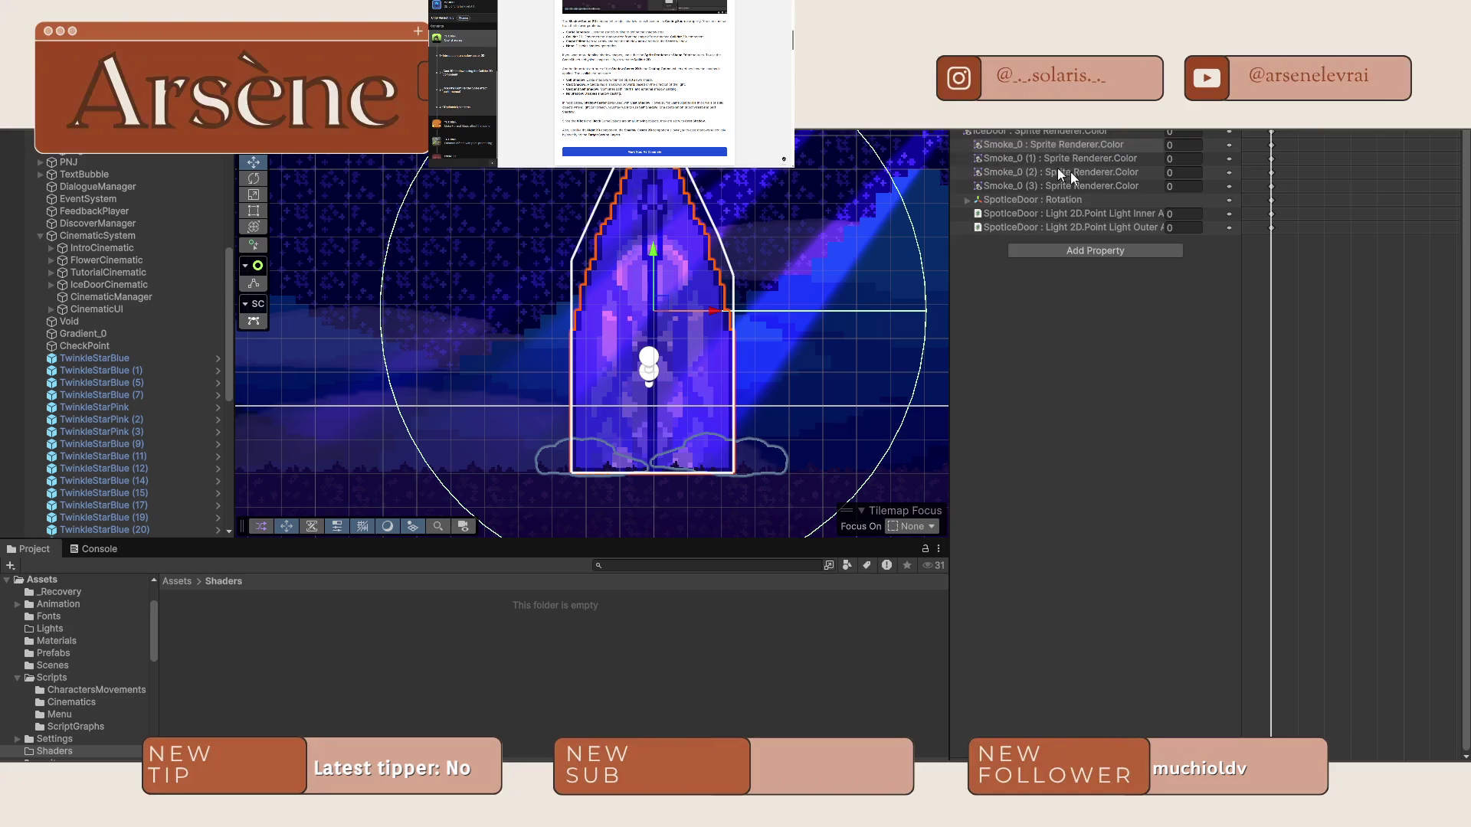
Preview DoorIsOn, set its shadow casting source to None, and remove the Sprite Renderer.Color tracks.
key(space)
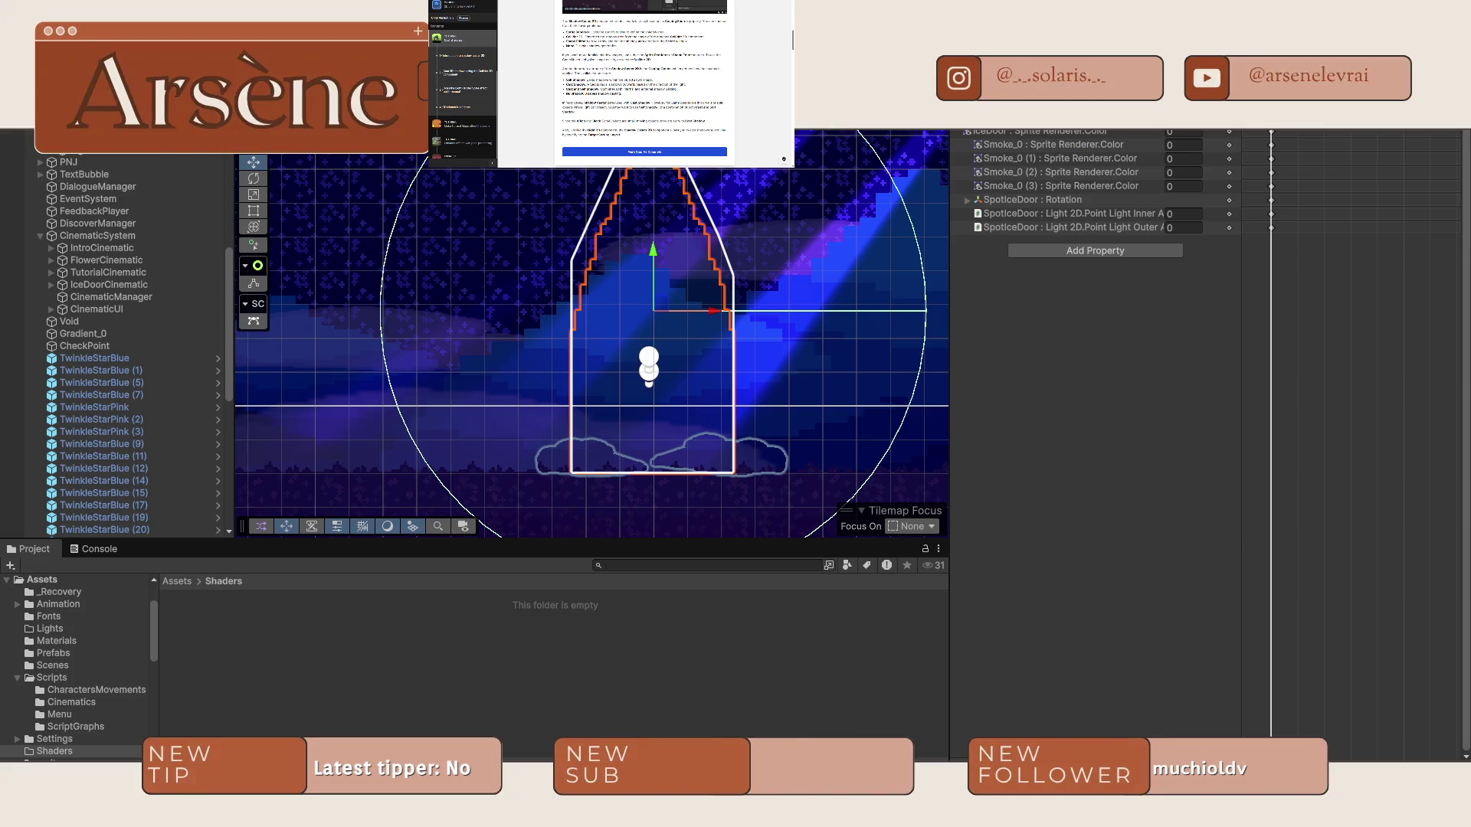
click(985, 114)
click(1224, 576)
click(1215, 641)
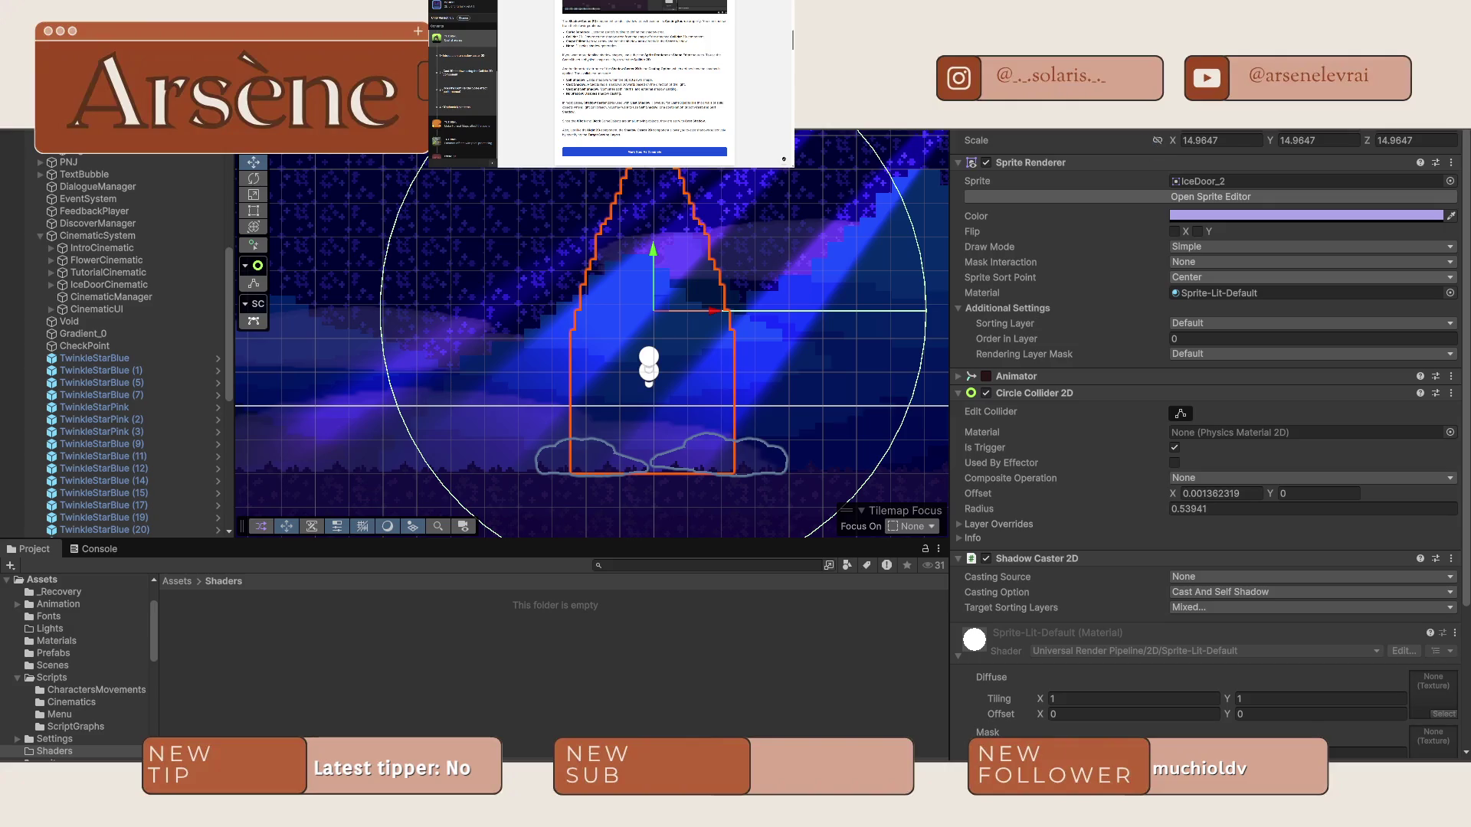
click(1046, 115)
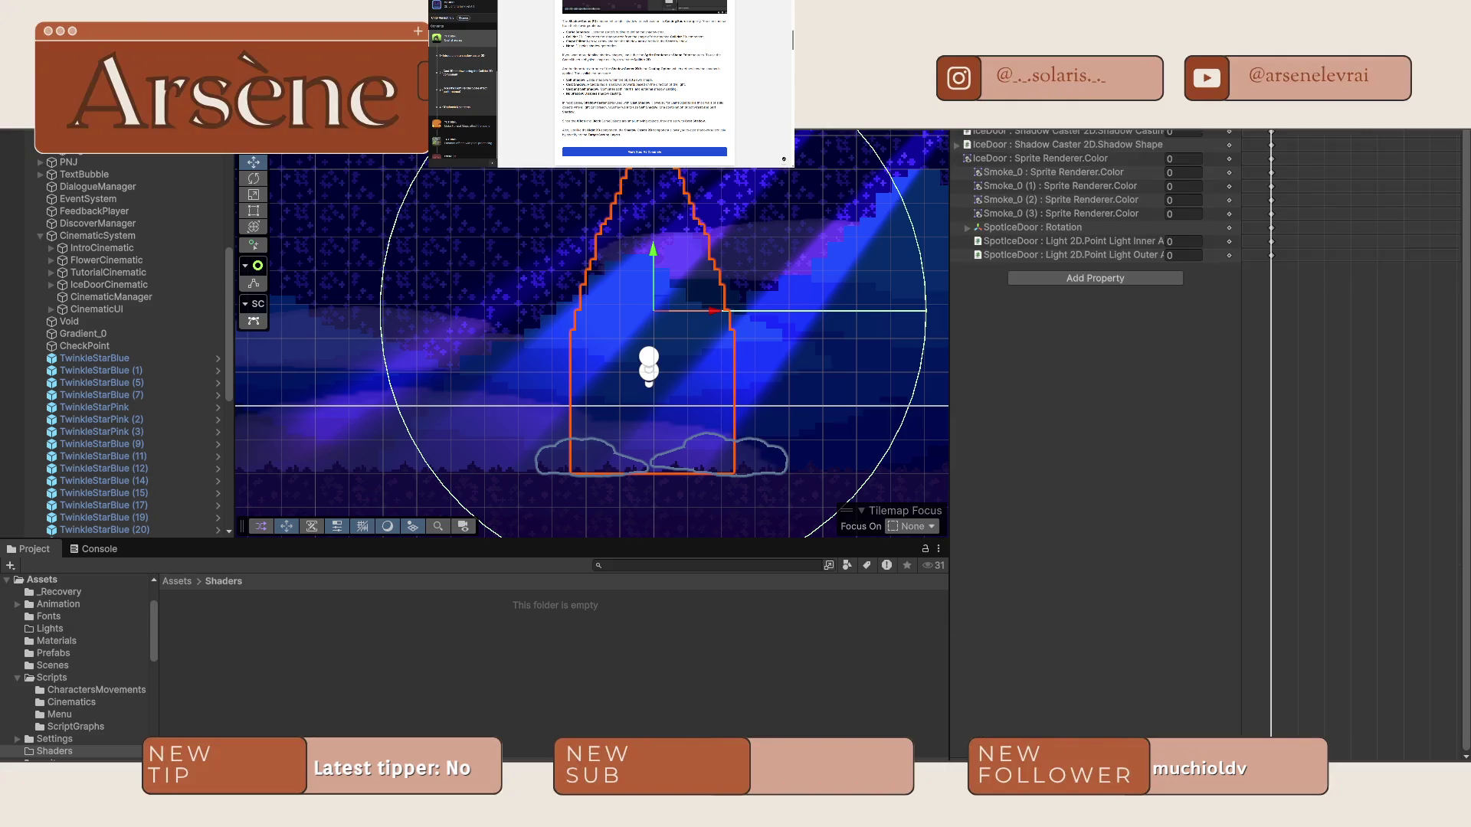
right_click(988, 138)
click(1011, 168)
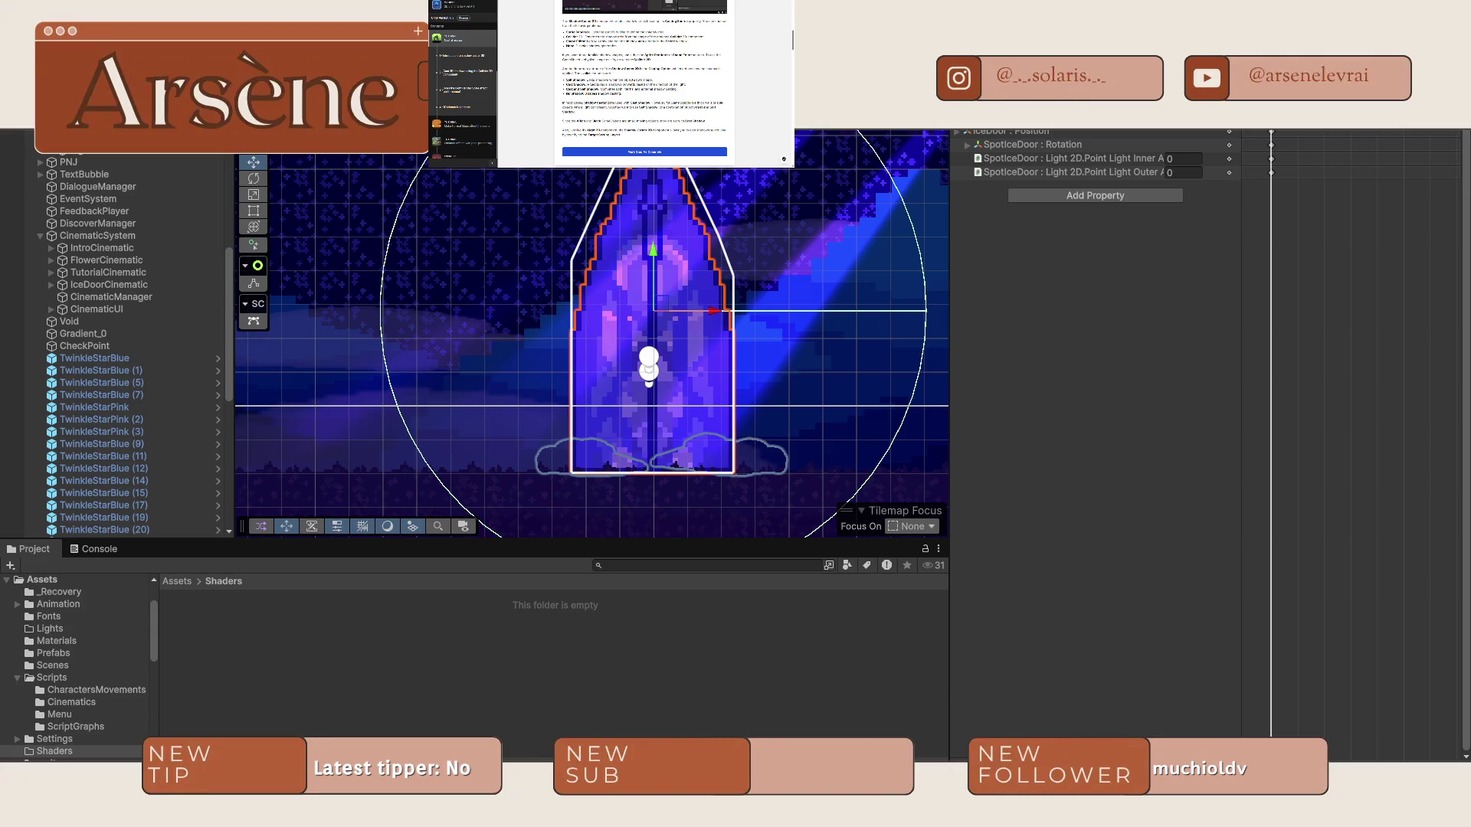
Set the Shadow Caster 2D casting source to None again in the DoorIsOn clip.
click(988, 115)
click(1223, 576)
click(1234, 643)
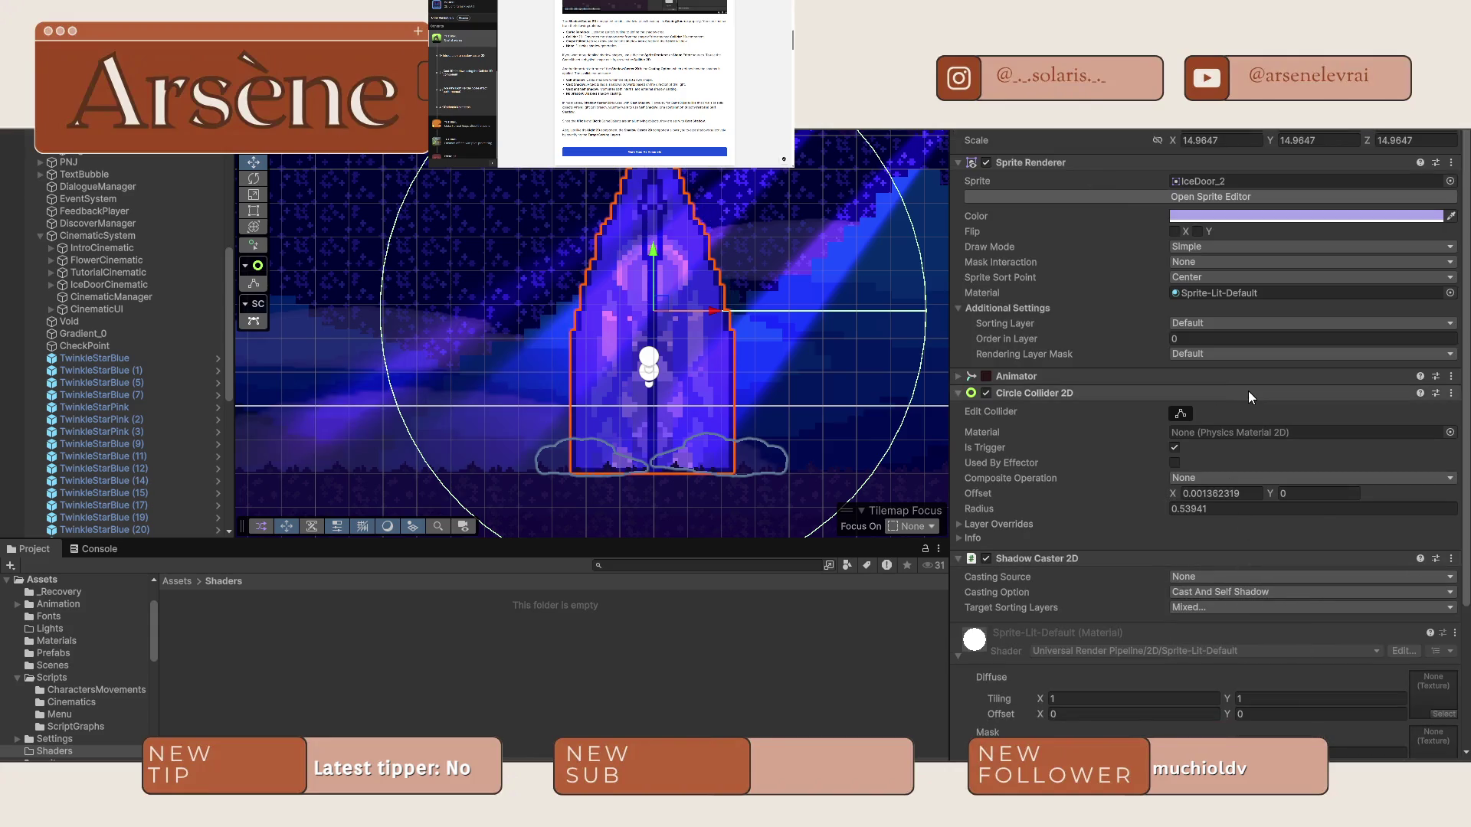
click(1046, 115)
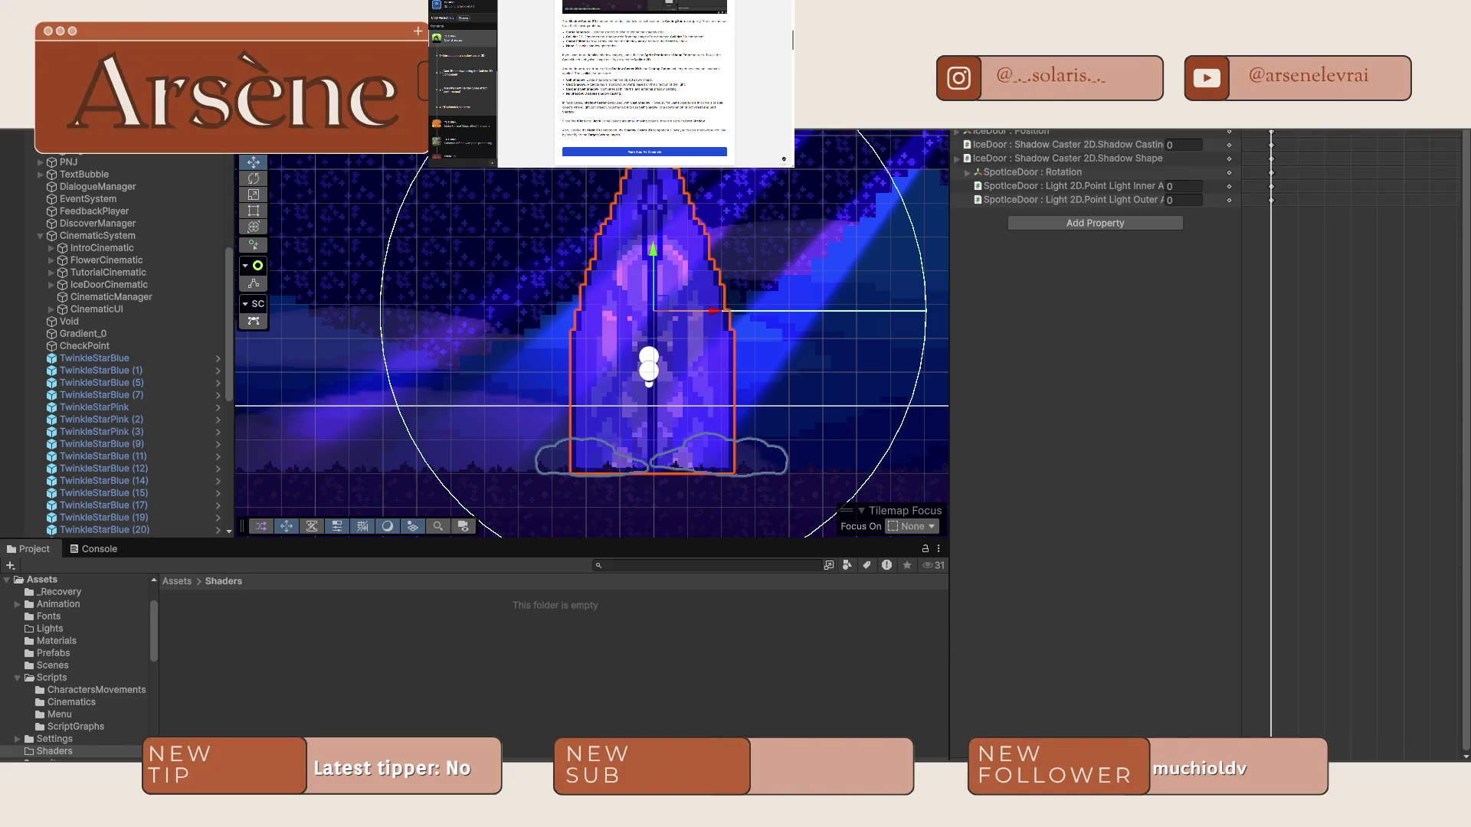
In the DoorIsOpened clip, set the Casting Source to Sprite Renderer and select the Trim Edge field.
shift+click(1004, 158)
right_click(988, 132)
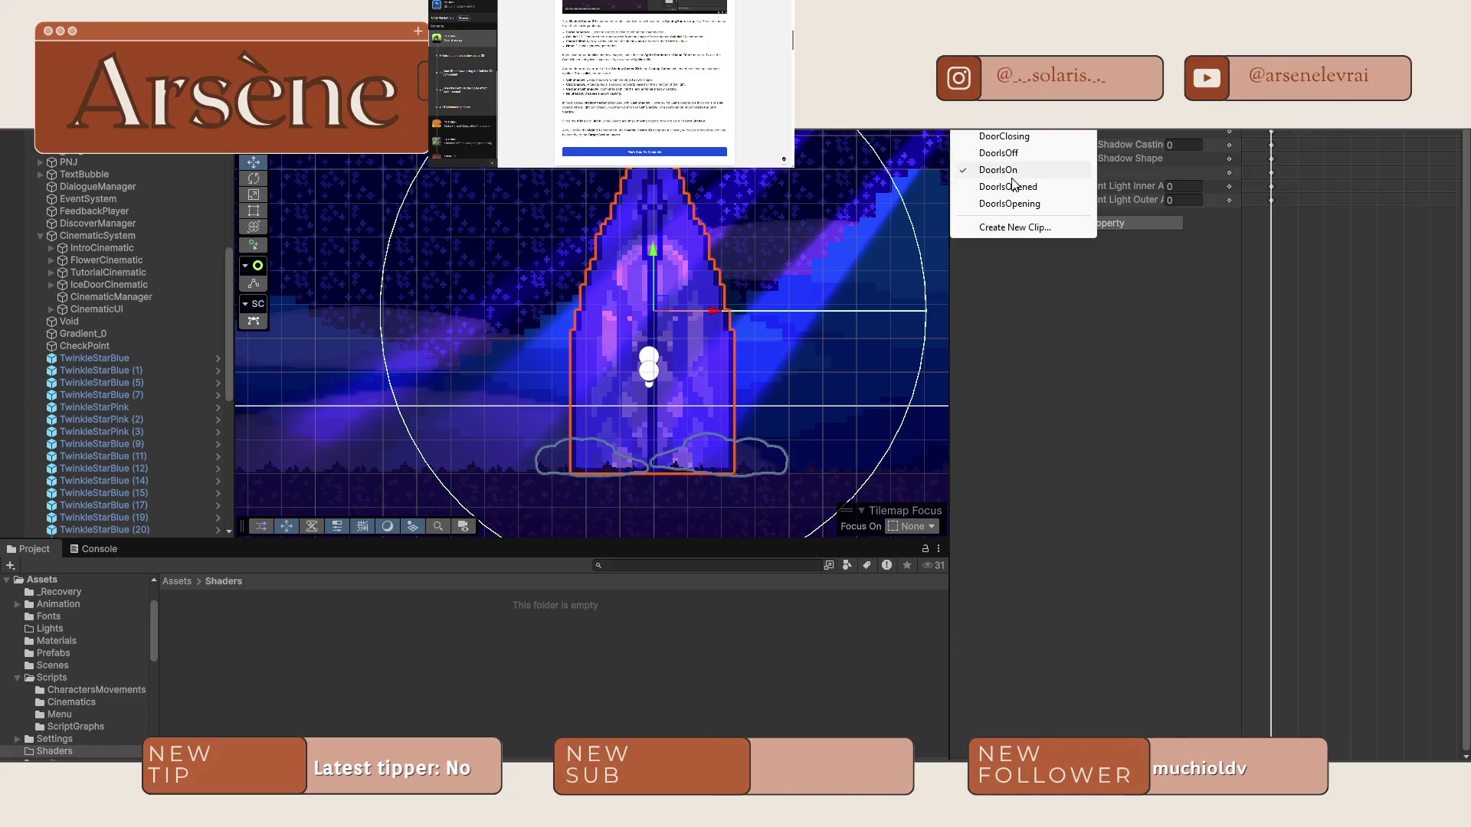
click(1011, 170)
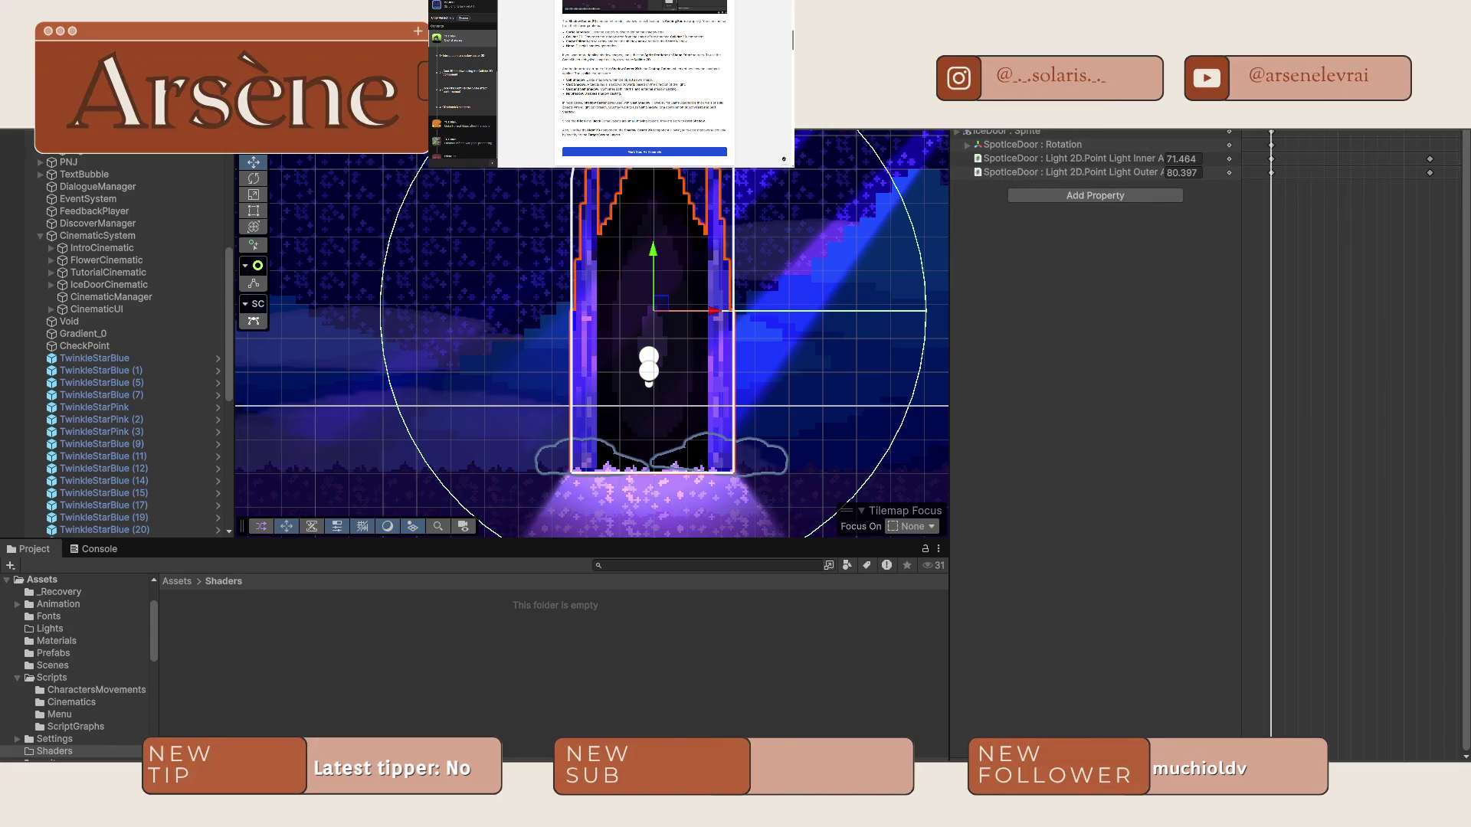
click(984, 115)
click(1214, 577)
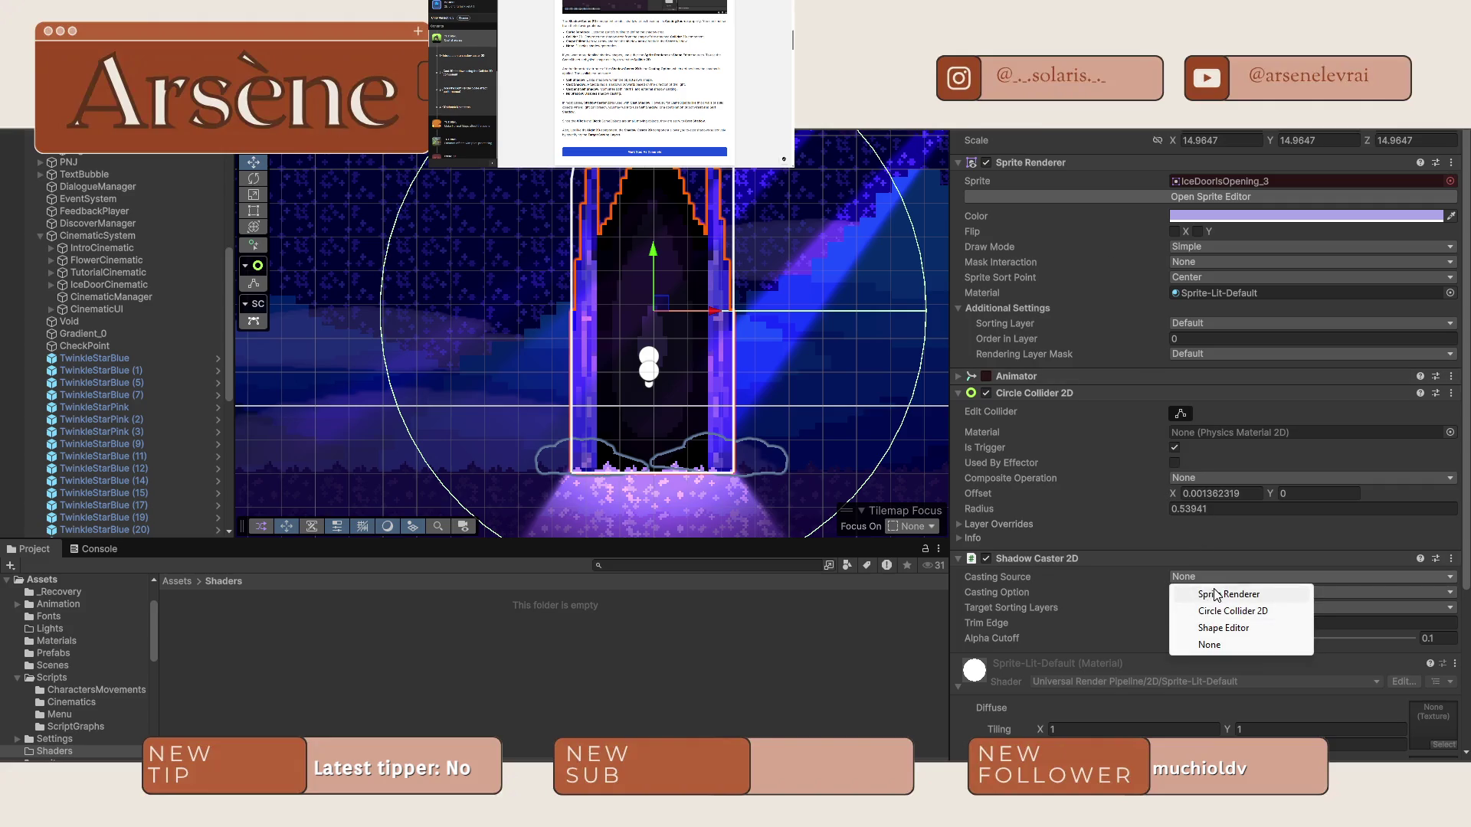
click(1217, 594)
click(1005, 623)
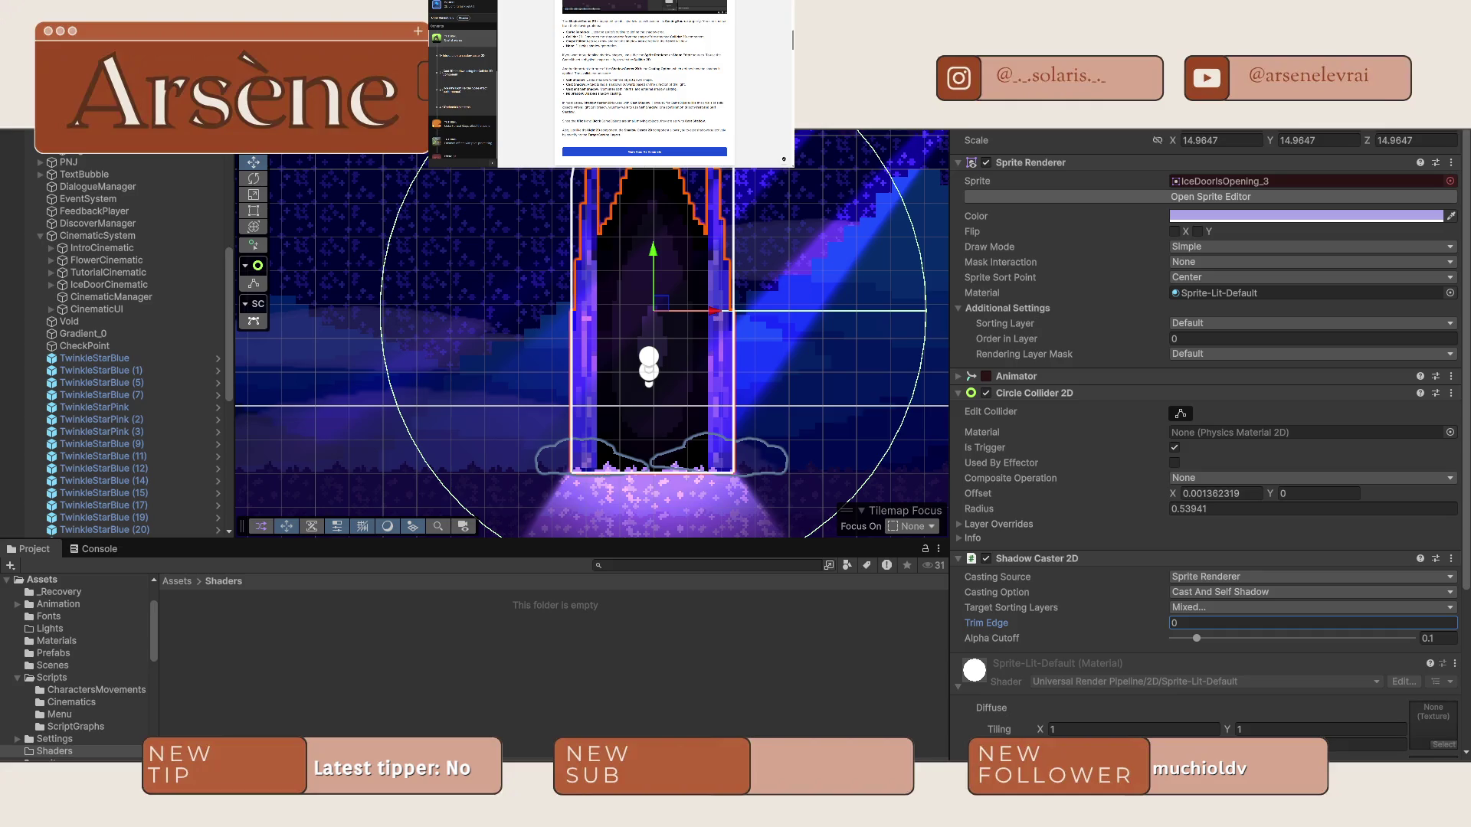
key(ctrl+6)
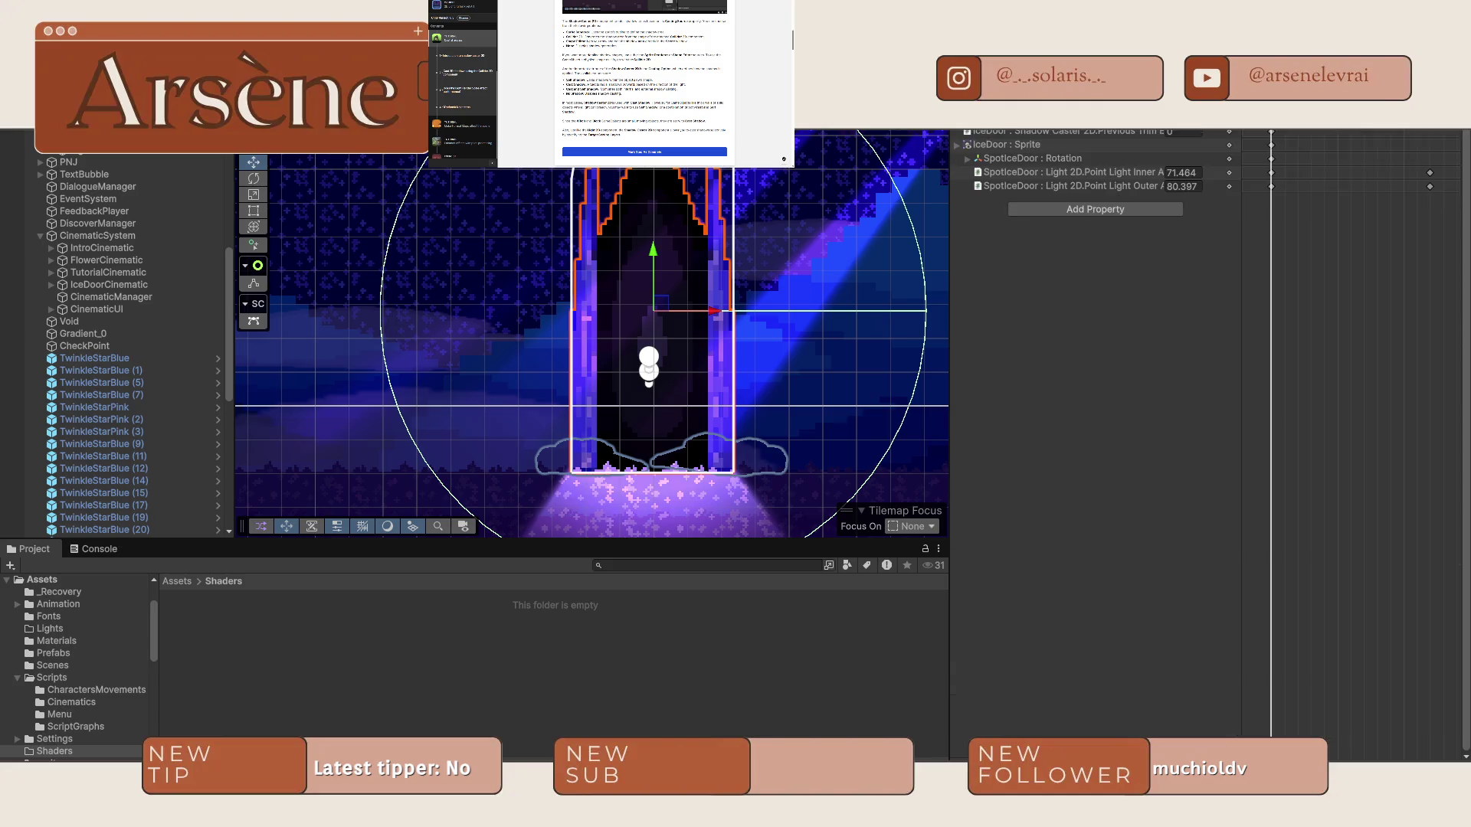
Switch to the DoorIsOpening clip and key the shadow casting source as None.
click(988, 118)
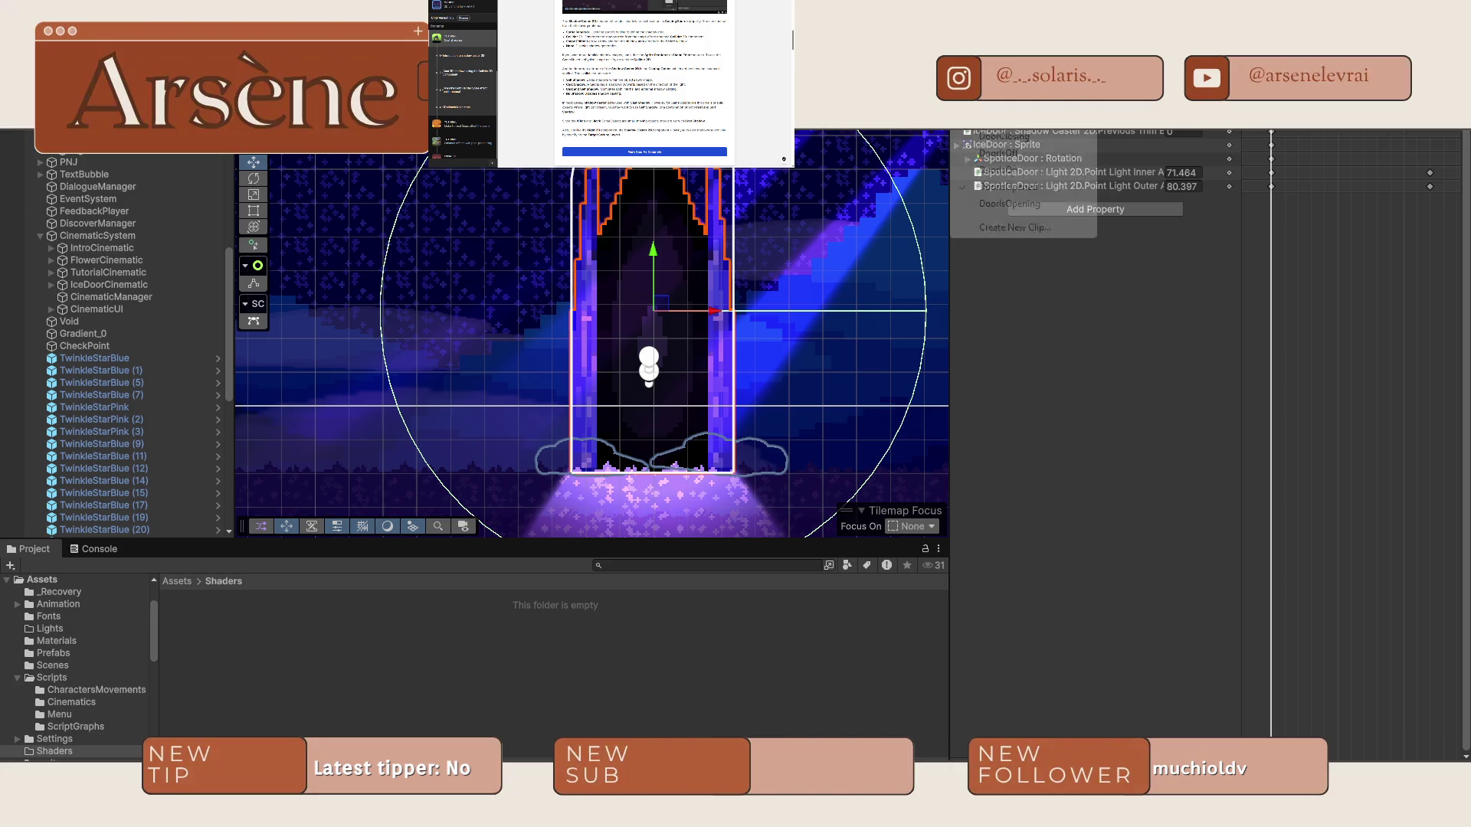
click(1031, 203)
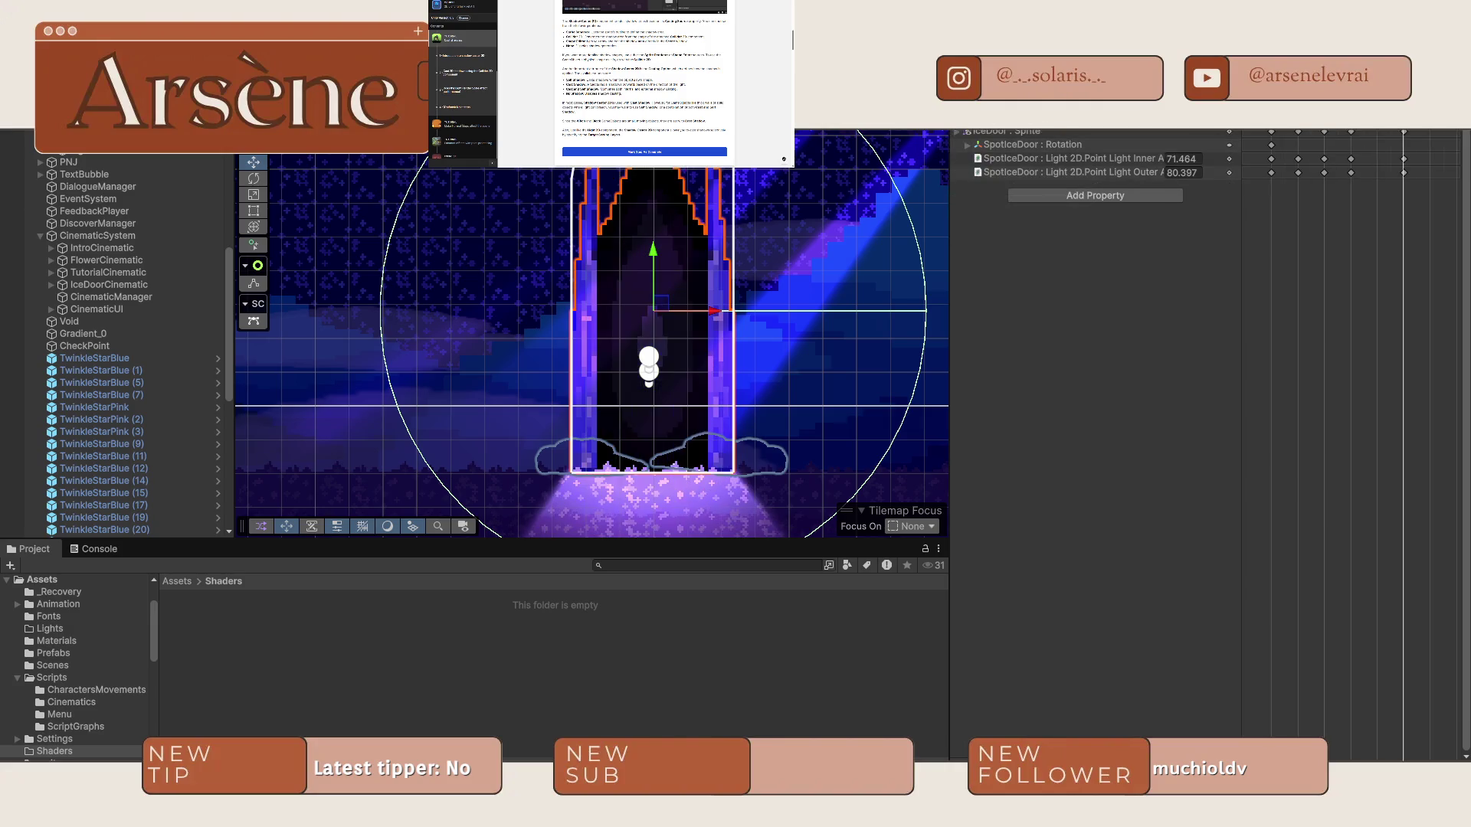
key(ctrl+3)
click(1252, 577)
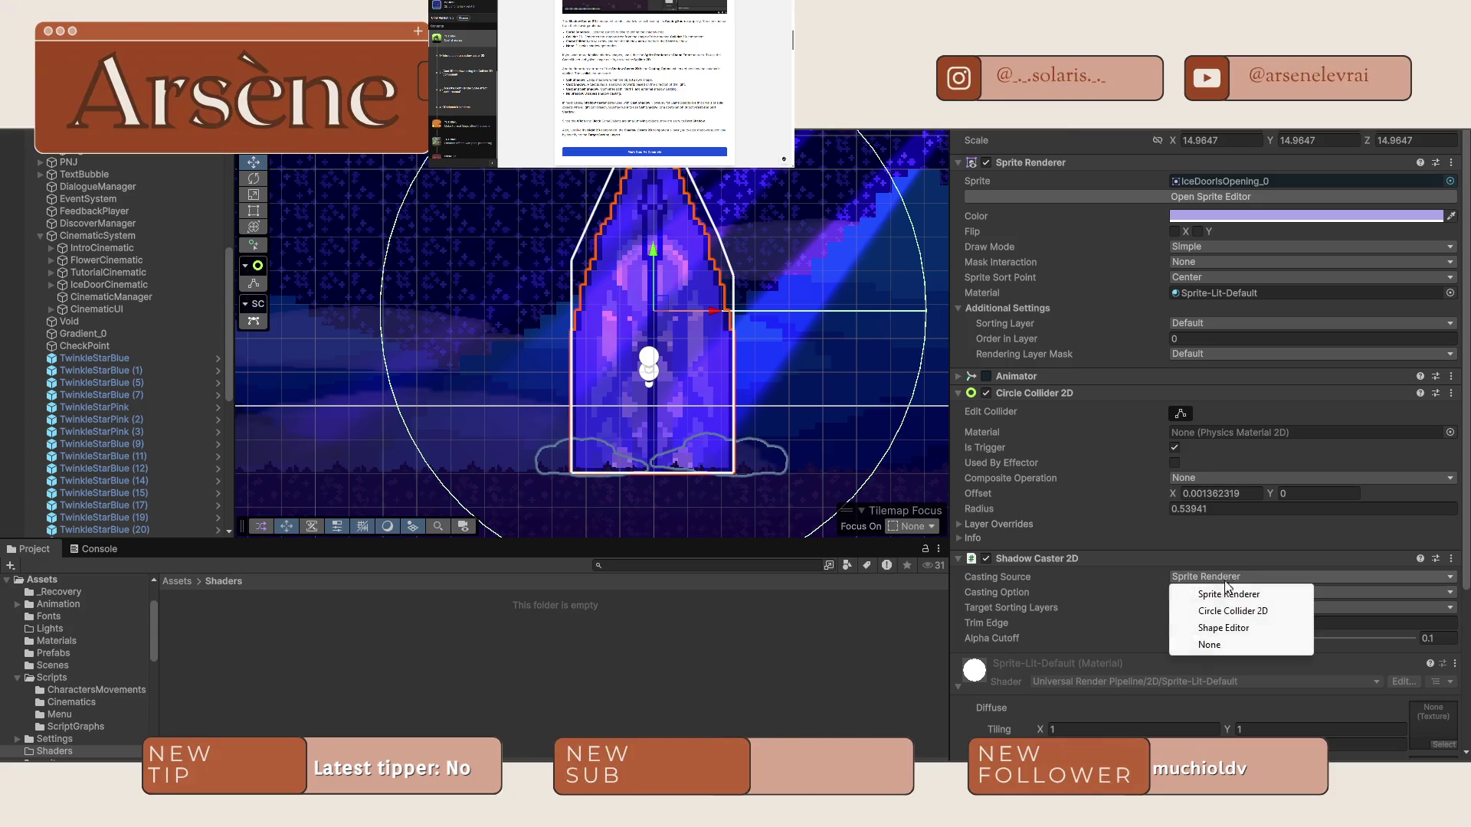
click(1202, 643)
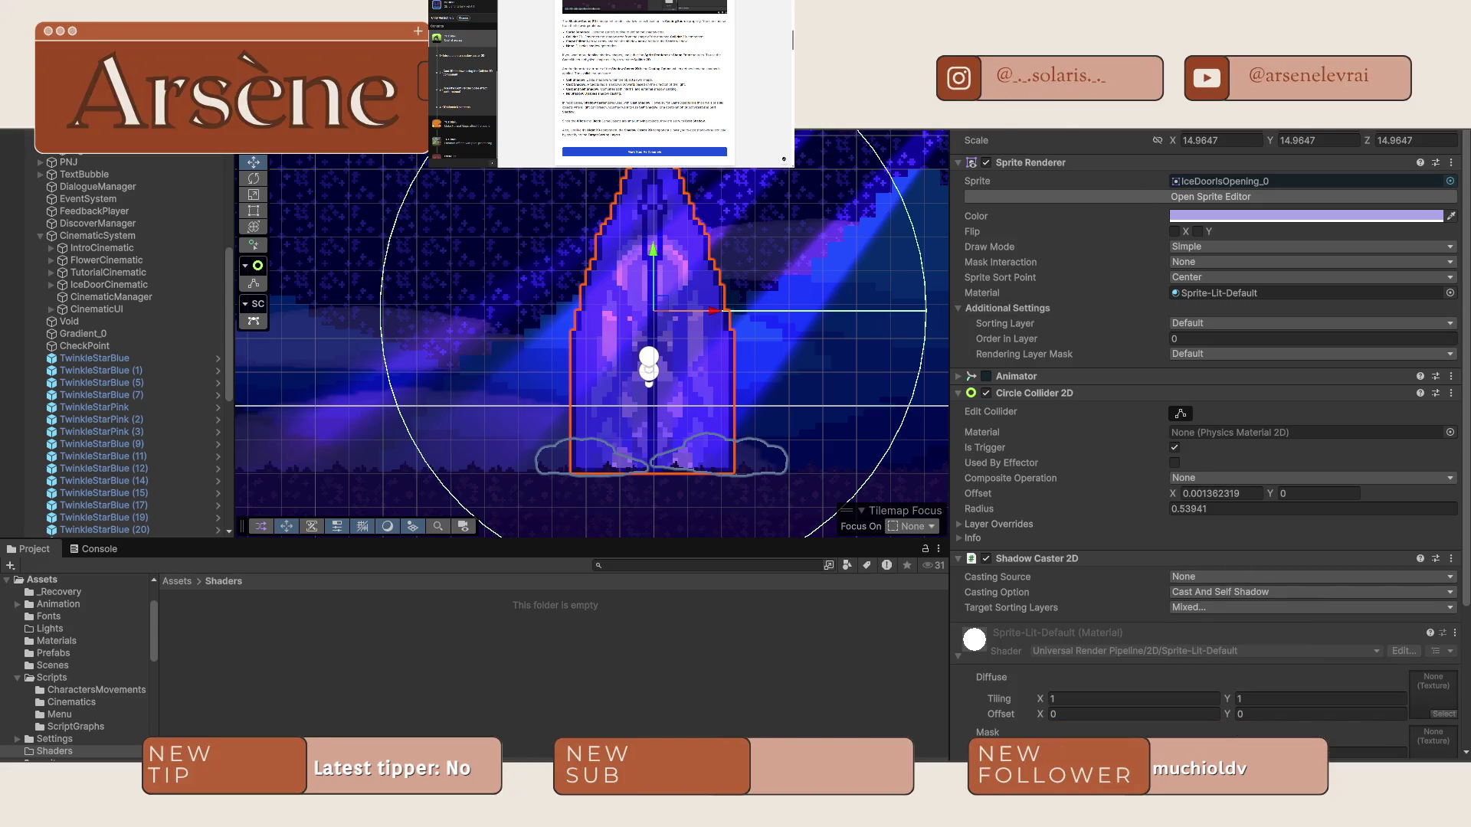
key(ctrl+6)
On the next keyframe, make the Sprite Renderer cast the shadow and raise Trim Edge.
key(alt+period)
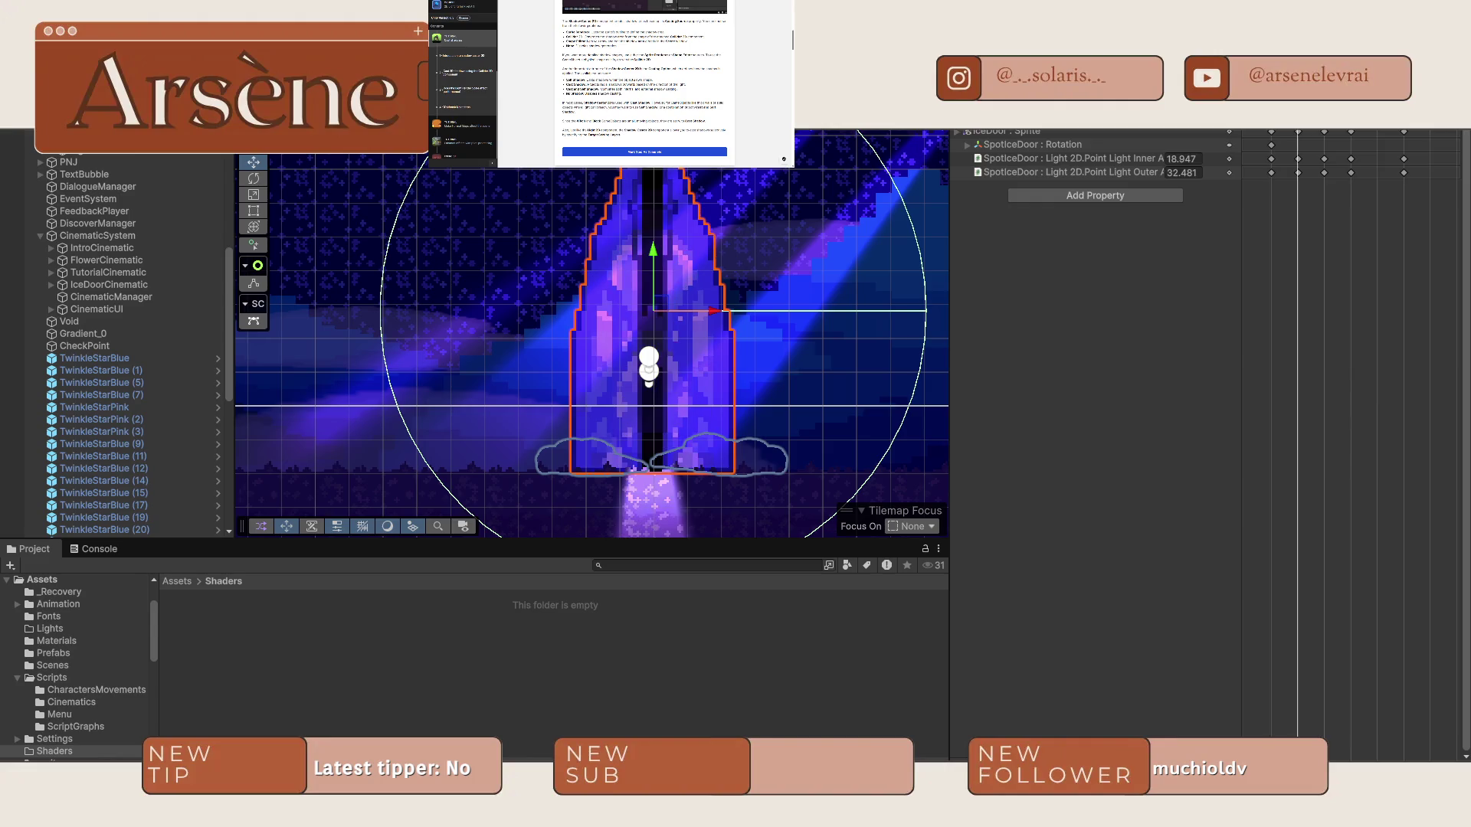
key(ctrl+3)
click(1225, 578)
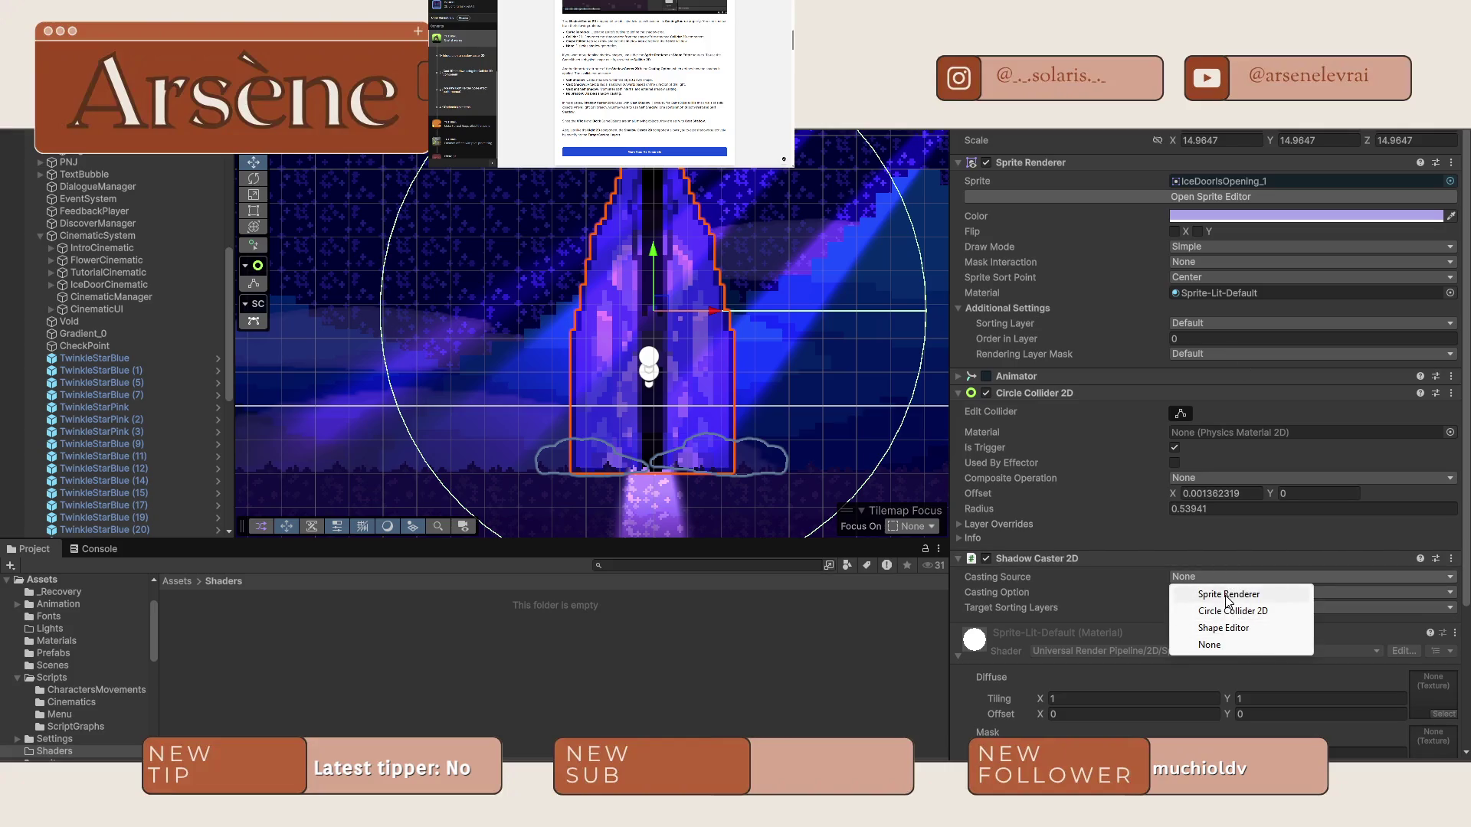
click(1225, 595)
click(990, 624)
drag(985, 626, 1007, 629)
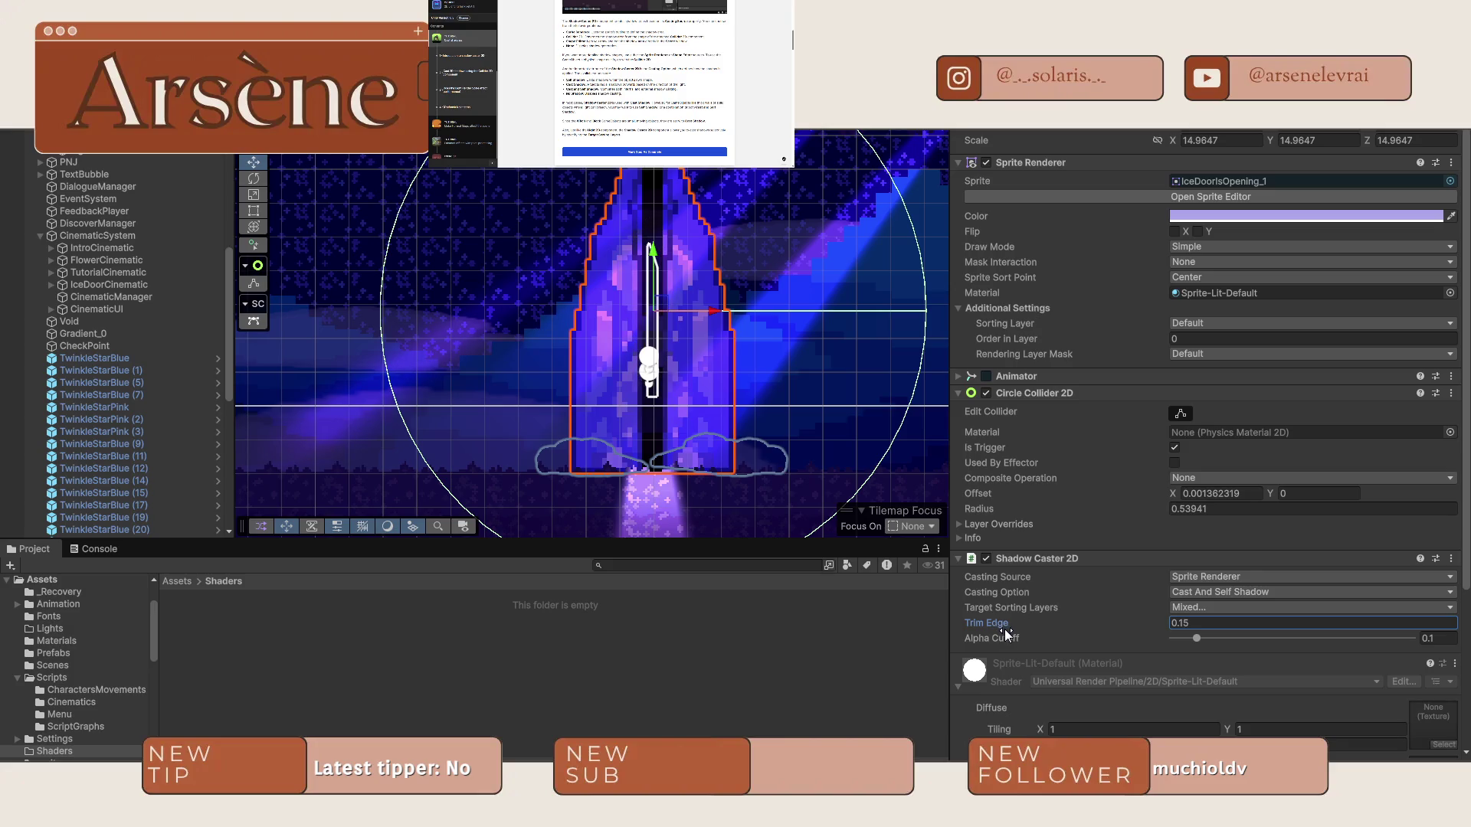
key(ctrl+6)
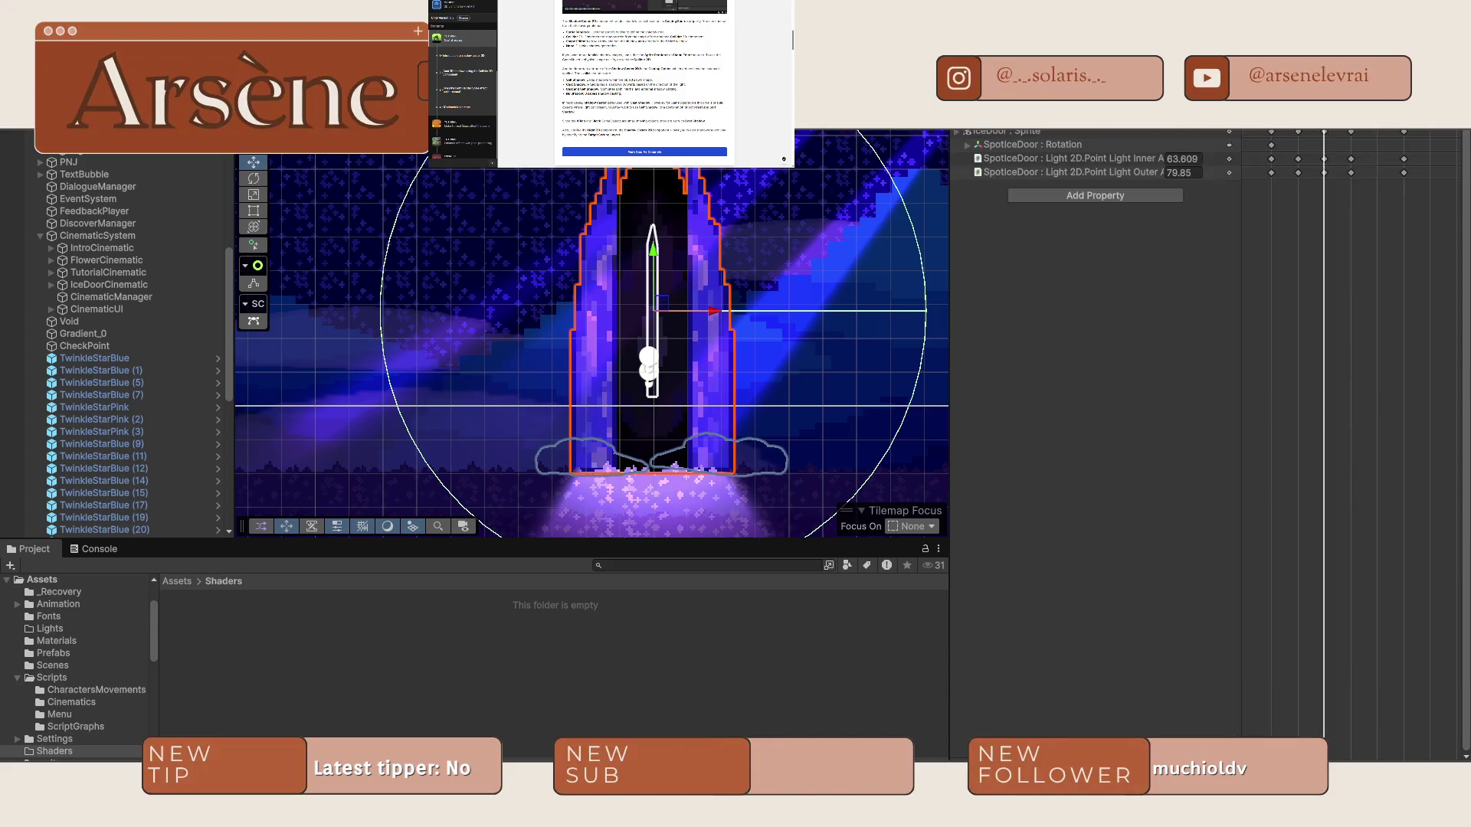
Adjust the door's Trim Edge to 0.21, then bring it back down to 0.
key(ctrl+3)
drag(999, 622, 982, 623)
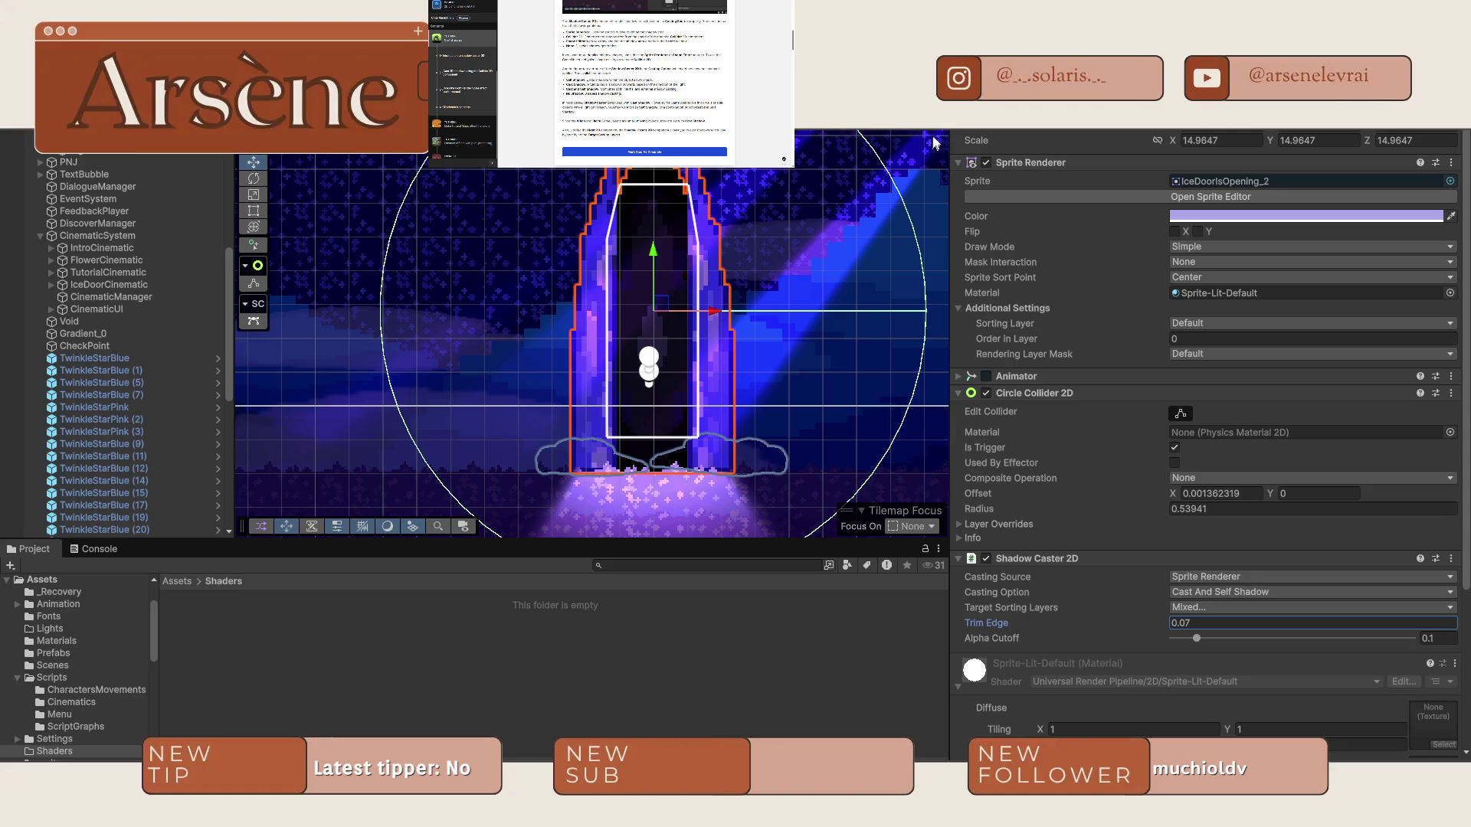
key(ctrl+6)
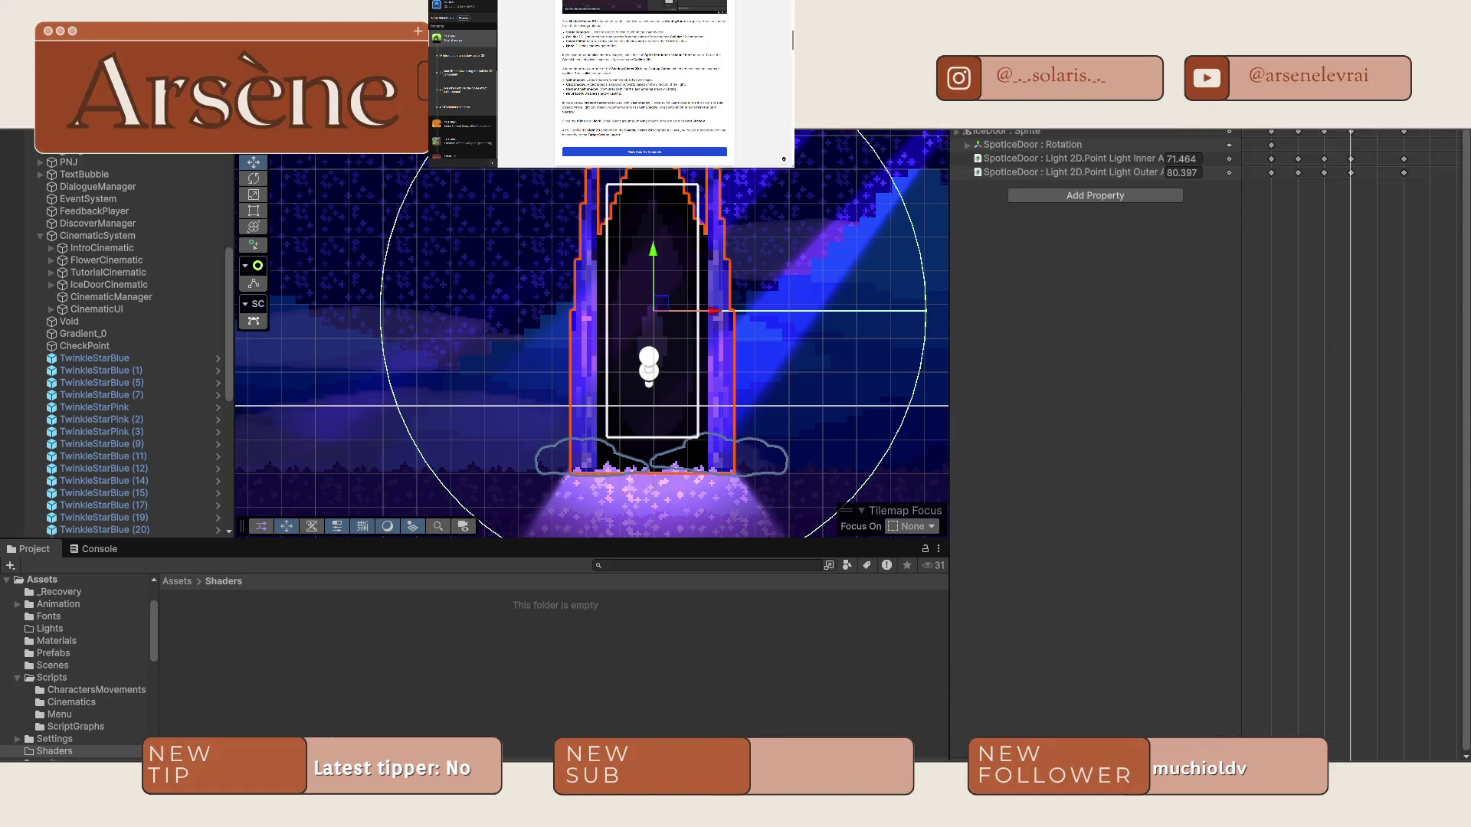
key(ctrl+3)
drag(1003, 628, 980, 627)
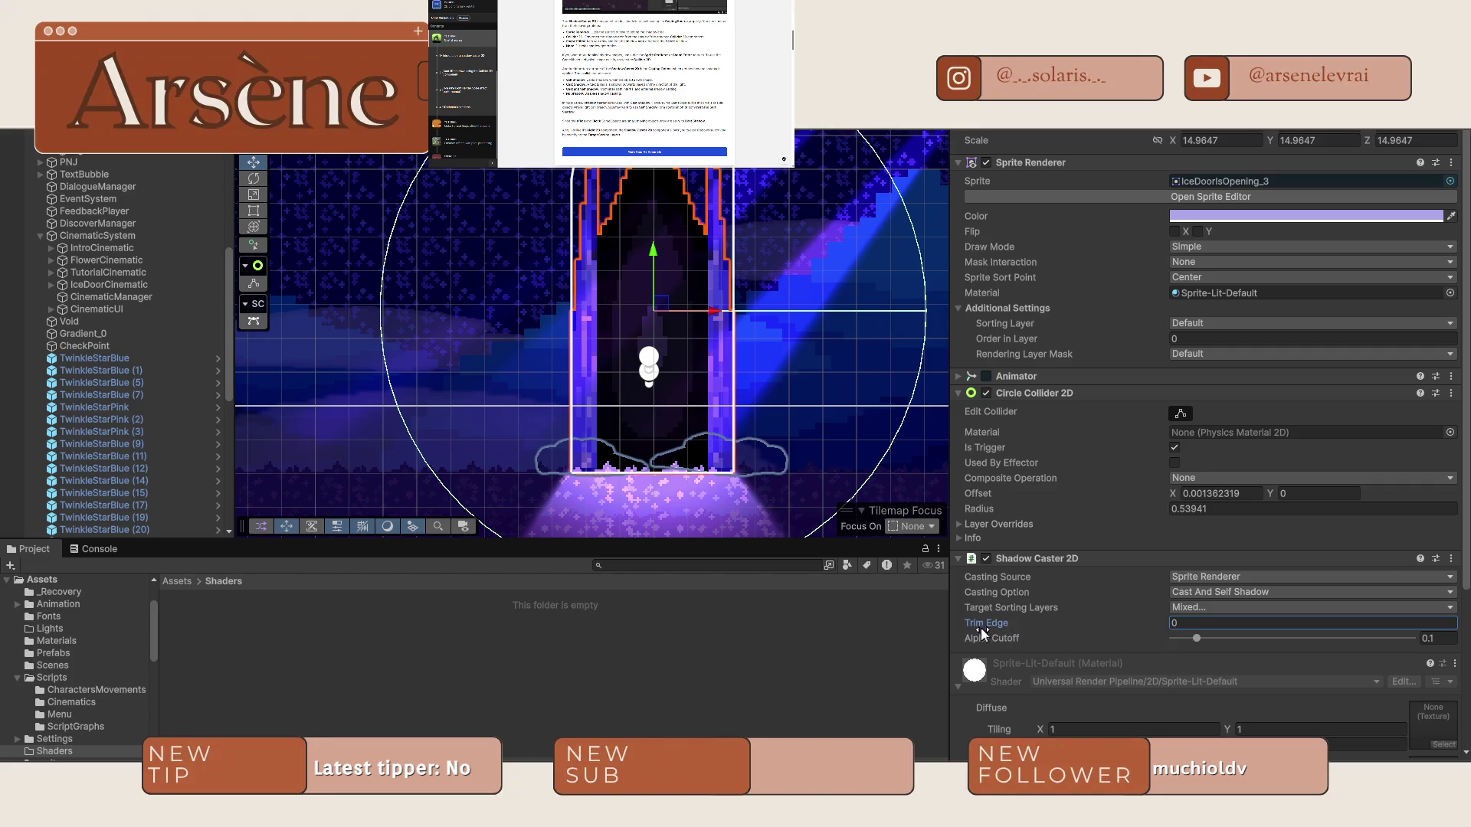
key(ctrl+6)
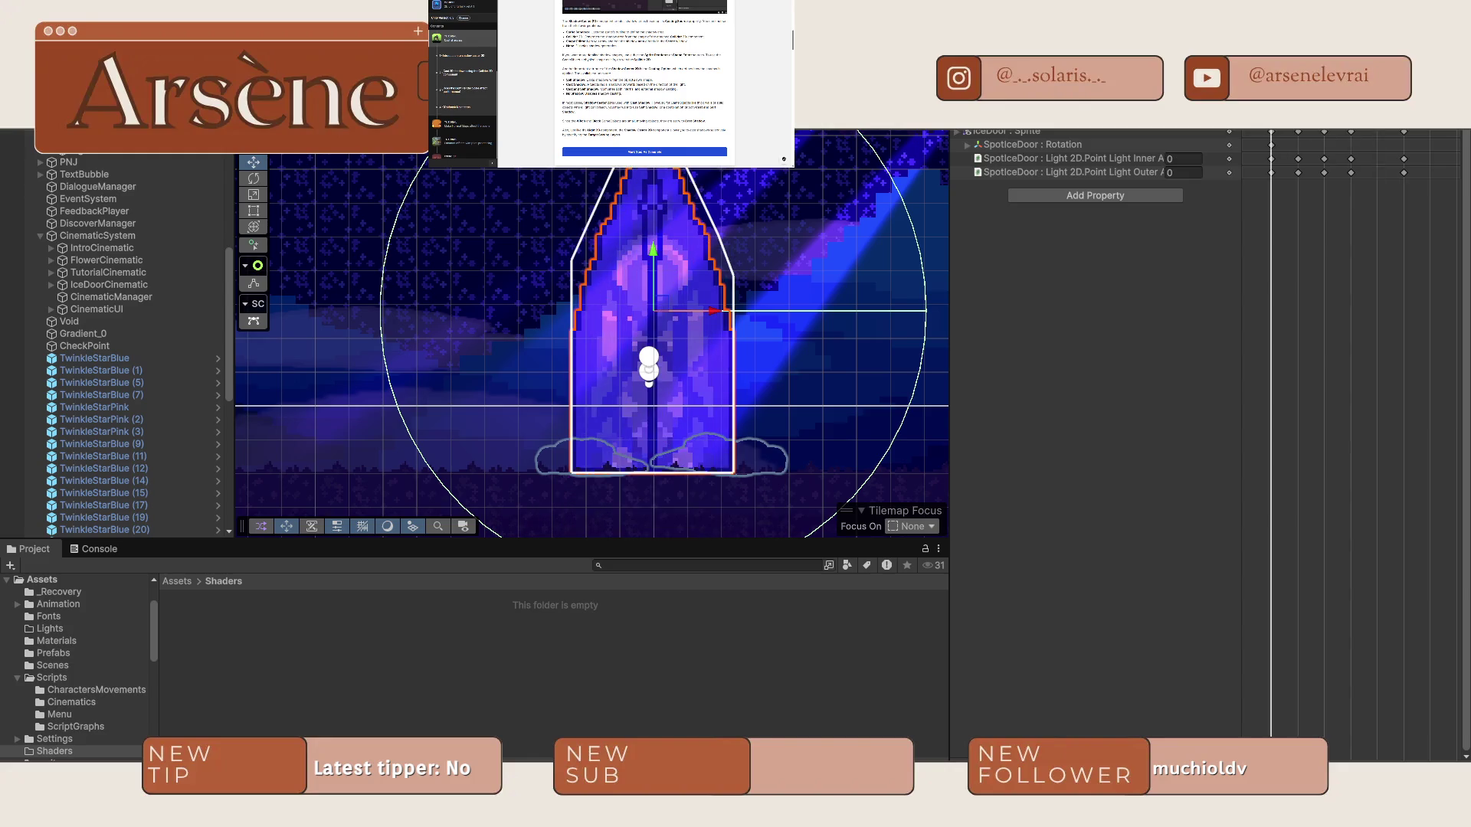
key(ctrl+3)
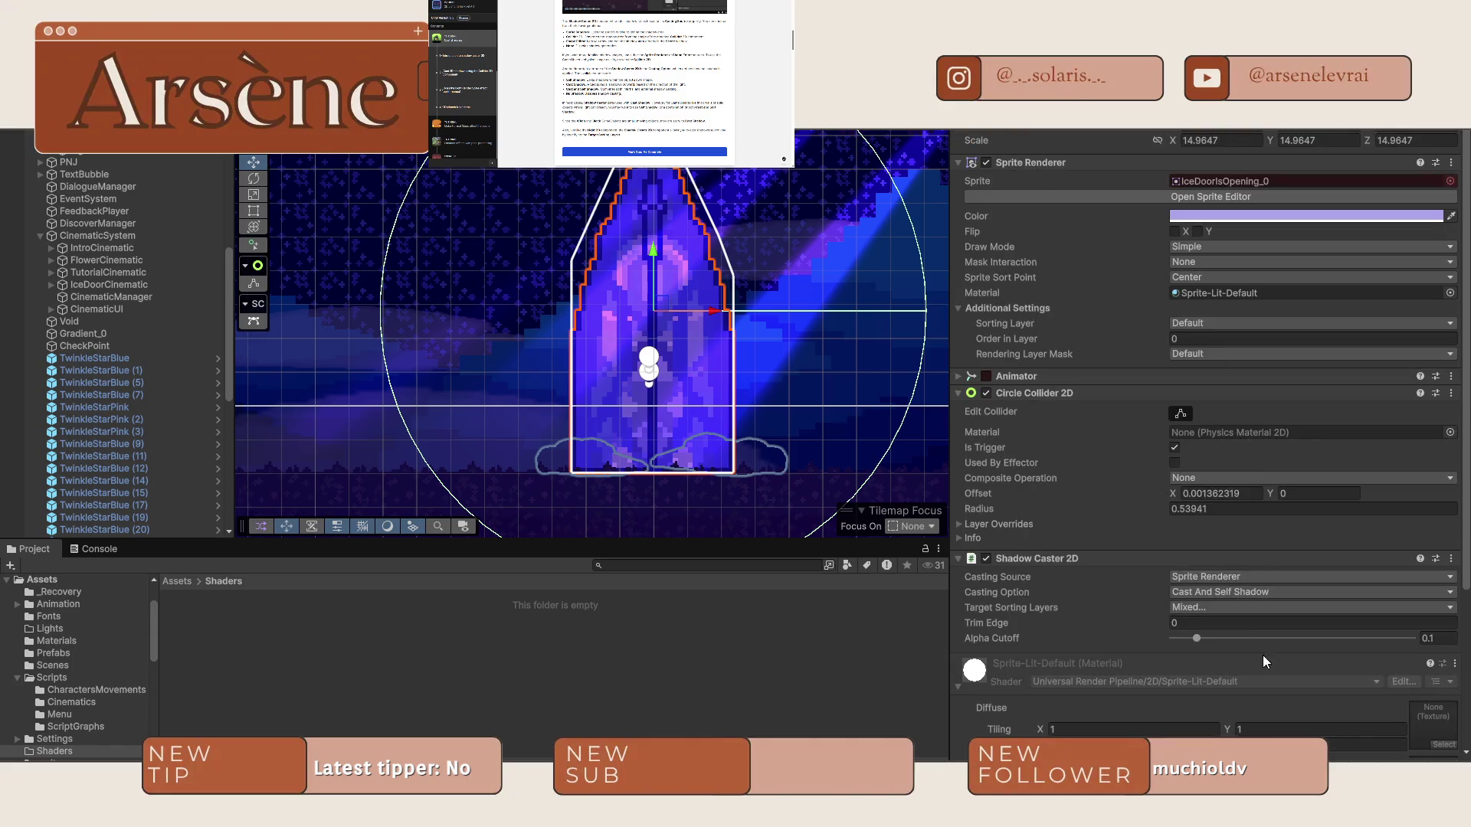
Switch the Casting Source from None to Sprite Renderer and shrink the shadow with Trim Edge.
click(1211, 580)
click(1201, 637)
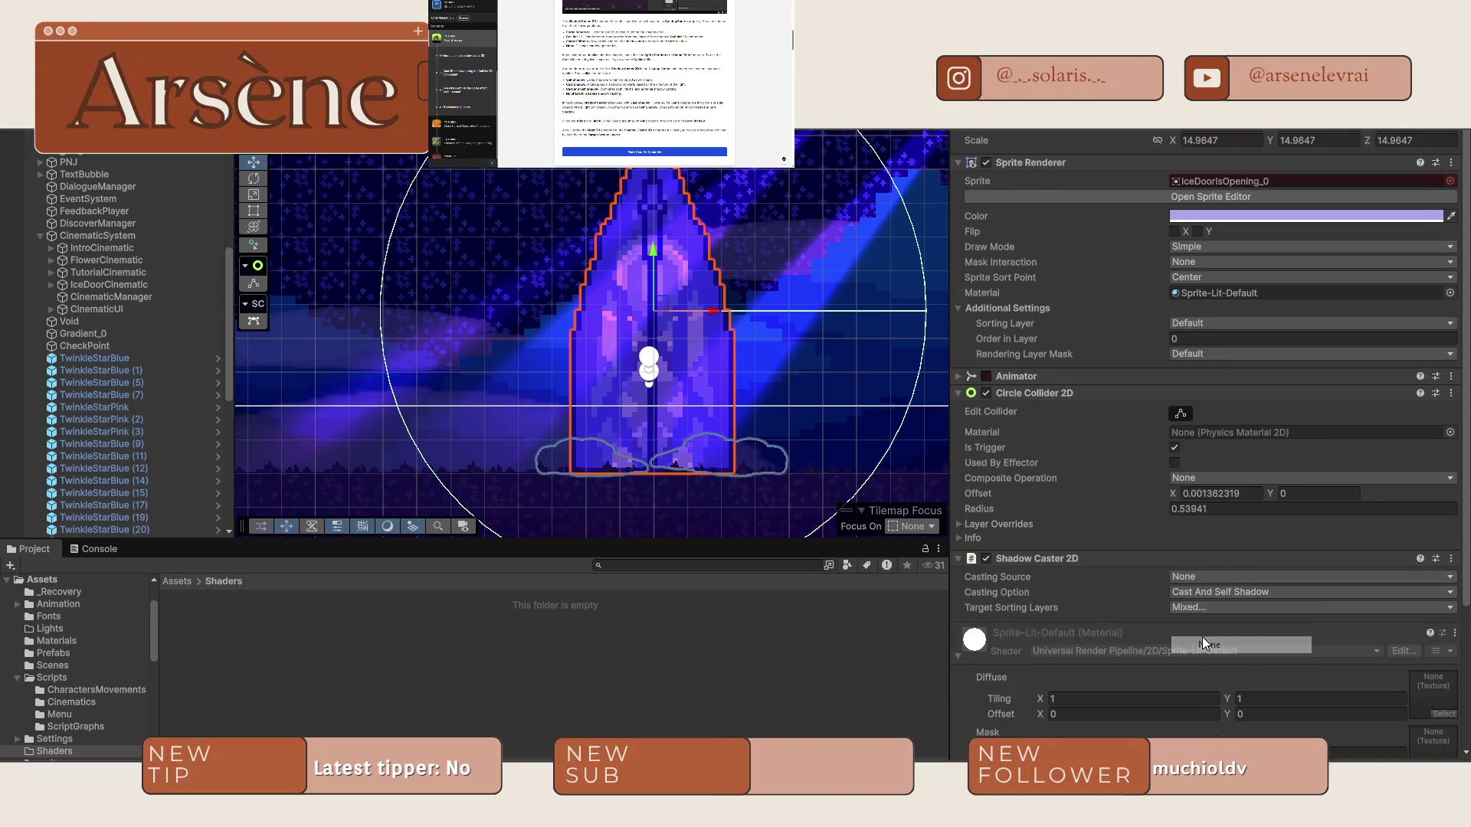
key(ctrl+6)
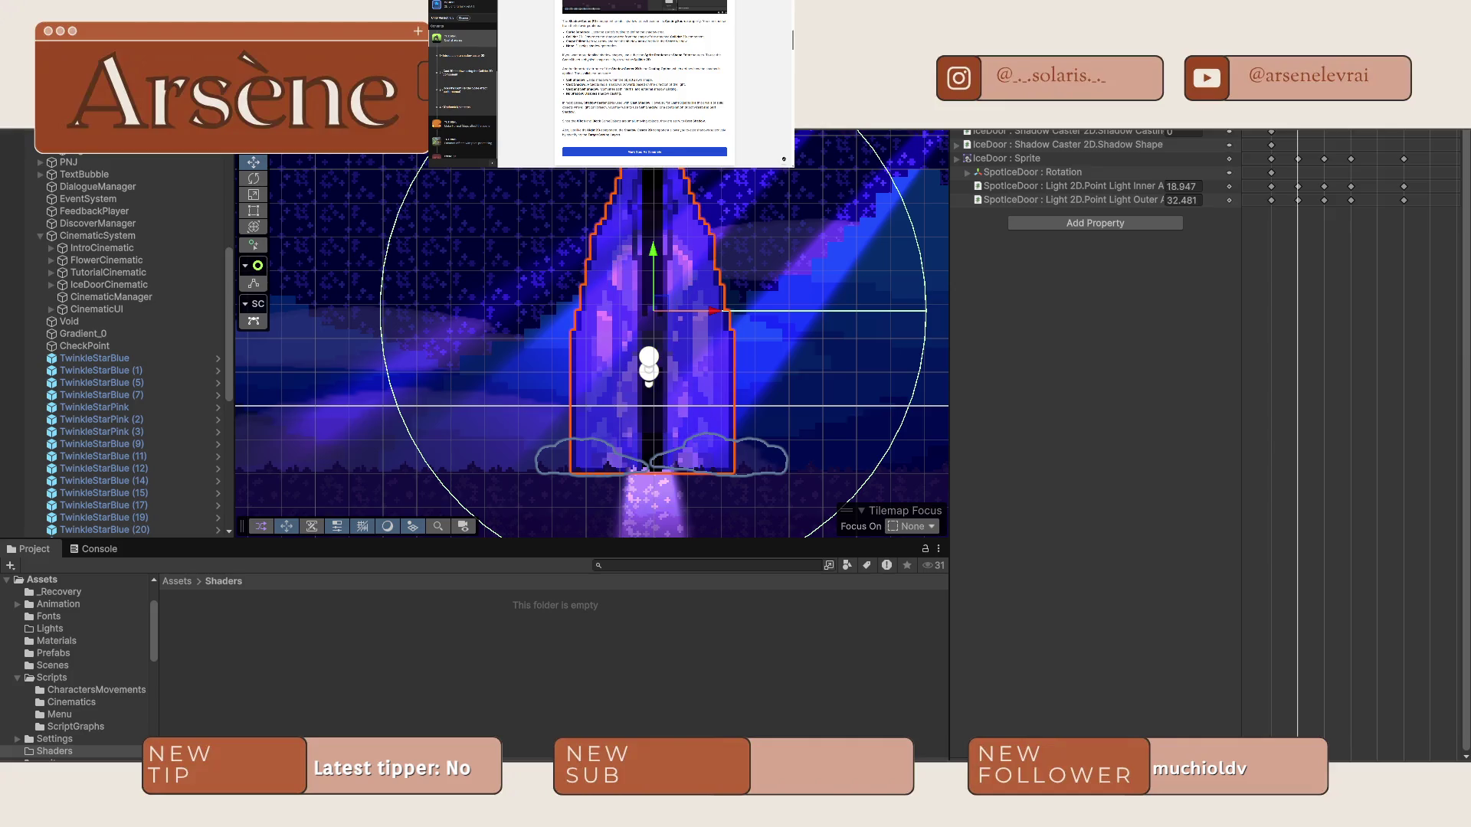
key(ctrl+3)
click(1190, 576)
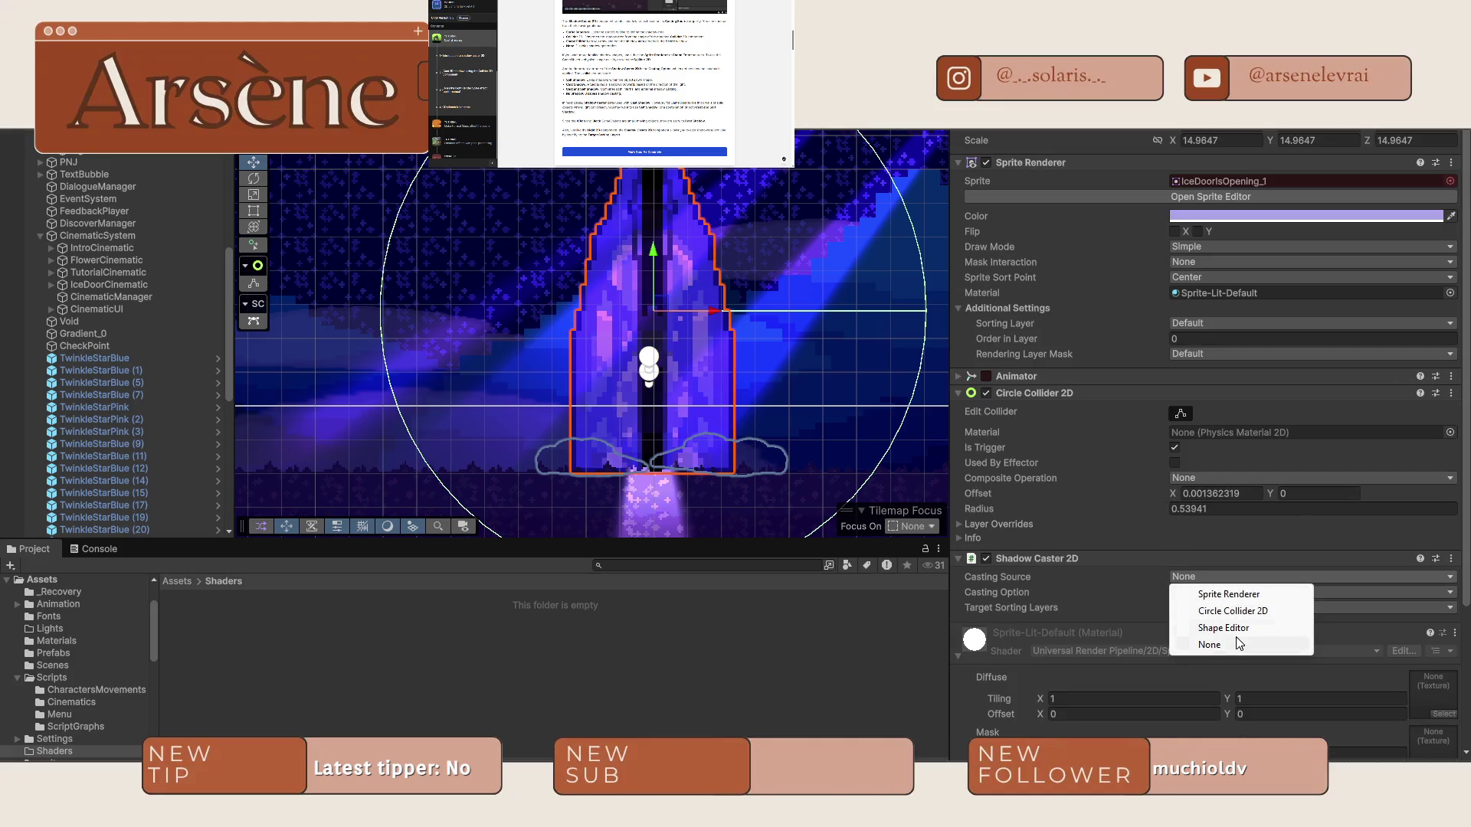
click(1204, 596)
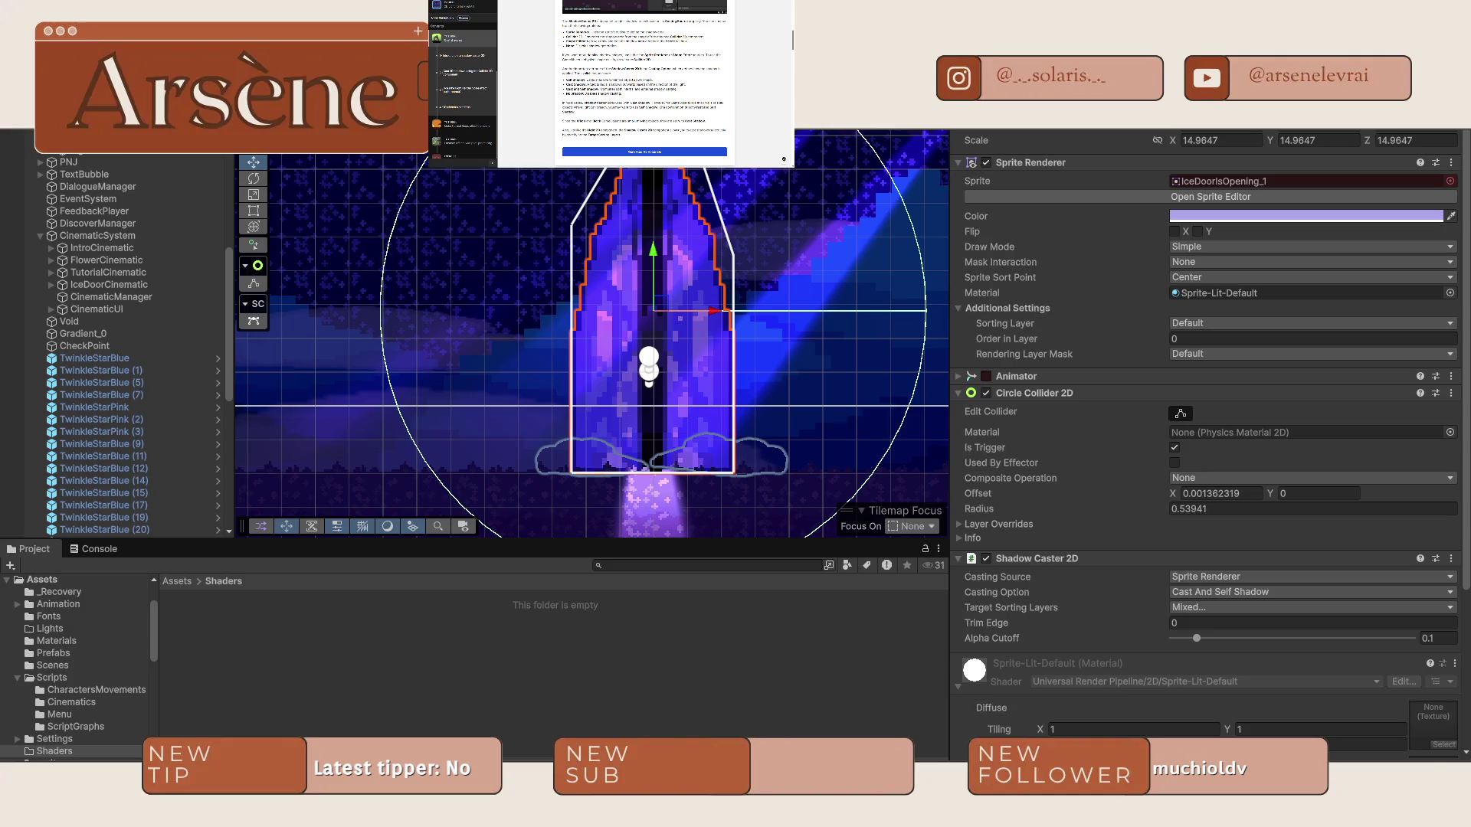
drag(982, 619, 972, 627)
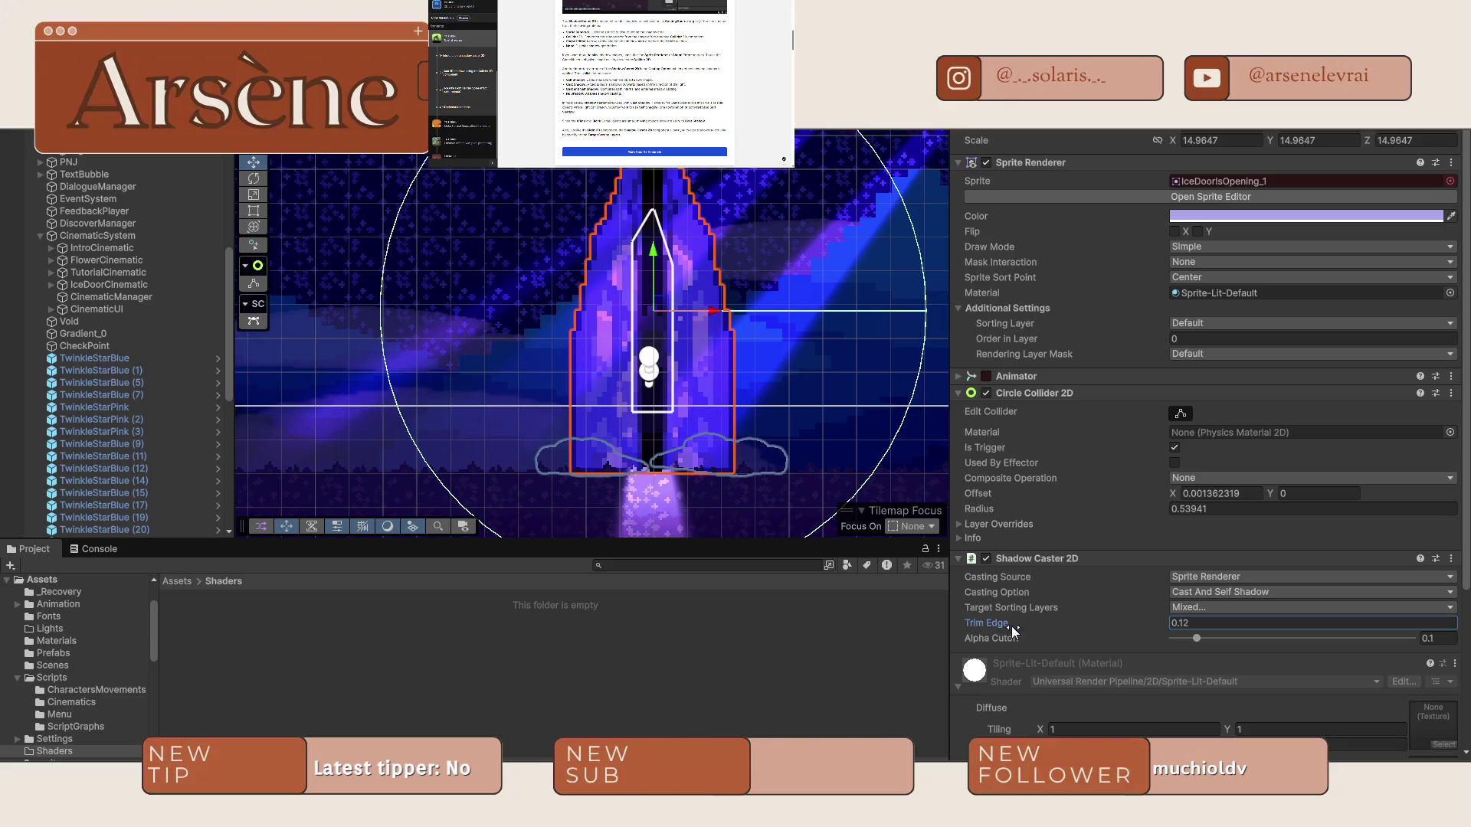
On the next opening keyframe, key Trim Edge at 0.09, then reduce it to 0.03.
click(1049, 121)
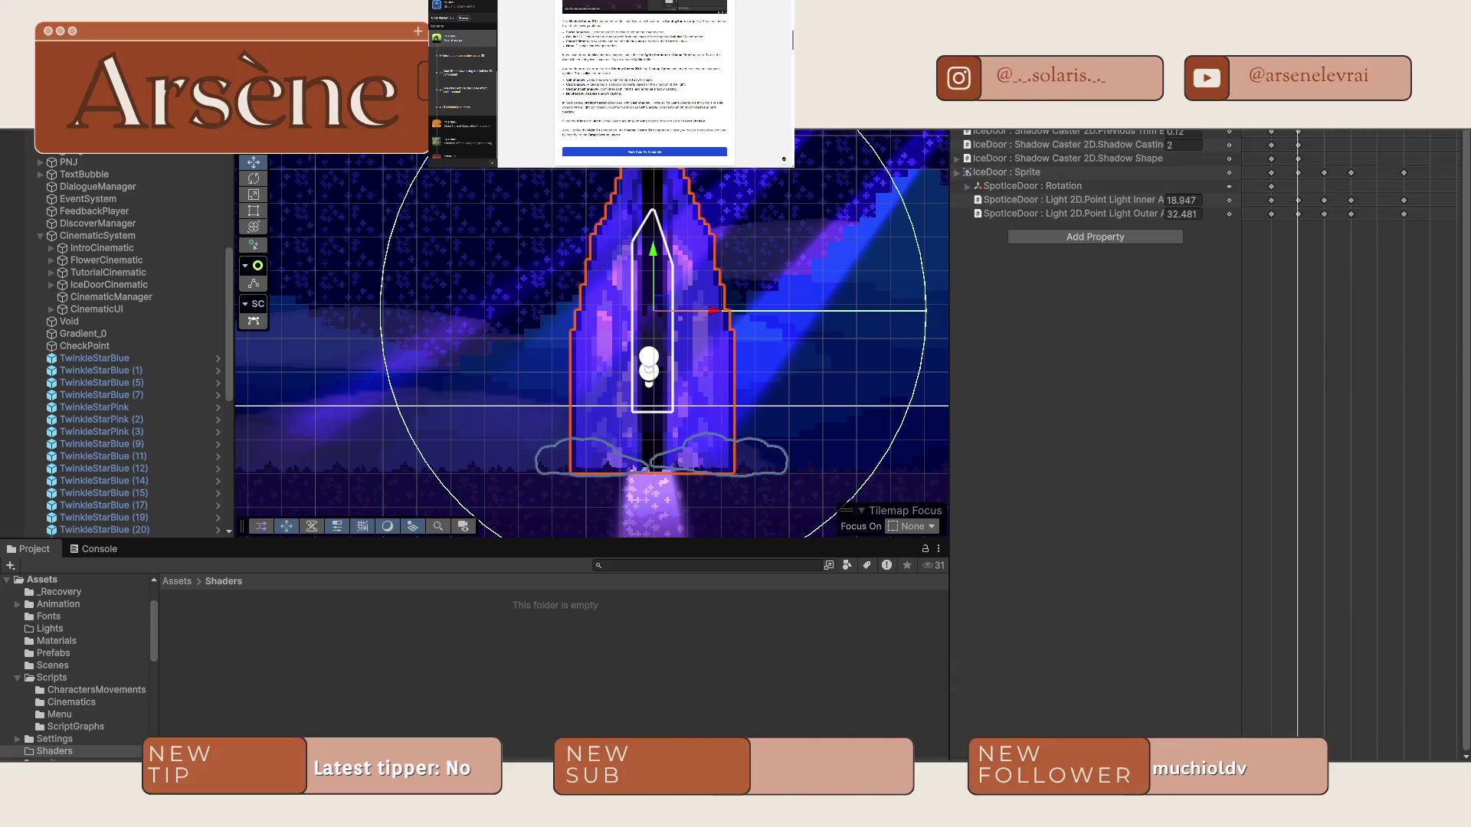
key(alt+period)
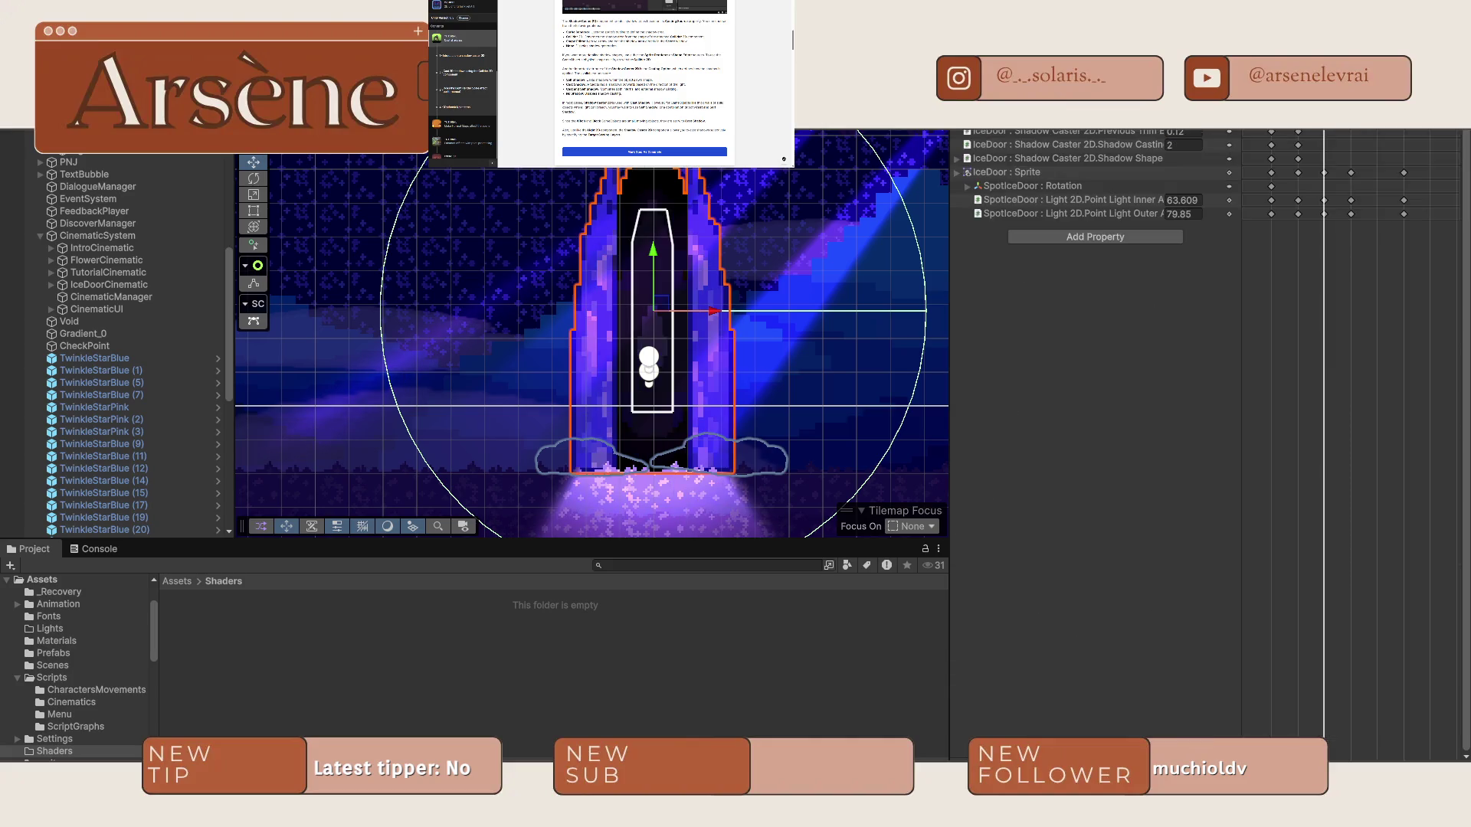
click(984, 121)
click(988, 622)
drag(990, 622, 988, 622)
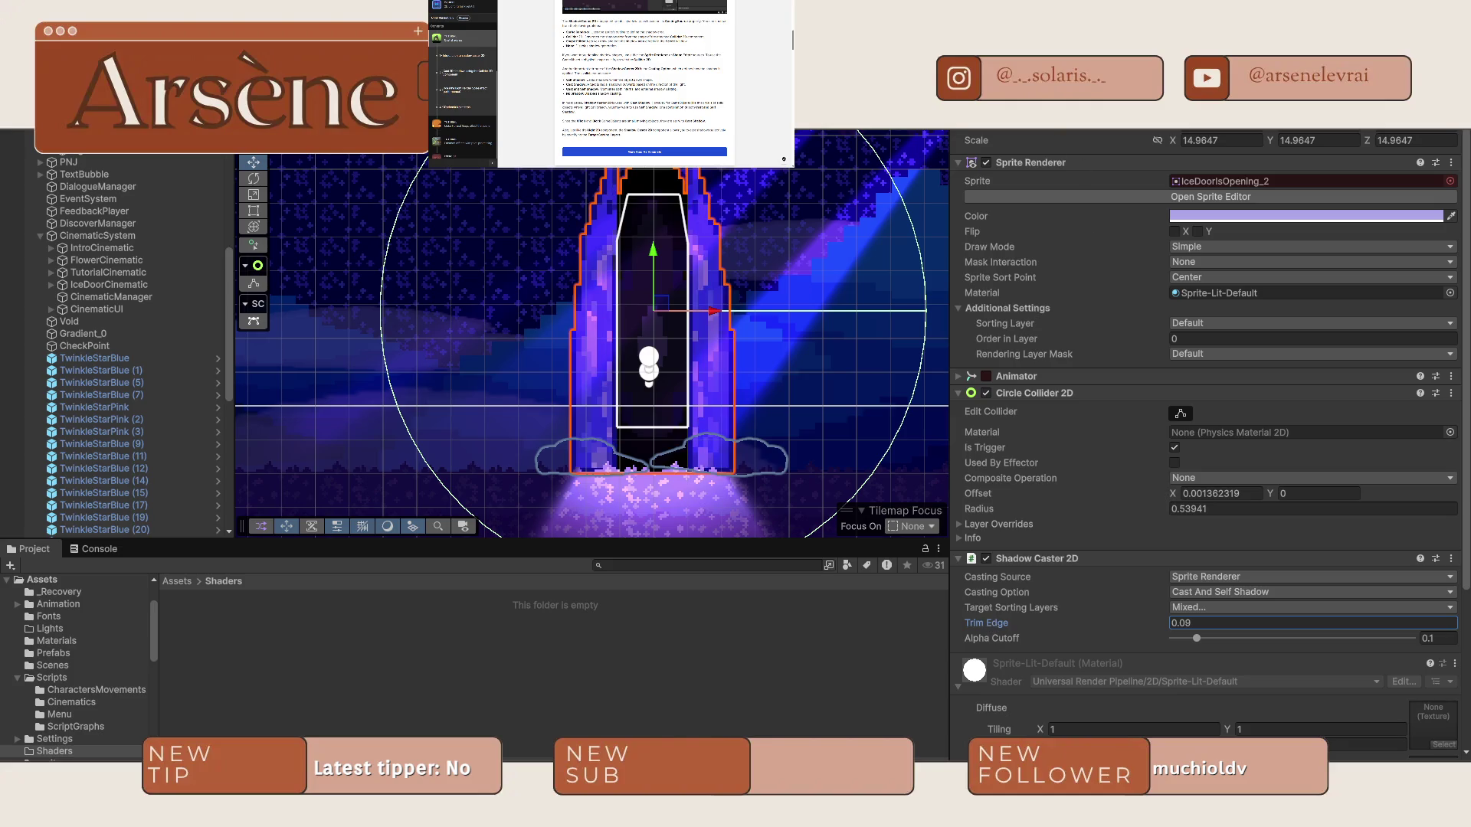
click(1050, 121)
click(1110, 121)
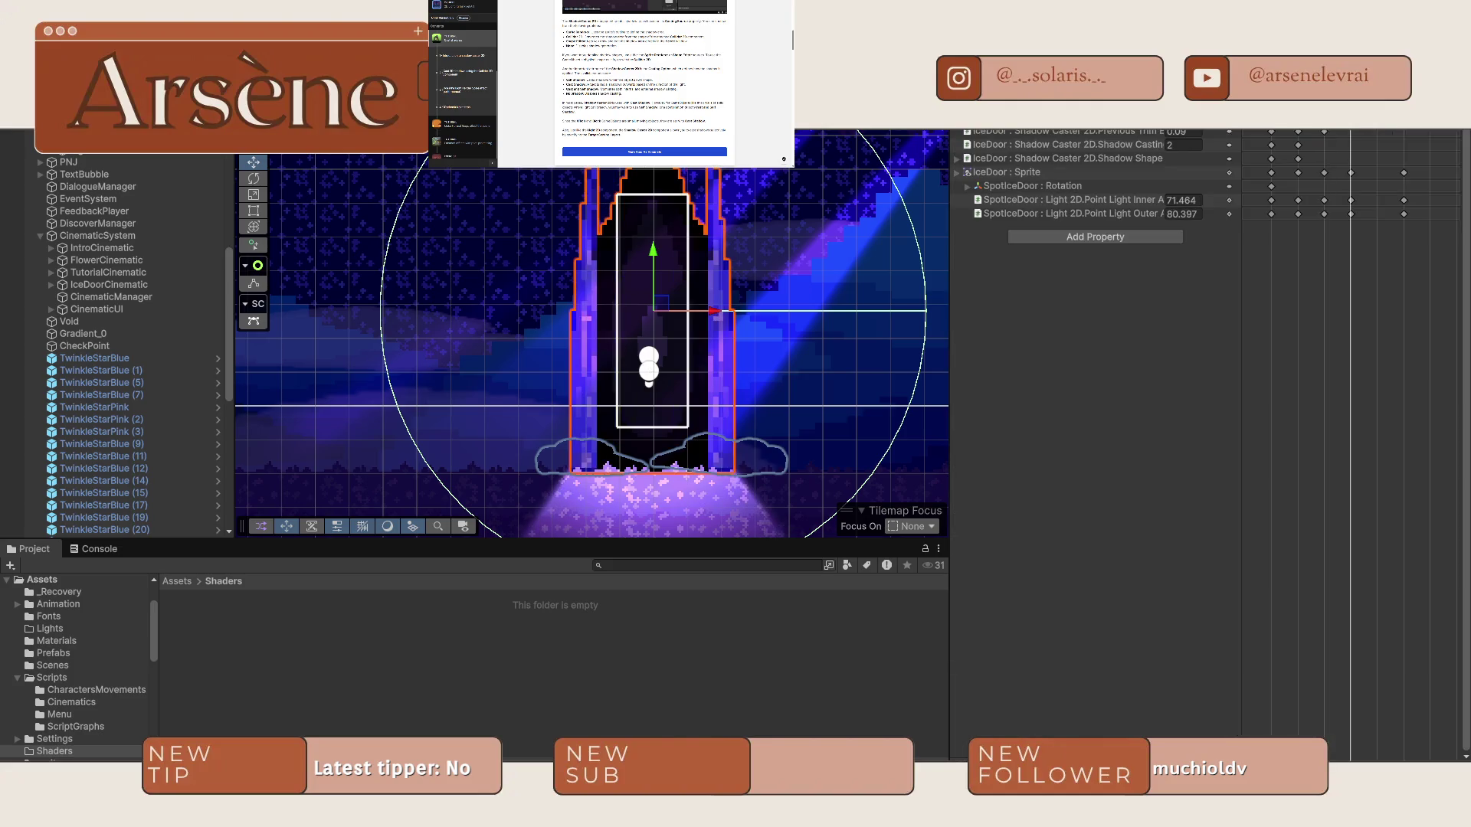
click(988, 121)
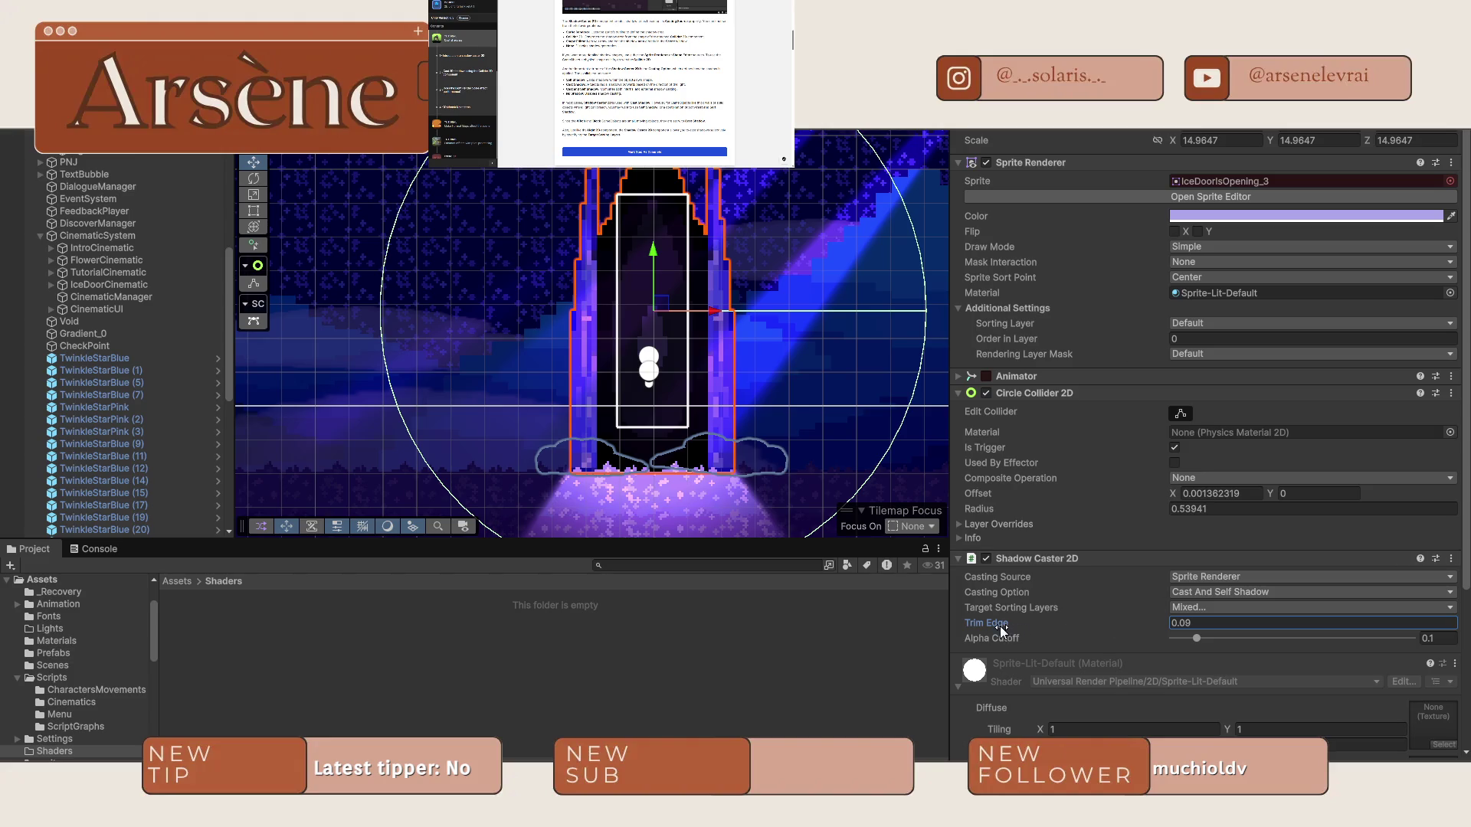
drag(995, 625, 995, 625)
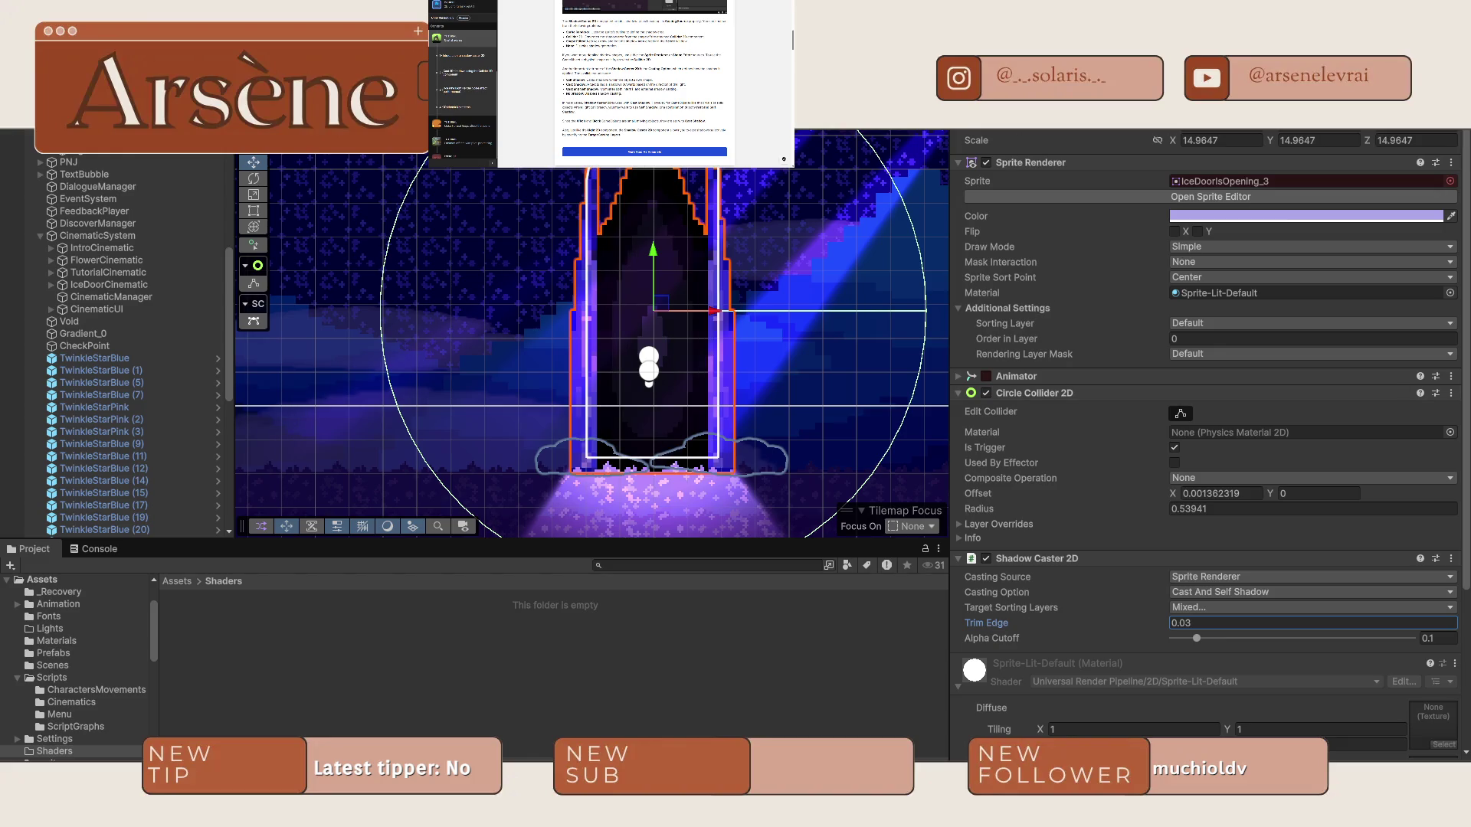
Key the door's Trim Edge at 0.18 on a later frame of the opening clip.
key(ctrl+6)
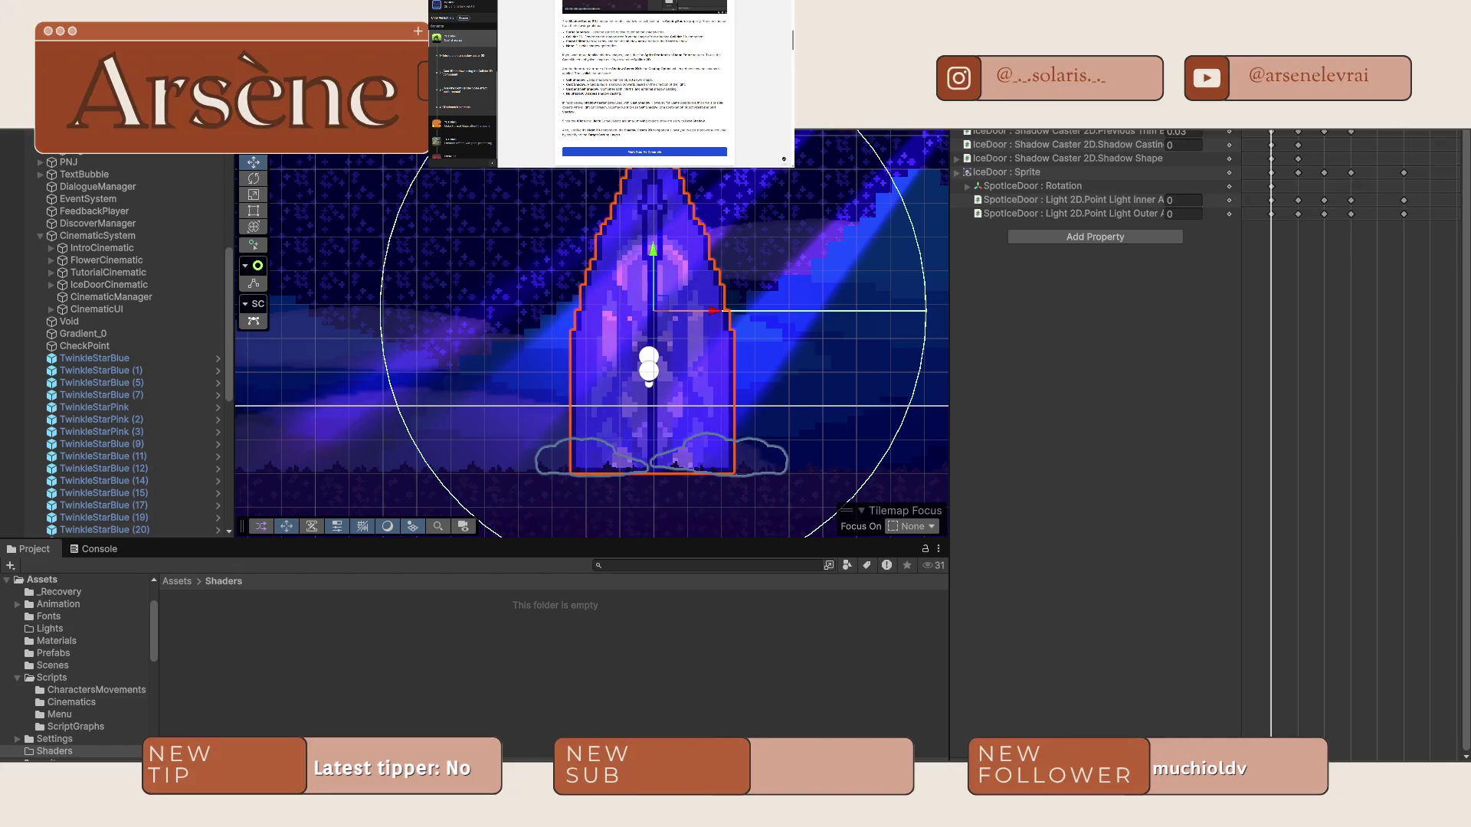
key(super+3)
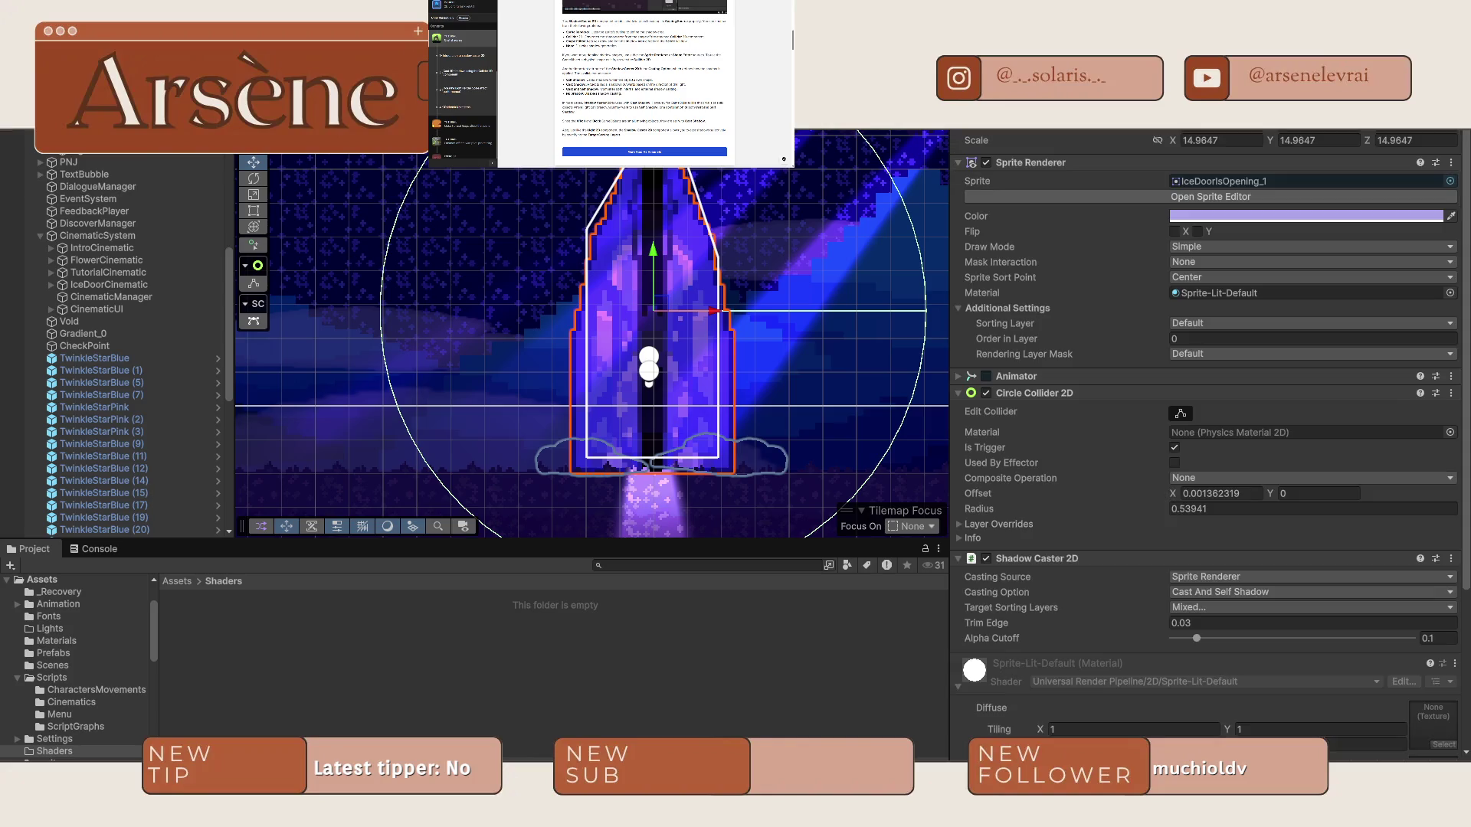
key(super+6)
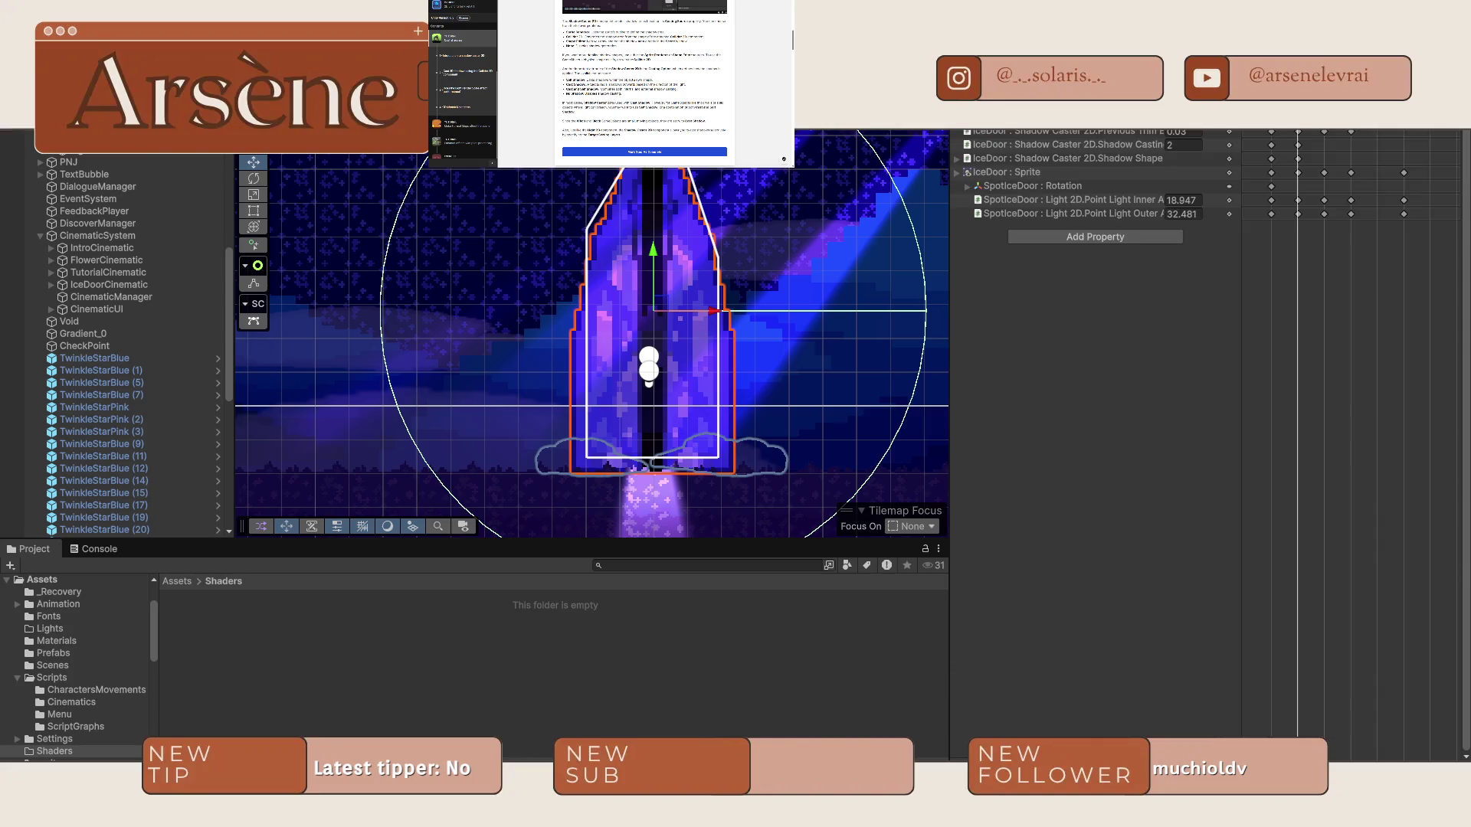
key(super+3)
click(990, 624)
text(0.18)
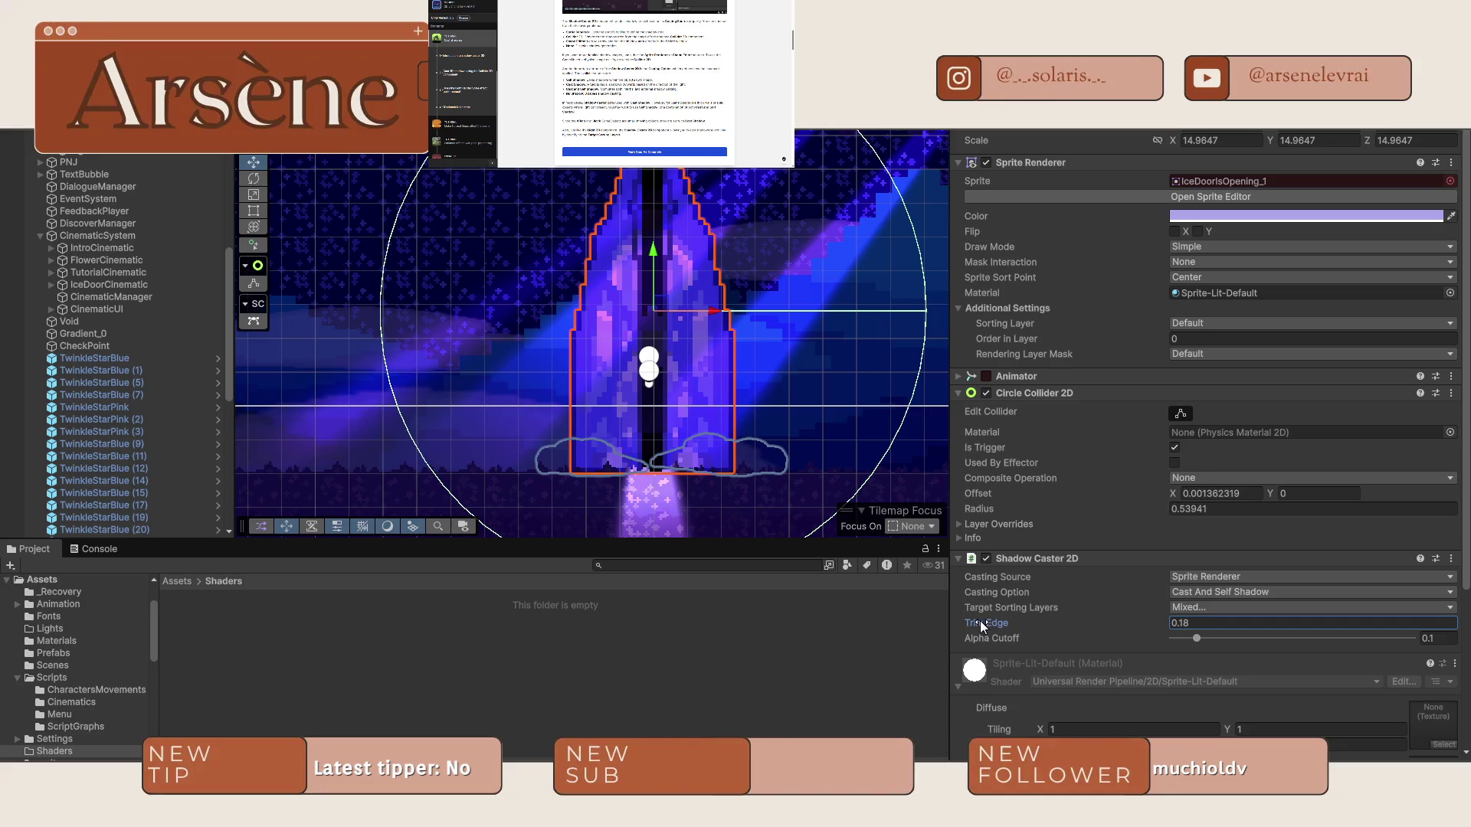
key(Return)
key(super+6)
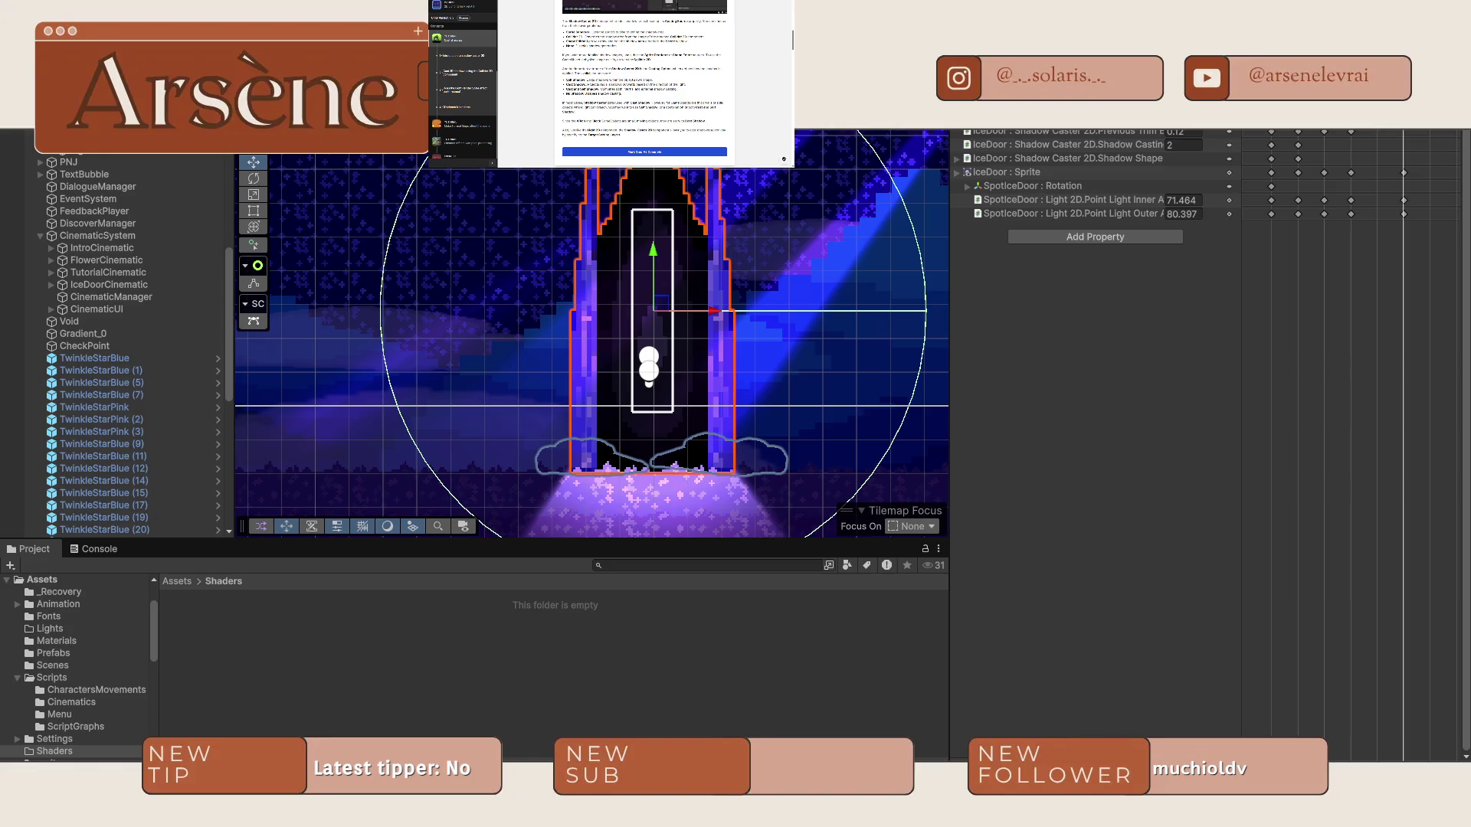
Frame the door in the Scene view and open the door's animation clip list.
key(ctrl+3)
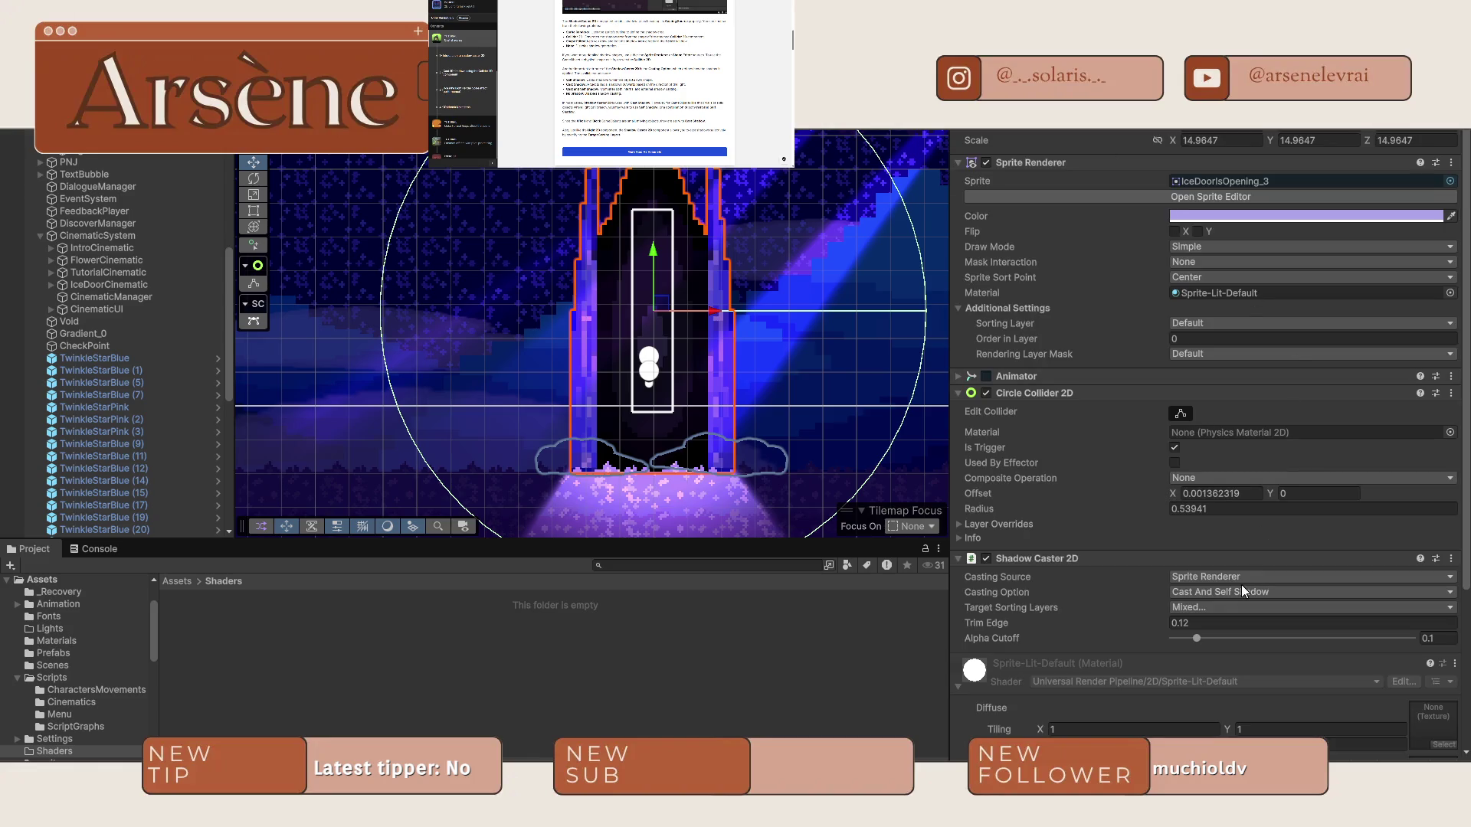
key(f)
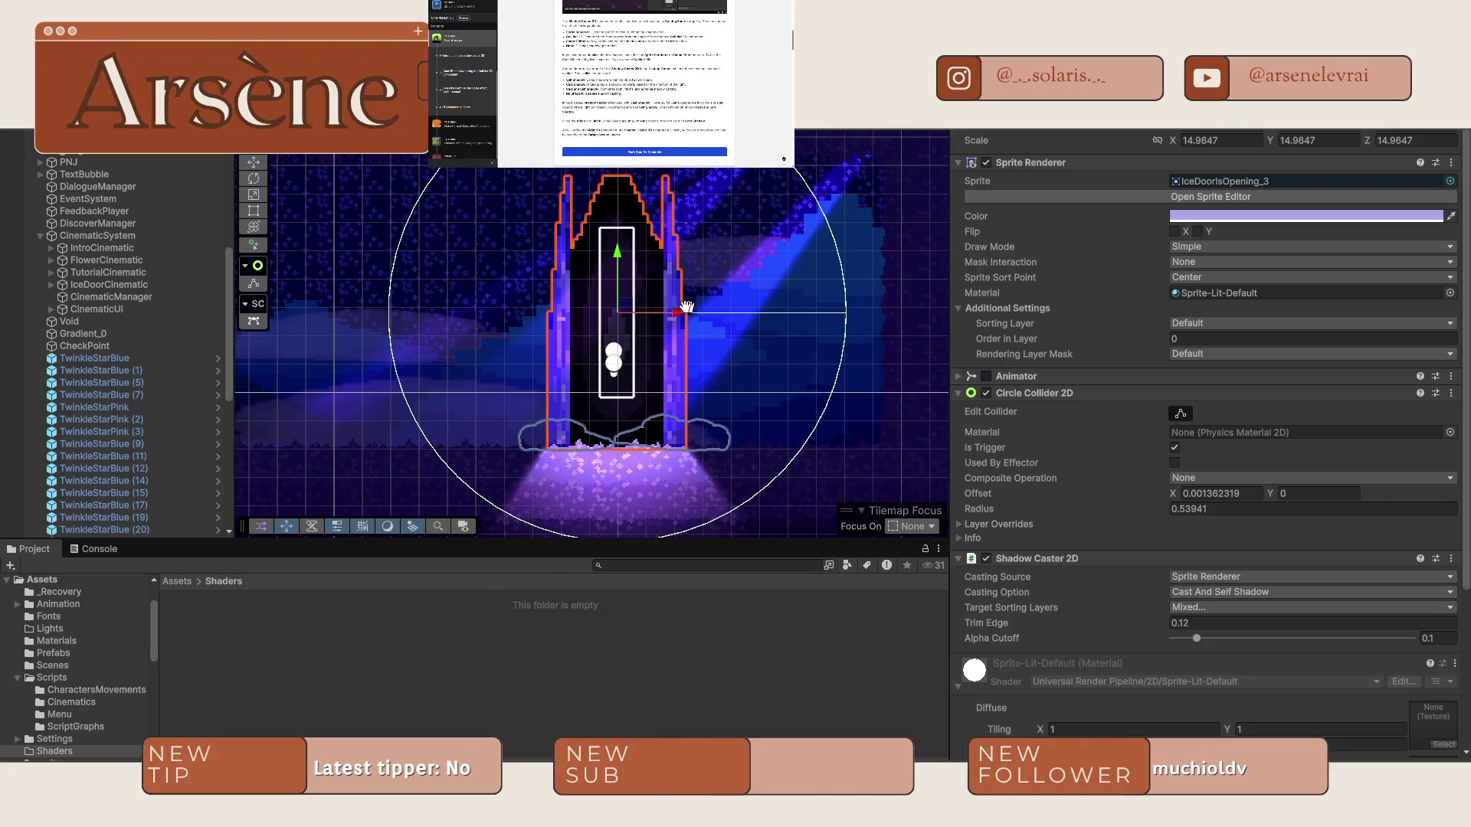
key(ctrl+4)
key(ctrl+6)
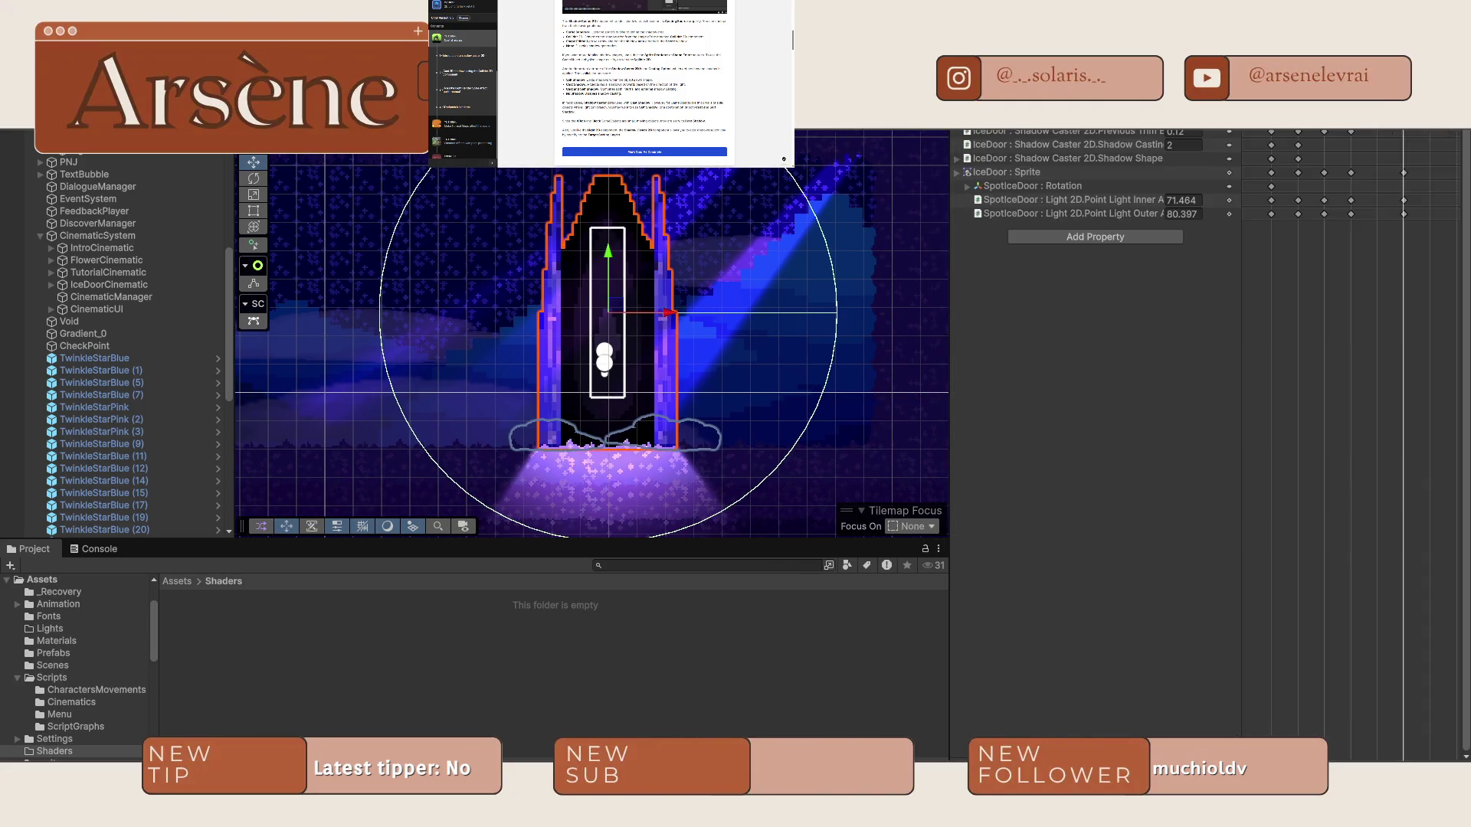
click(1009, 121)
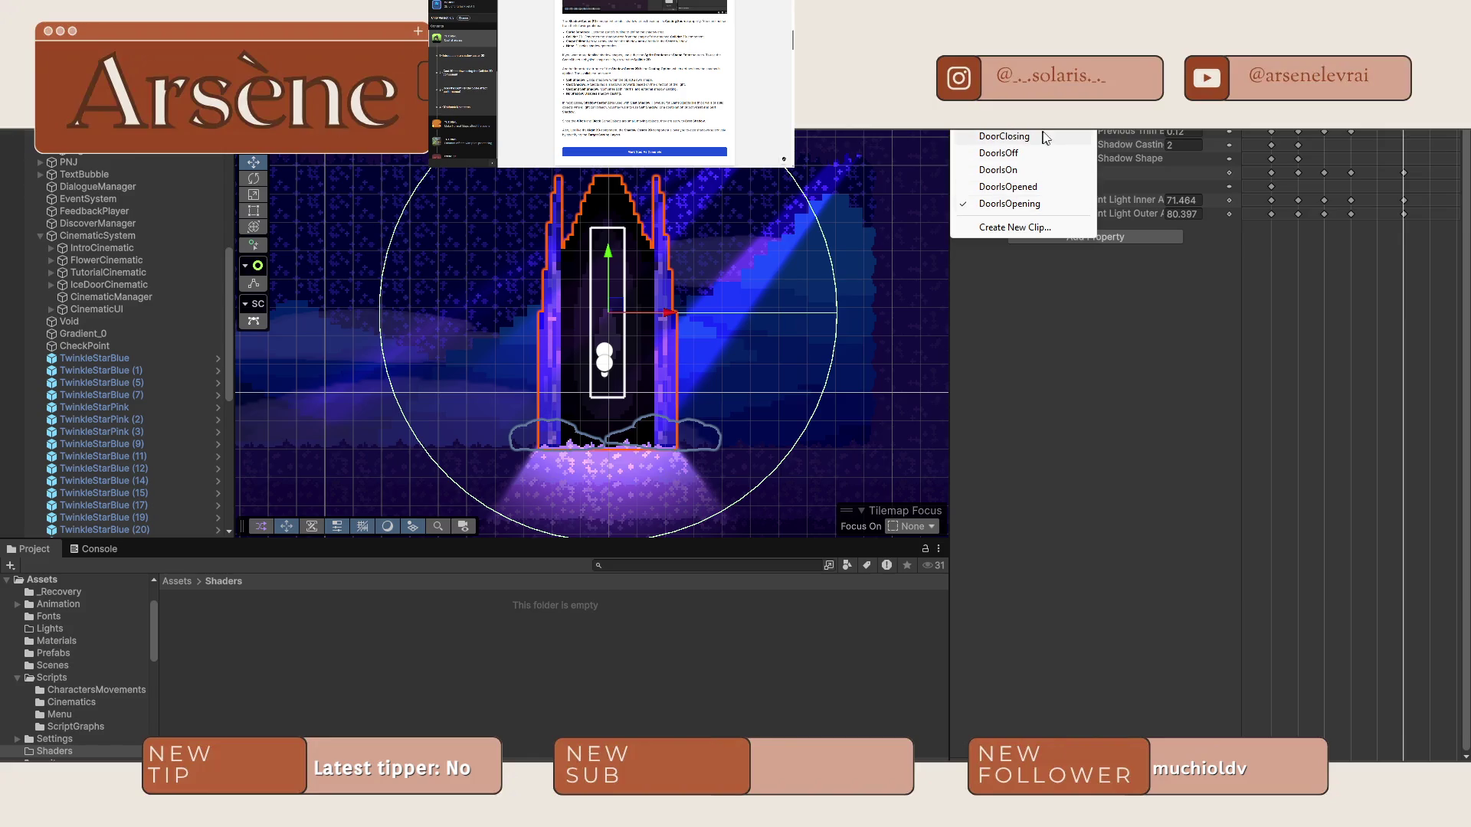
In the DoorClosing clip, key Trim Edge at 0.12 and play the closing animation.
click(1005, 139)
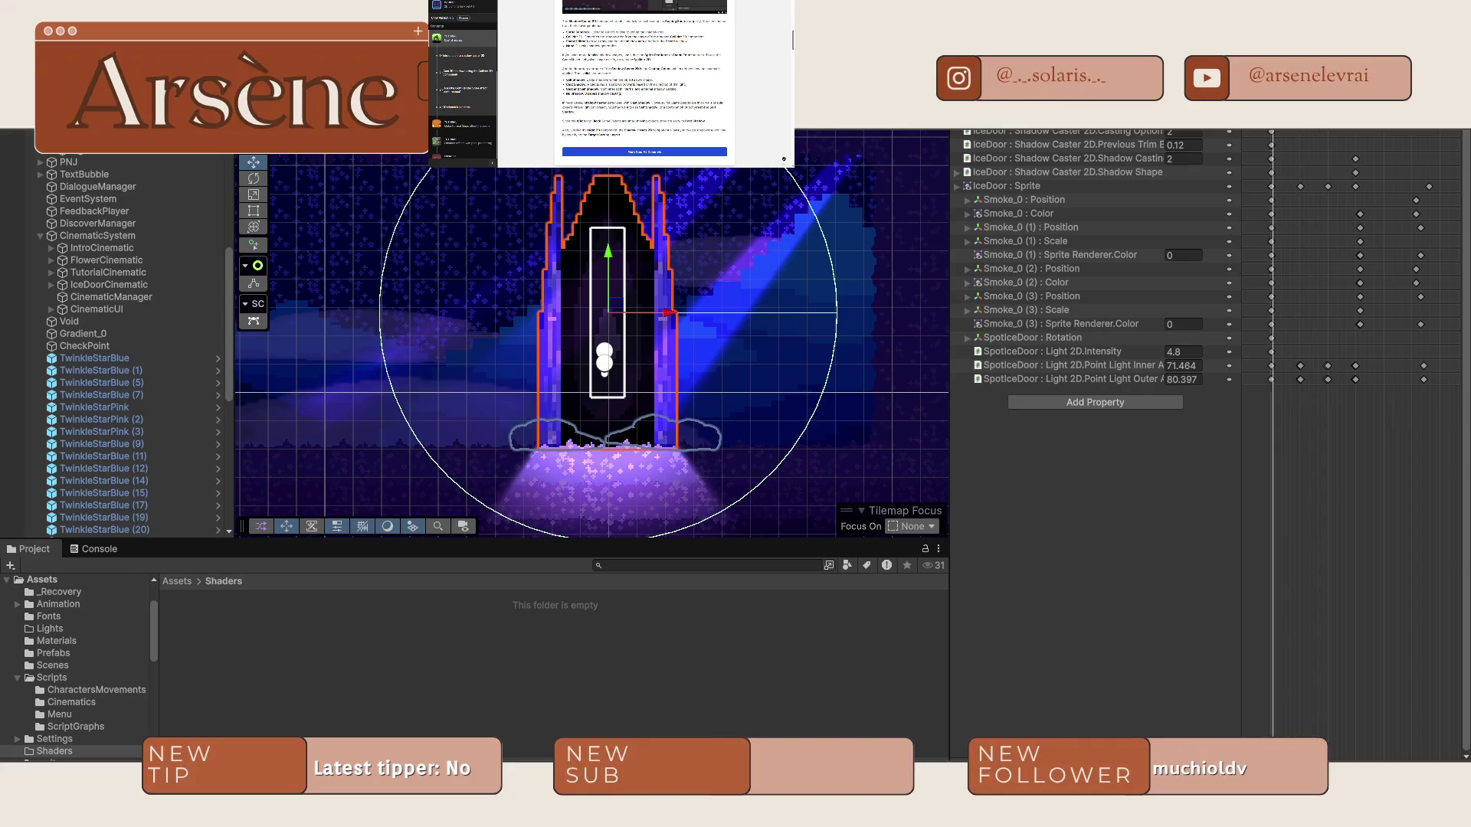
key(ctrl+3)
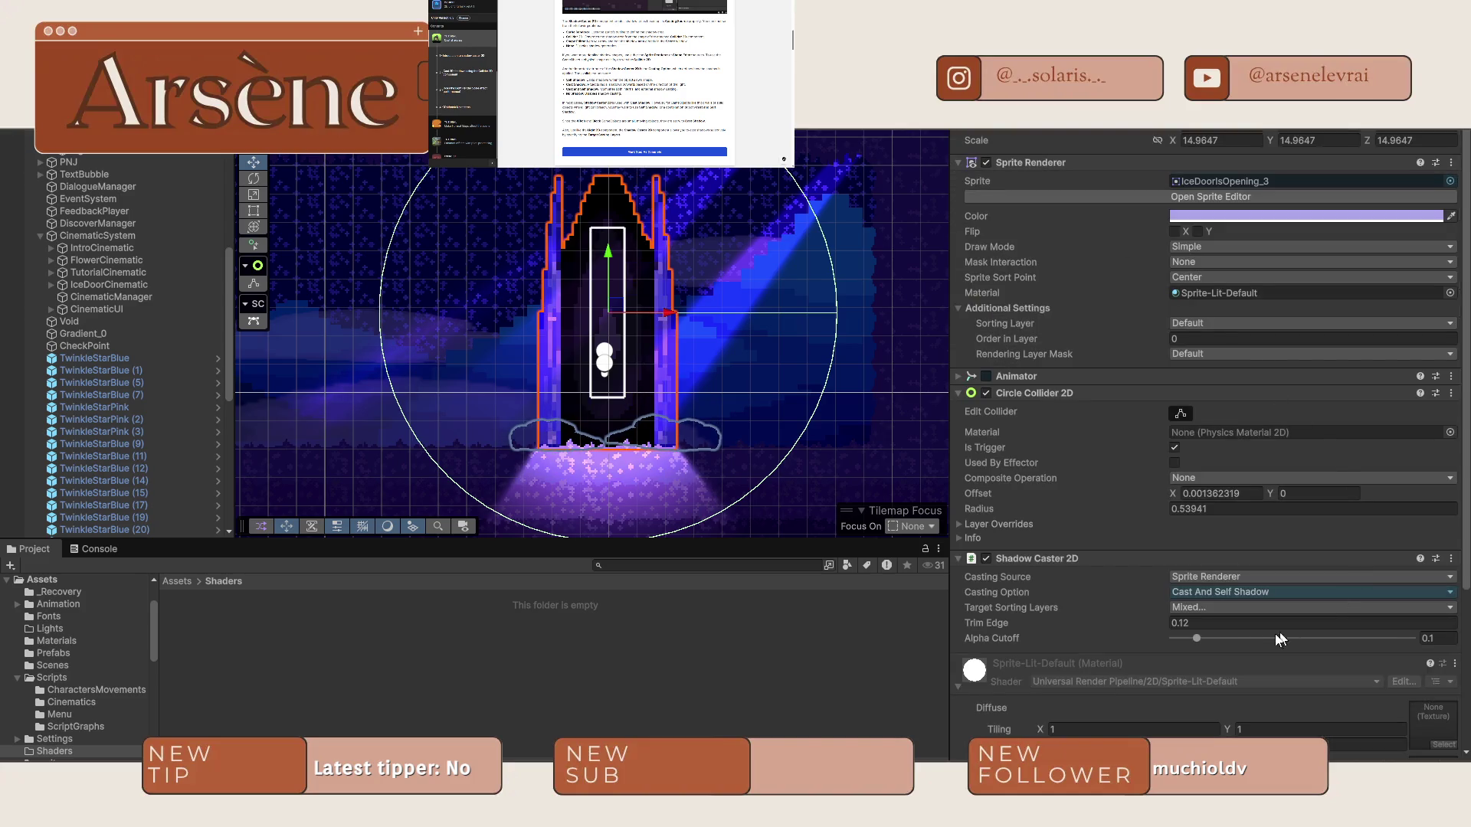
scroll(1197, 623, down, 3)
drag(995, 536, 996, 535)
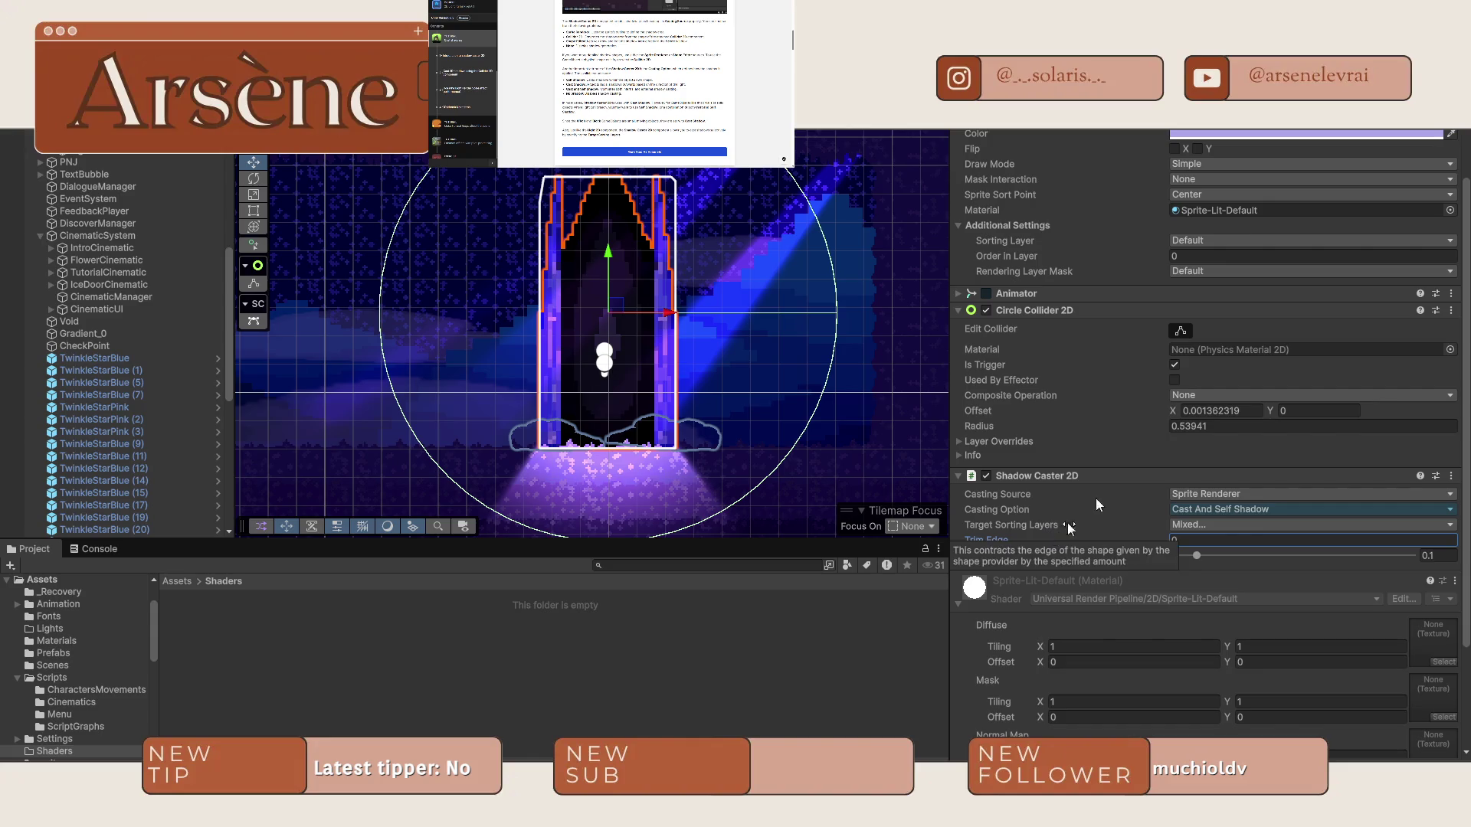
text(0.12)
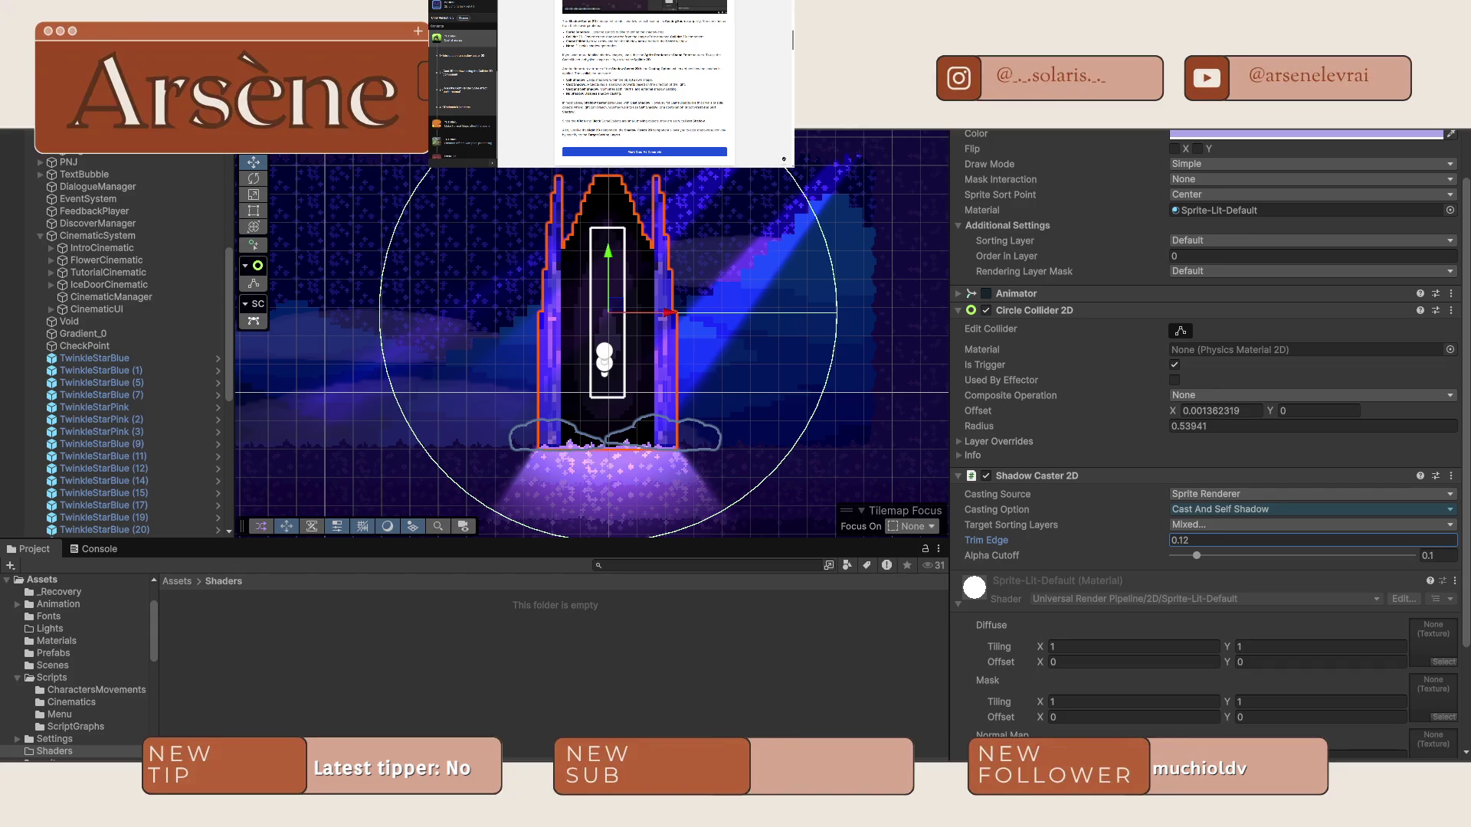
key(ctrl+6)
key(space)
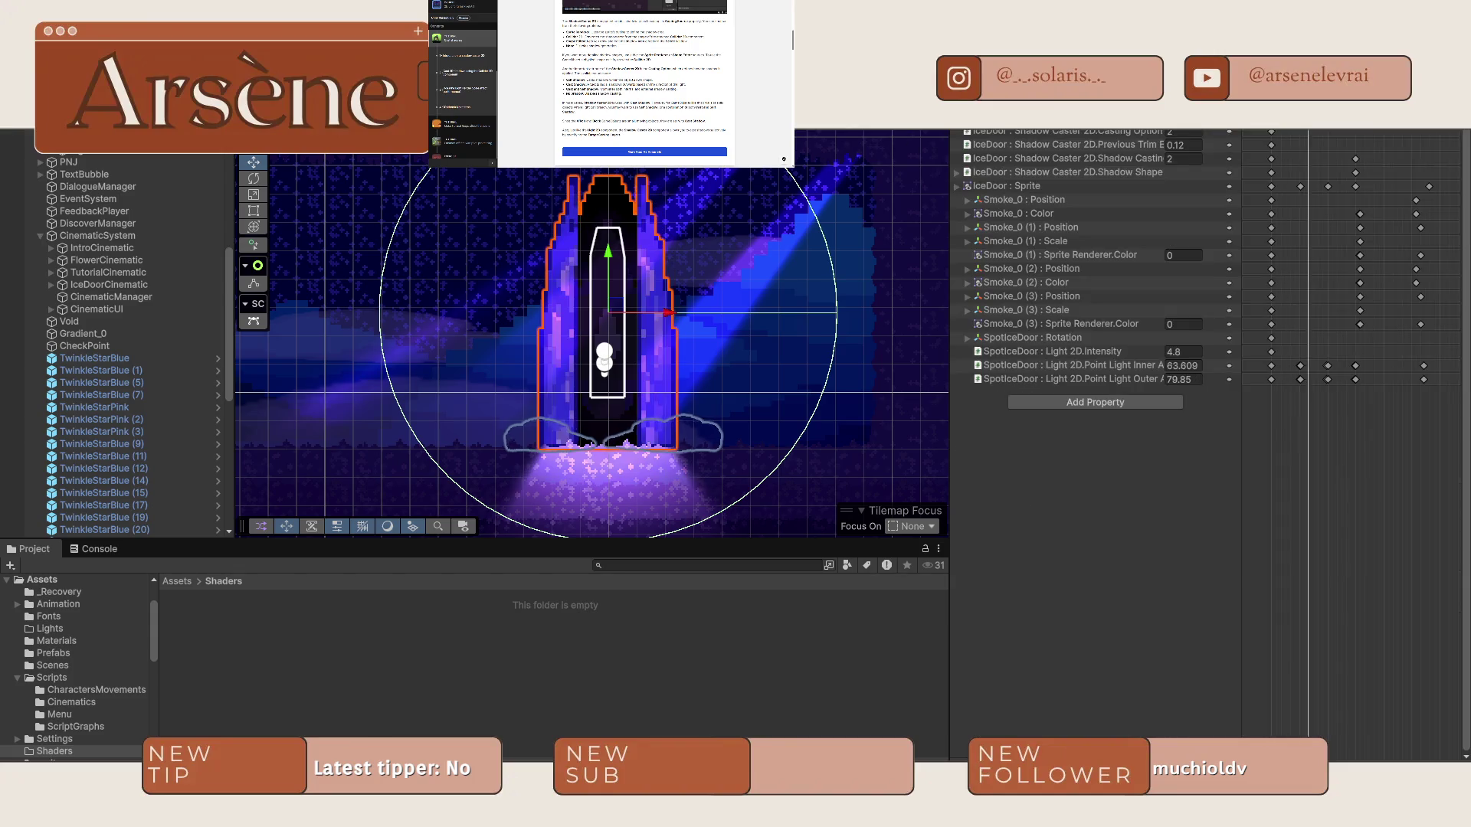
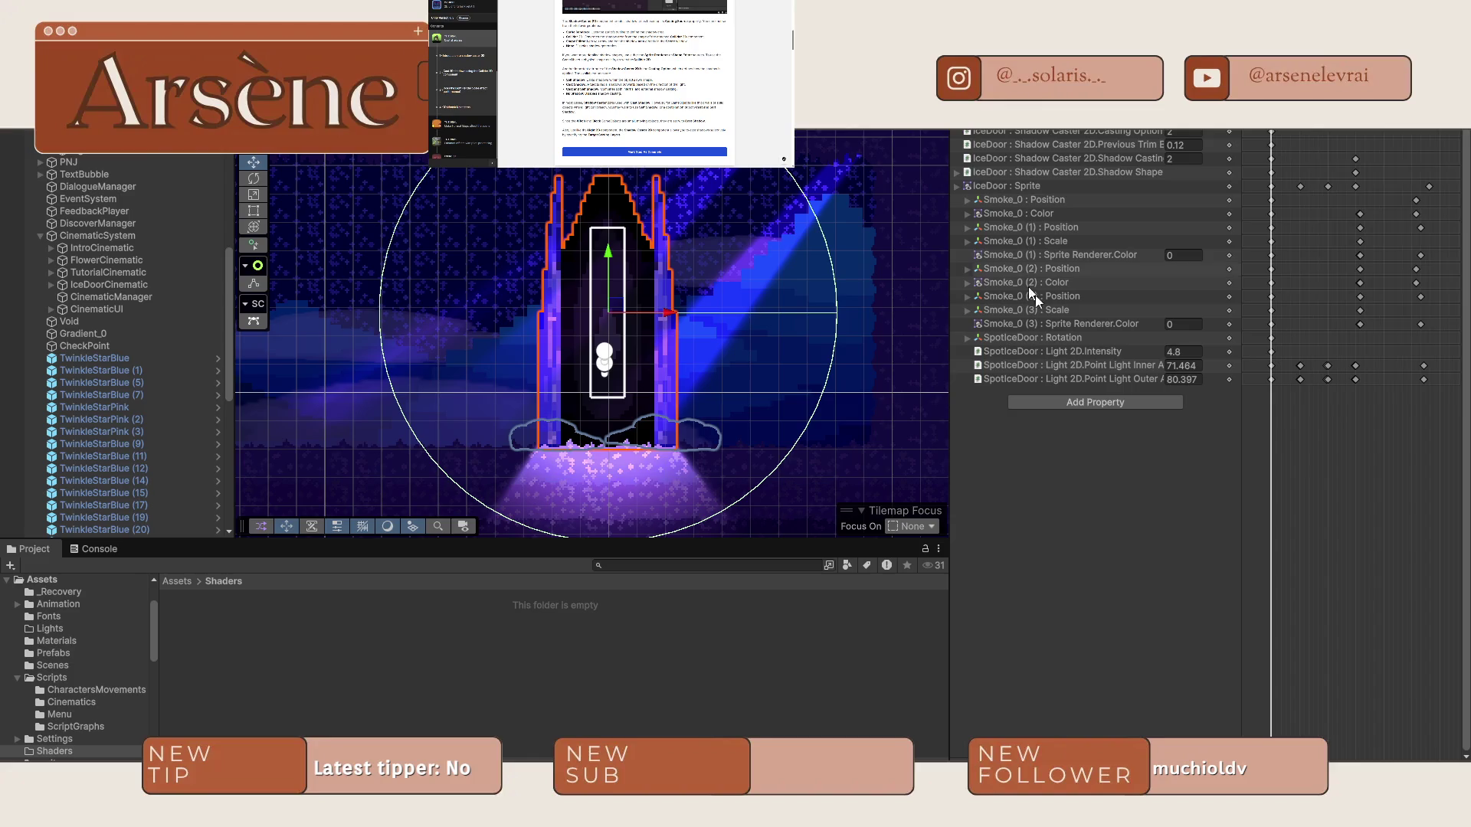
Shift the scene view over the star lights.
scroll(536, 369, left, 10)
drag(529, 369, 786, 327)
scroll(712, 337, left, 5)
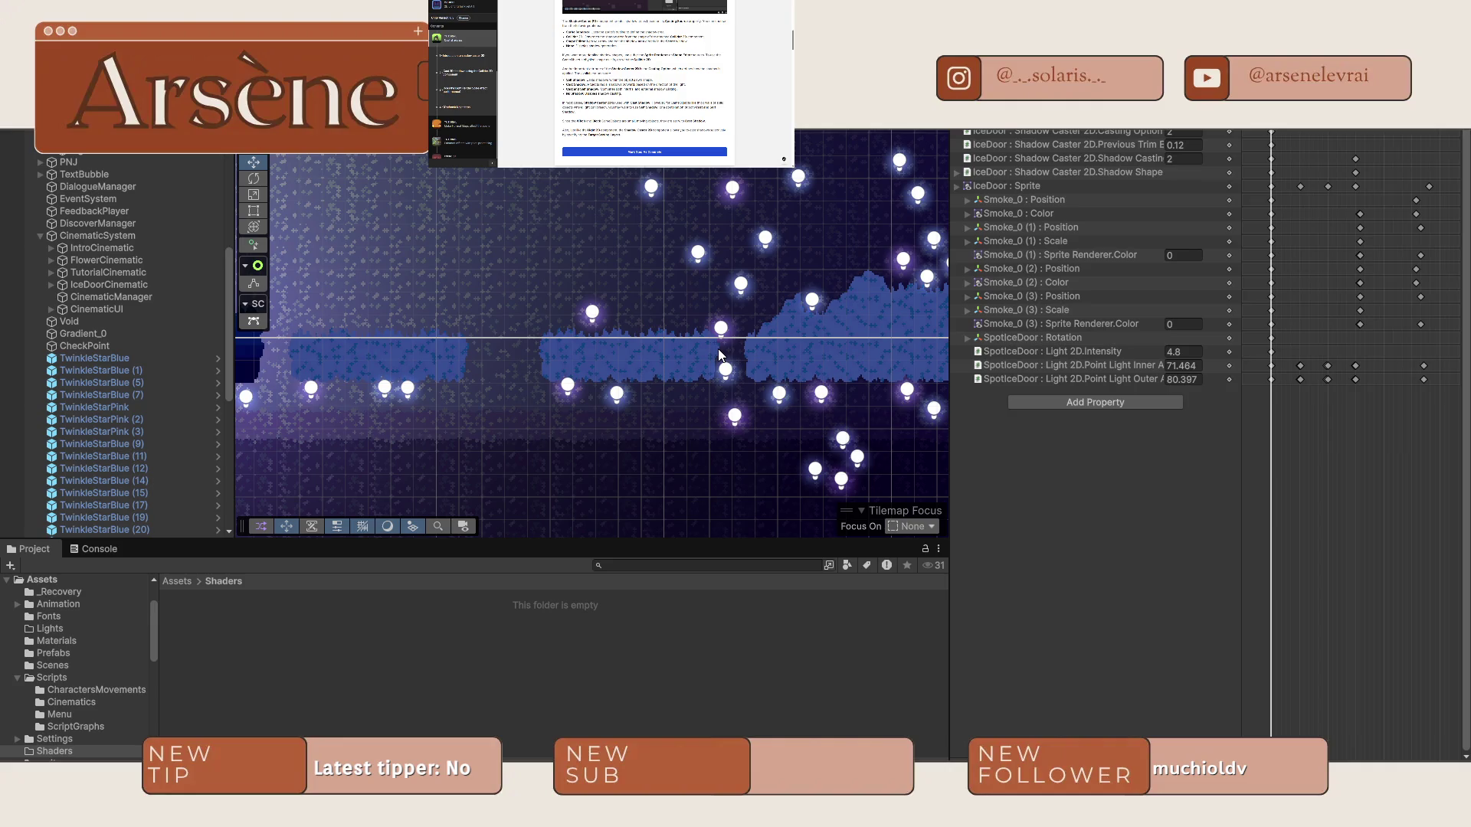
Scroll the 2D shadows tutorial down to '4. Next steps' and mark the step complete.
scroll(644, 85, up, 5)
scroll(644, 84, down, 8)
scroll(645, 84, down, 3)
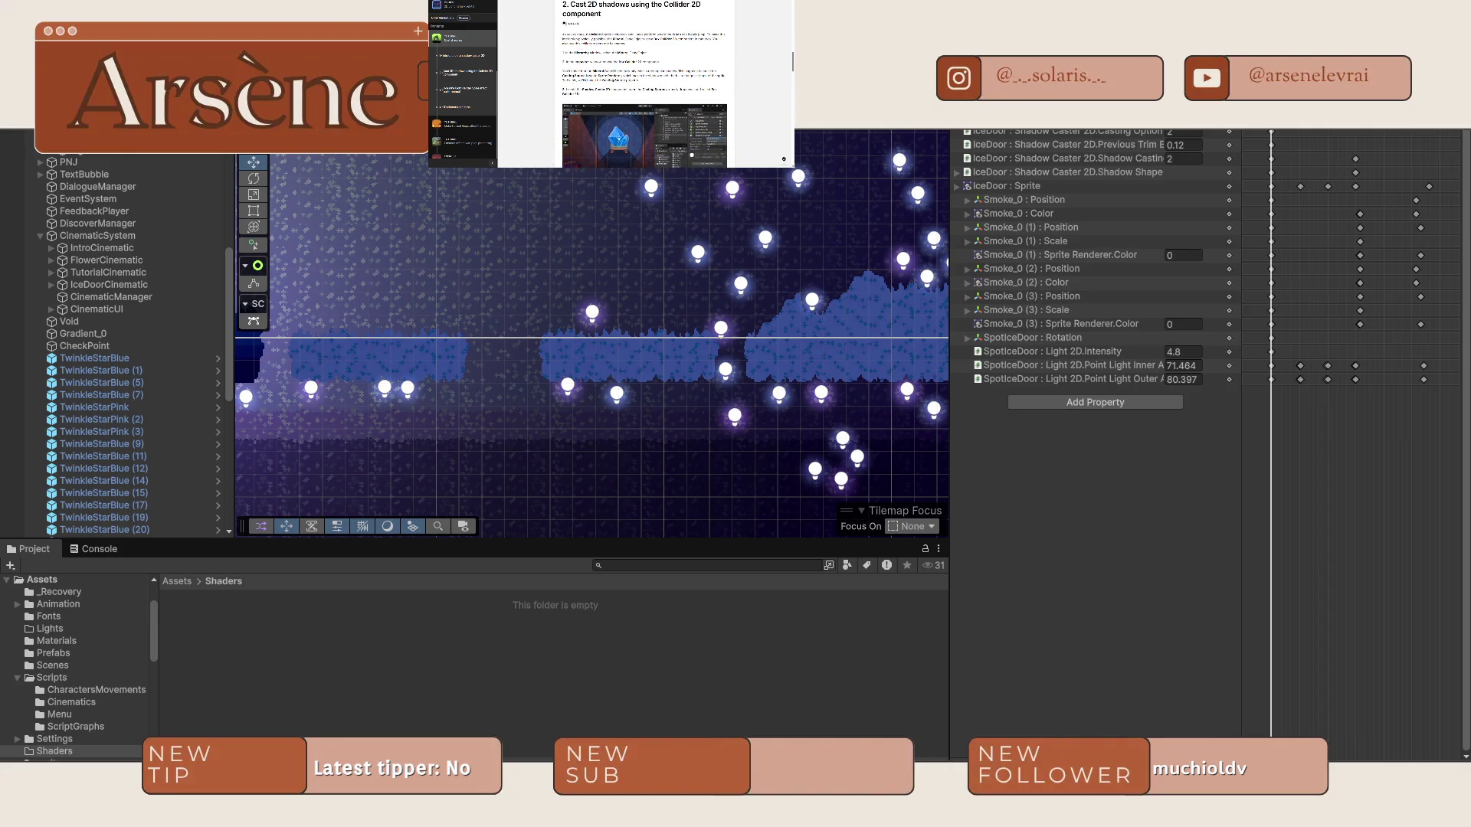
scroll(645, 84, down, 3)
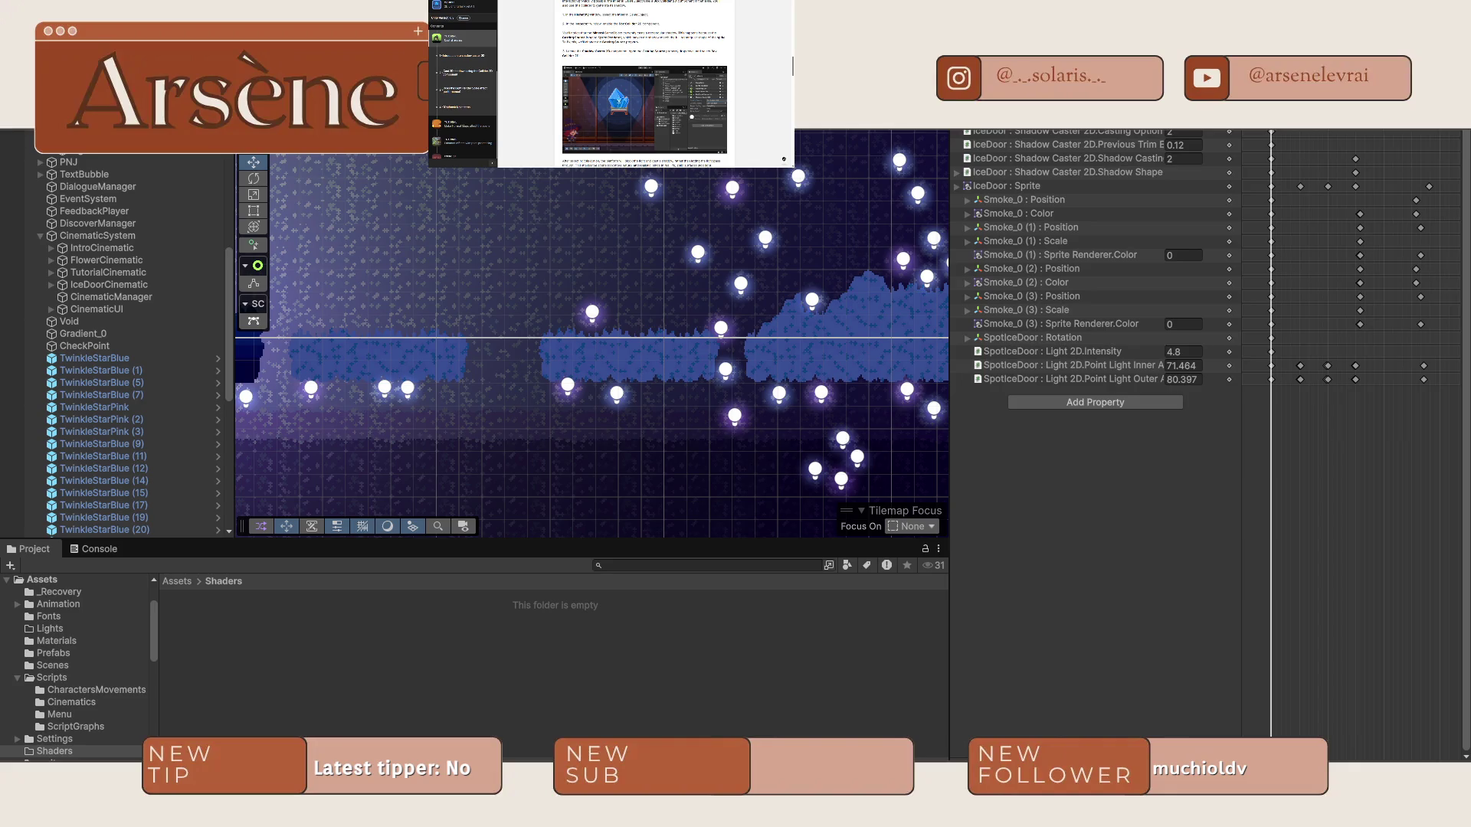
scroll(684, 69, down, 5)
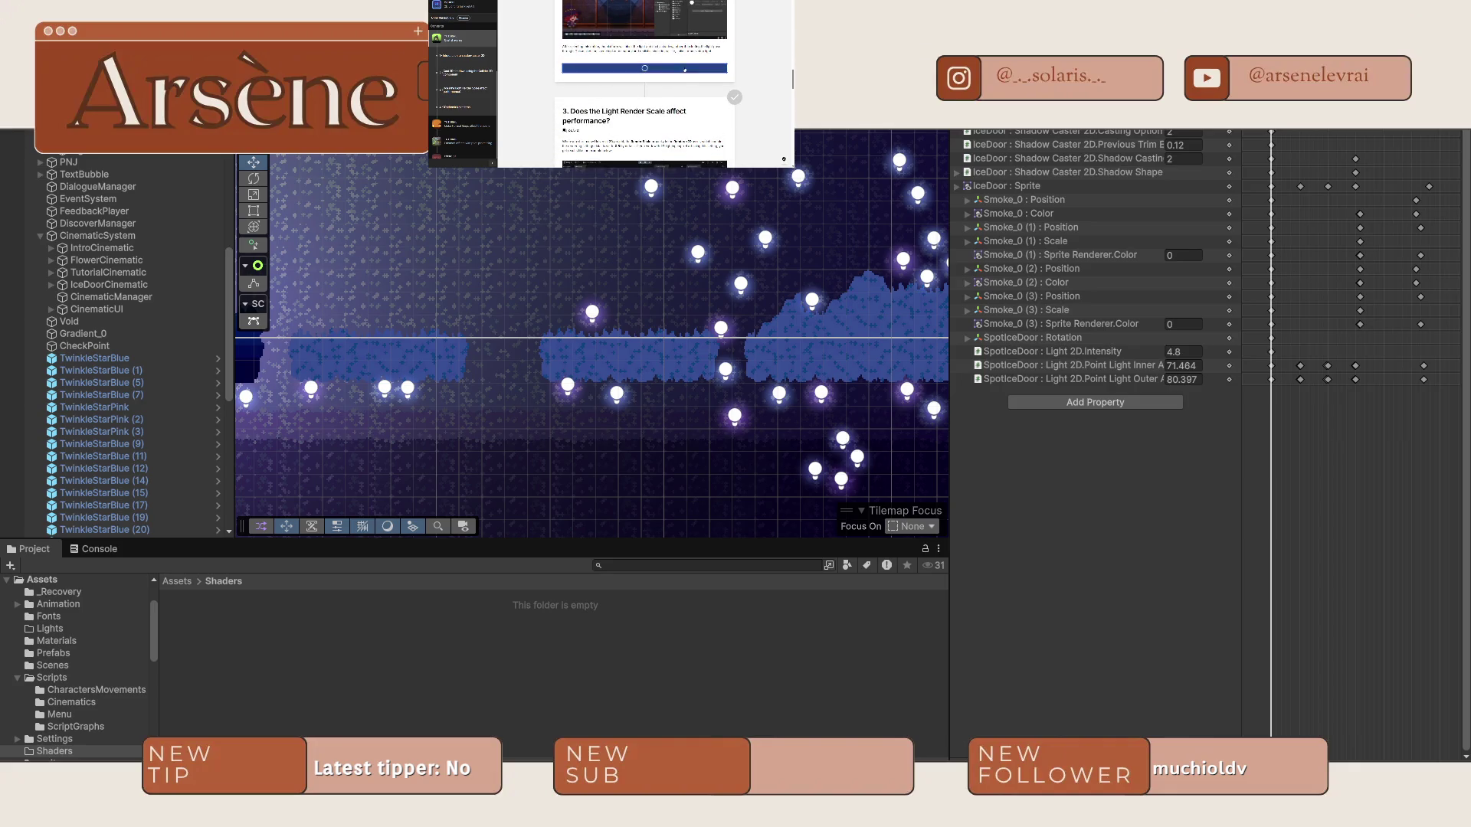
scroll(684, 69, down, 3)
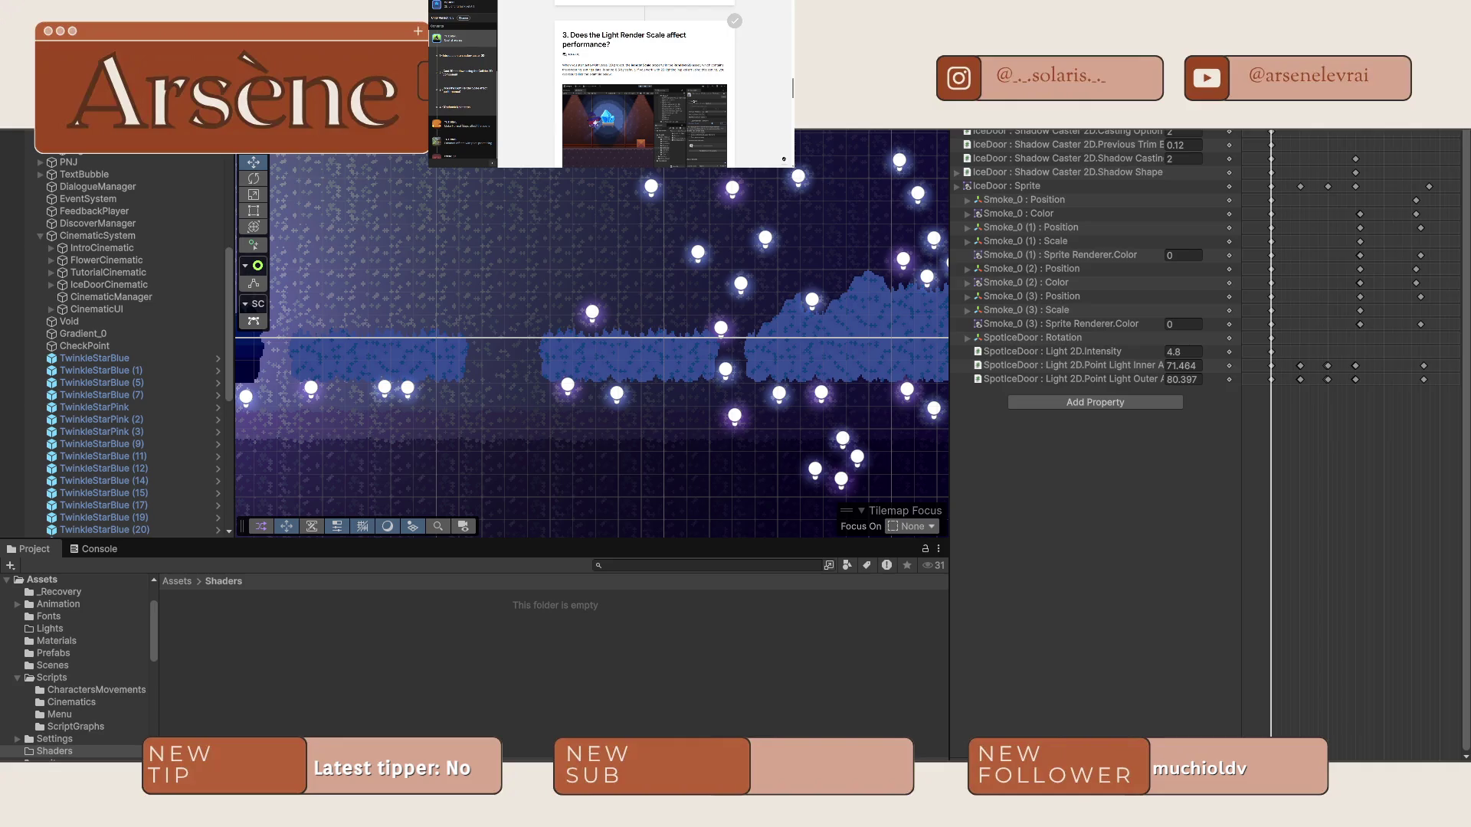
scroll(644, 84, down, 1)
scroll(644, 84, down, 4)
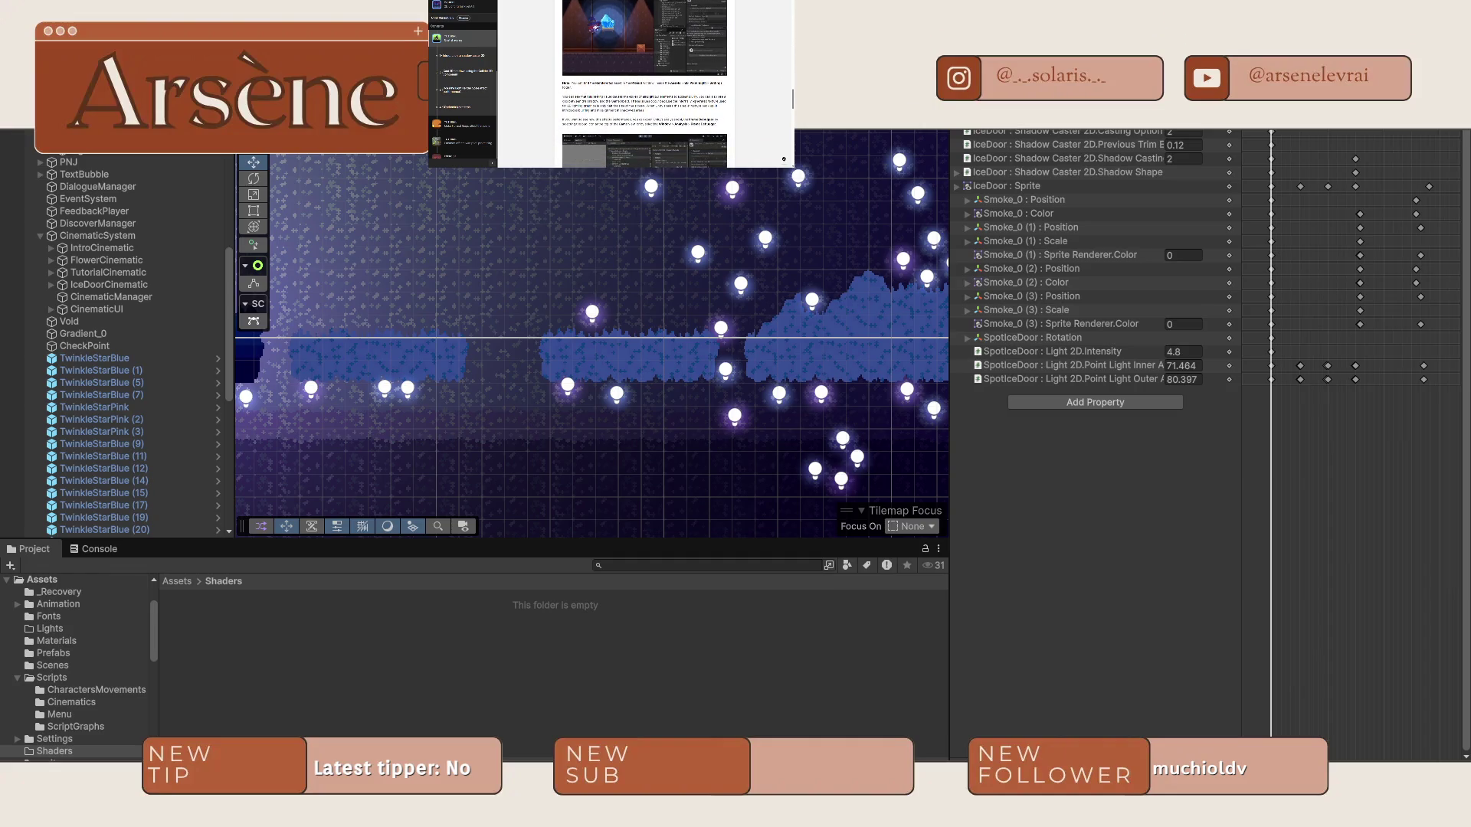
scroll(644, 84, down, 3)
scroll(644, 84, down, 2)
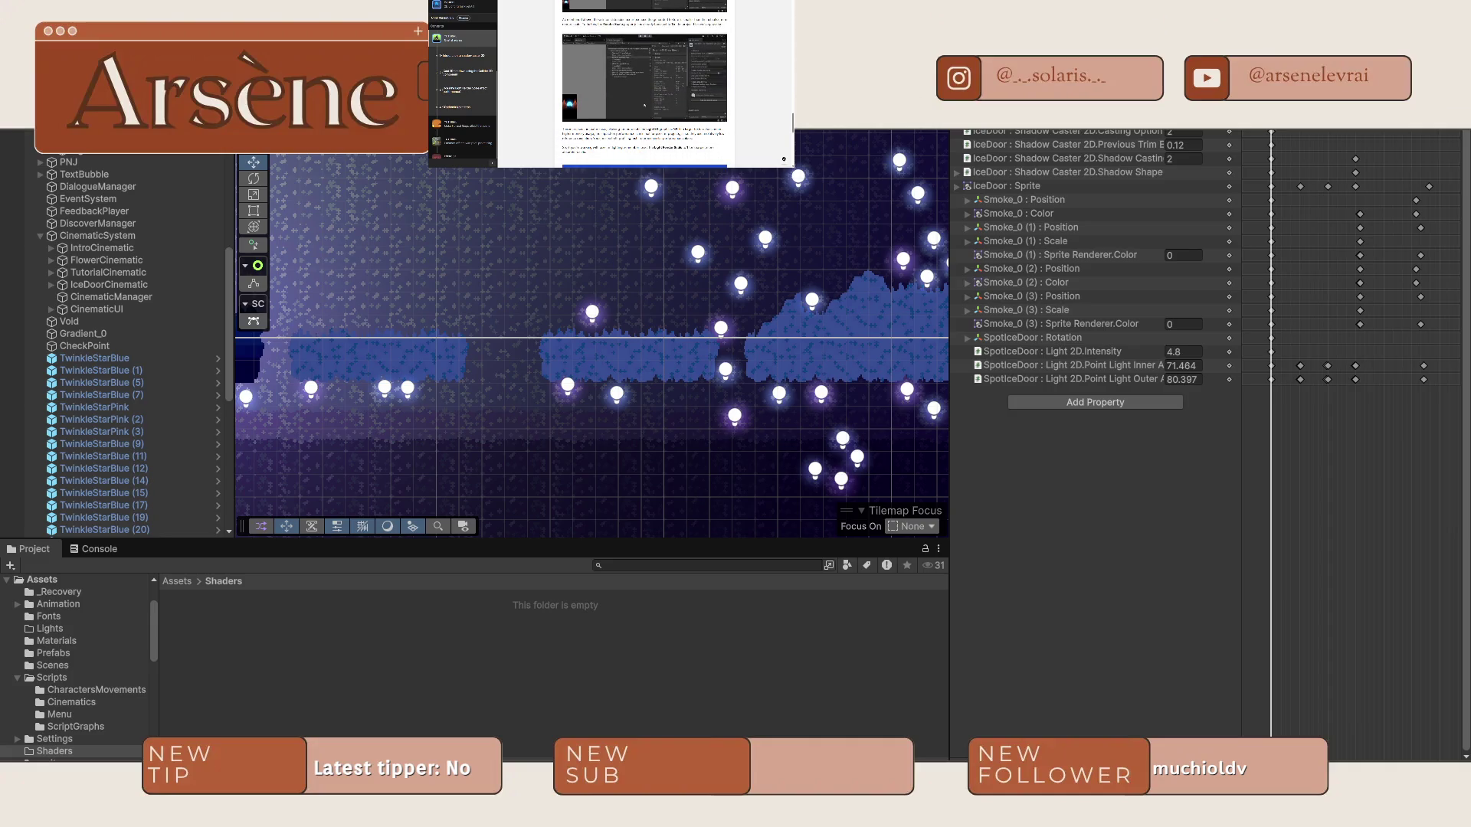
scroll(644, 84, down, 3)
scroll(645, 84, down, 4)
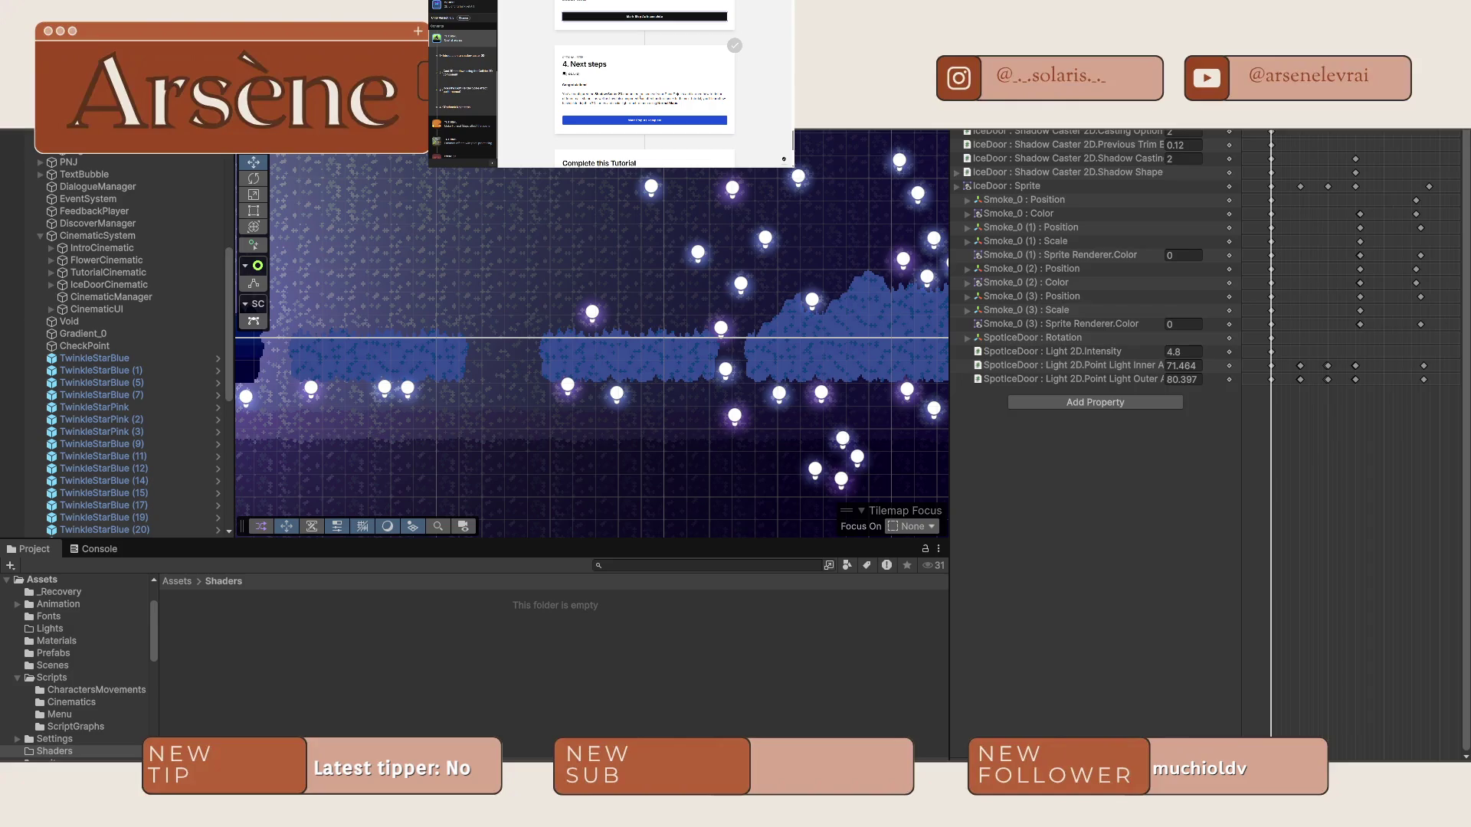
click(644, 120)
scroll(461, 102, down, 1)
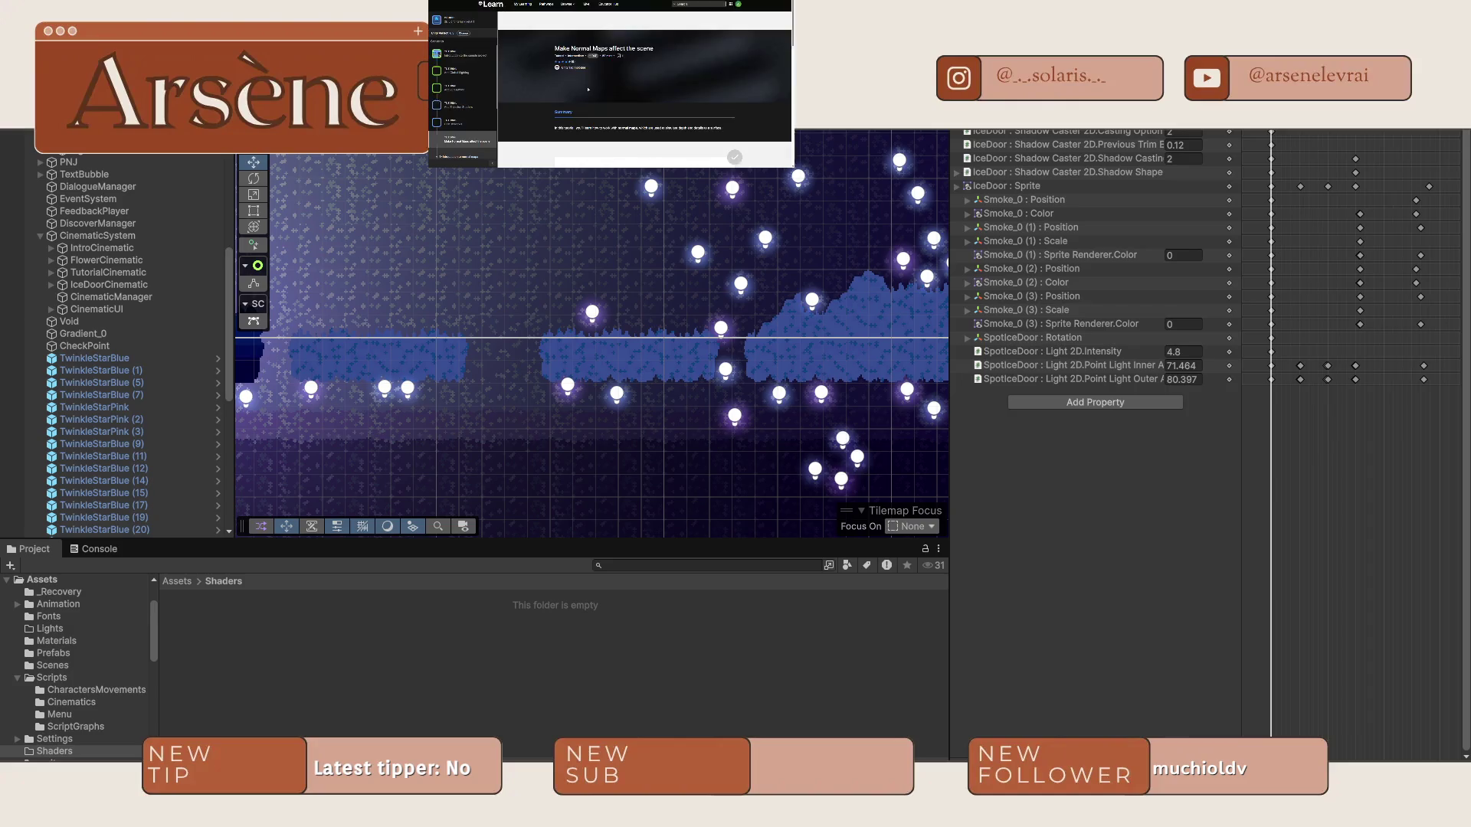
Read through the 'Make Normal Maps affect the scene' normal-map and Add Rim Light sections.
scroll(611, 84, down, 3)
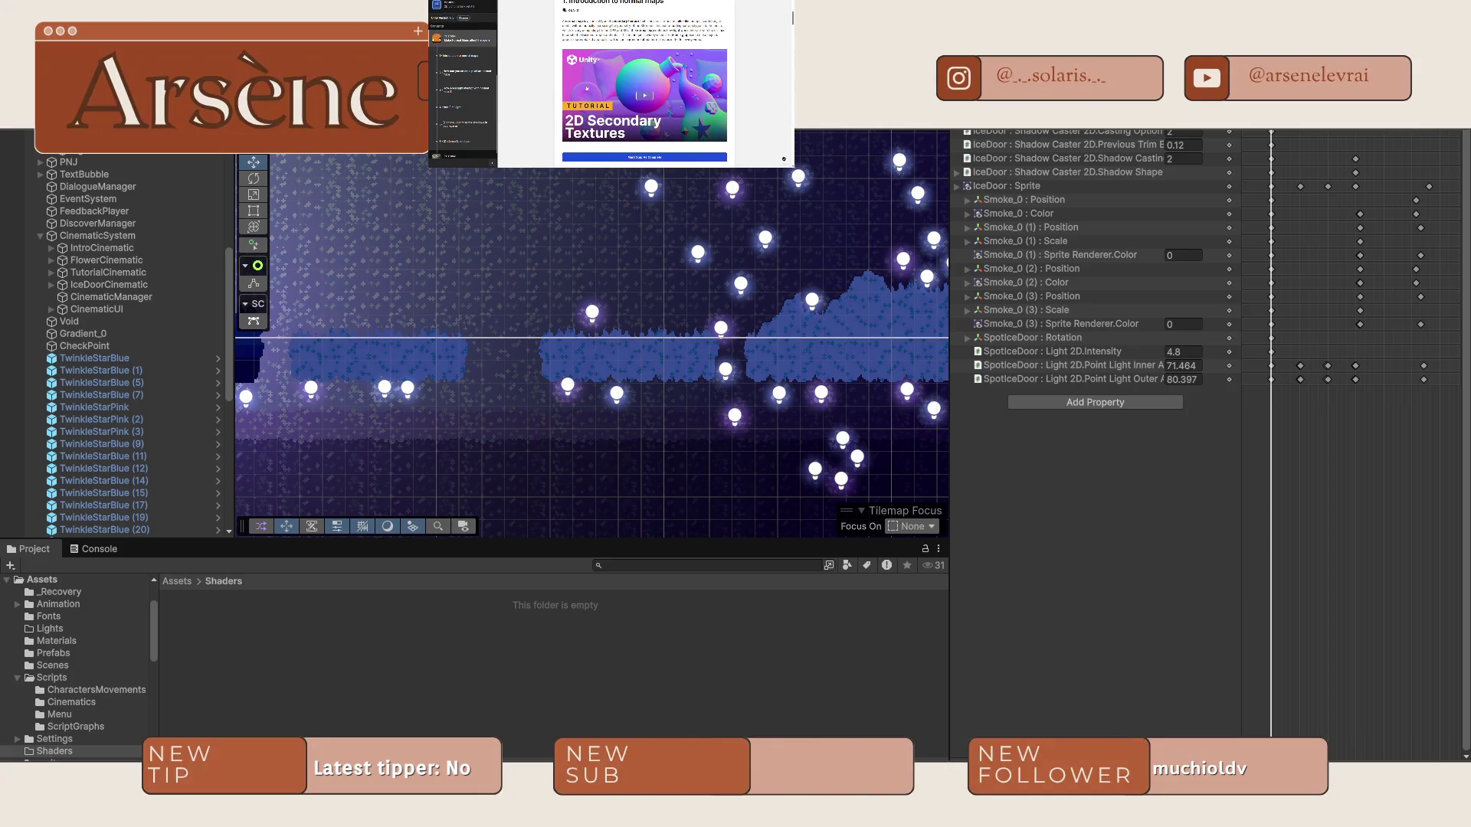
scroll(644, 84, down, 5)
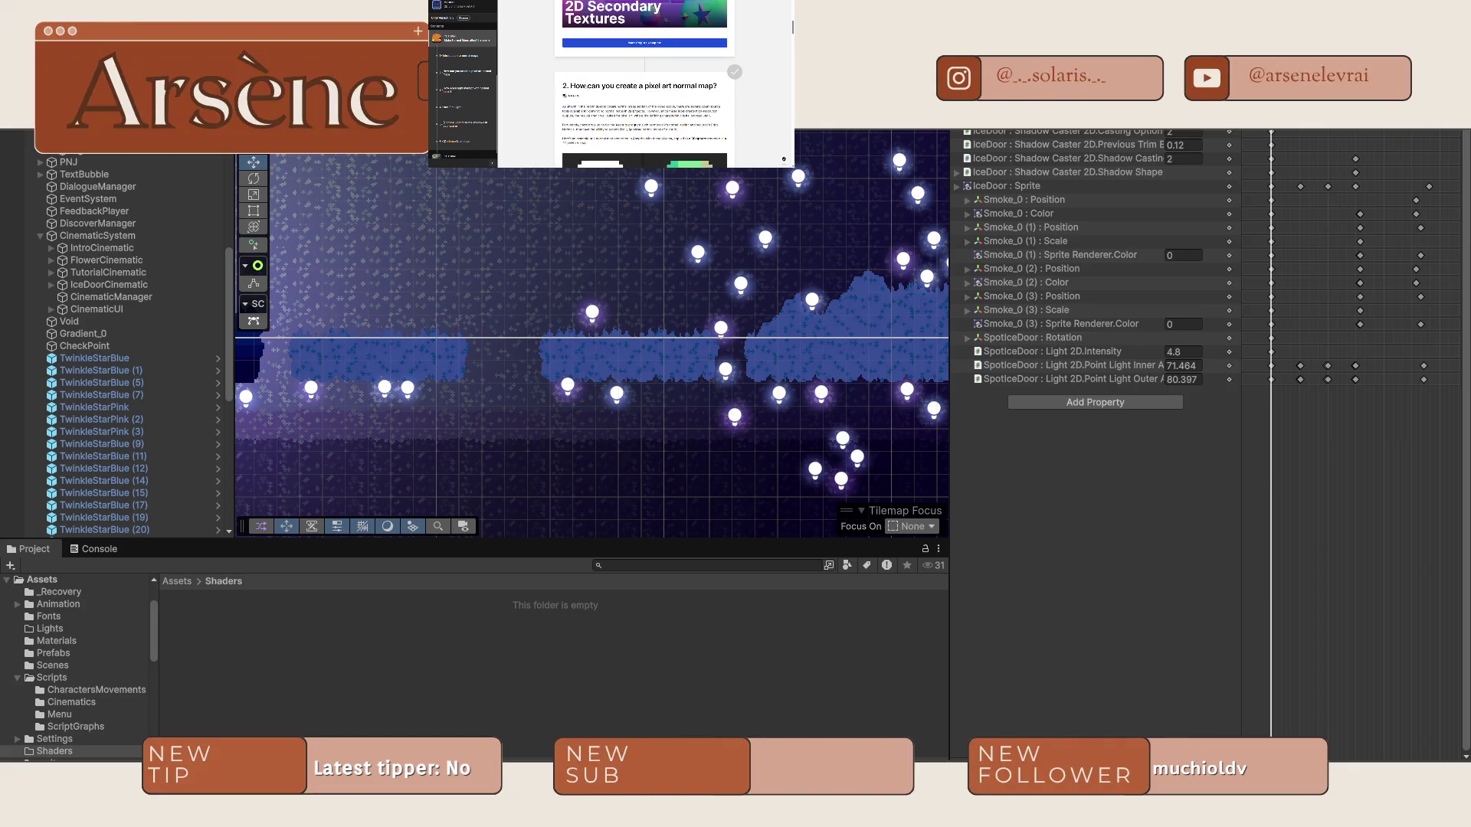
scroll(582, 85, down, 3)
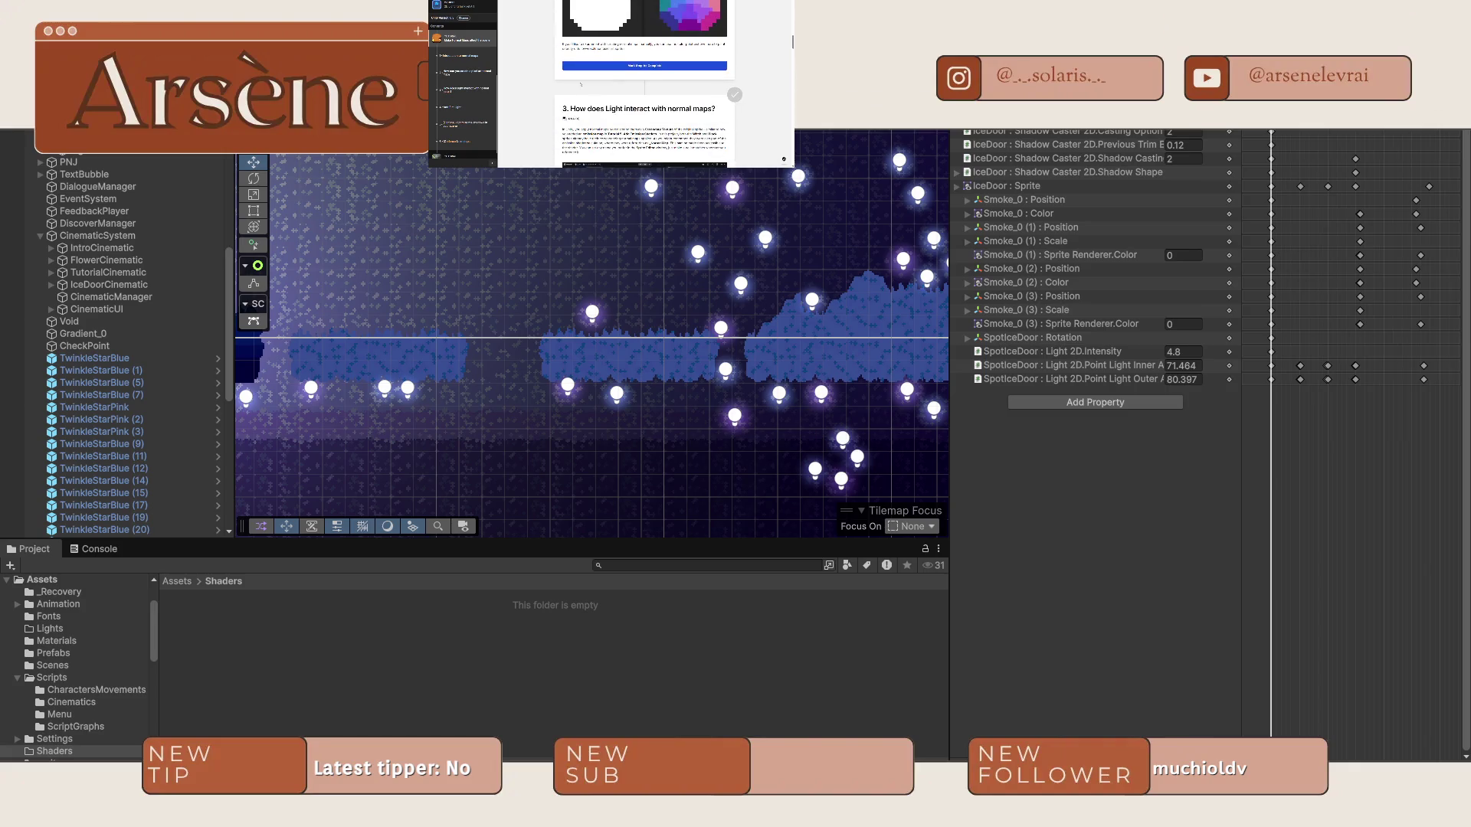
scroll(580, 84, up, 2)
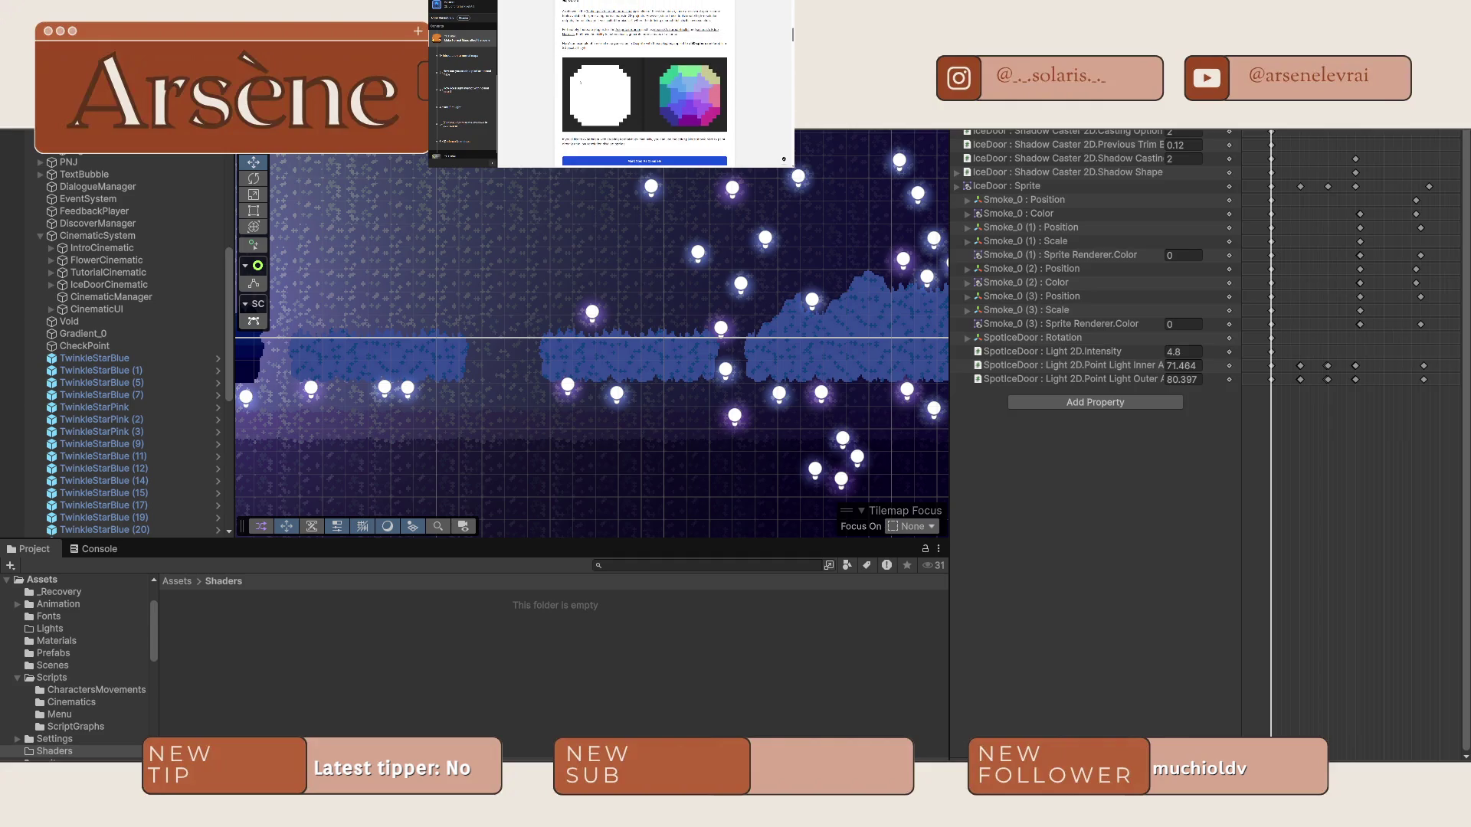
scroll(644, 84, down, 3)
scroll(644, 85, down, 3)
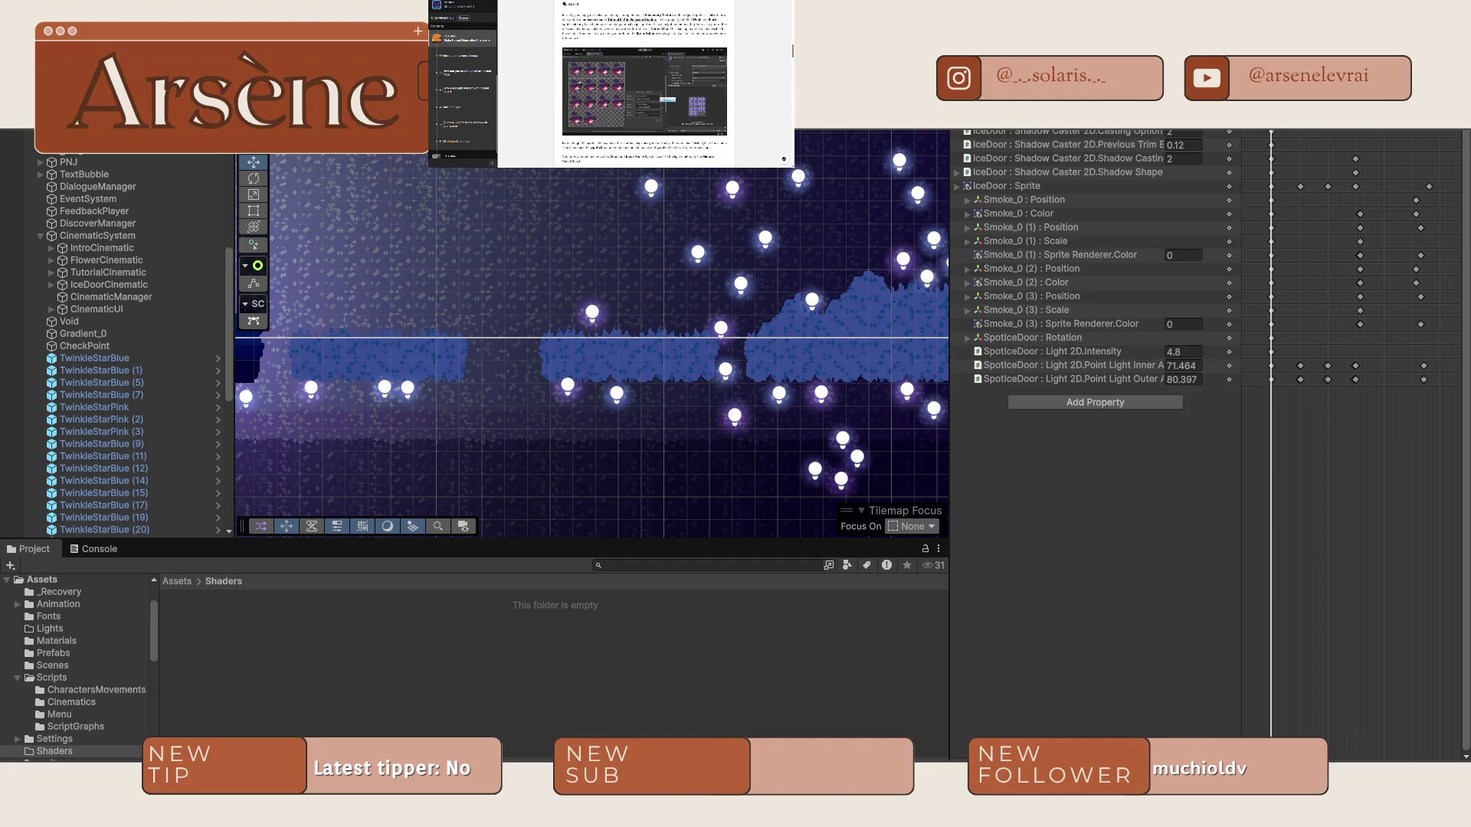
scroll(644, 84, down, 5)
scroll(644, 84, up, 2)
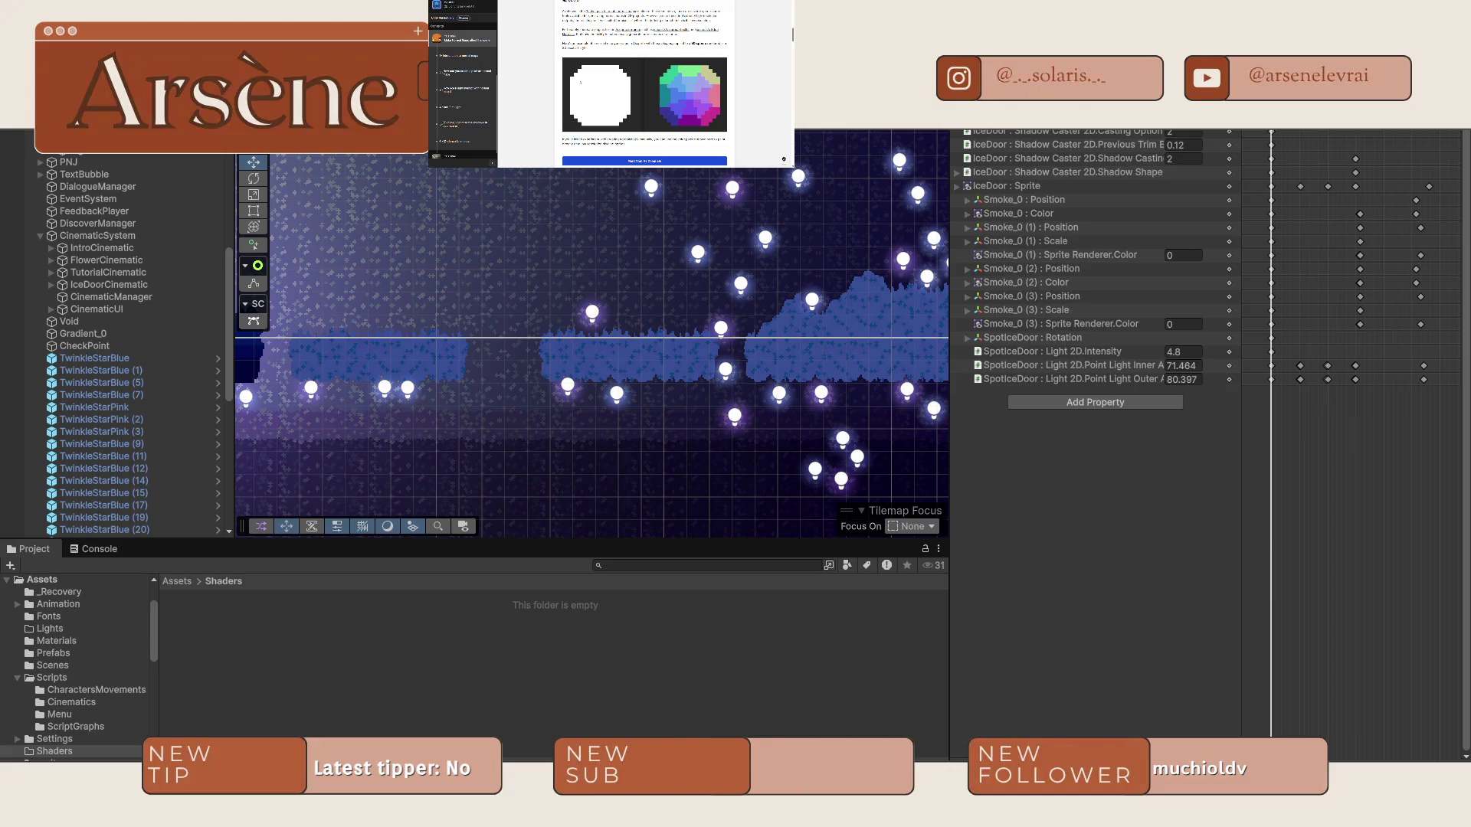
scroll(644, 84, down, 3)
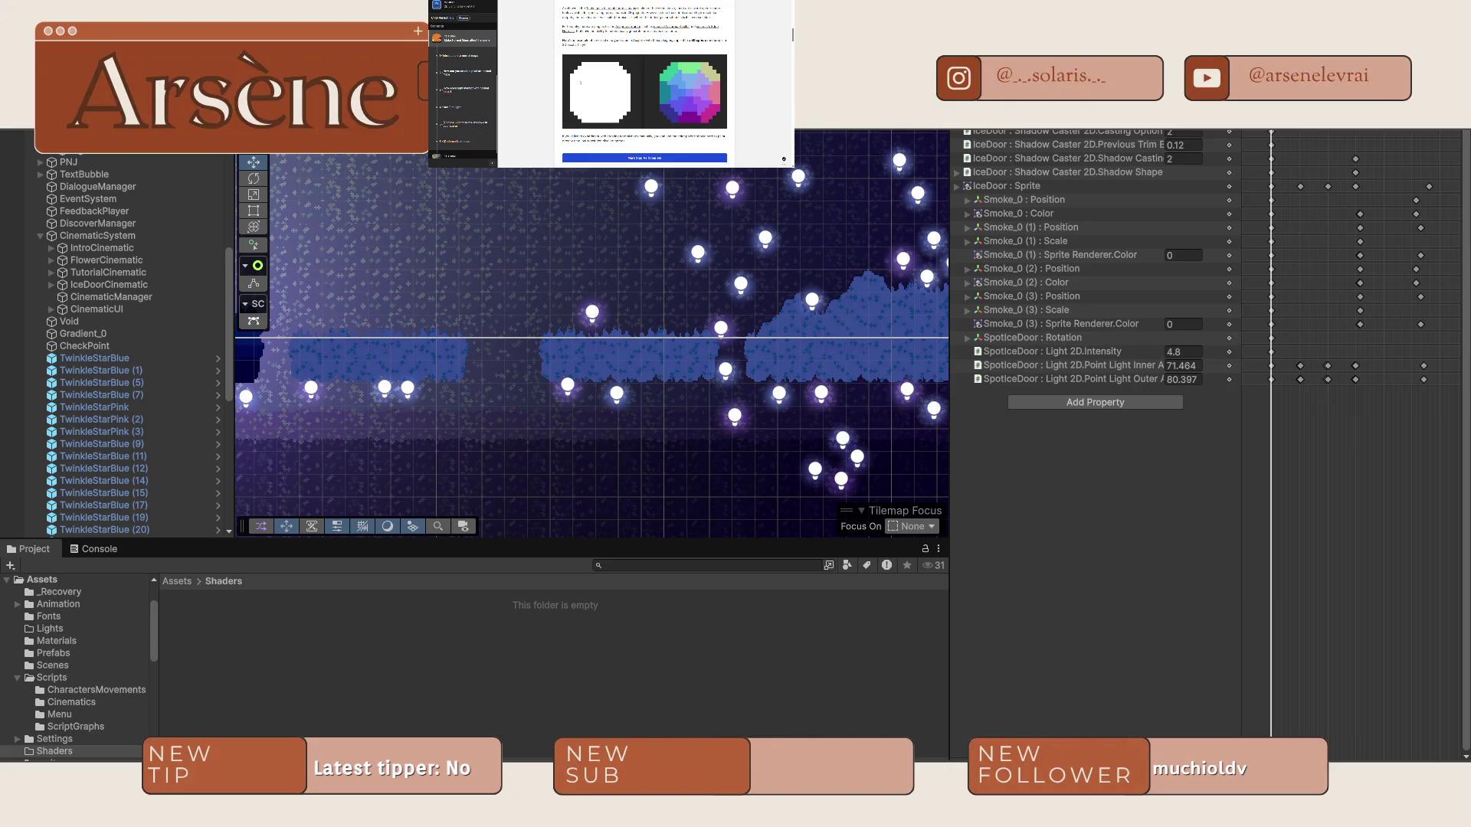
scroll(644, 84, down, 3)
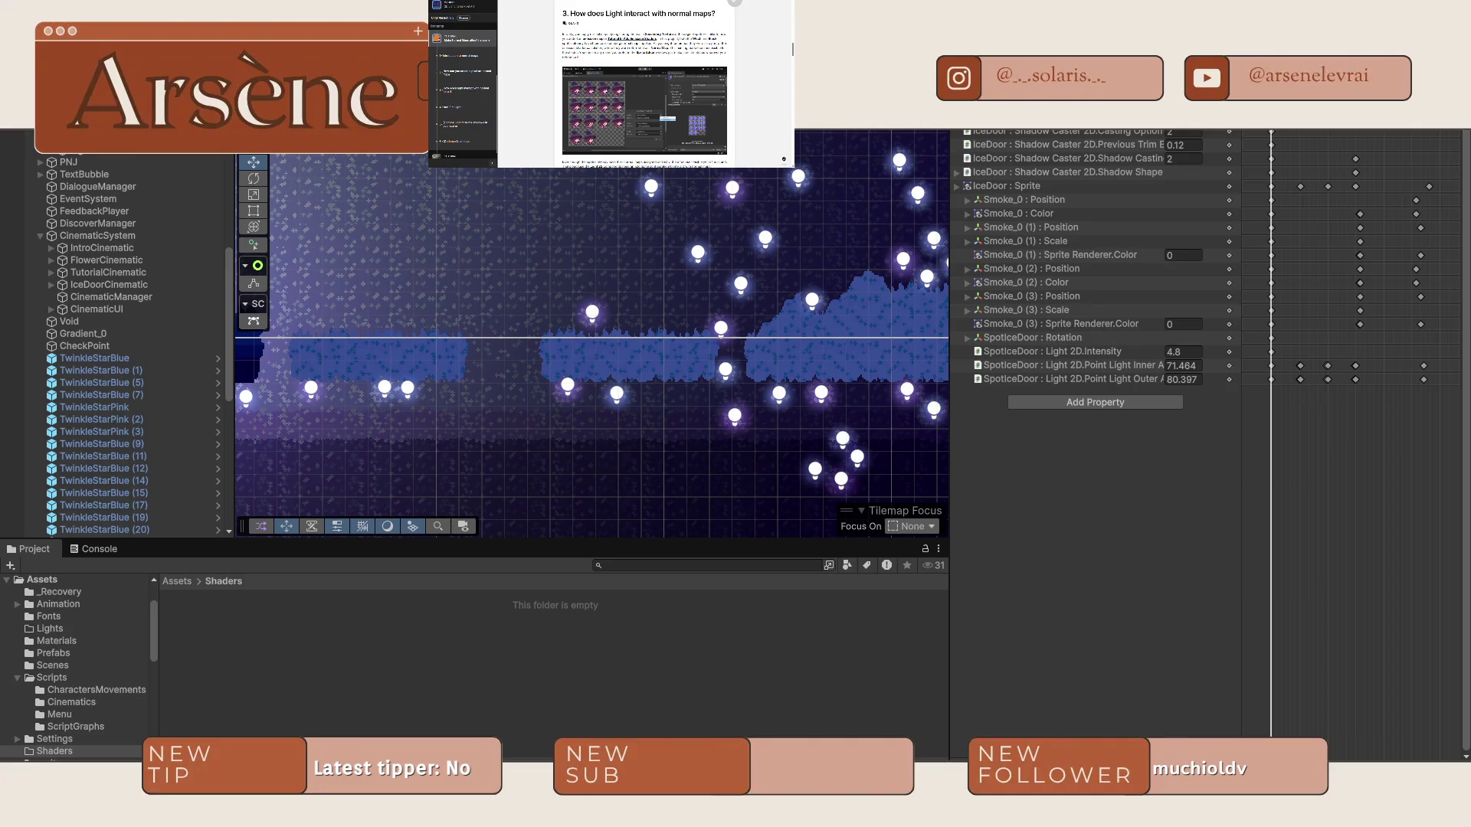
scroll(645, 84, down, 5)
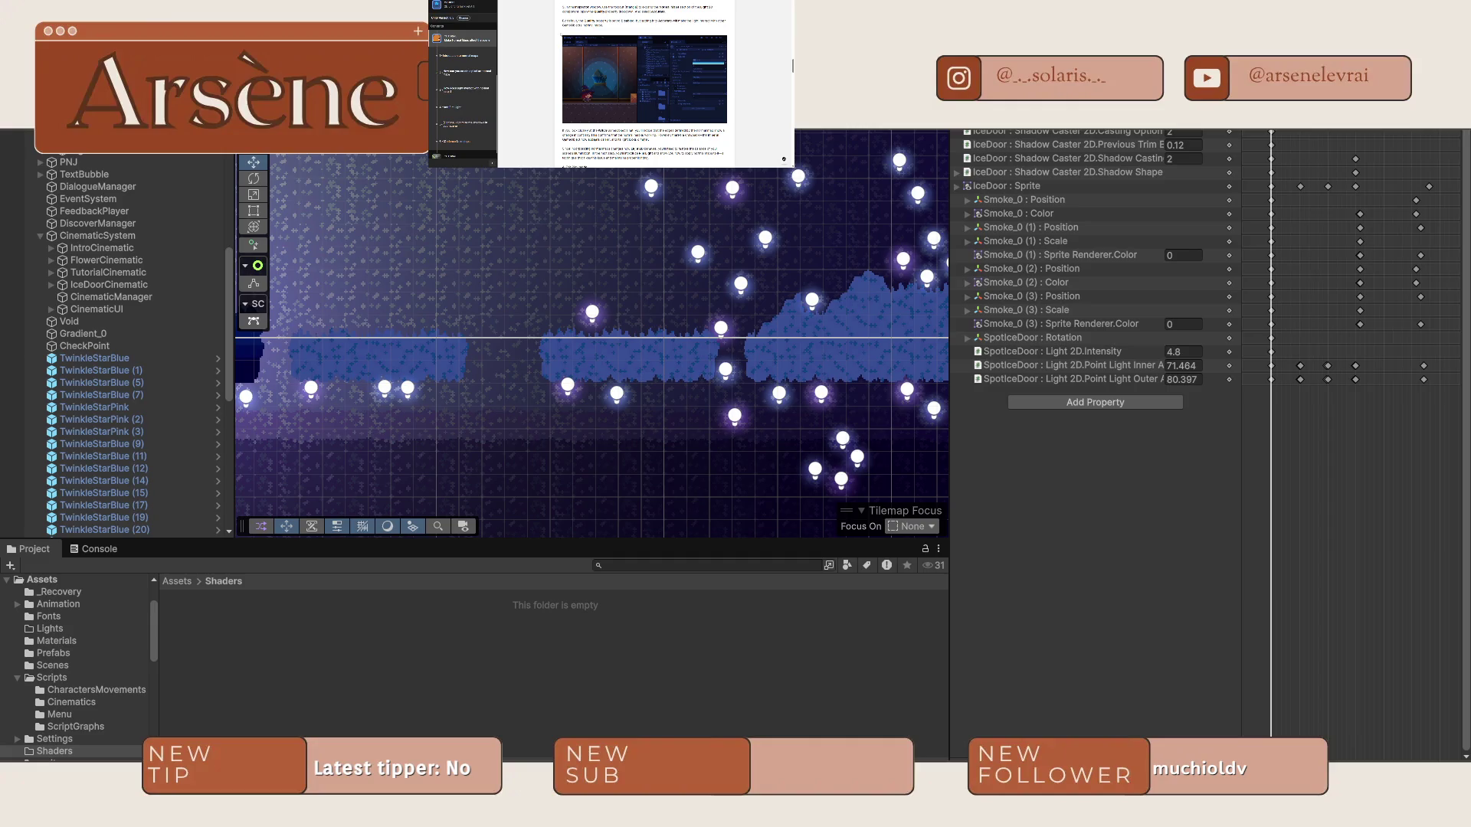
scroll(645, 84, down, 5)
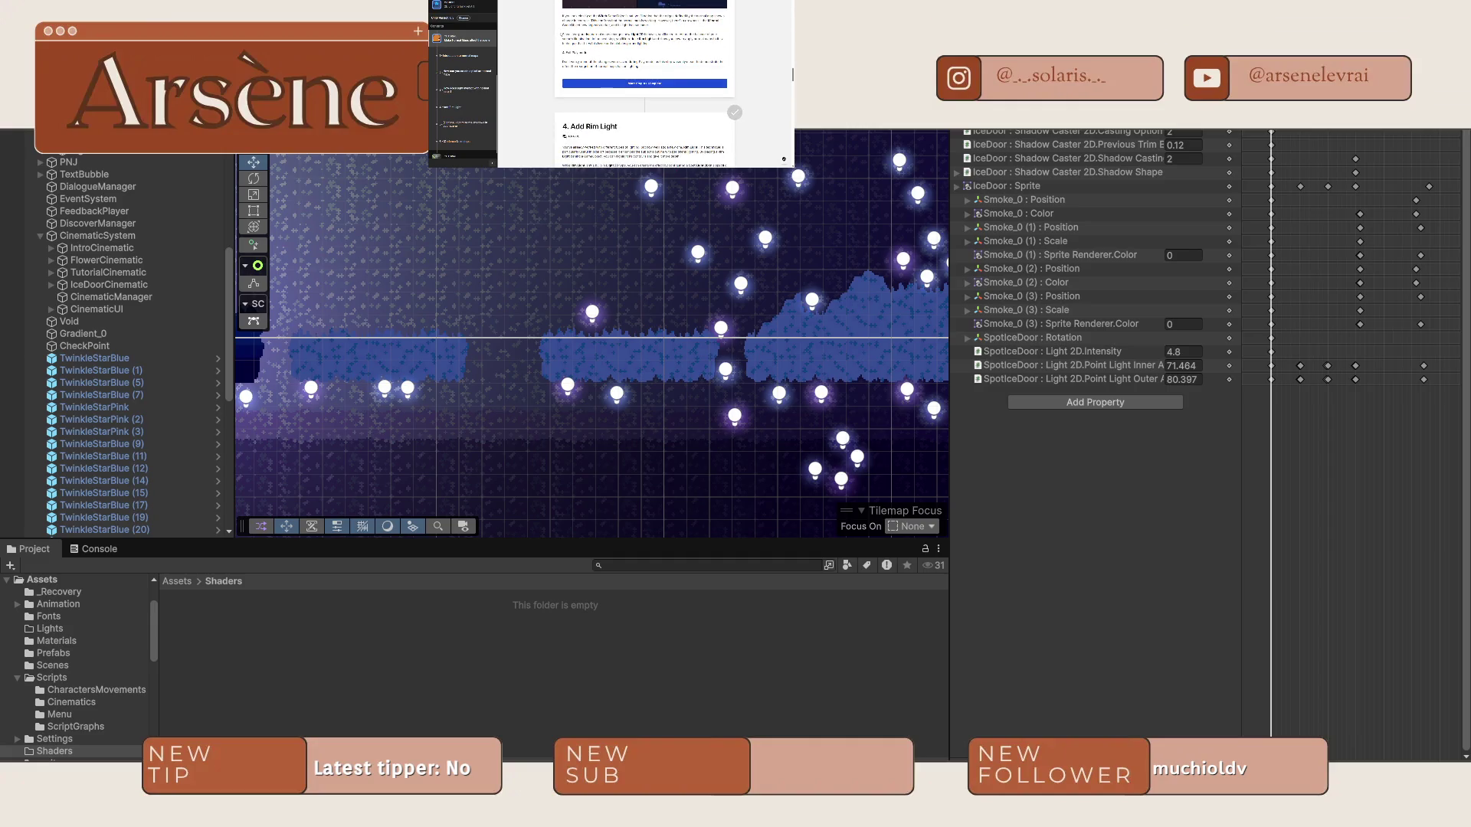
scroll(645, 85, down, 5)
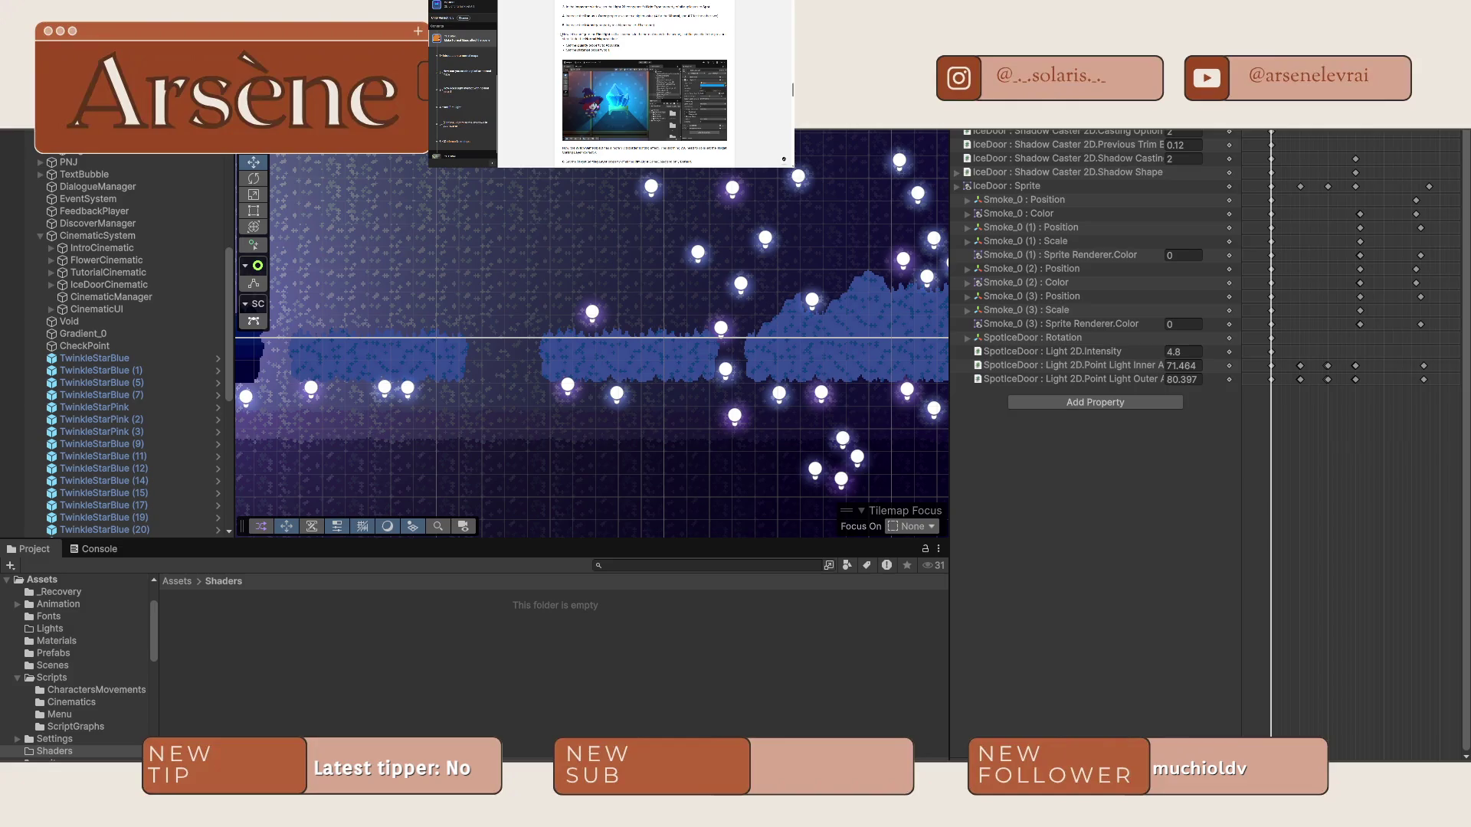
scroll(645, 85, down, 5)
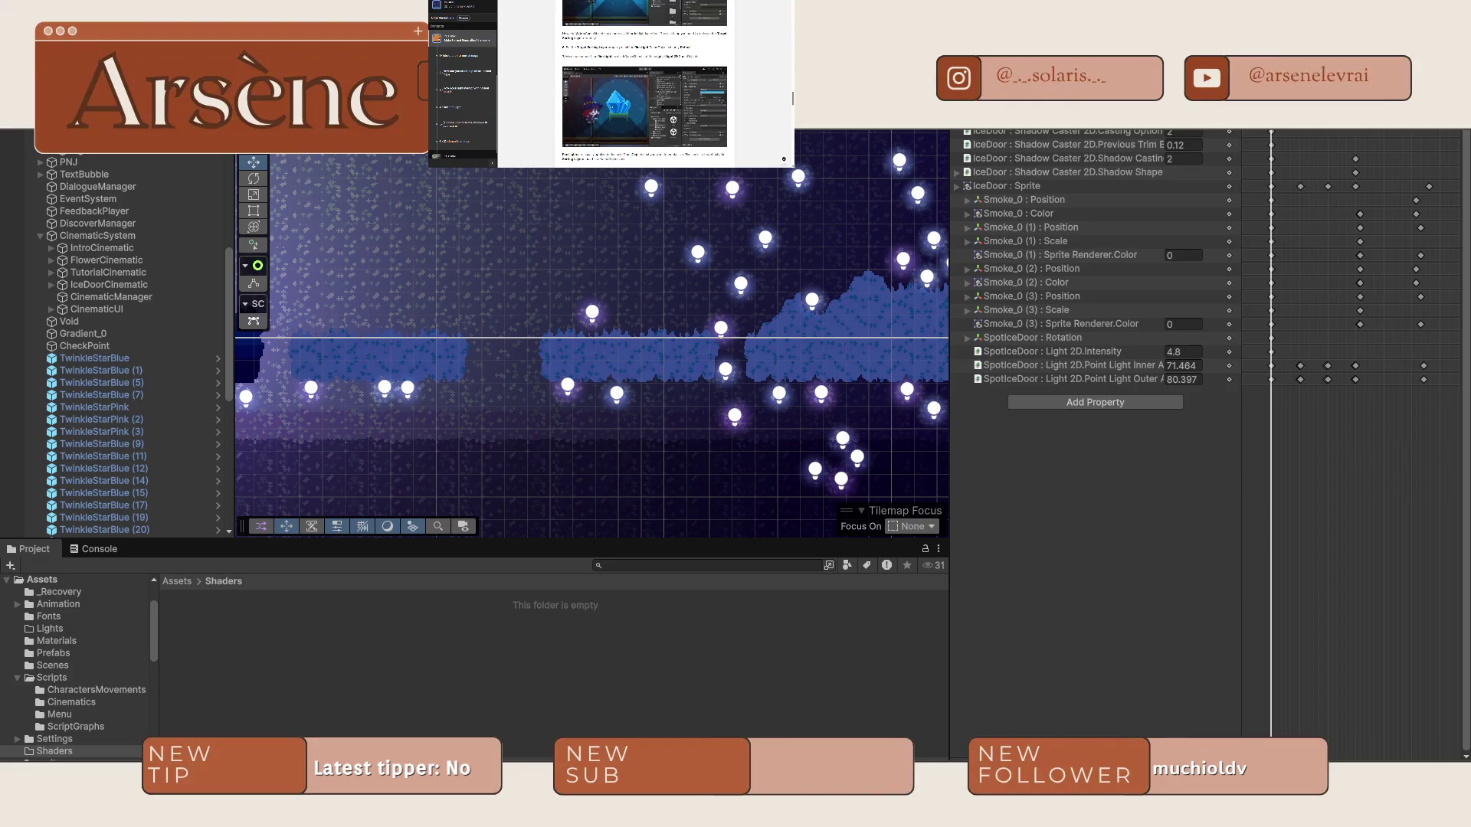
scroll(645, 84, down, 5)
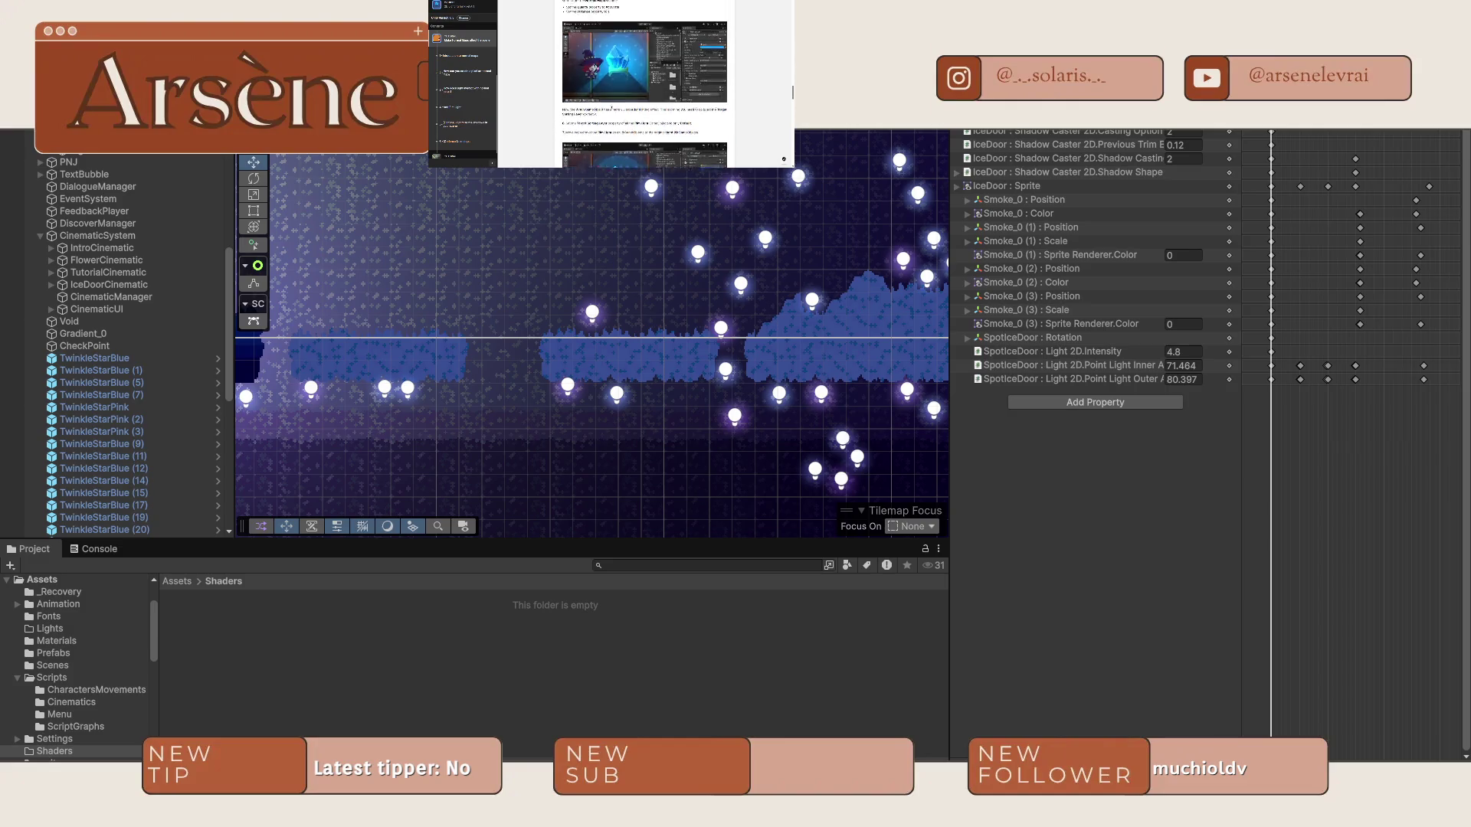
scroll(645, 84, down, 10)
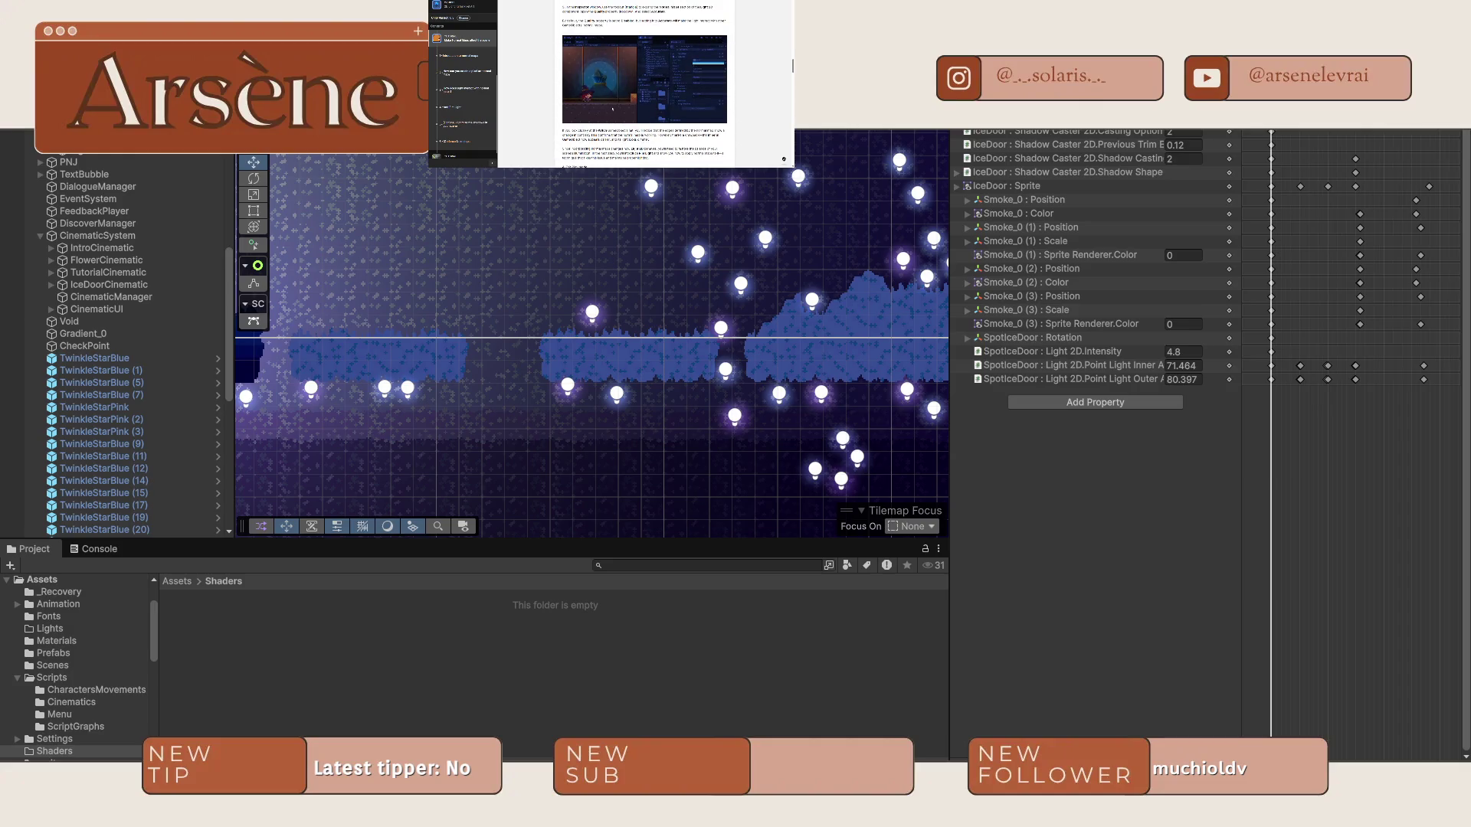
scroll(645, 84, down, 10)
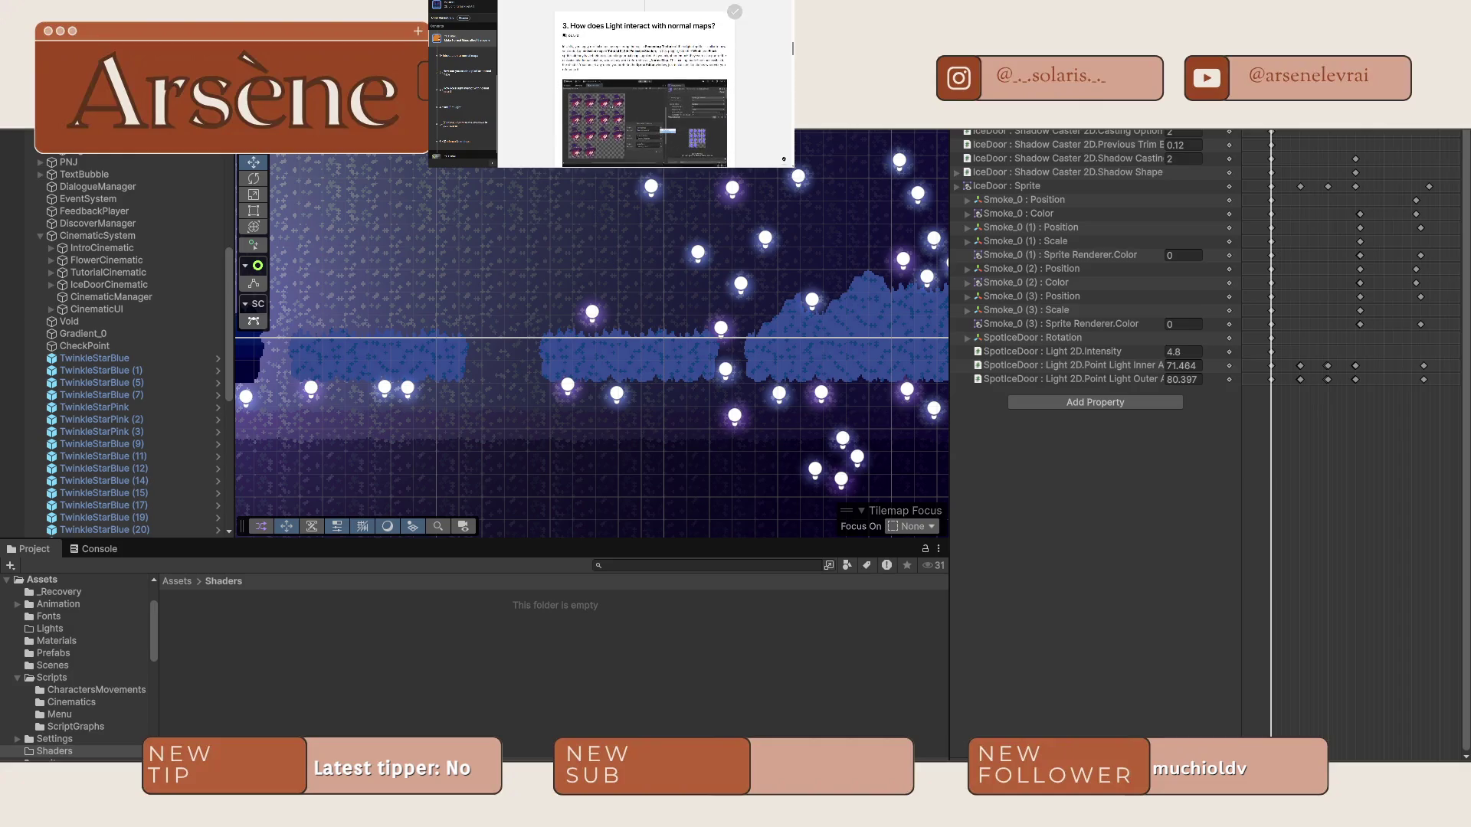
scroll(645, 84, down, 5)
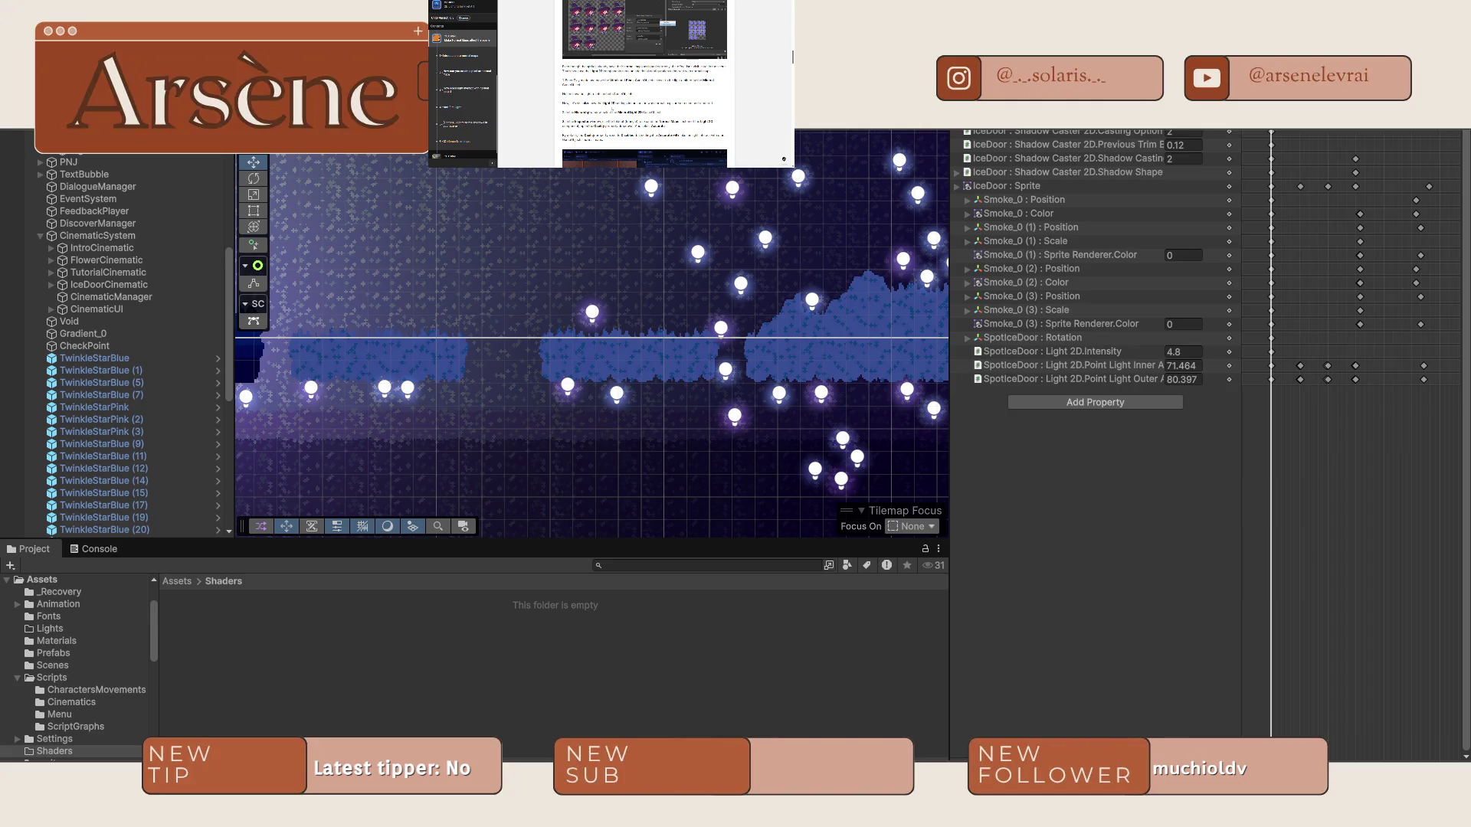
scroll(612, 110, up, 1)
scroll(611, 110, up, 1)
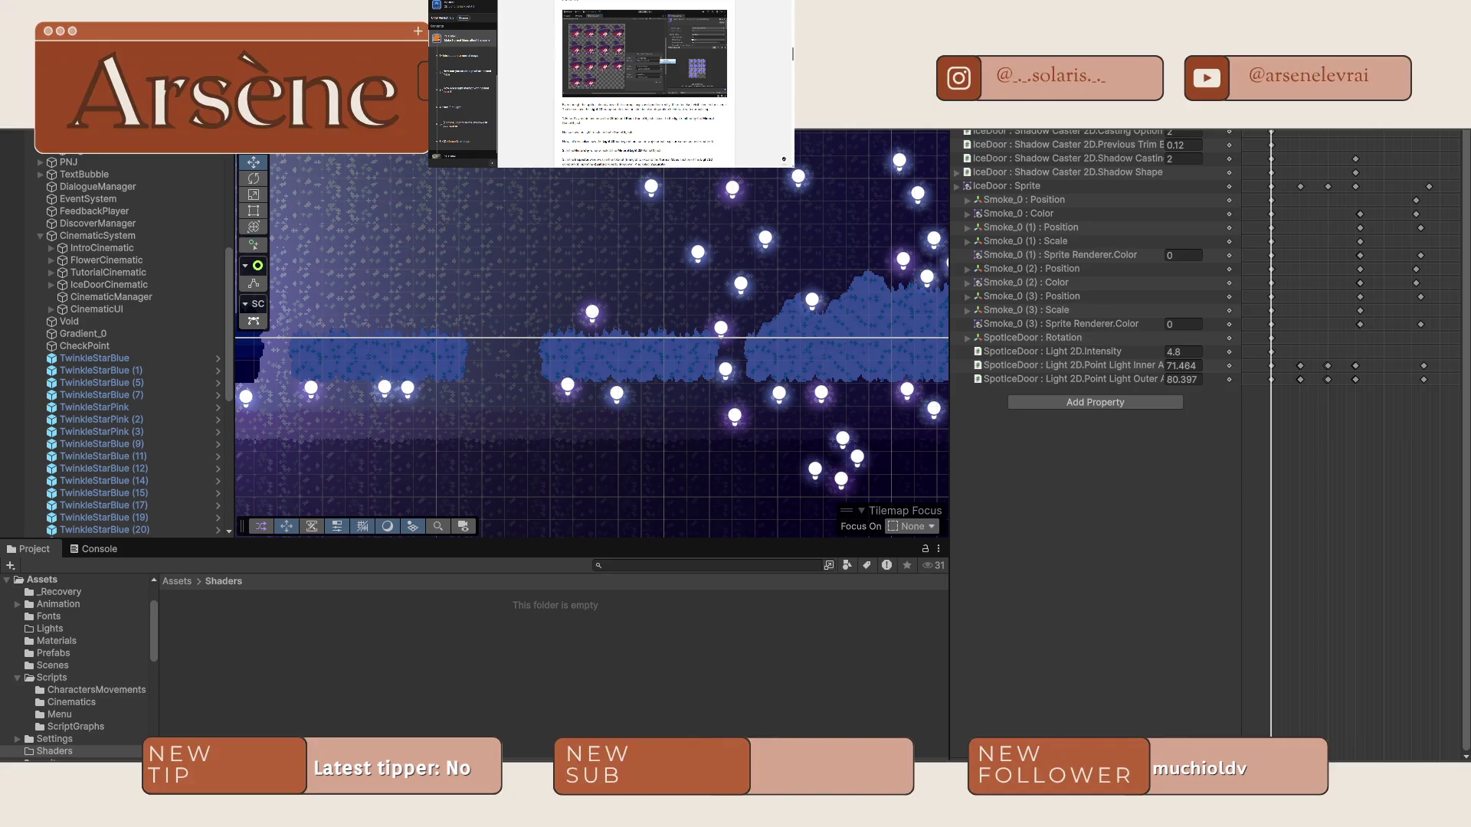
Frame and select the player character, then begin and abandon an Add Component search.
key(f)
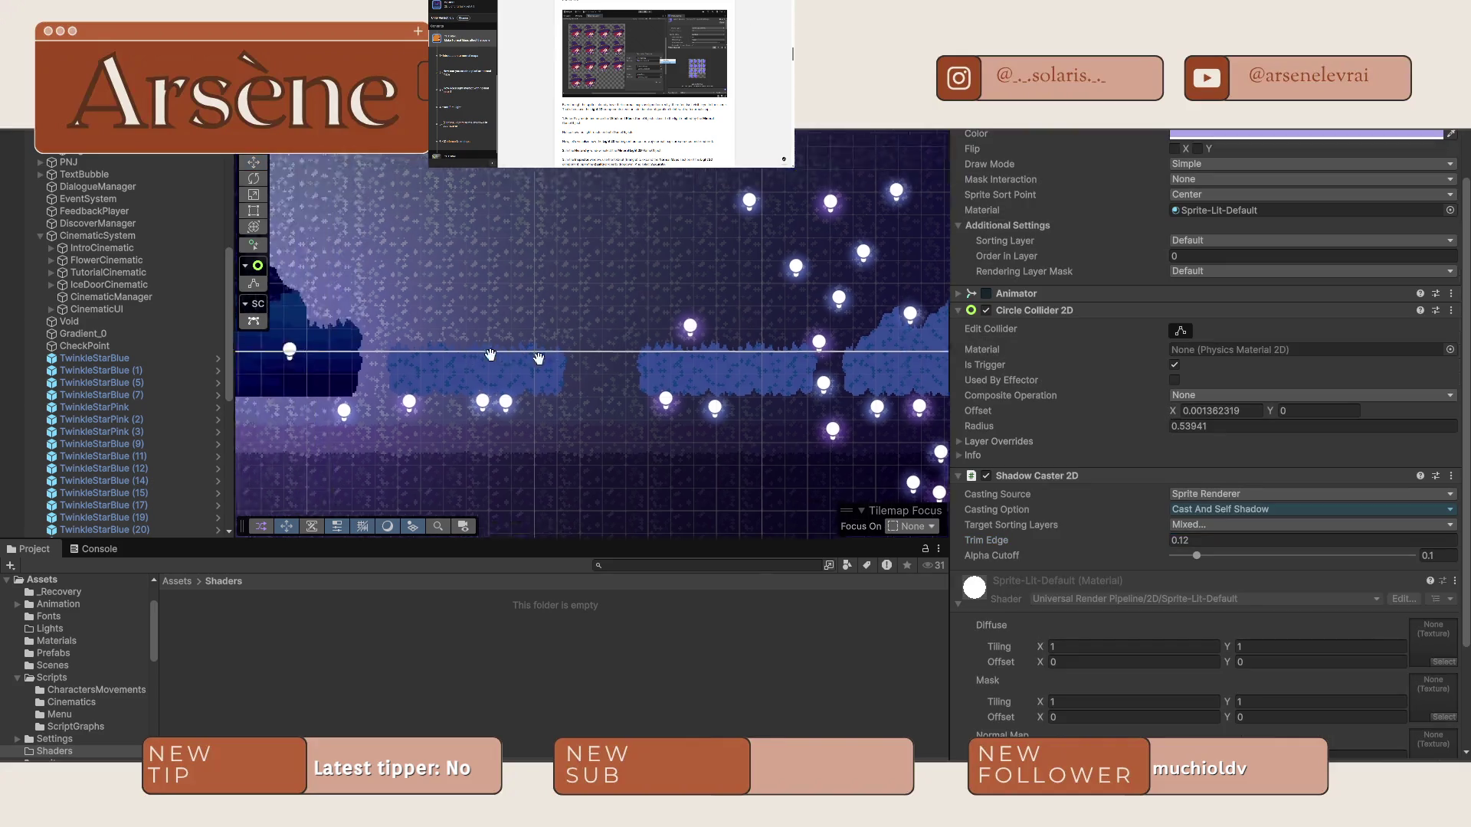
scroll(33, 223, up, 10)
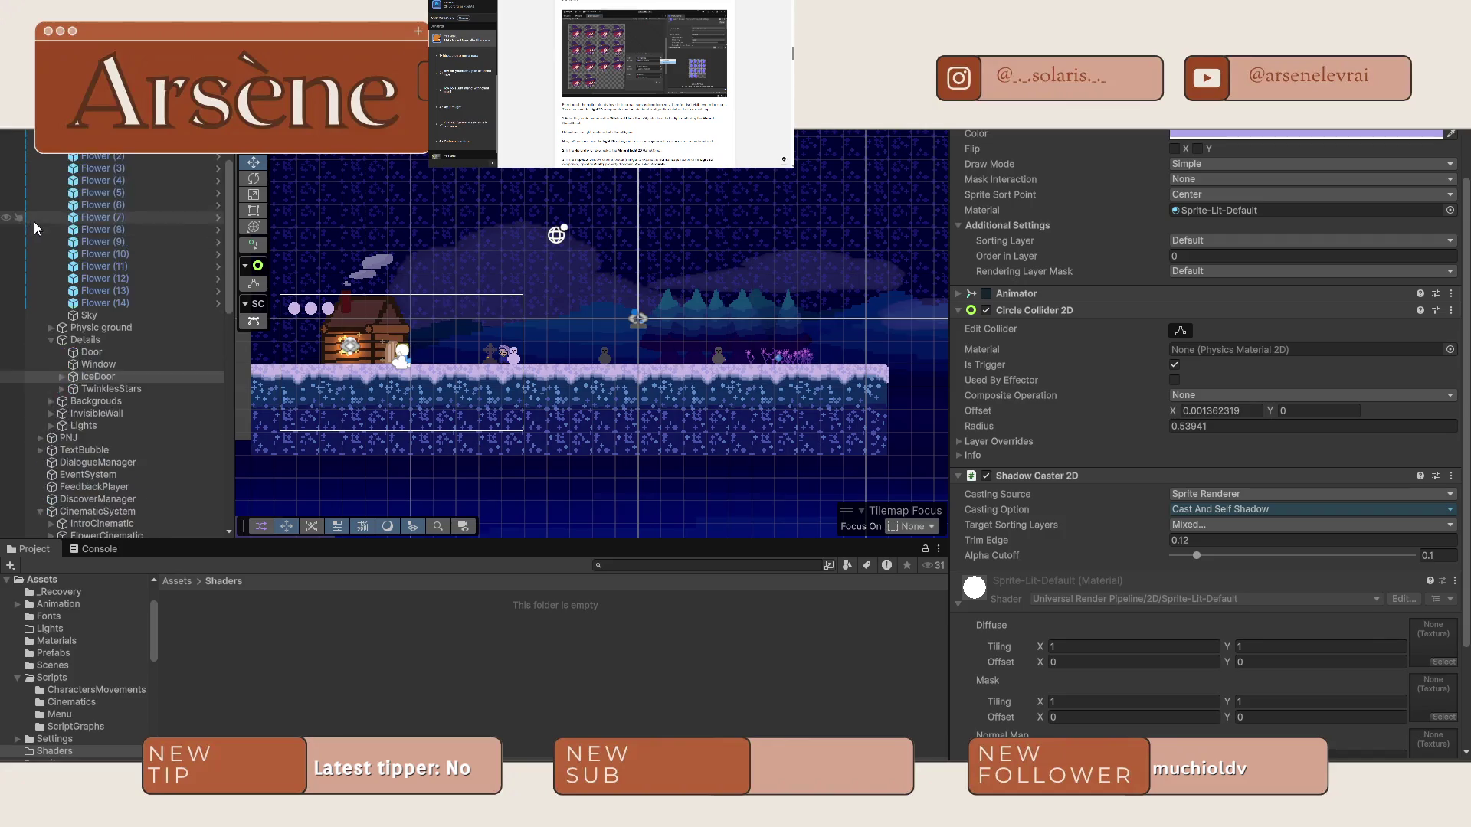
click(402, 354)
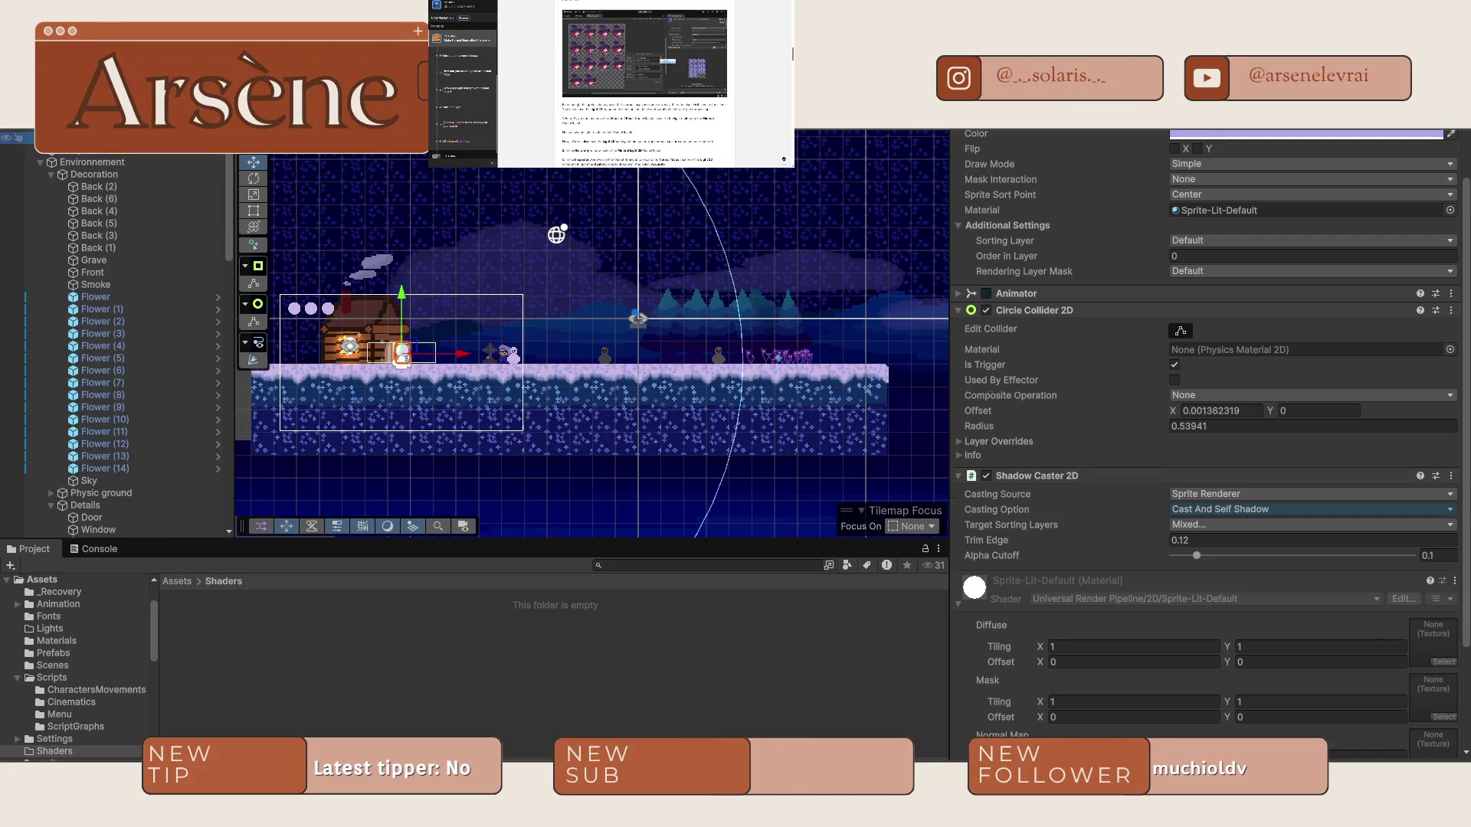
scroll(344, 387, up, 3)
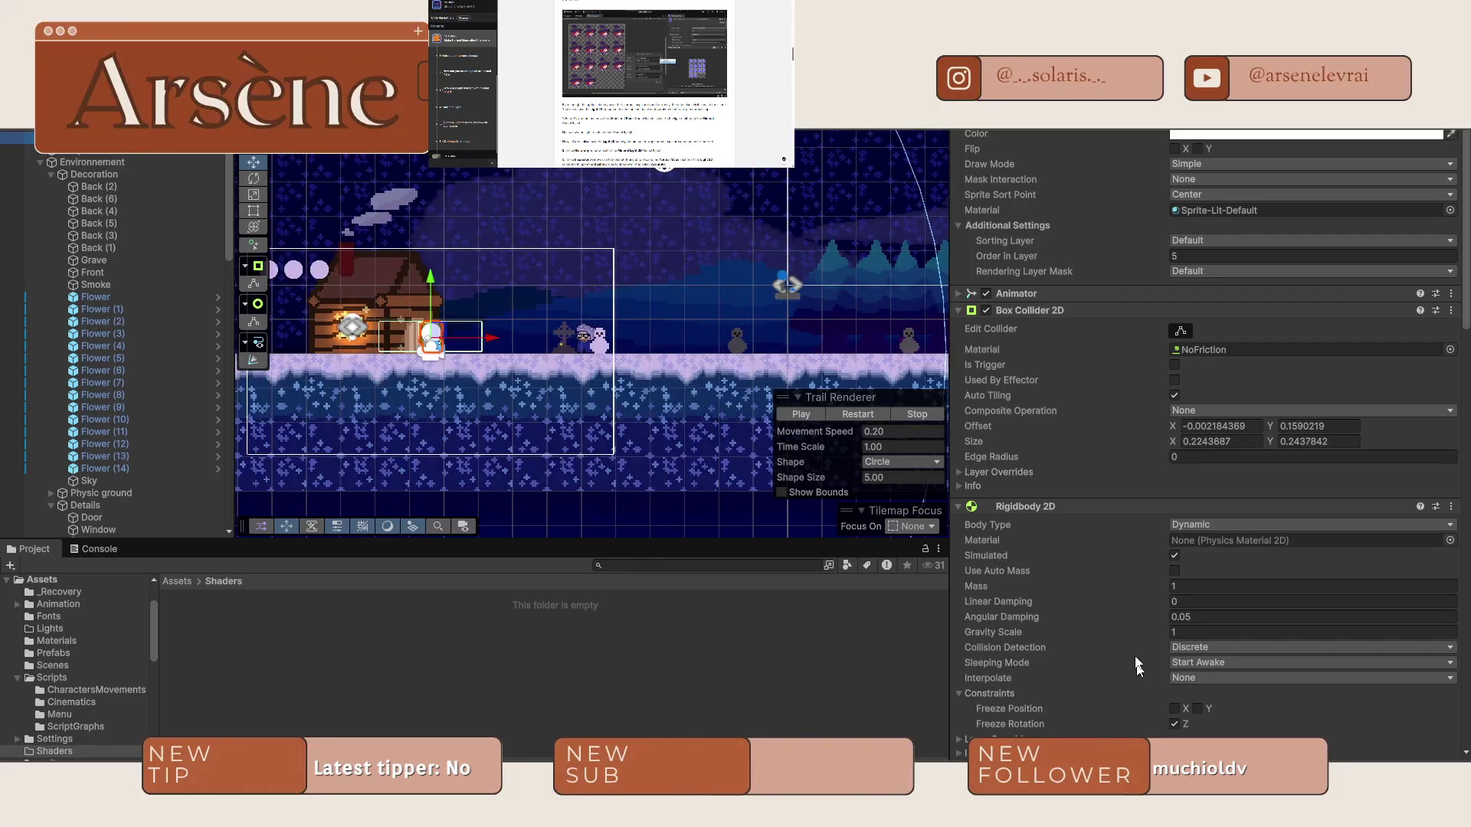
scroll(1180, 536, down, 10)
click(1172, 734)
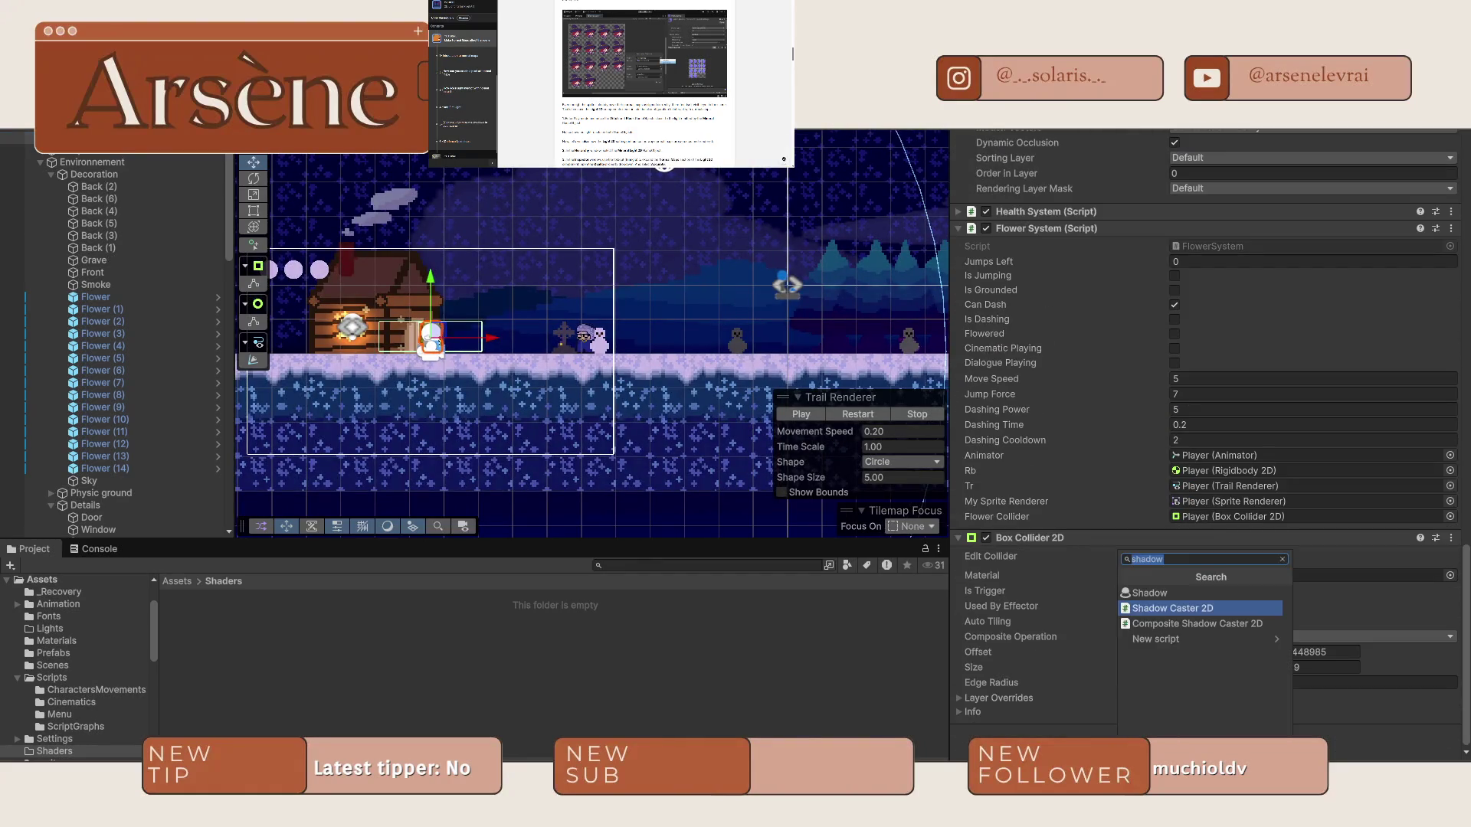
text(n)
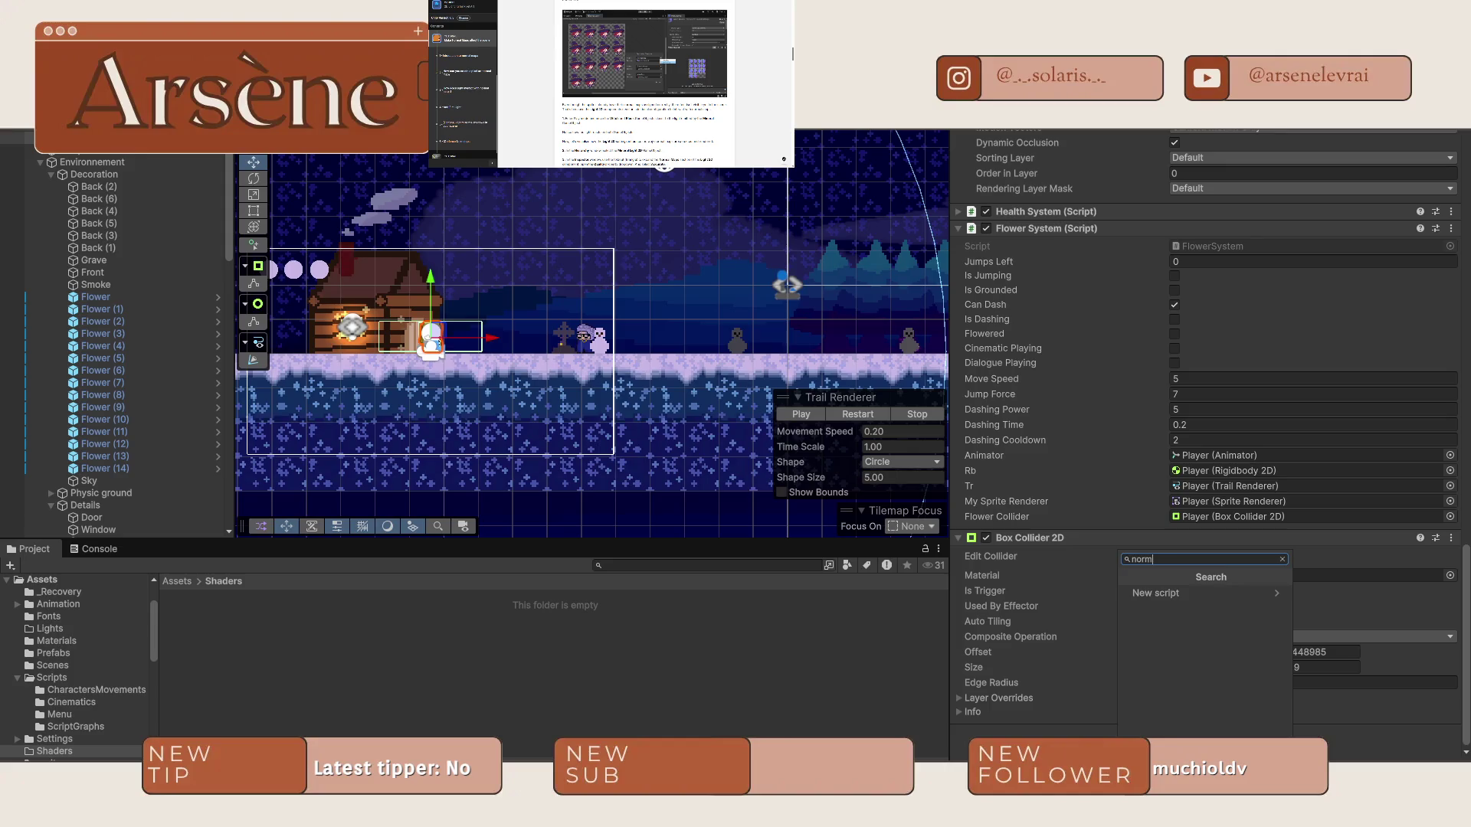
key(BackSpace)
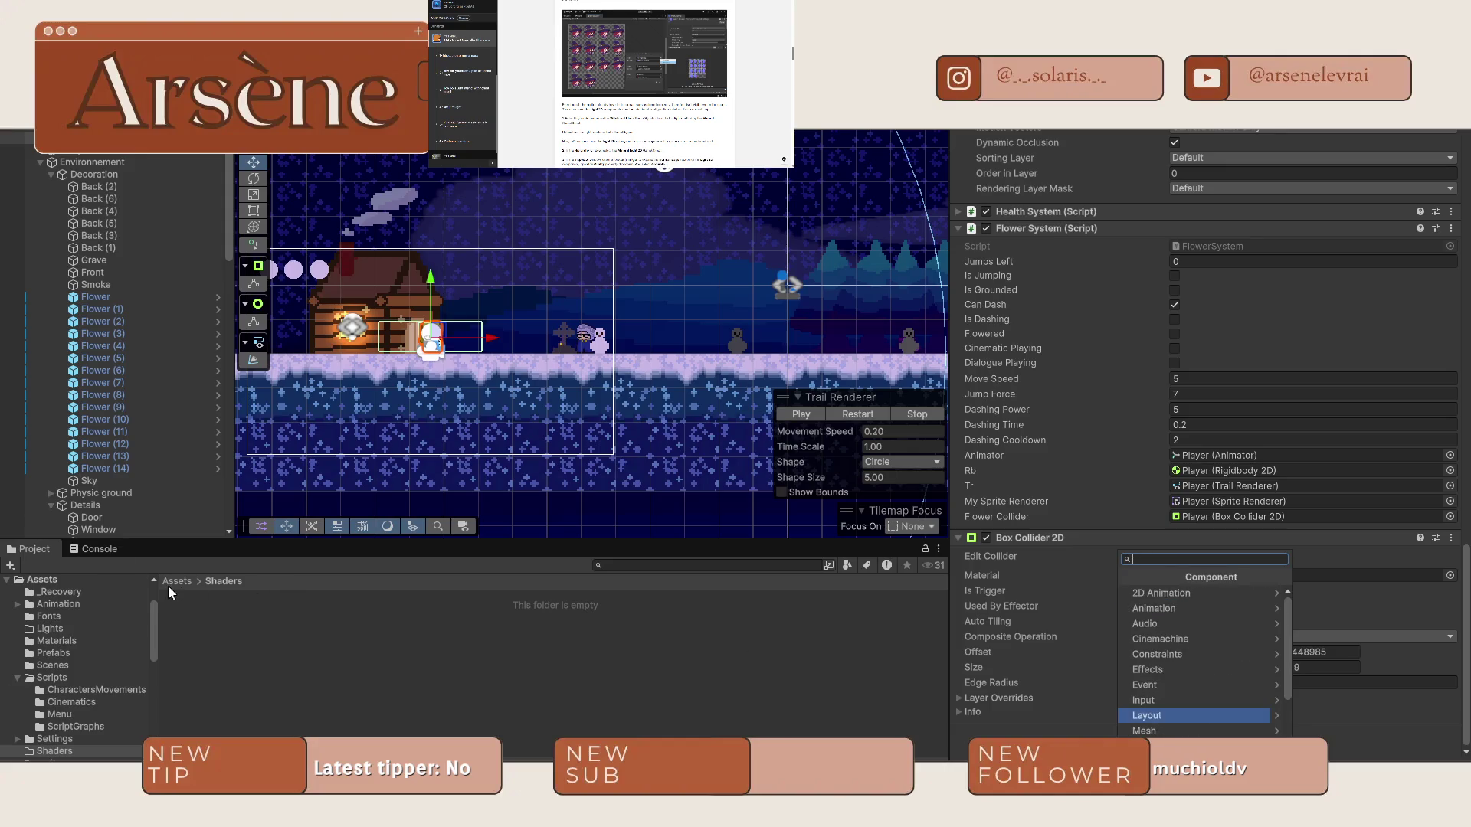
Browse to Assets > sprite > Character > Vitalina (2) and open VitalinaWalk in the Sprite Editor.
click(172, 582)
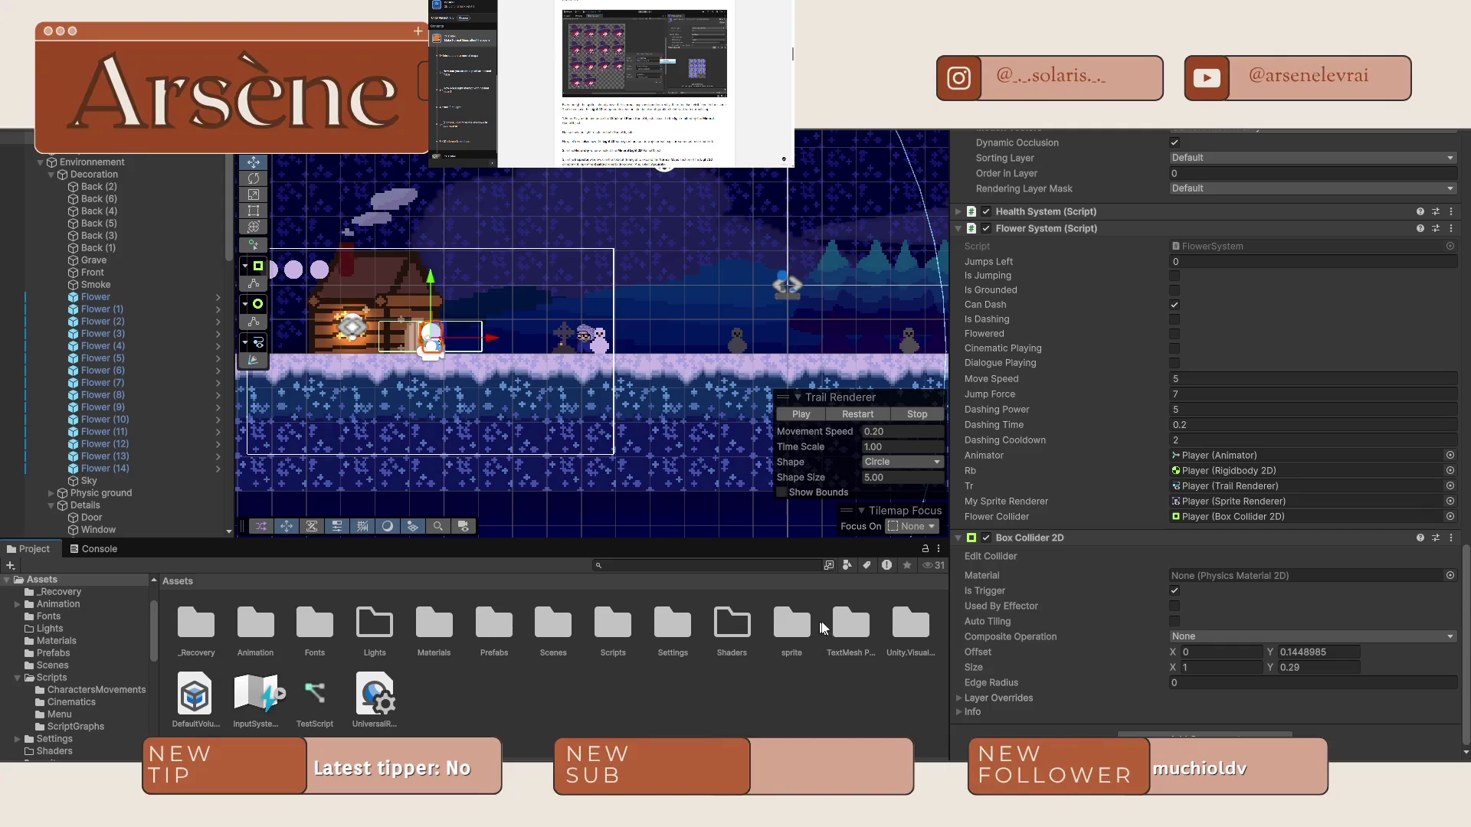
double_click(791, 625)
double_click(208, 640)
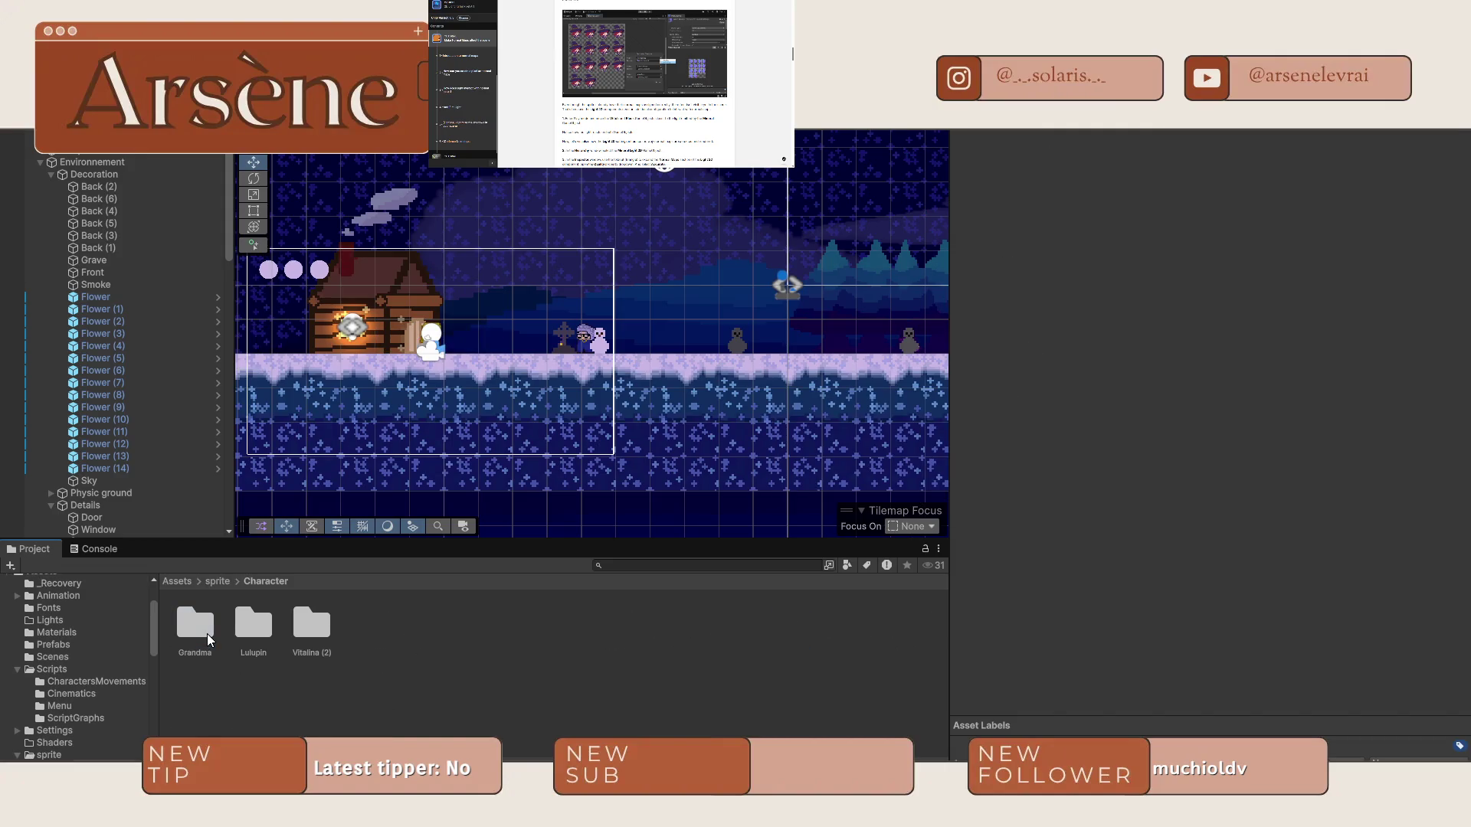
double_click(297, 630)
click(258, 632)
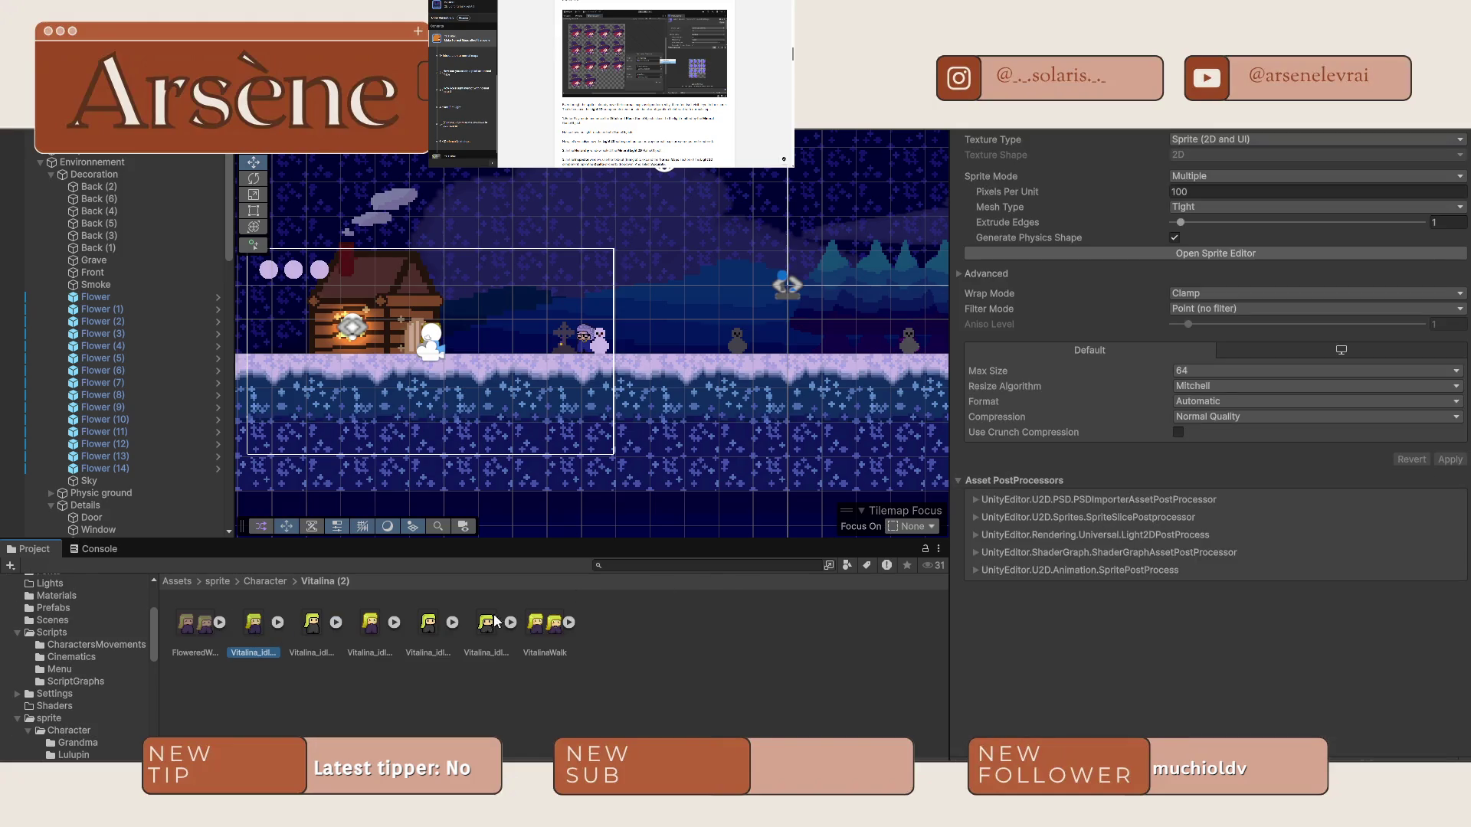
click(550, 624)
click(1230, 251)
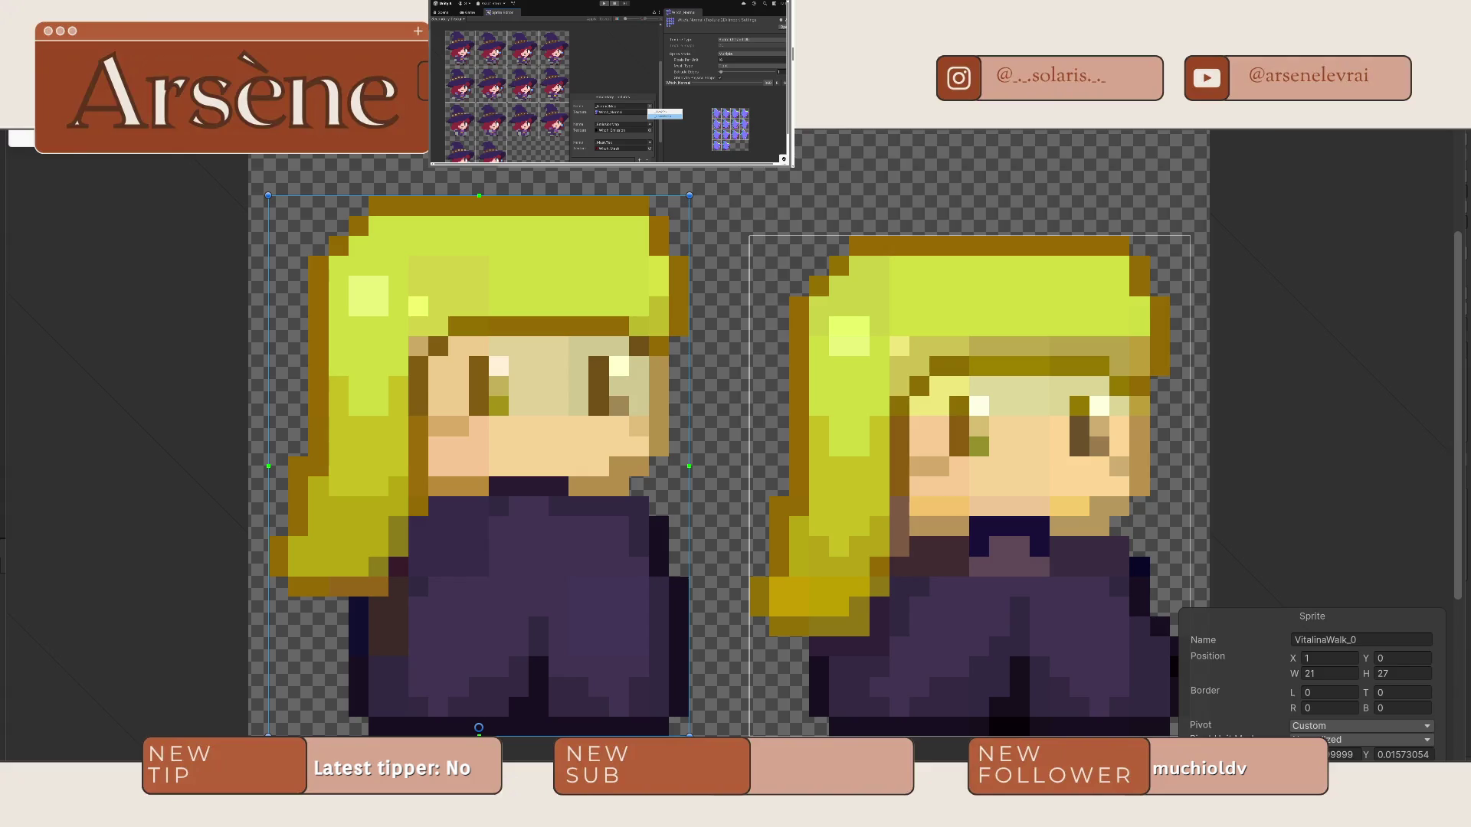
In Secondary Textures, cancel the texture picker, delete VitalinaWalk's empty entry, and Apply.
click(22, 137)
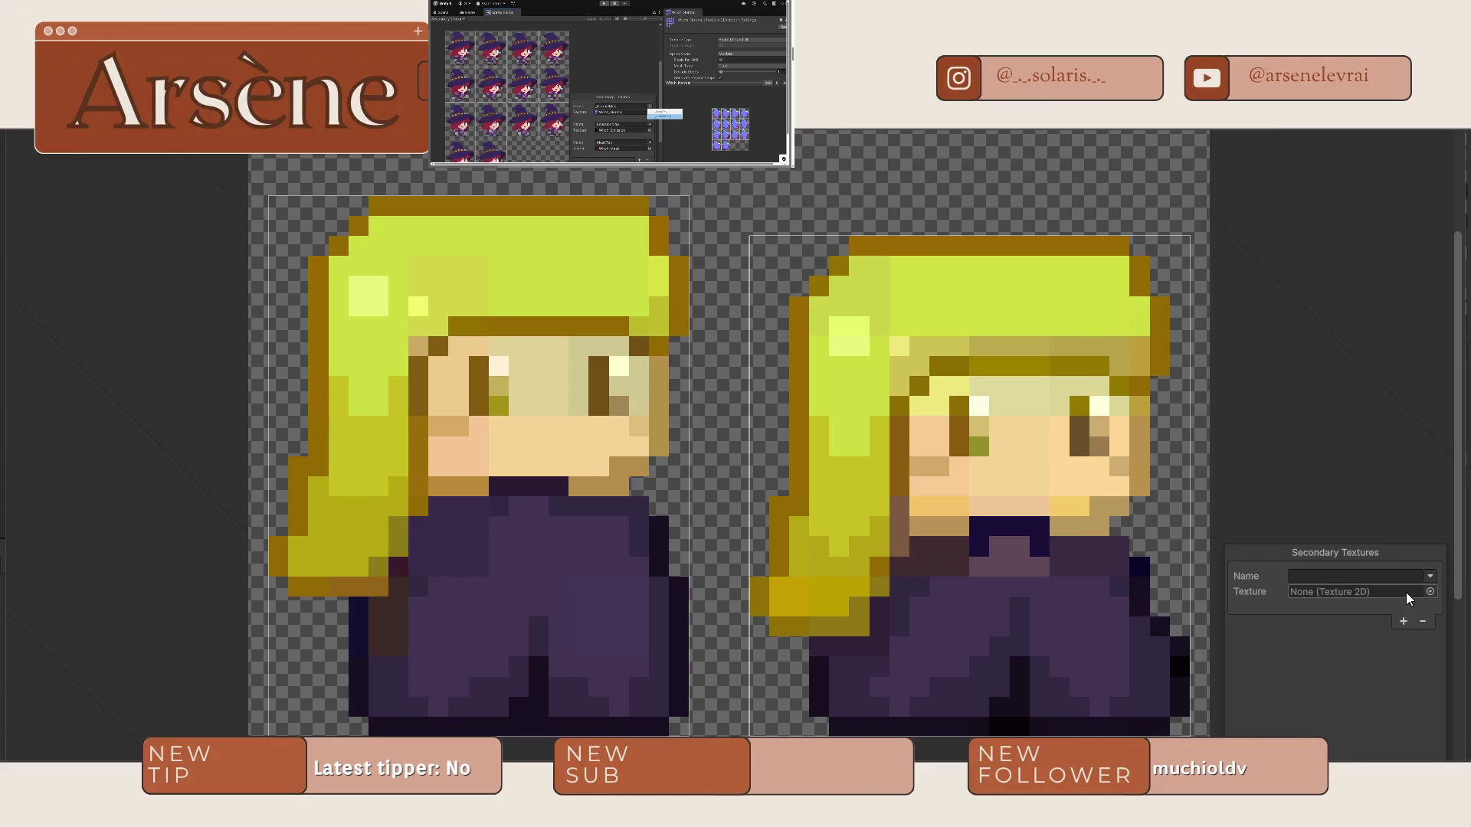
click(1428, 591)
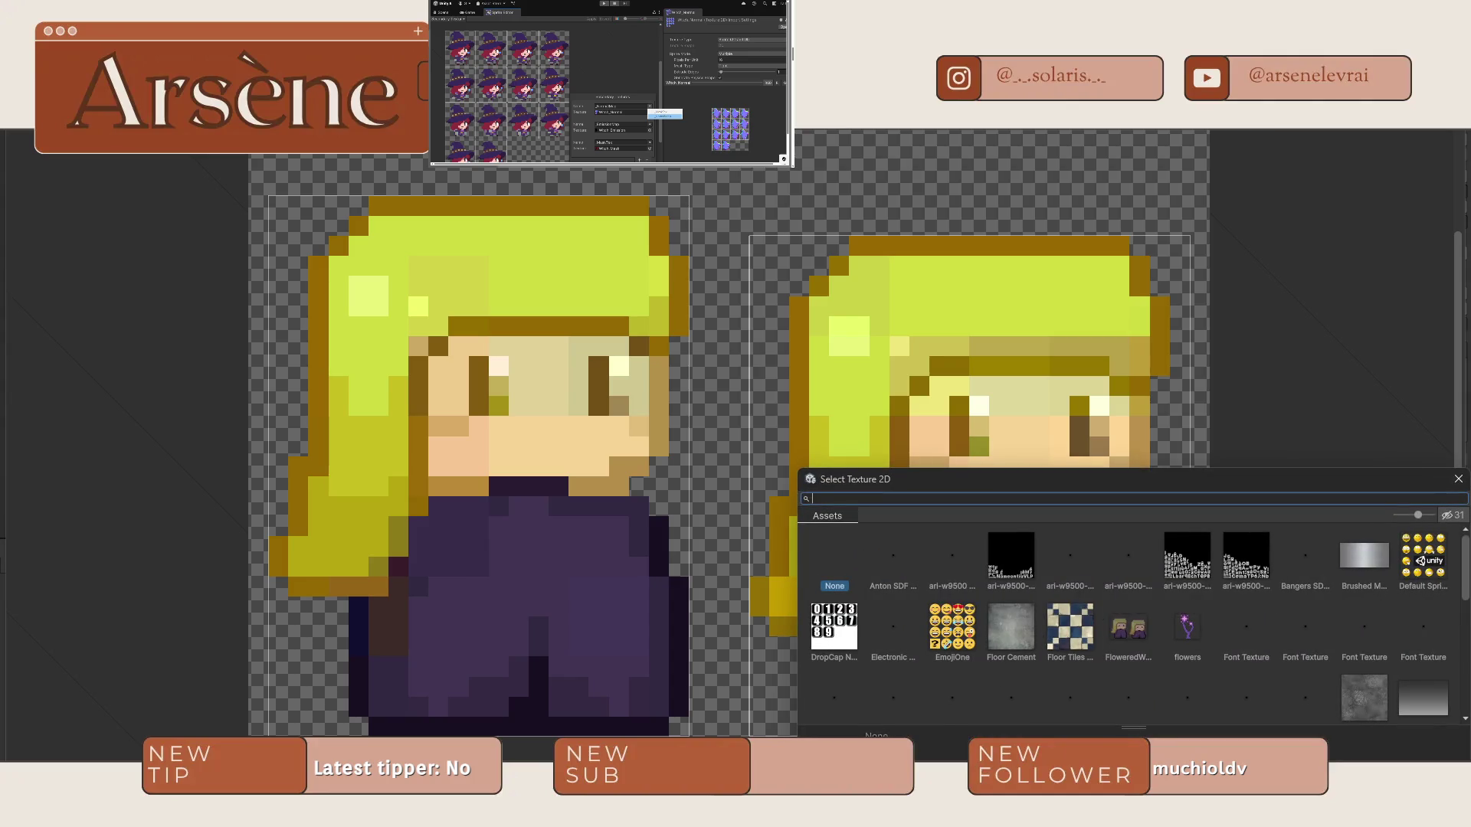
scroll(1150, 597, down, 10)
scroll(1149, 607, down, 10)
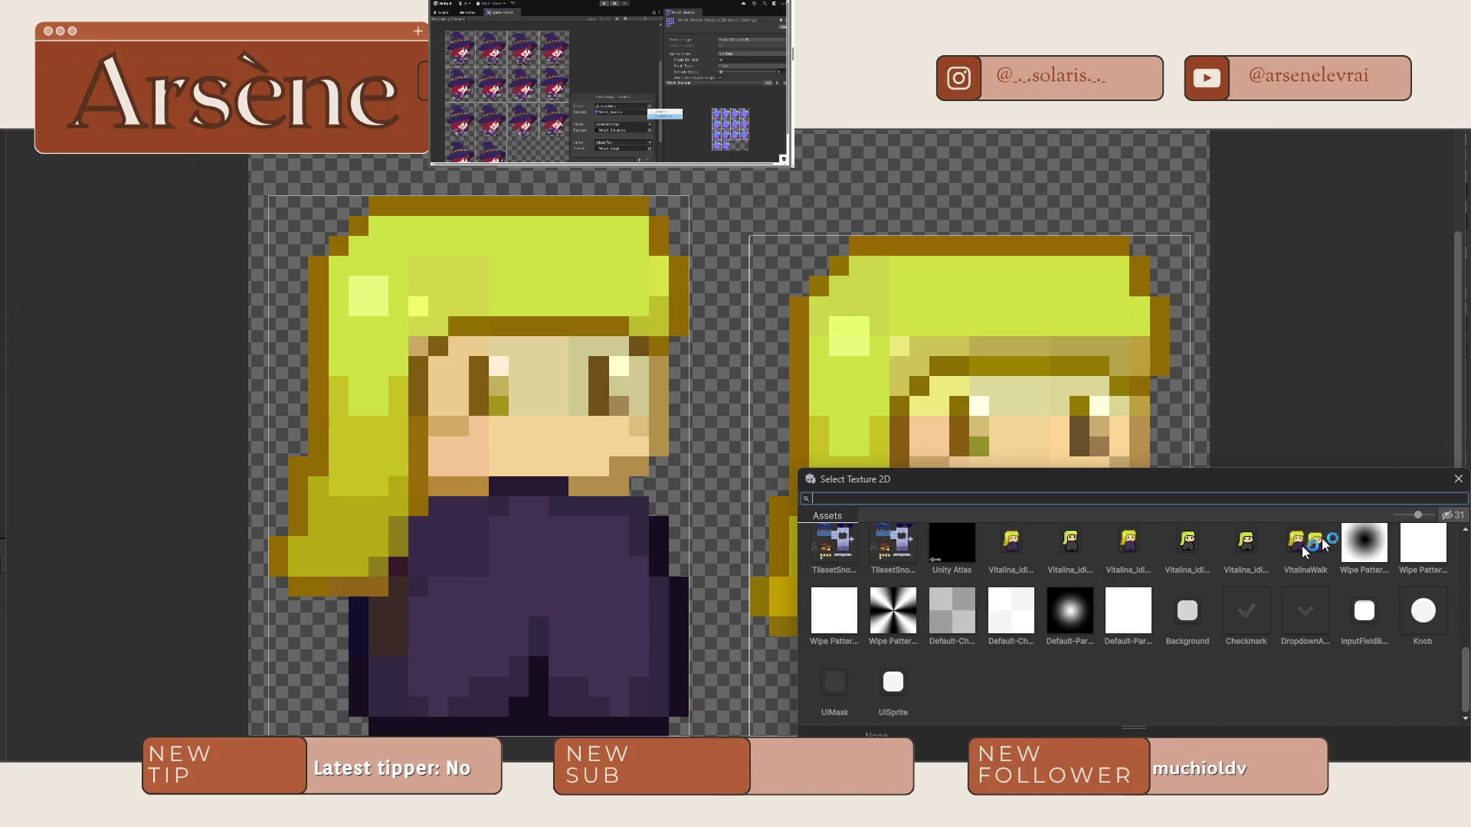
click(1458, 479)
click(1319, 576)
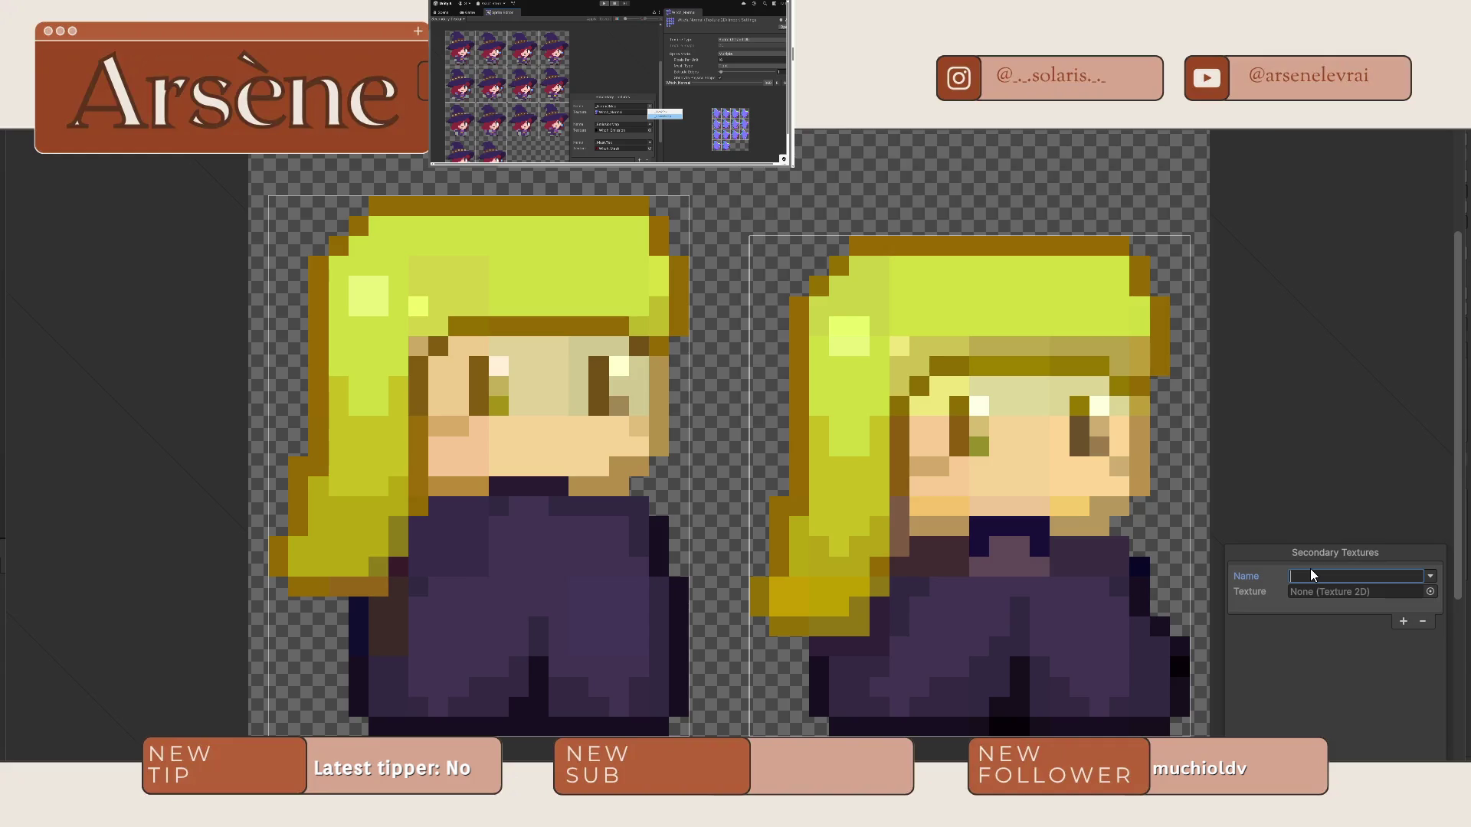
click(1423, 621)
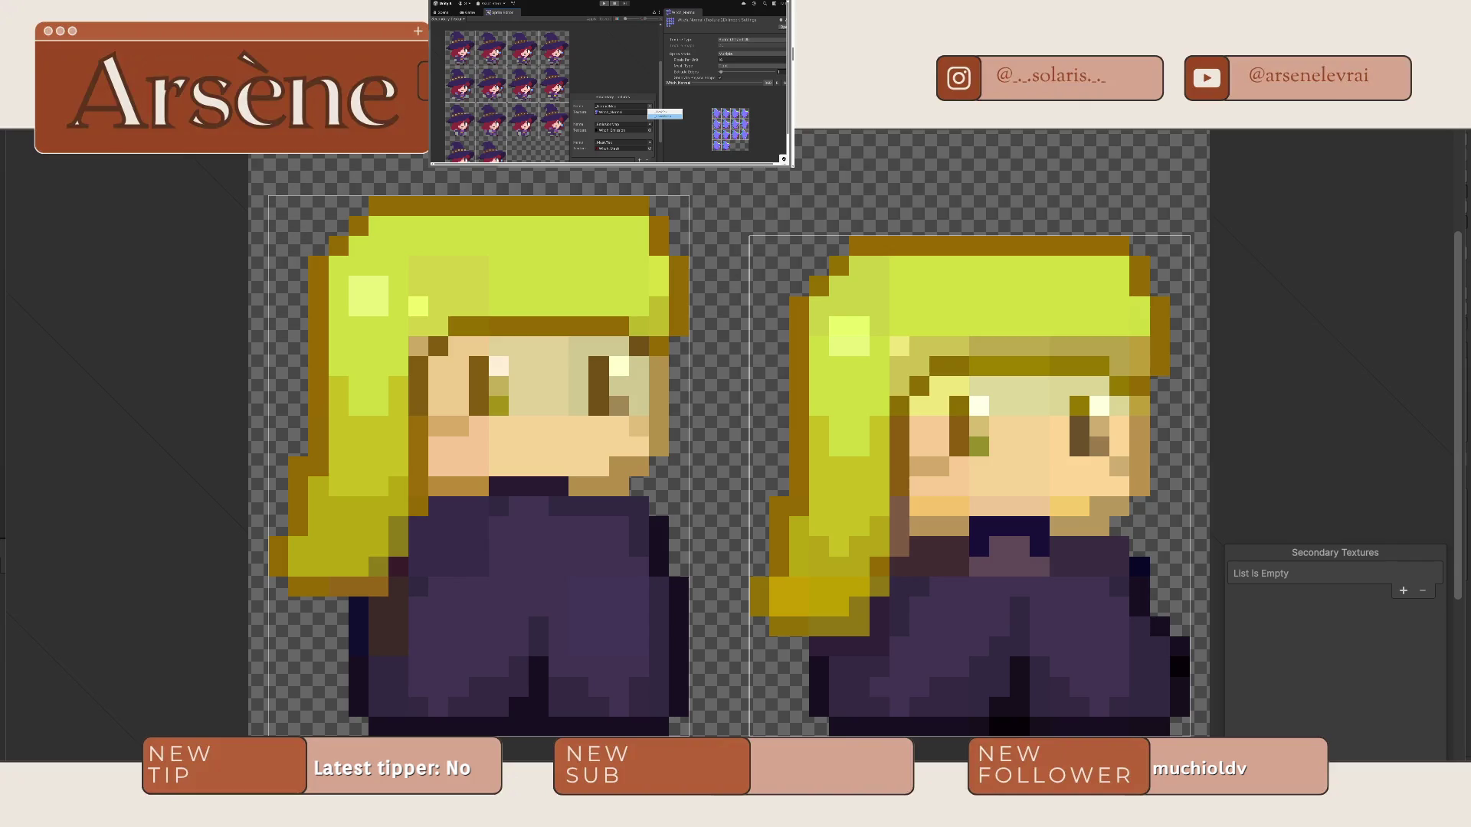
click(719, 425)
scroll(719, 425, down, 5)
scroll(355, 395, up, 5)
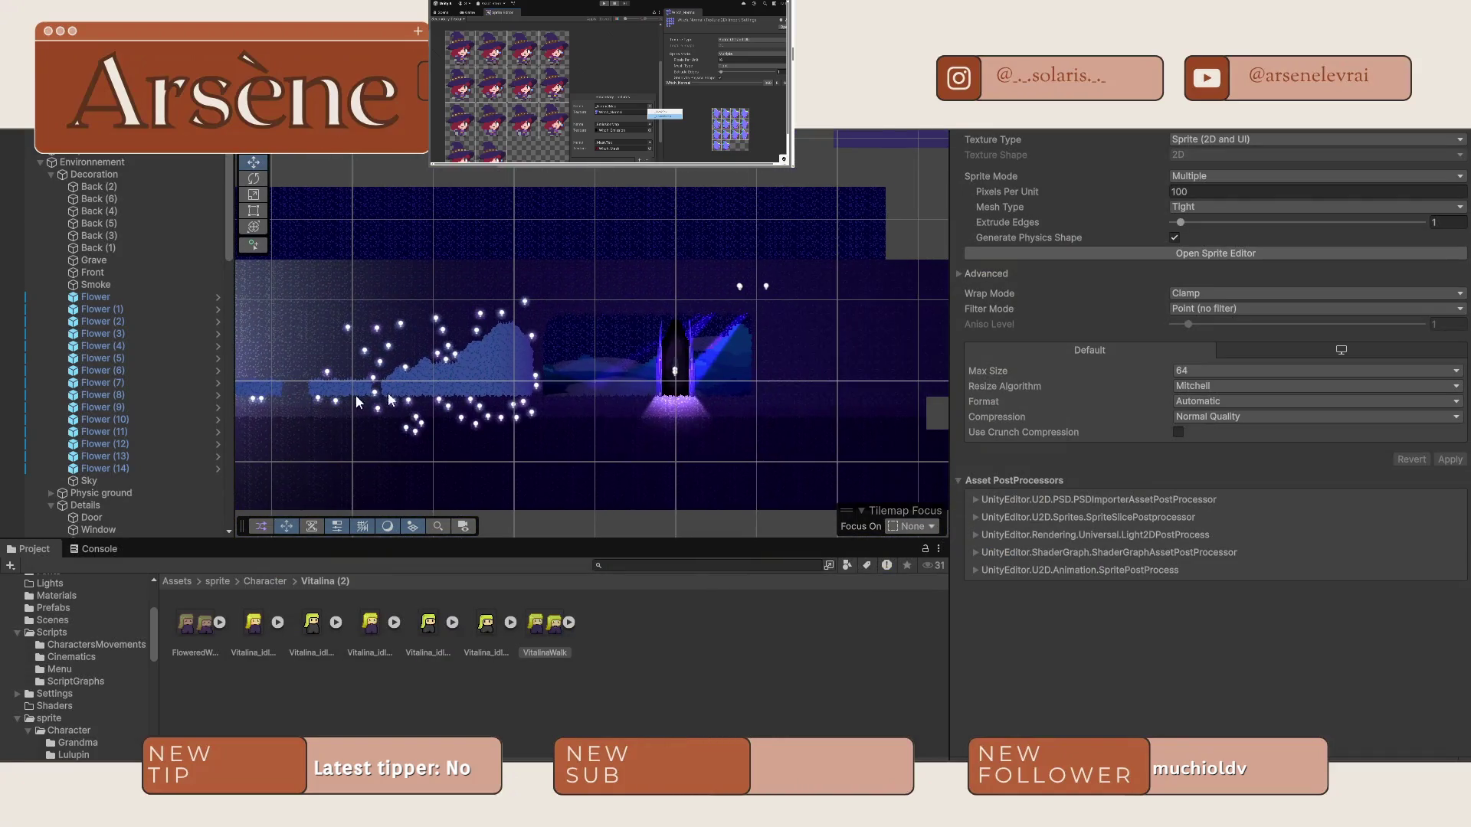
Navigate the Project window back up from Vitalina (2) to the Assets root.
scroll(646, 417, up, 5)
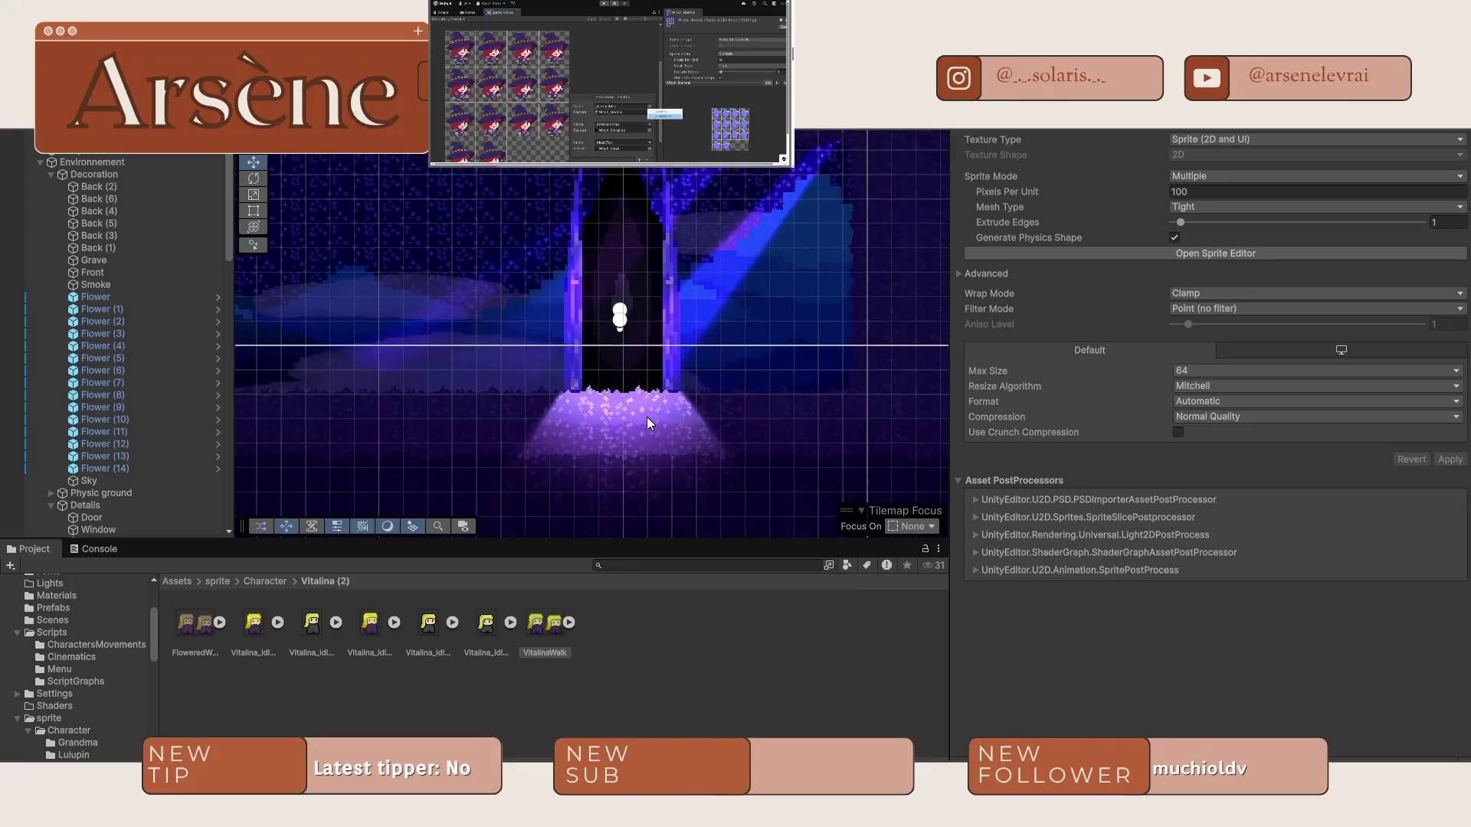
scroll(646, 416, up, 2)
click(265, 581)
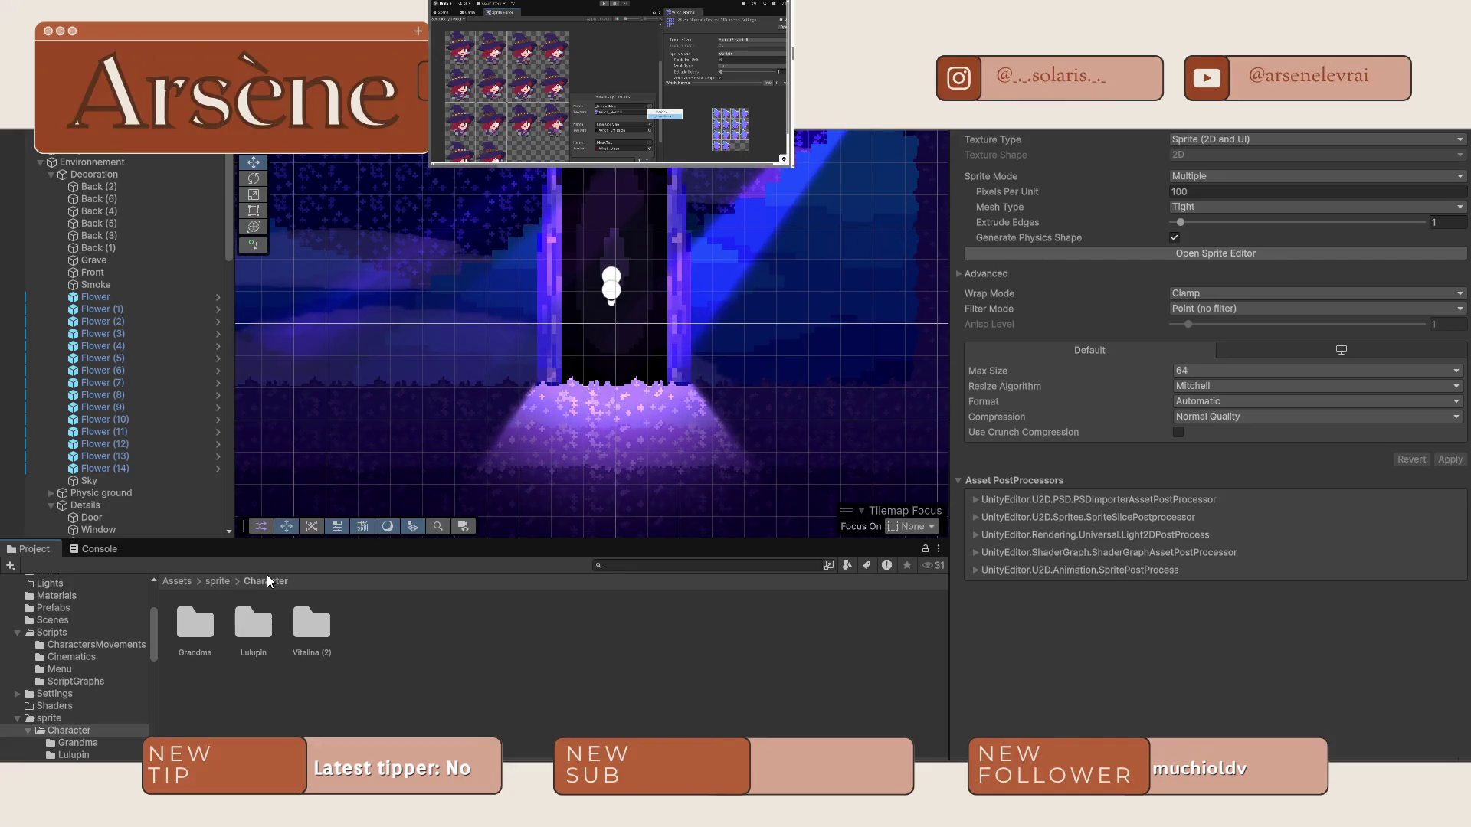
click(217, 581)
click(177, 581)
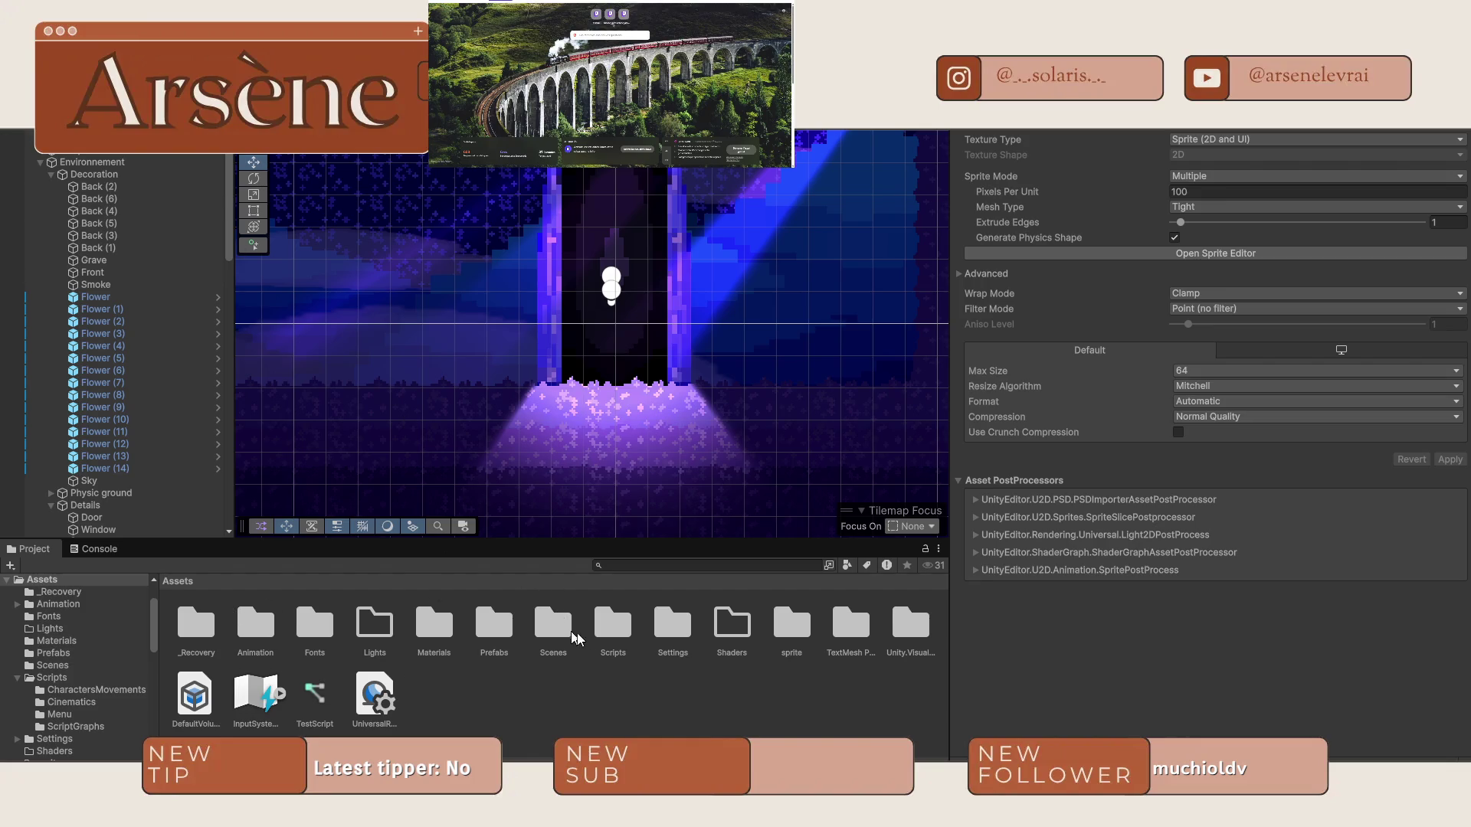
Open Scripts > Cinematics and preview CinematicLauncher, CE_Trigger and CE_ChangeScene scripts.
click(630, 643)
double_click(630, 643)
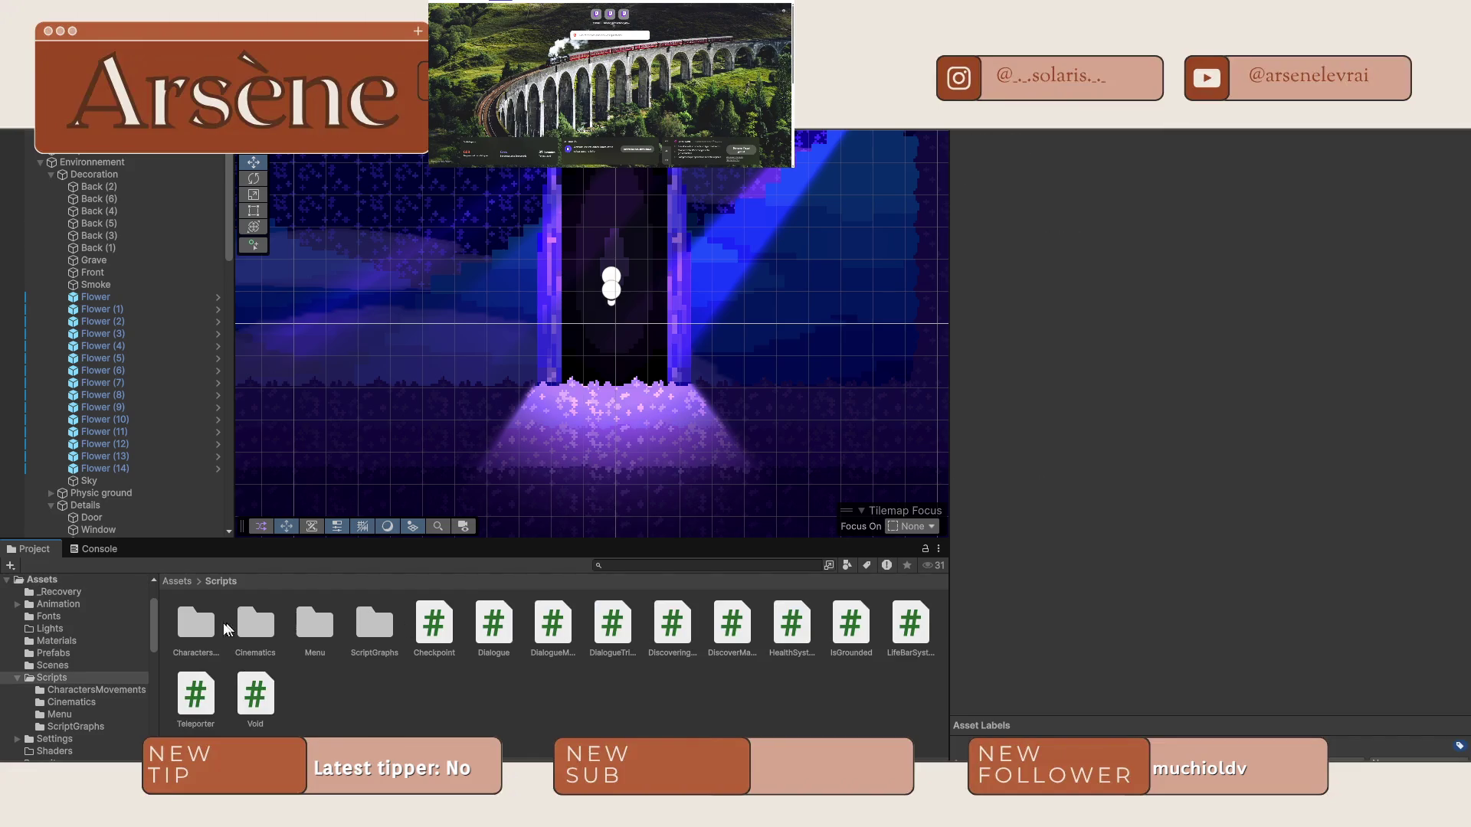
double_click(252, 626)
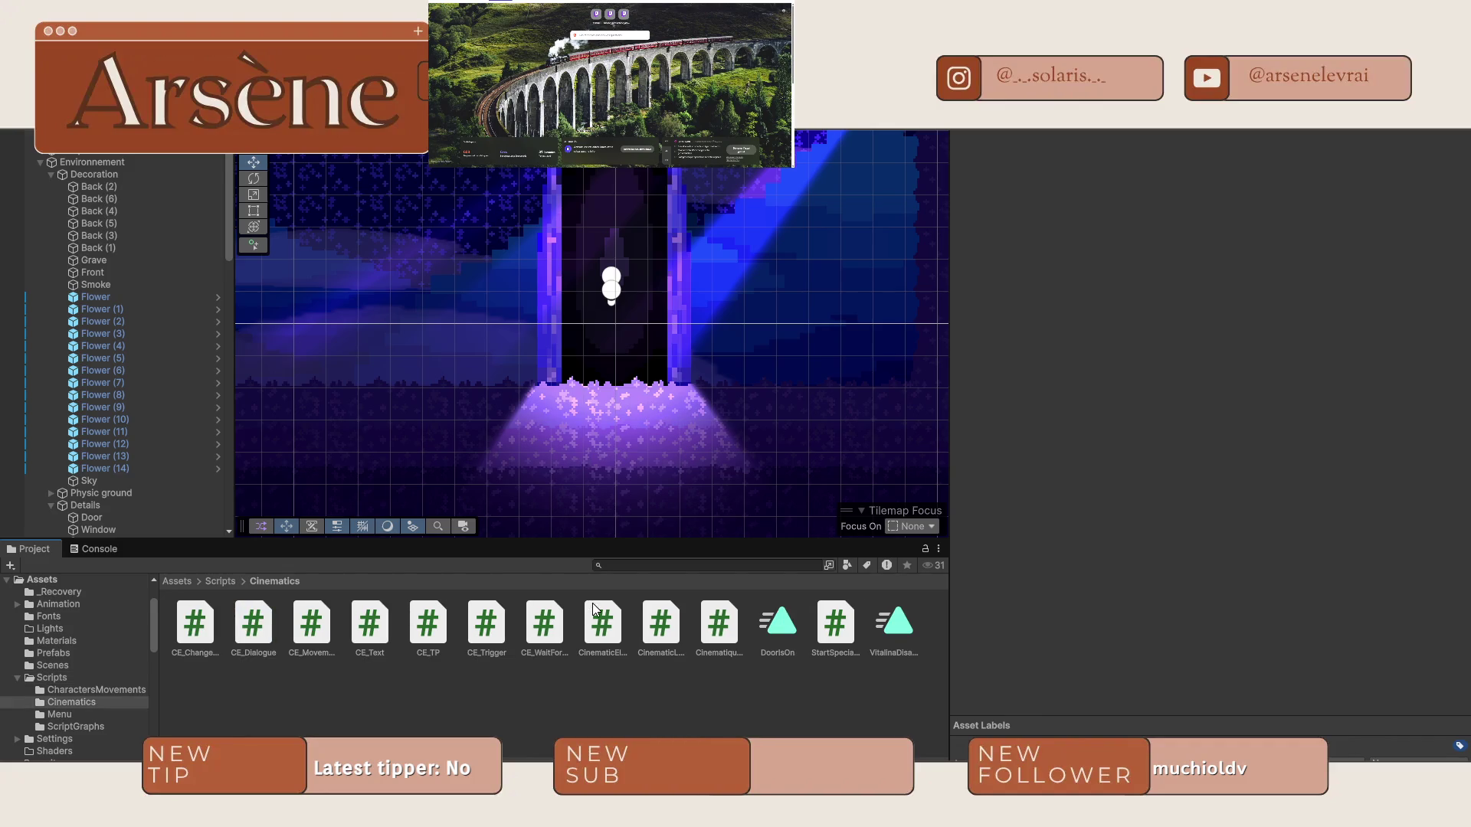
click(665, 633)
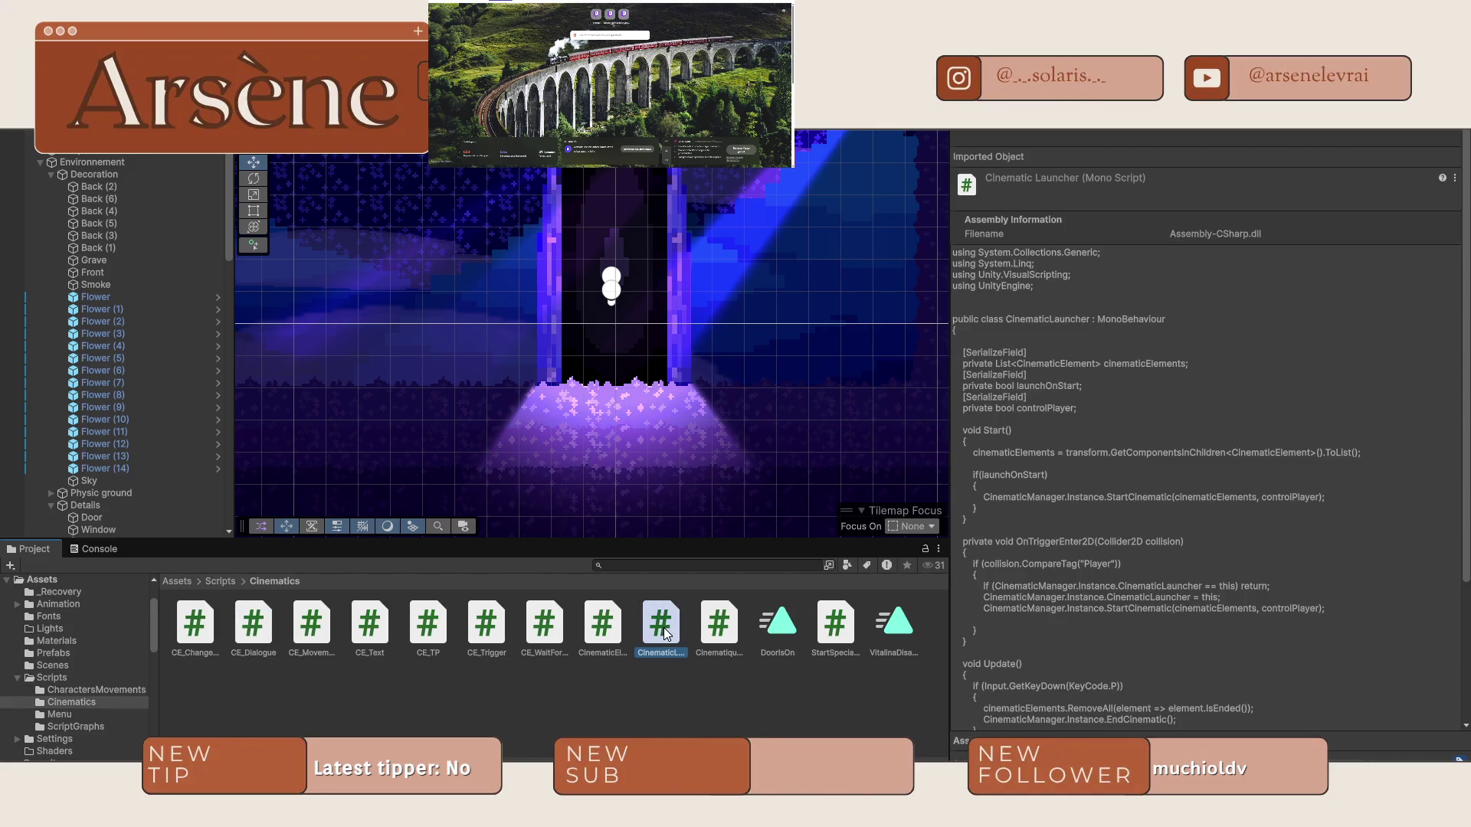
click(531, 637)
click(487, 634)
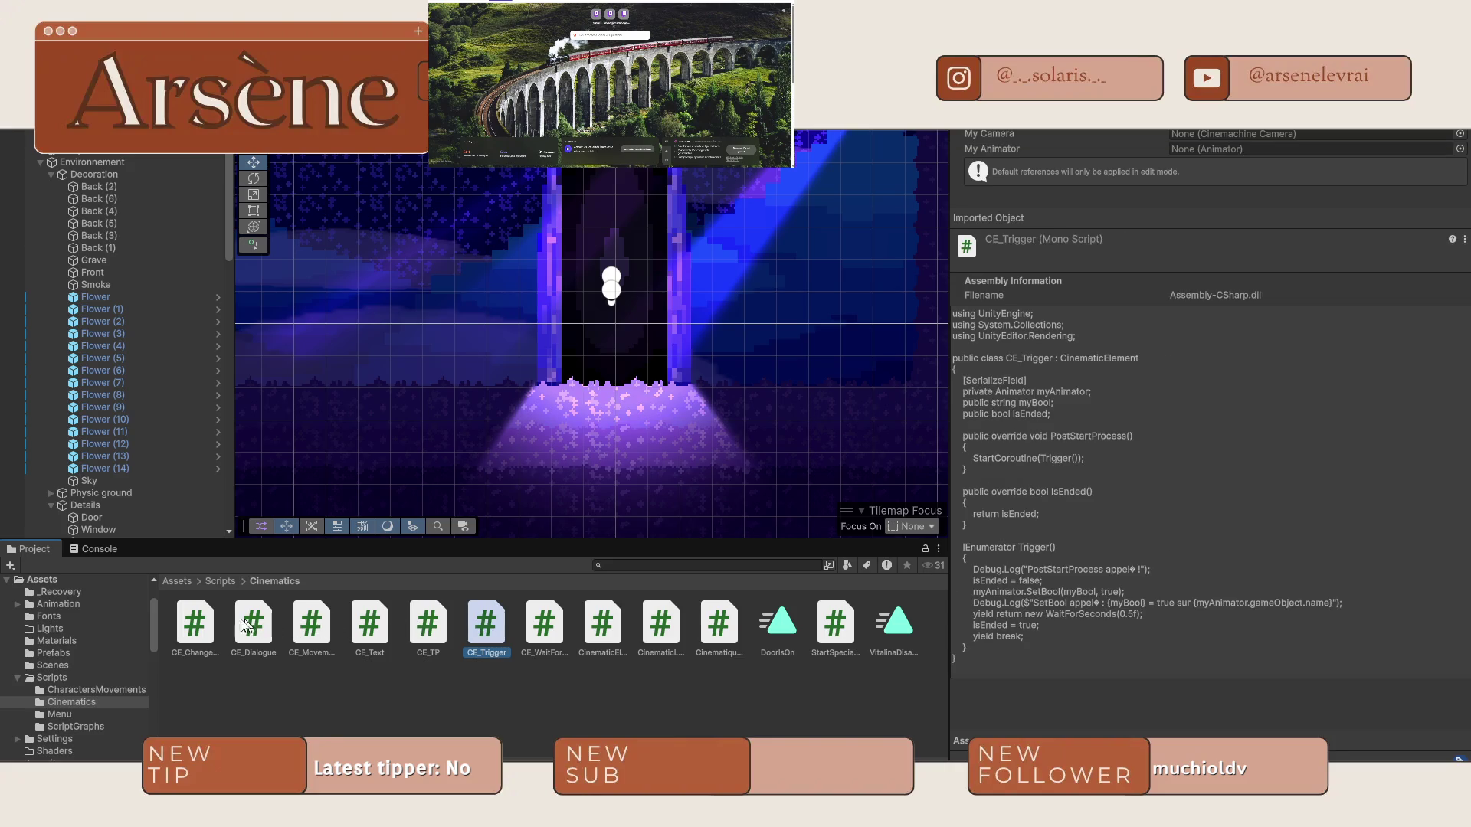
click(196, 623)
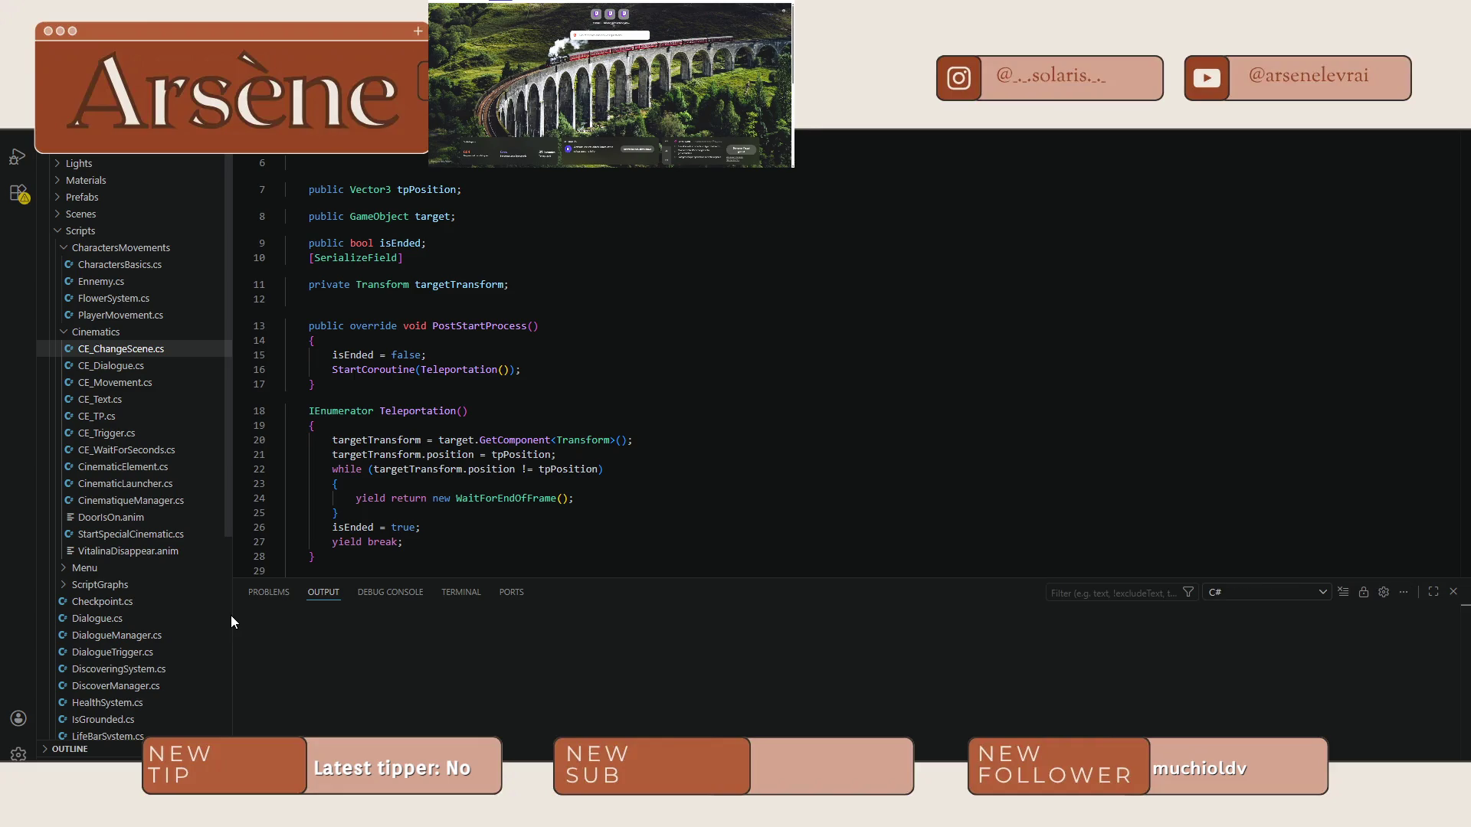
Dismiss the 'Git not found' notification in VS Code.
scroll(587, 437, down, 7)
scroll(538, 434, up, 4)
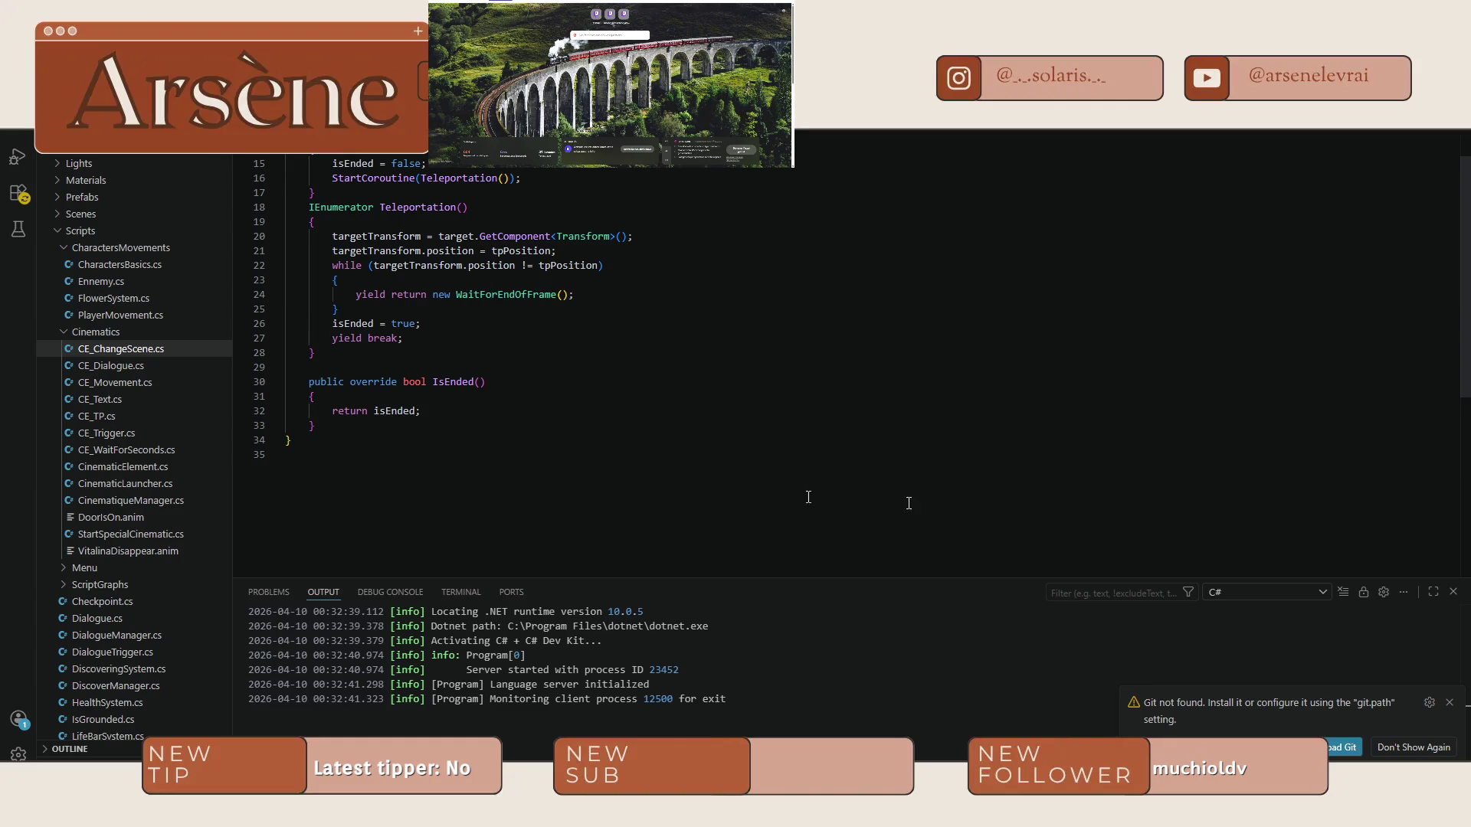
click(1449, 704)
scroll(507, 398, up, 4)
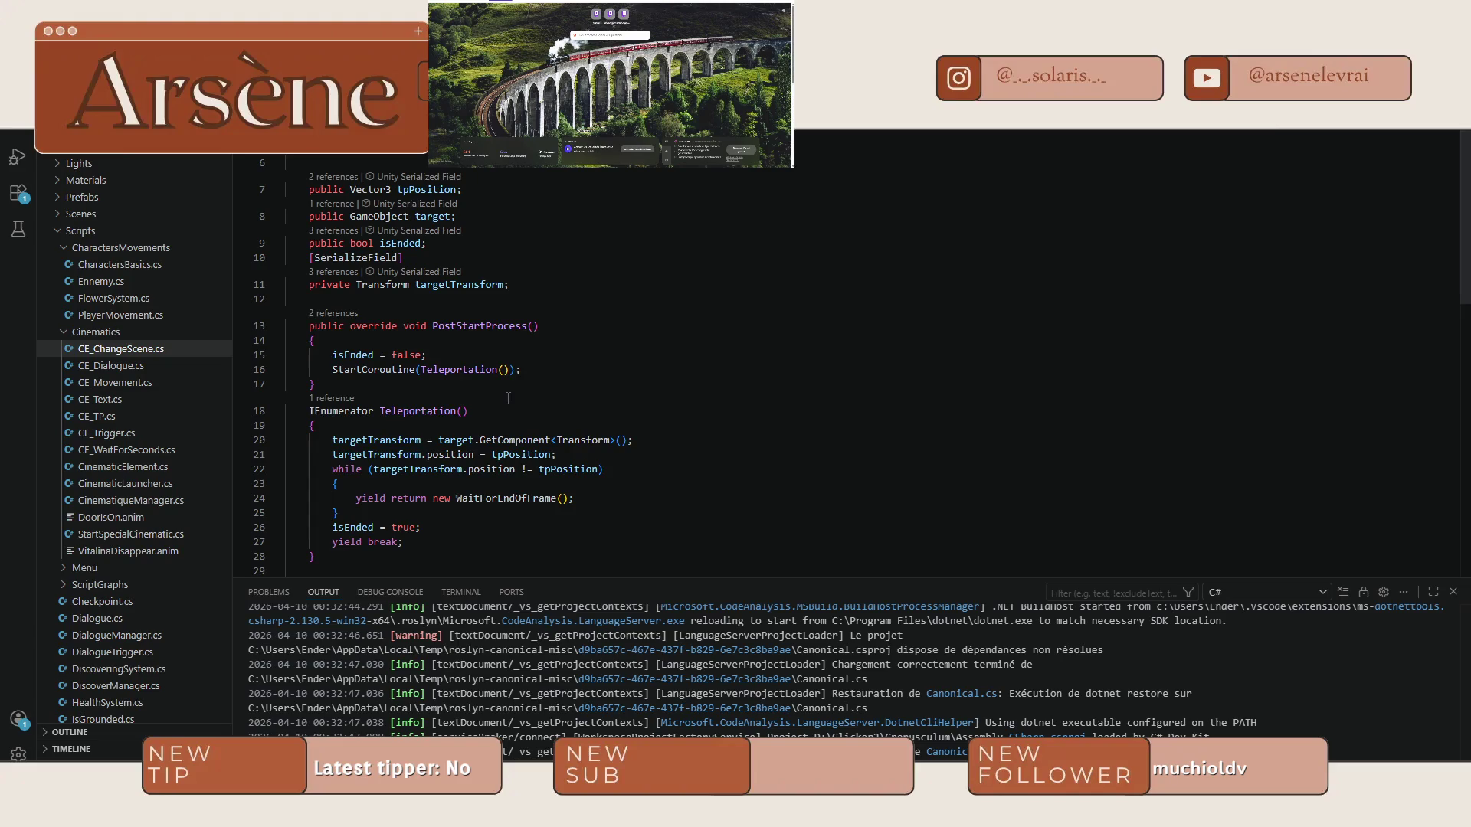
scroll(431, 550, down, 2)
Delete the PostStartProcess, Teleportation and IsEnded methods from CE_ChangeScene.
mouse_move(314, 480)
mouse_down()
mouse_move(295, 334)
mouse_move(310, 230)
mouse_move(309, 249)
mouse_up()
key(Delete)
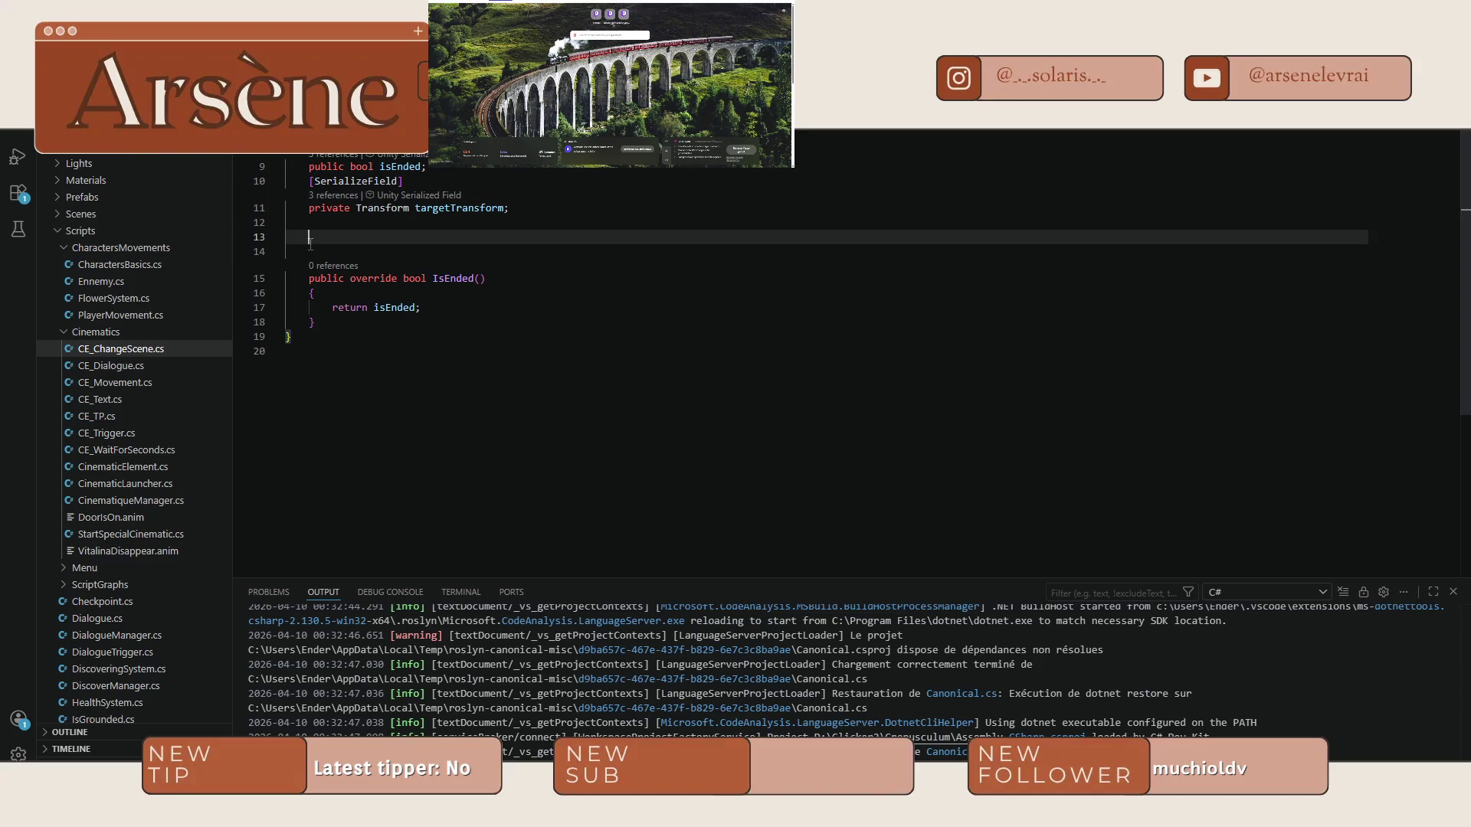
key(Delete)
key(Delete)
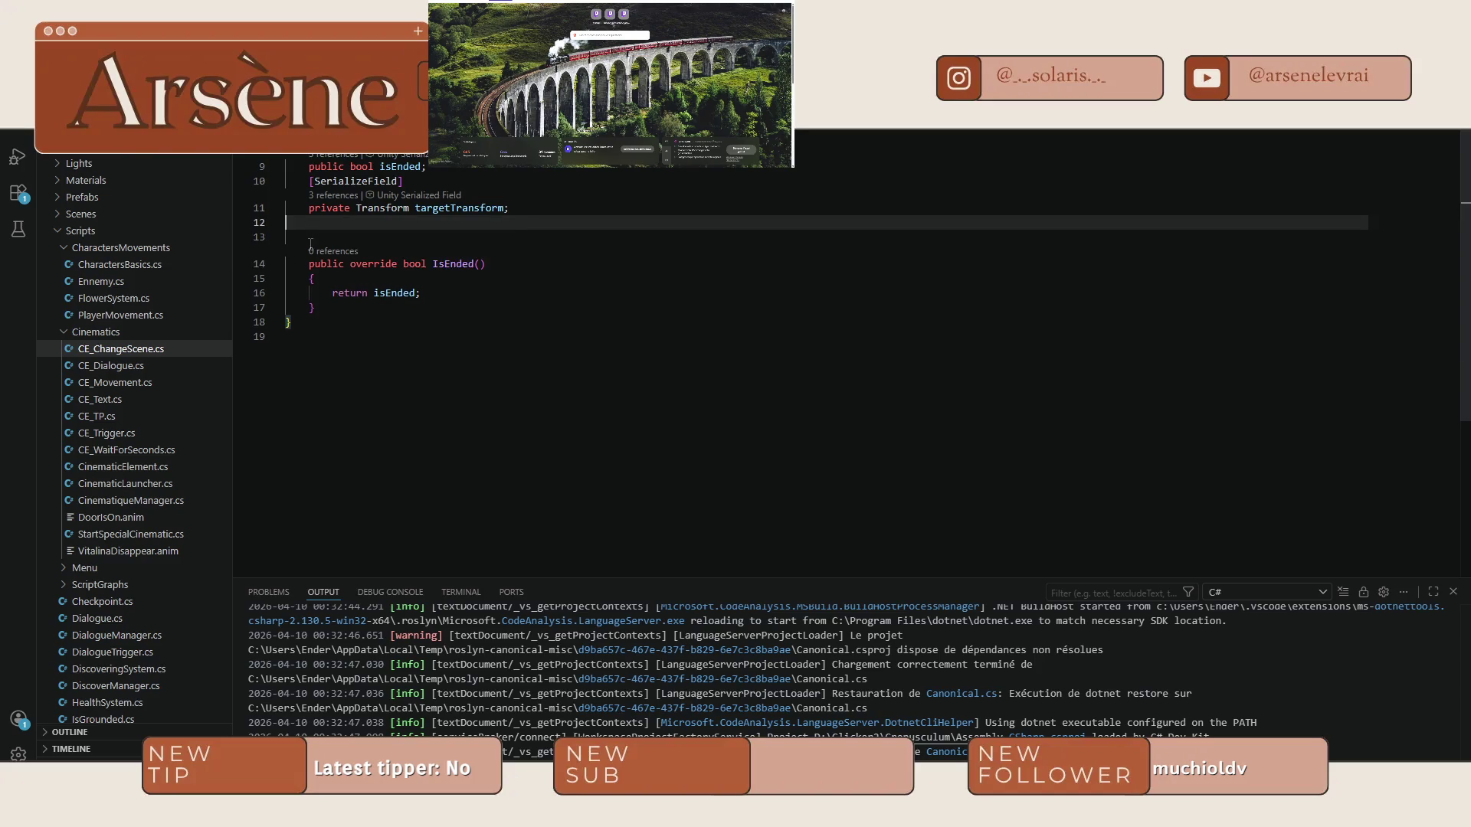
click(330, 292)
drag(329, 292, 308, 249)
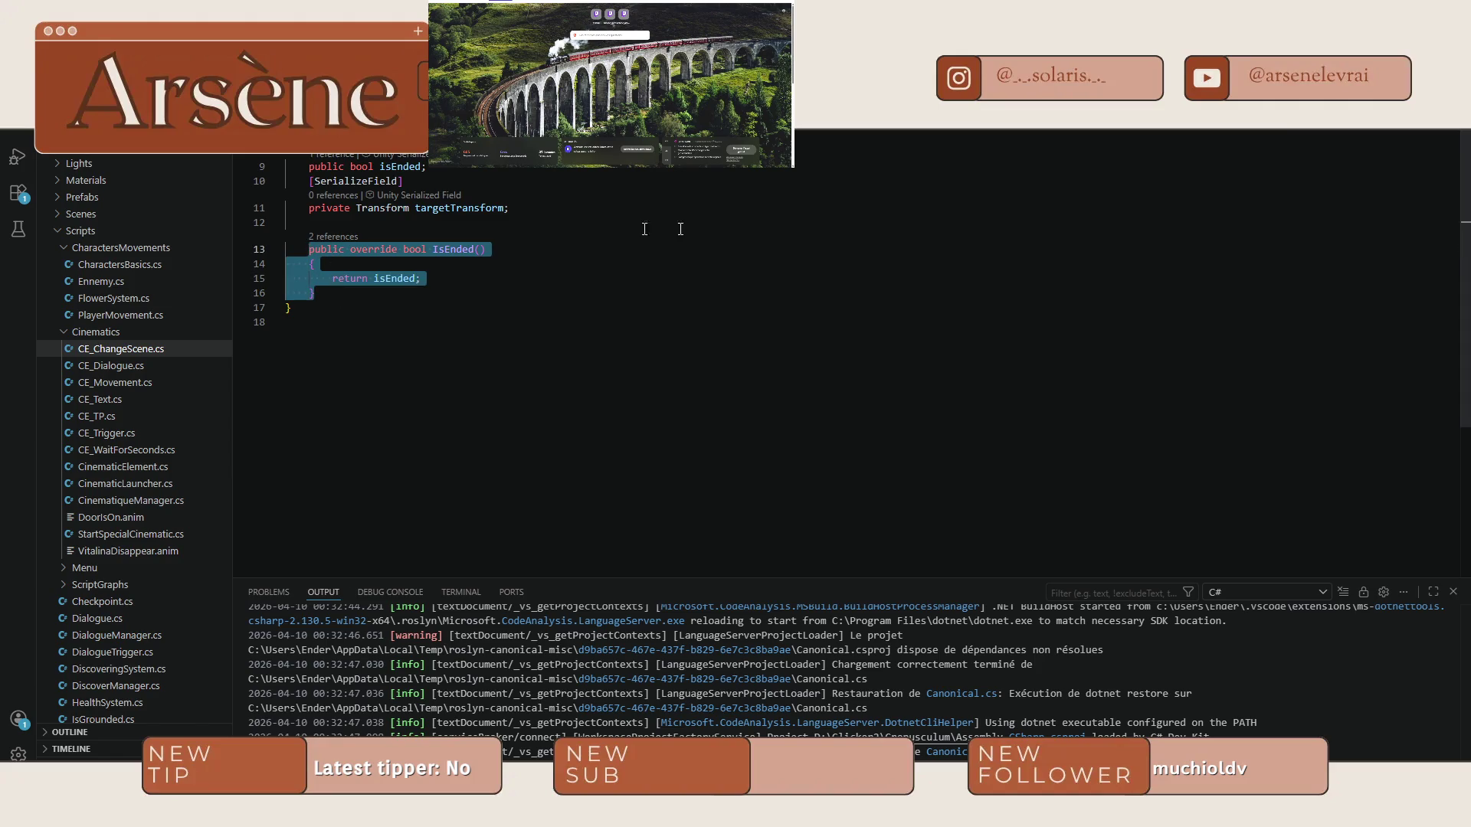
key(Delete)
scroll(534, 282, up, 2)
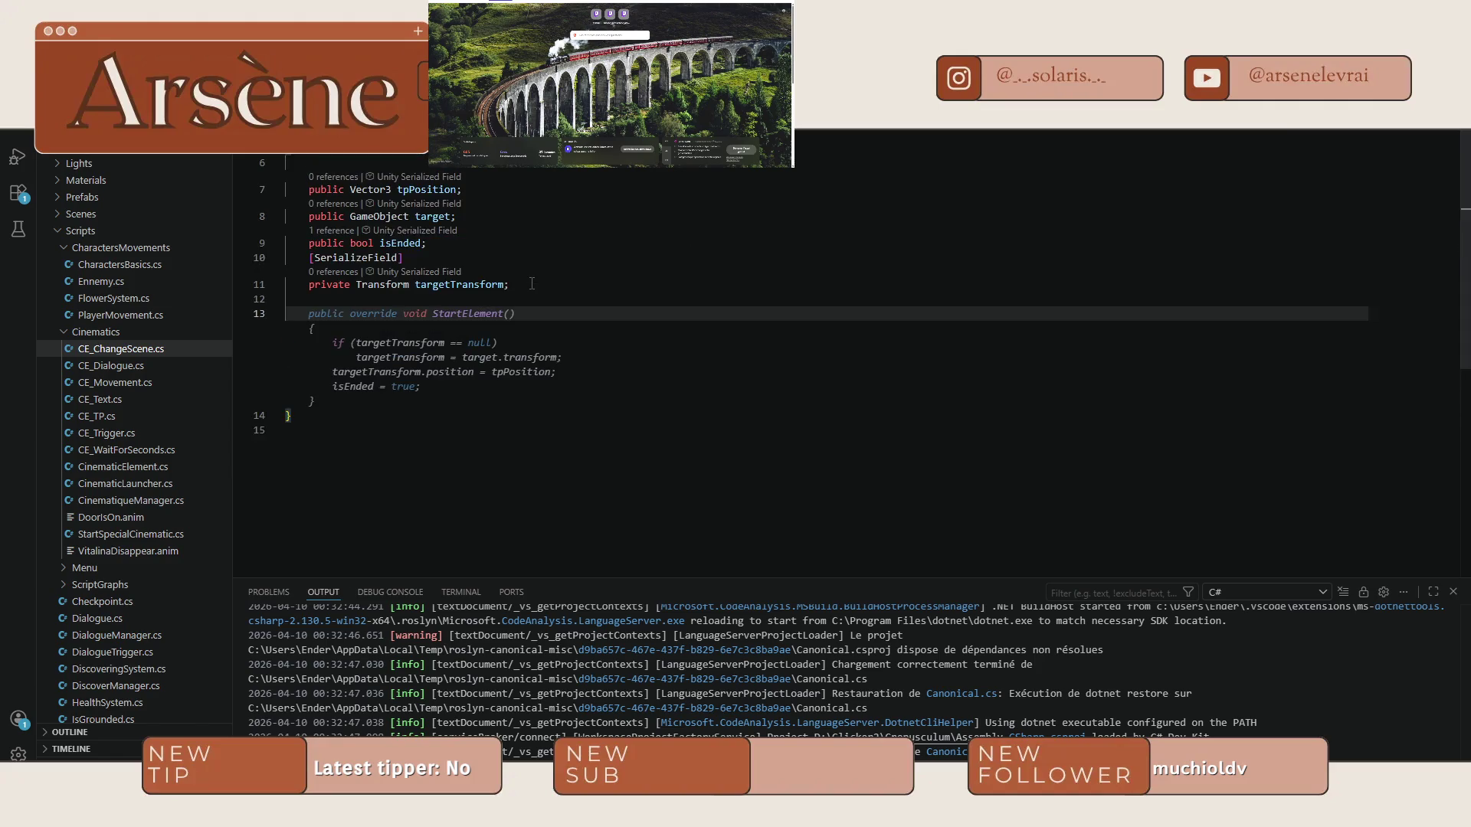
key(BackSpace)
key(BackSpace)
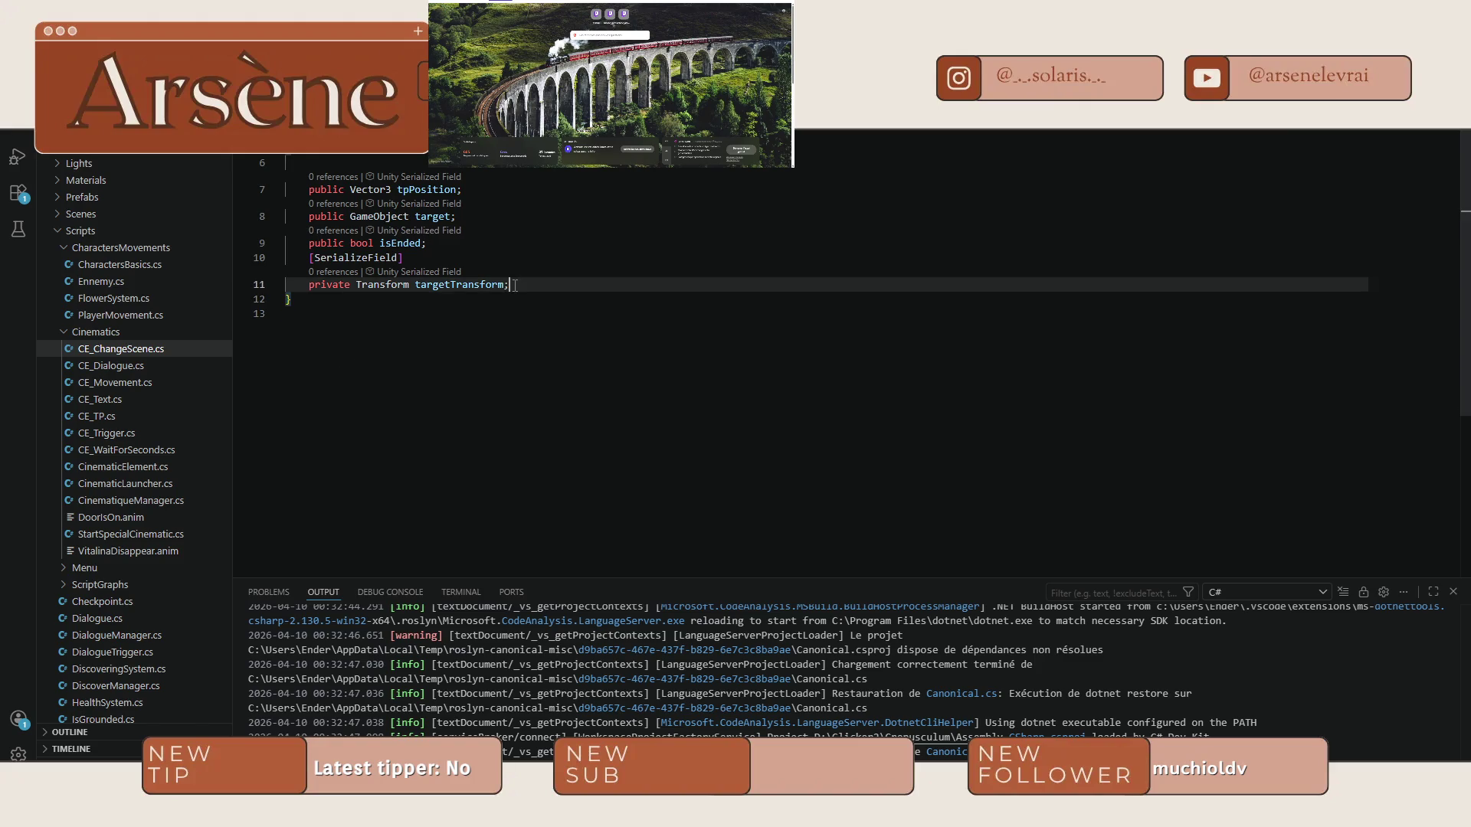
Replace the old teleport field declarations with an unfinished public line.
key(Return)
mouse_move(512, 285)
mouse_down()
mouse_move(310, 284)
mouse_move(313, 184)
mouse_move(295, 187)
mouse_move(353, 191)
mouse_up()
text(string sceneName;)
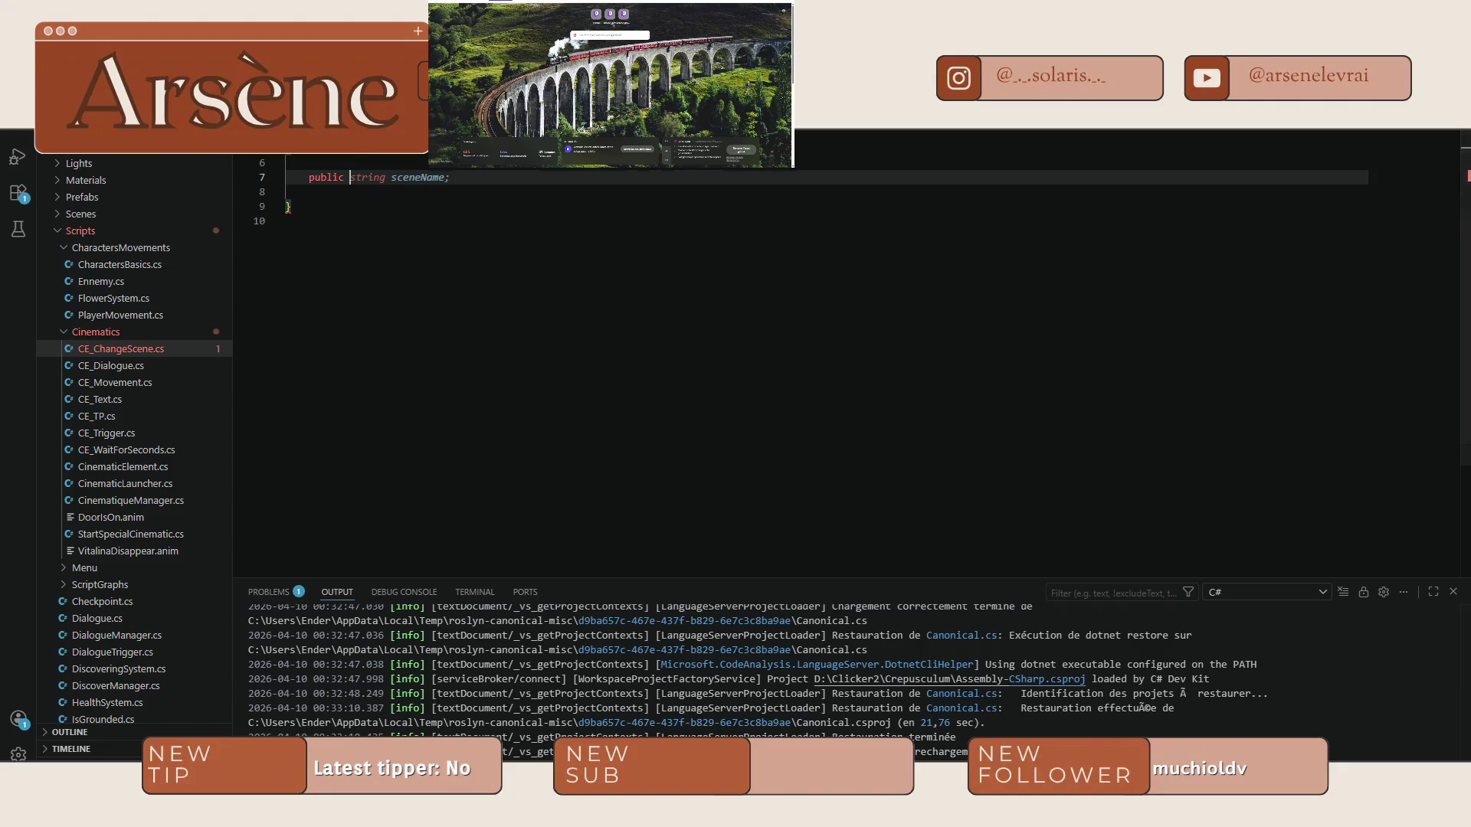
key(ctrl+z)
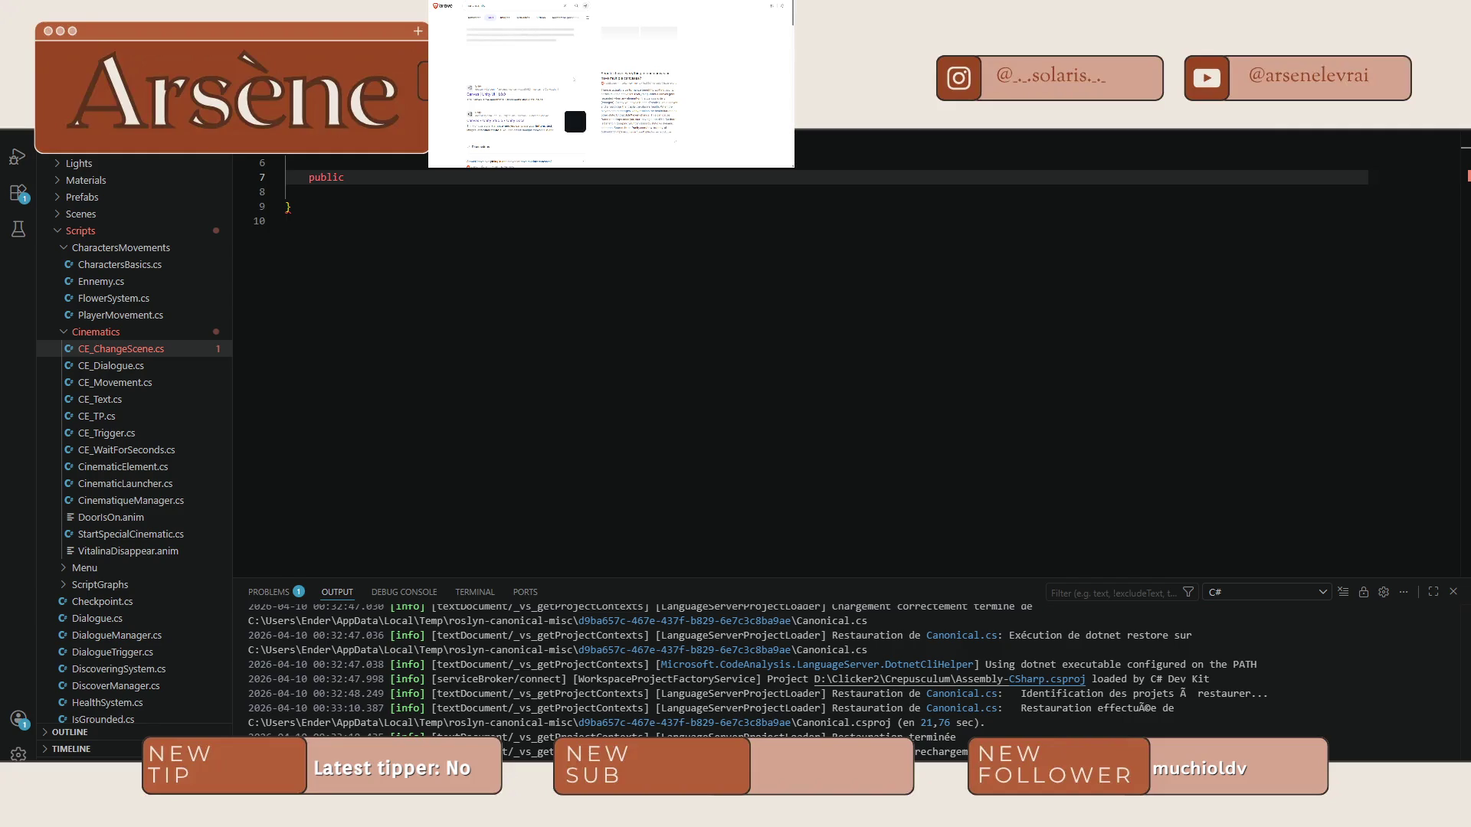
key(alt+Tab)
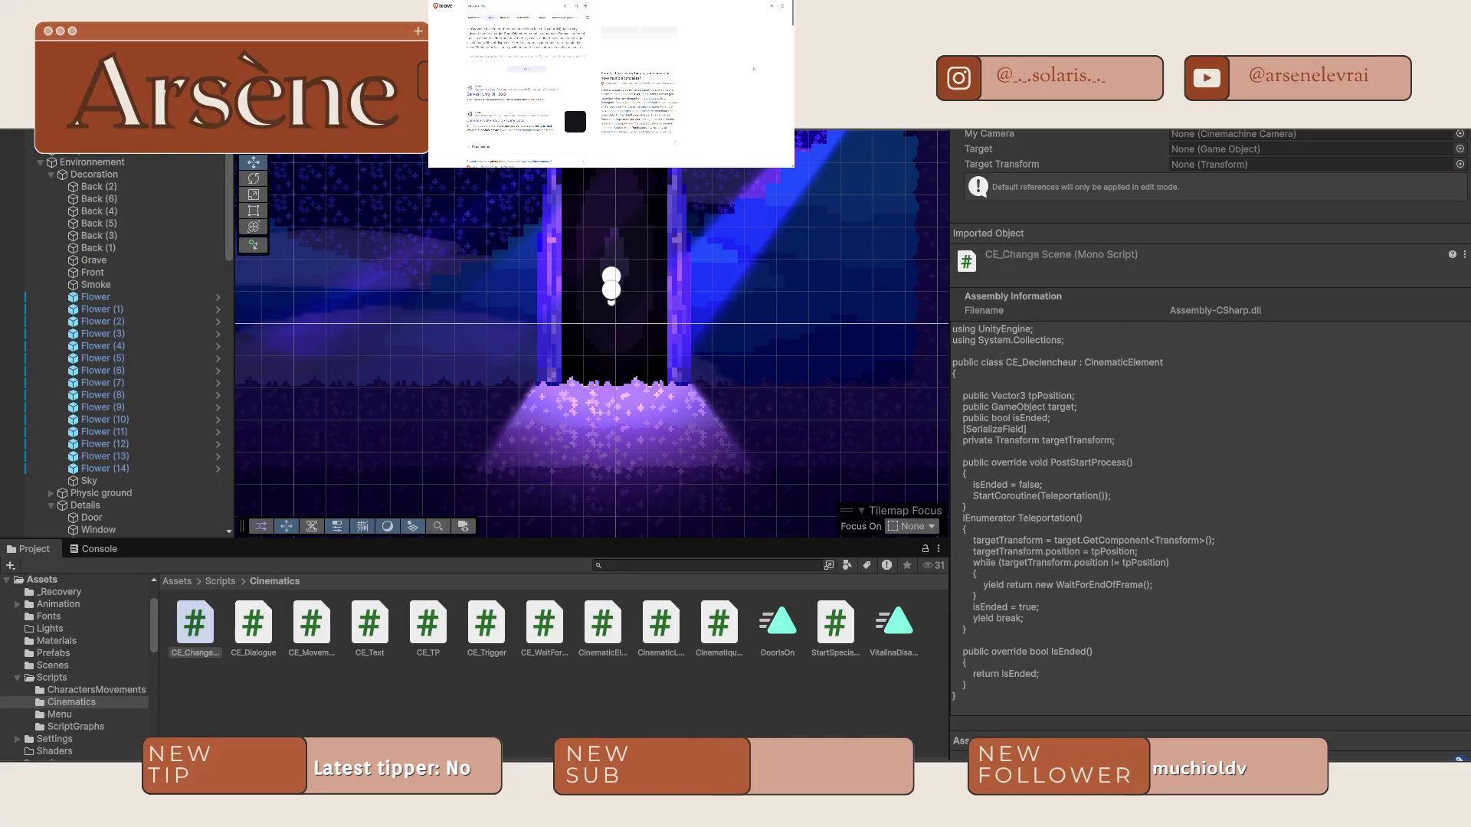
Create a new UI Image from the hierarchy menu and check it in the Game view.
scroll(169, 212, down, 5)
scroll(141, 241, up, 5)
click(220, 148)
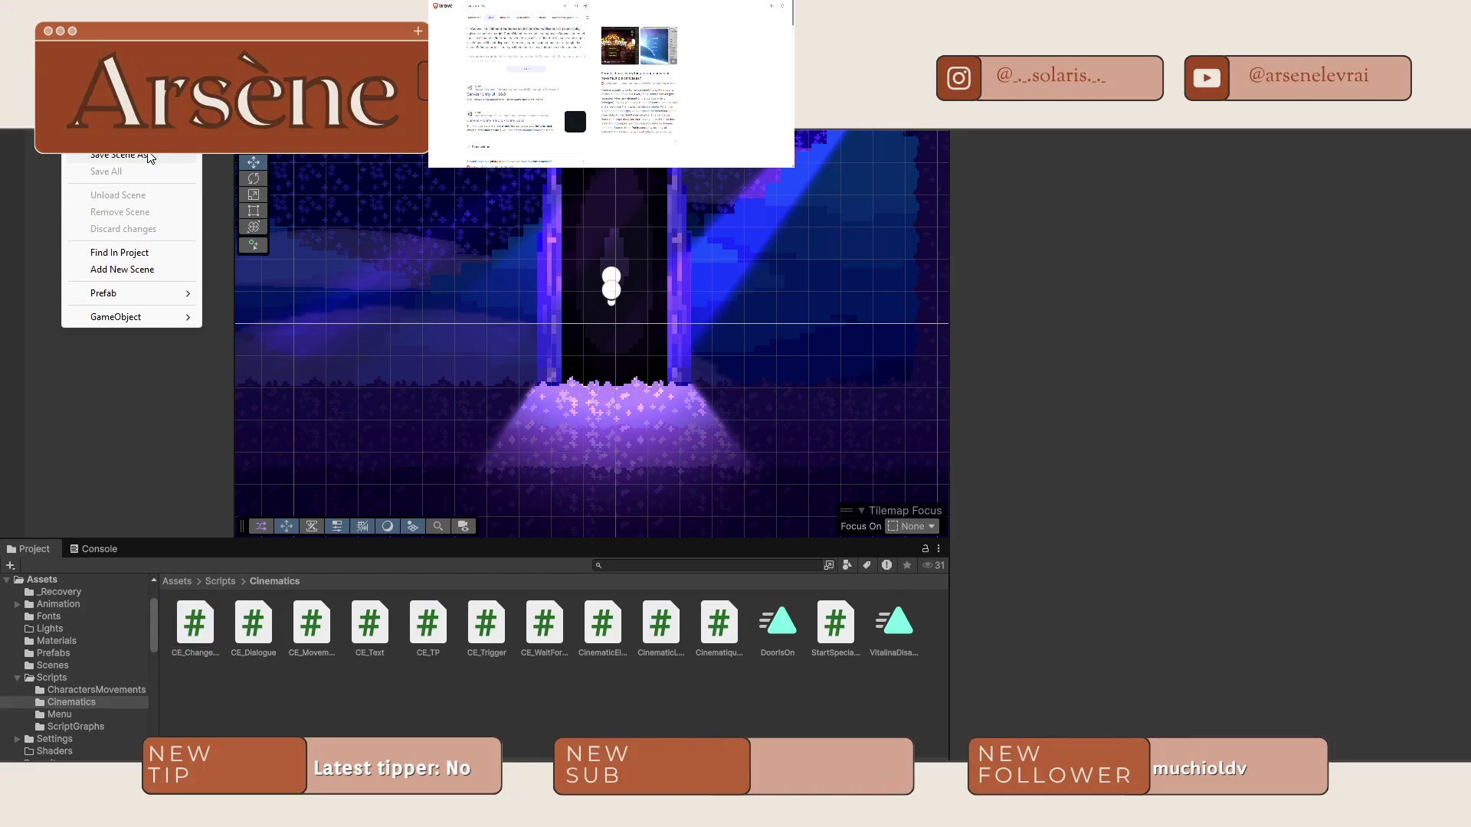
mouse_move(150, 318)
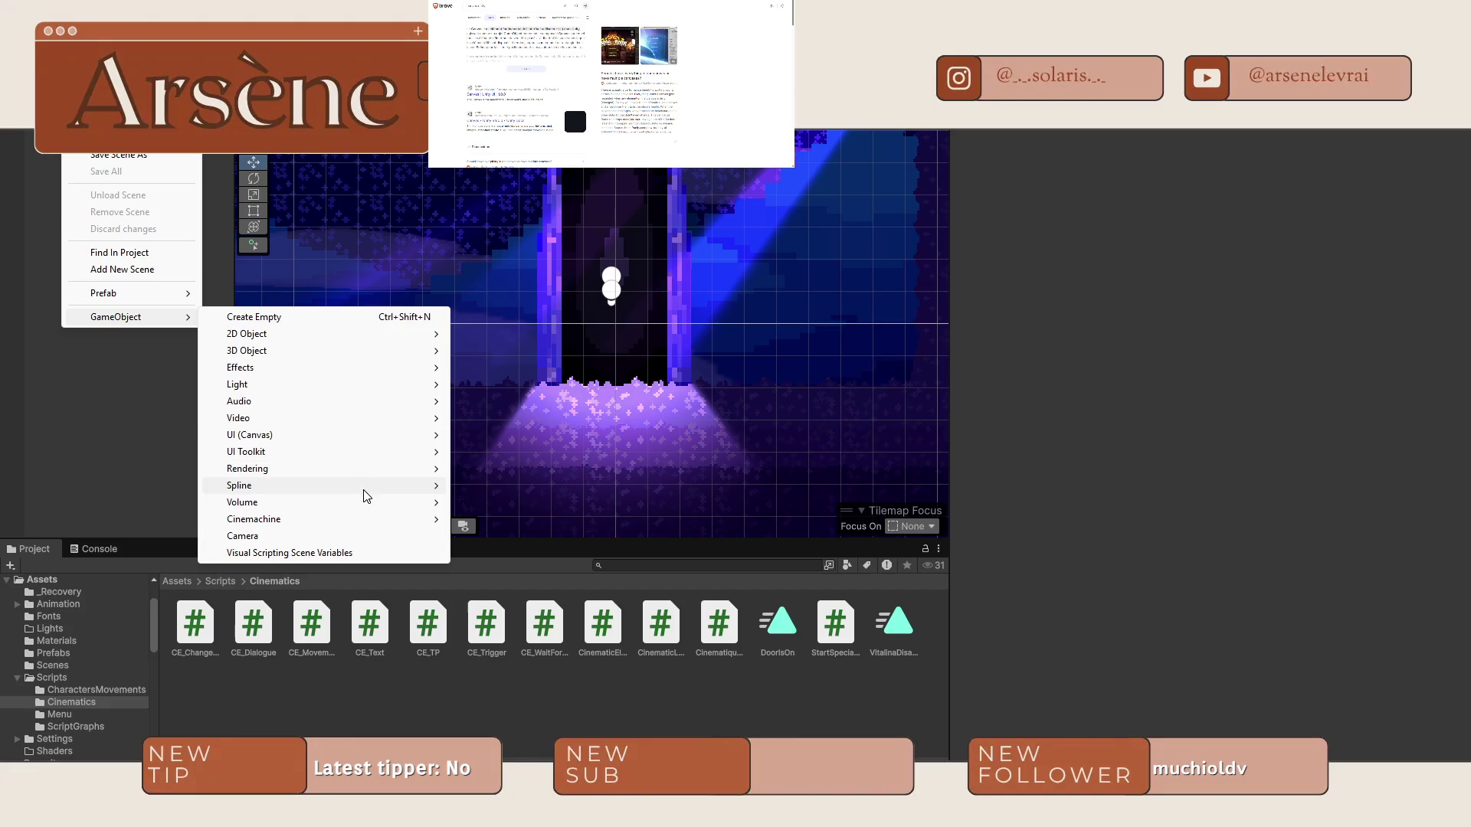
mouse_move(315, 436)
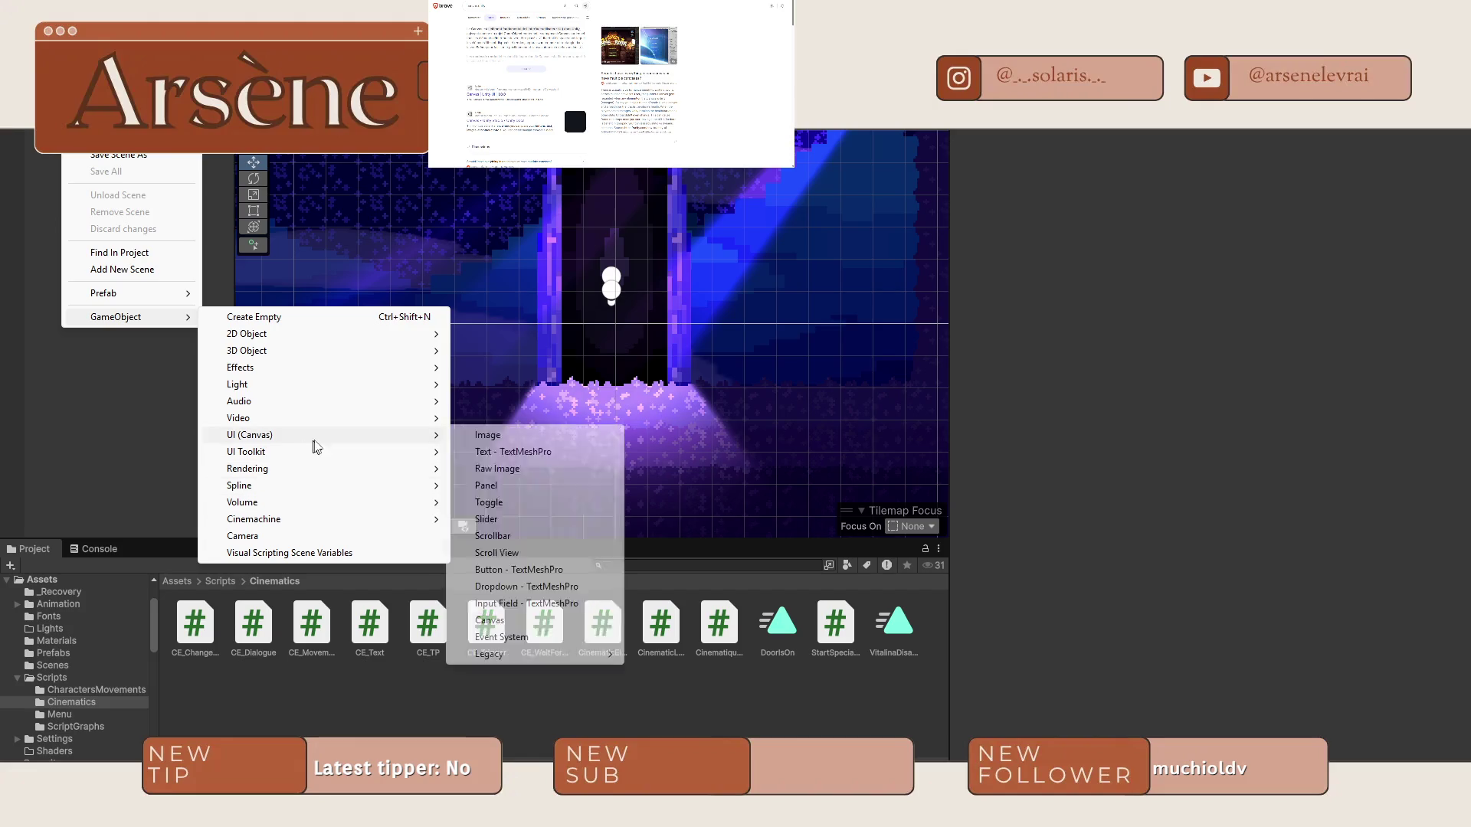
click(517, 436)
scroll(780, 311, up, 5)
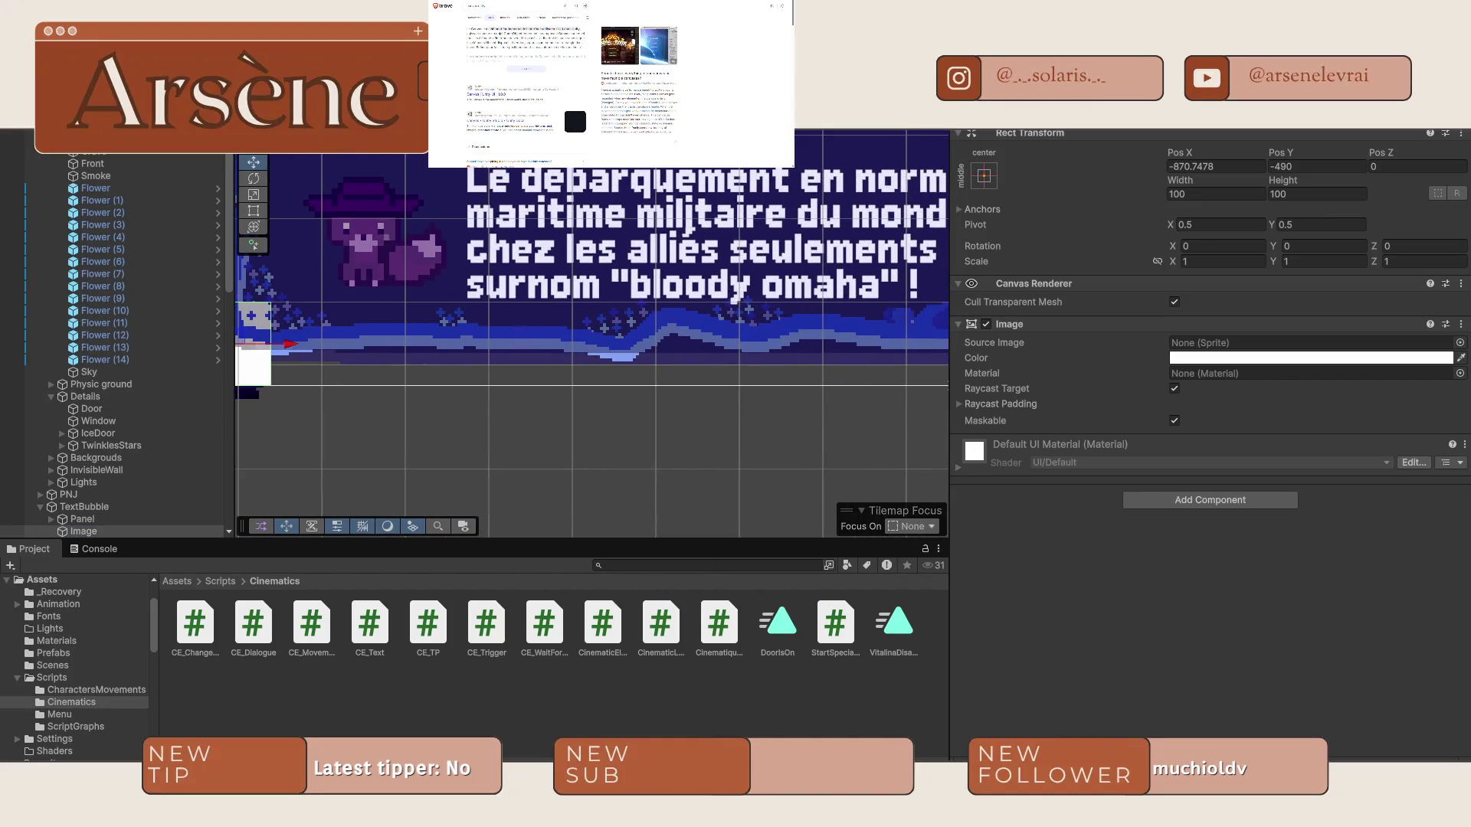
key(ctrl+2)
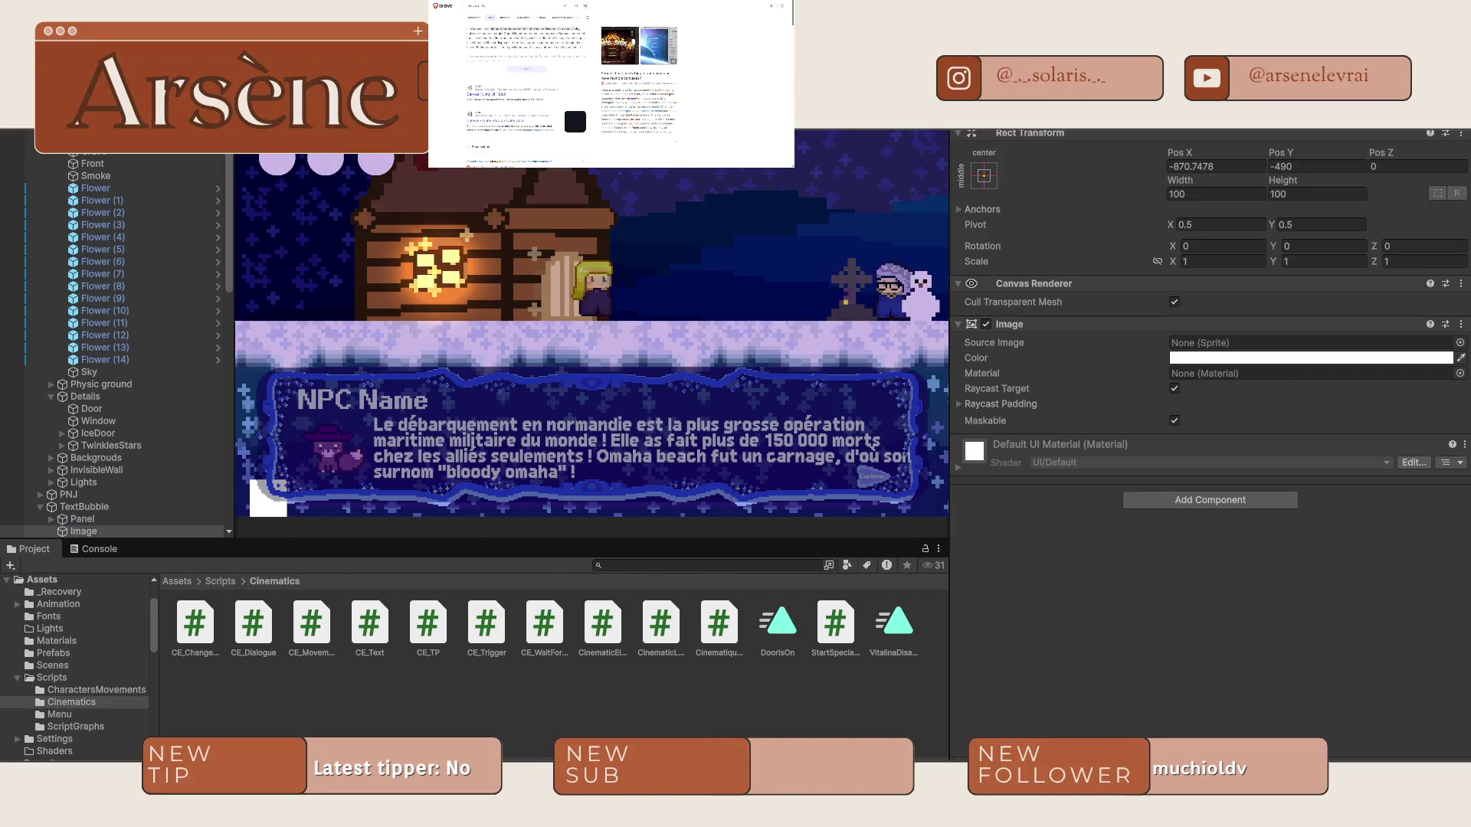
key(ctrl+1)
scroll(73, 264, down, 6)
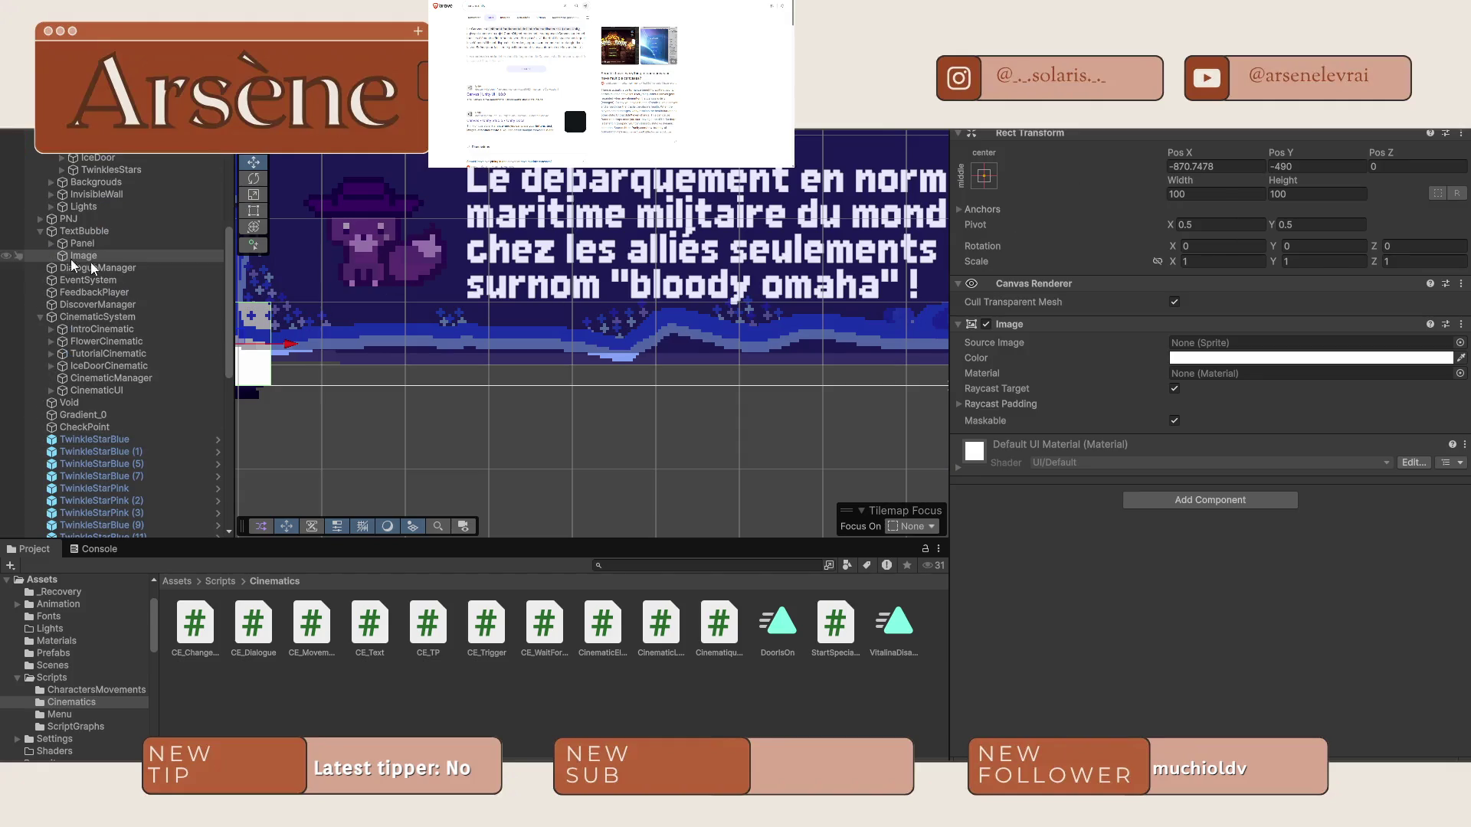
scroll(73, 264, up, 5)
Size the image to width 1920 and height 1080.
click(1188, 194)
text(1920)
click(1326, 194)
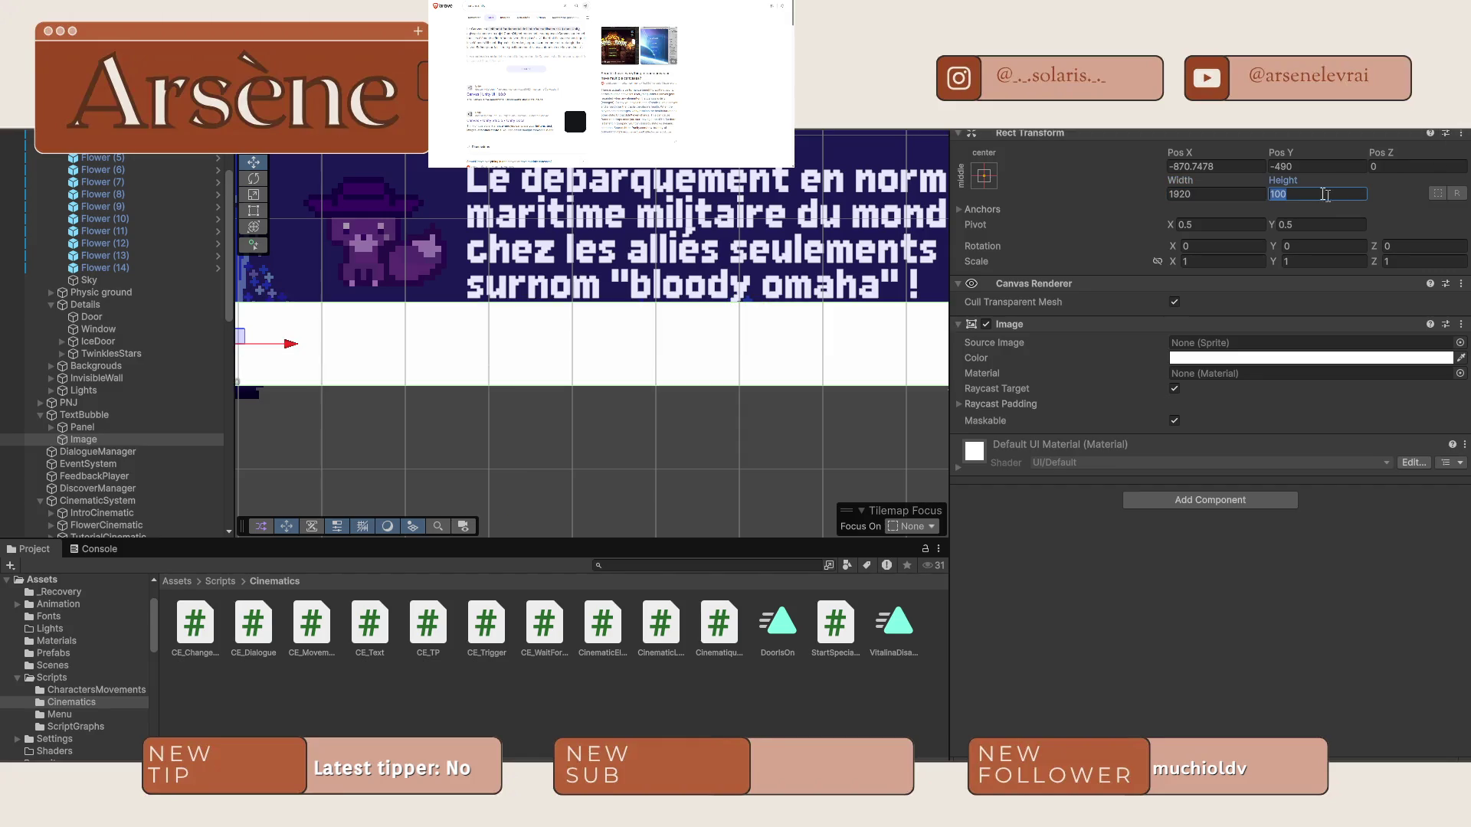
text(1080)
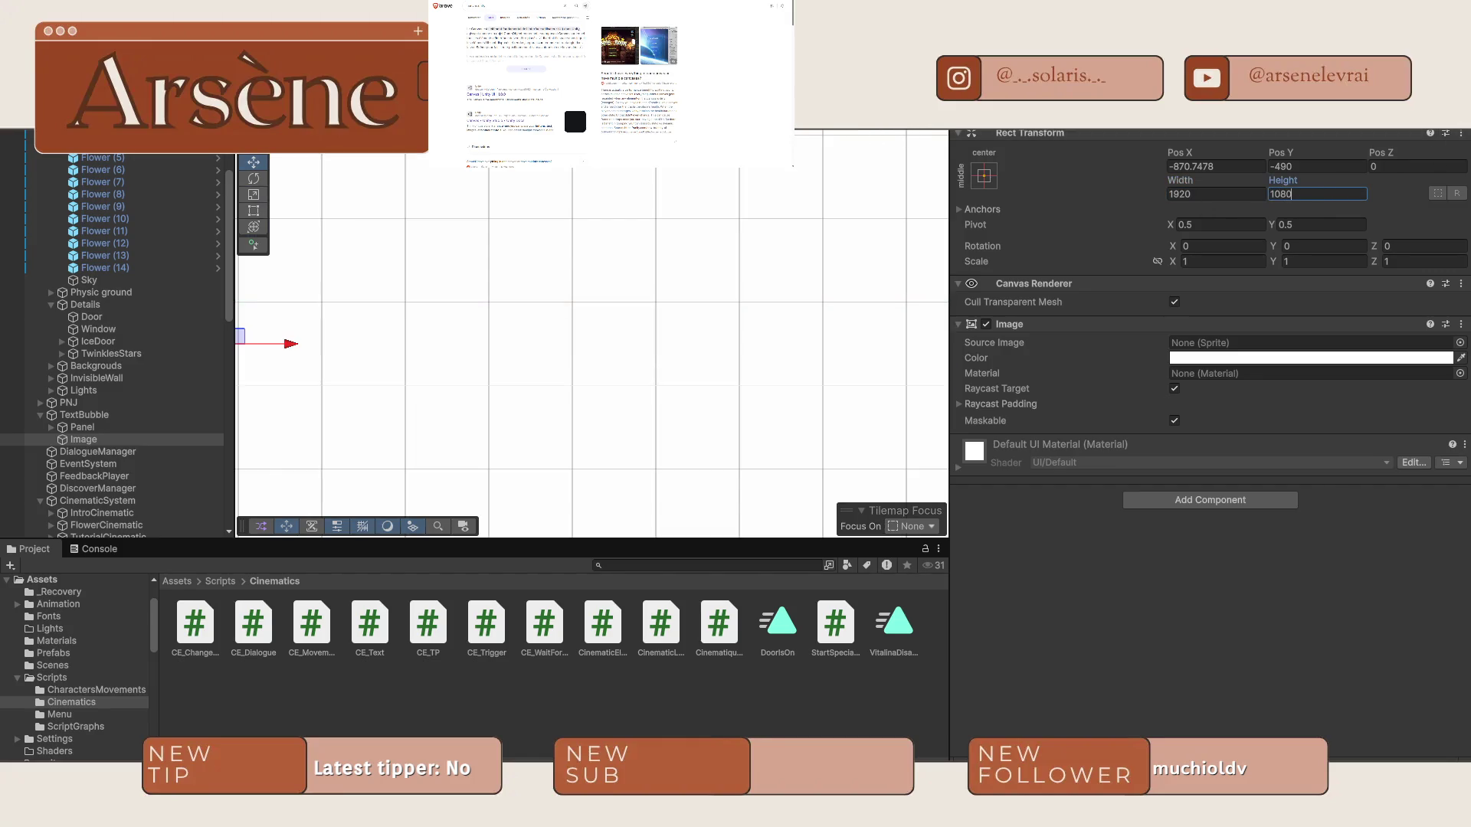
key(Return)
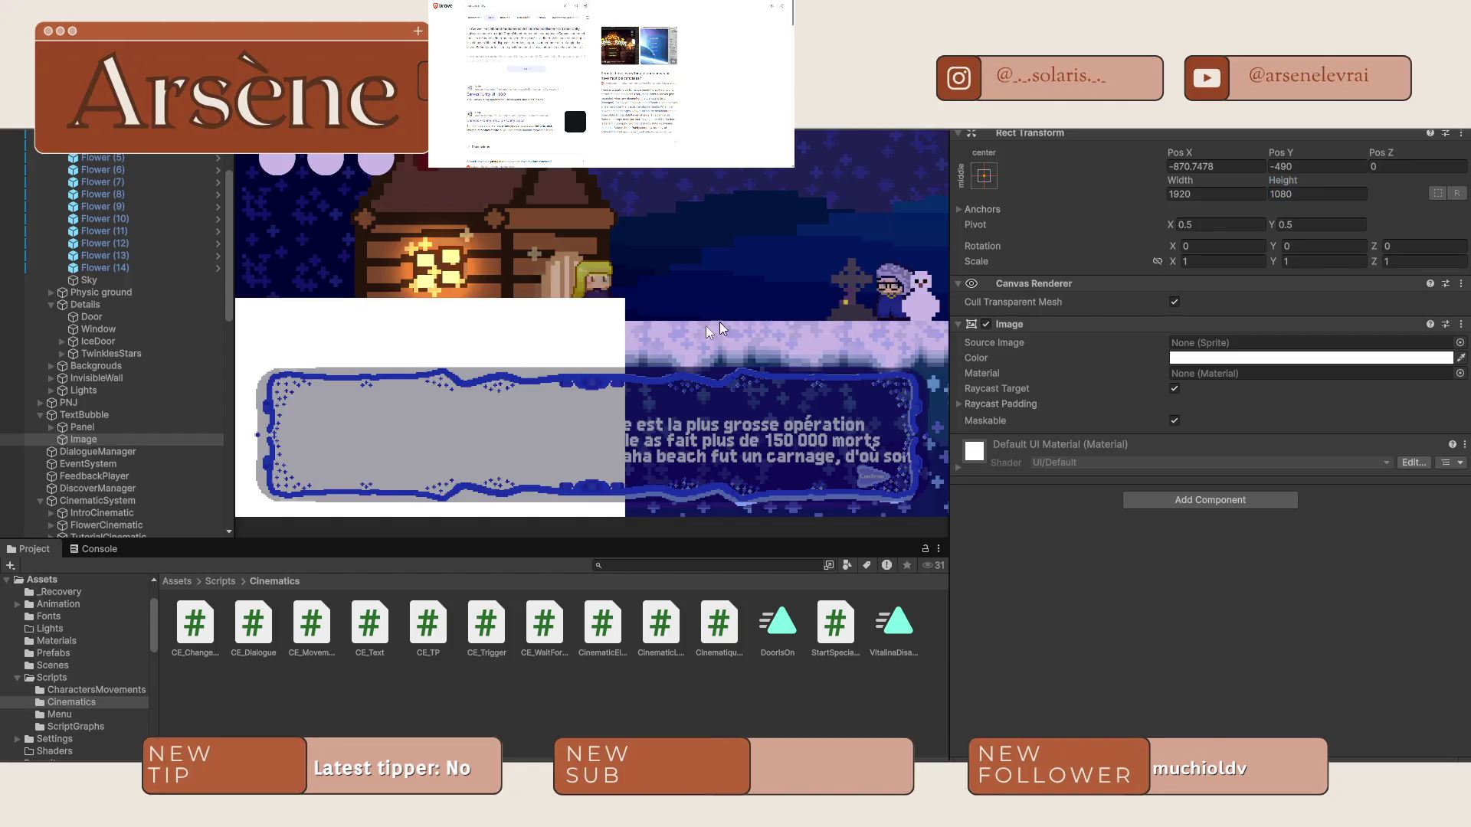
Centre the image at Pos X 0, Pos Y 0, preview it, and reselect it.
scroll(657, 319, down, 10)
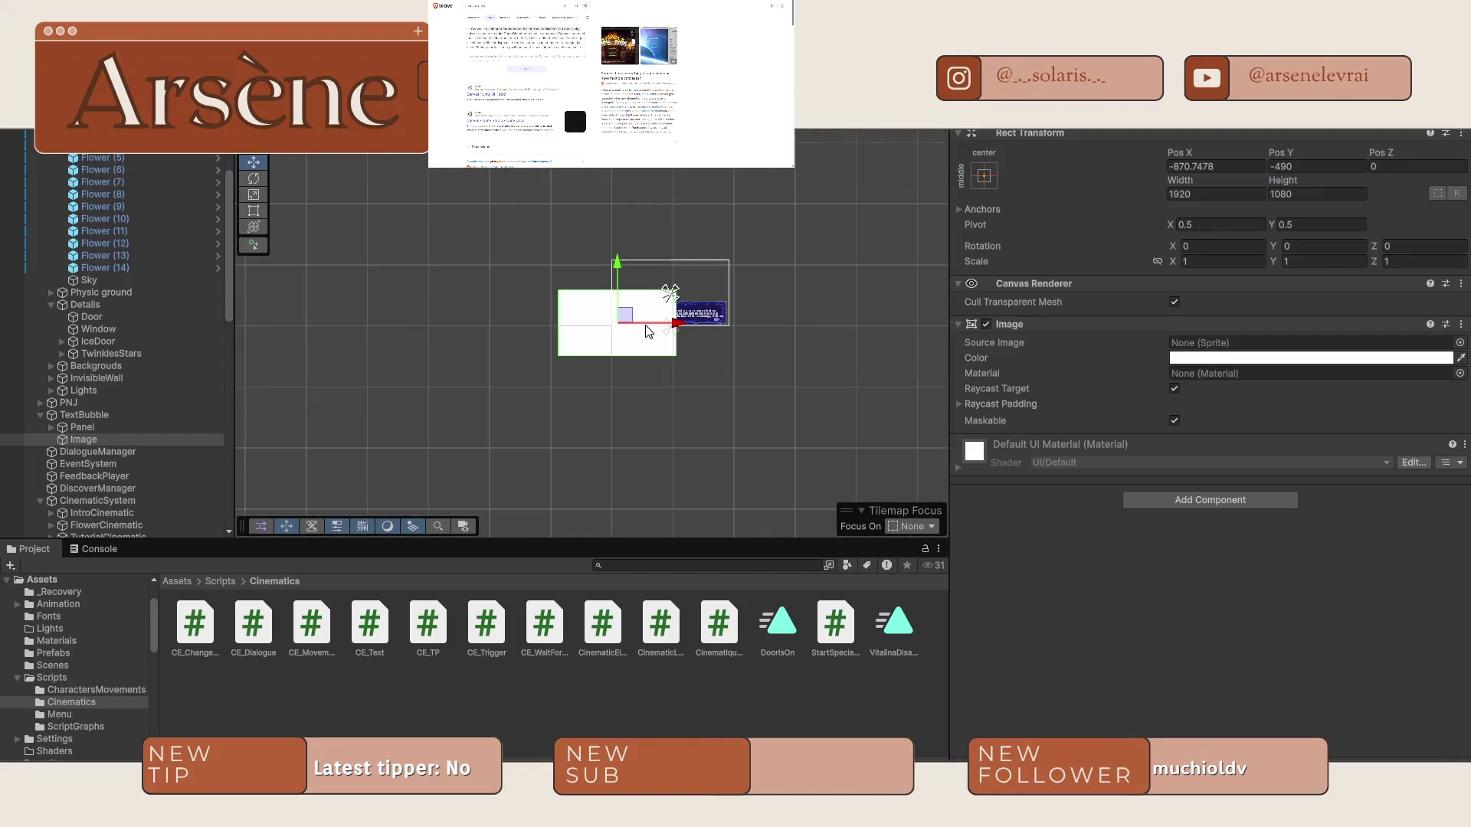
double_click(1216, 166)
text(0)
key(Tab)
text(0)
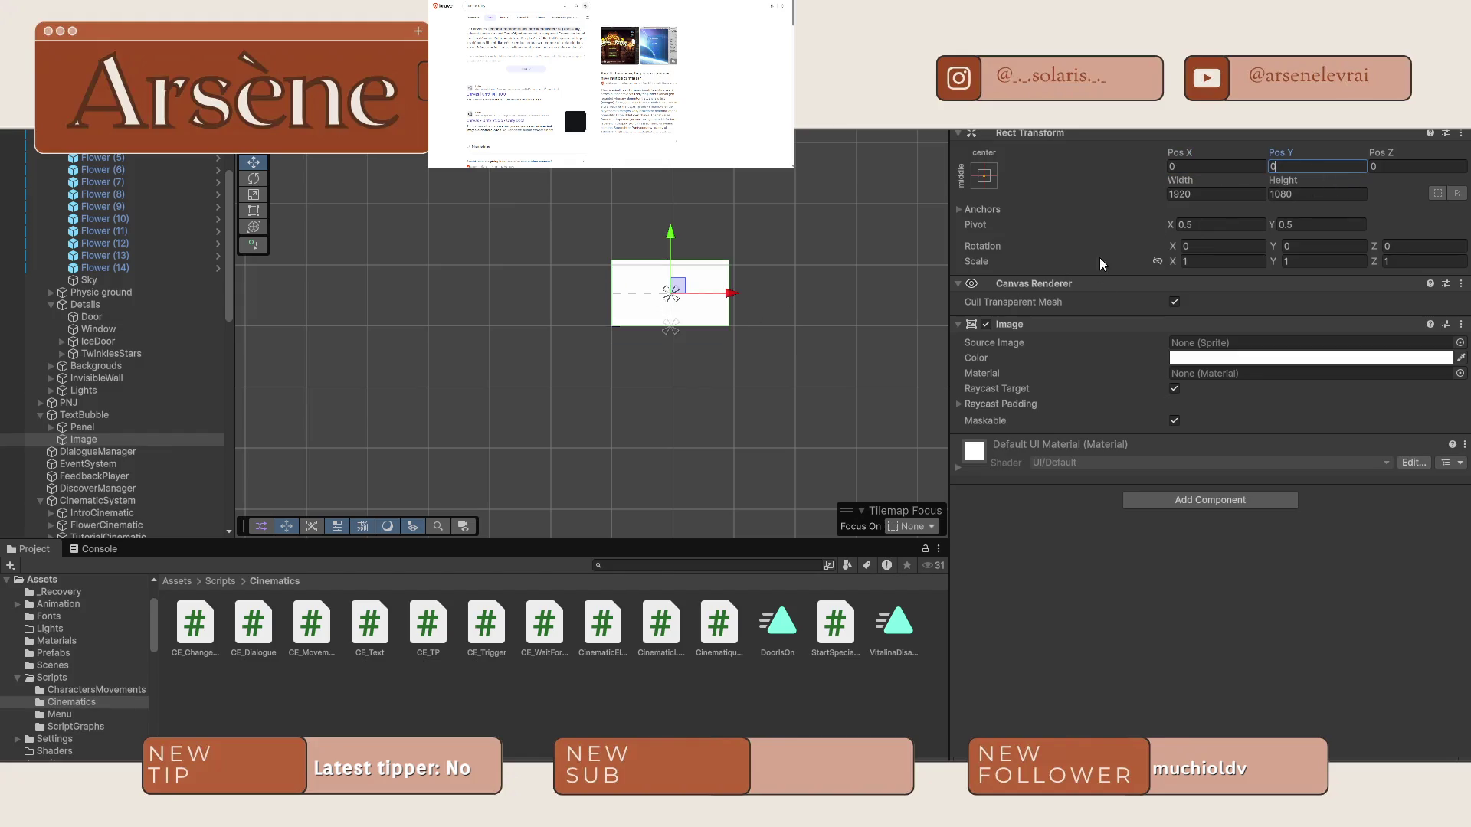
key(super+2)
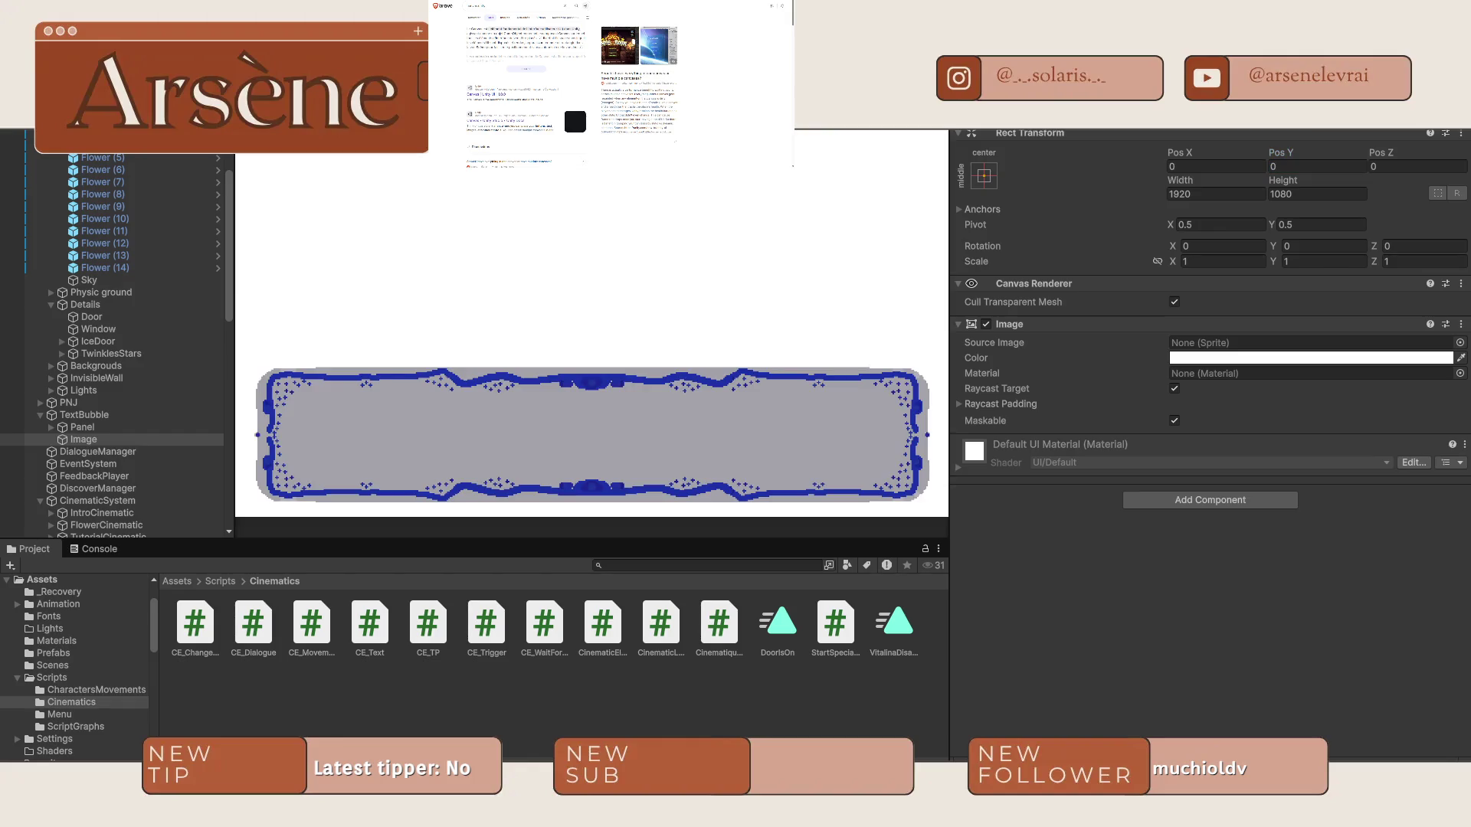
key(super+1)
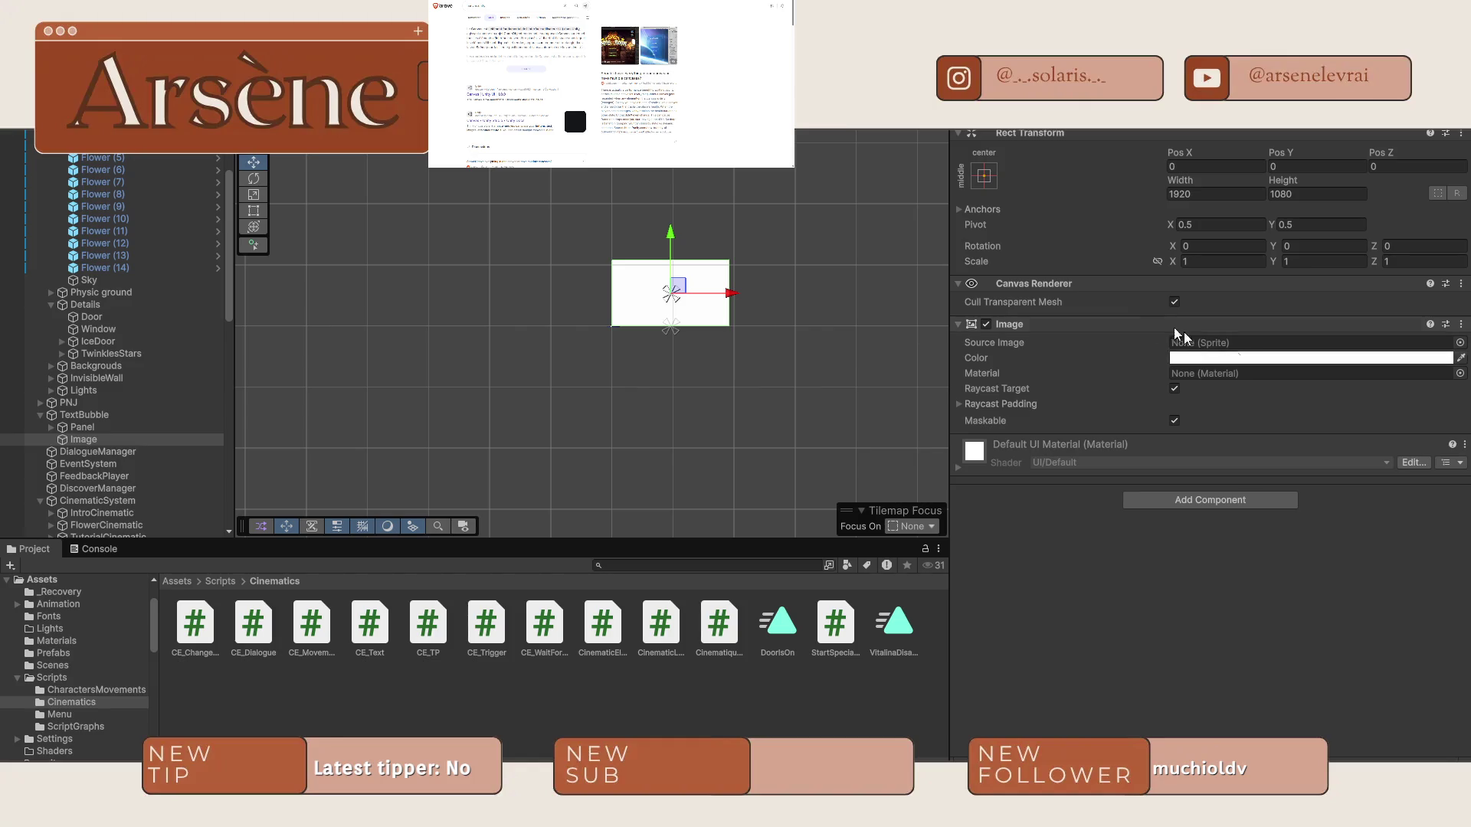
scroll(490, 357, up, 2)
mouse_move(87, 441)
mouse_down()
mouse_move(84, 490)
mouse_move(78, 436)
mouse_move(103, 418)
mouse_up()
scroll(674, 290, up, 2)
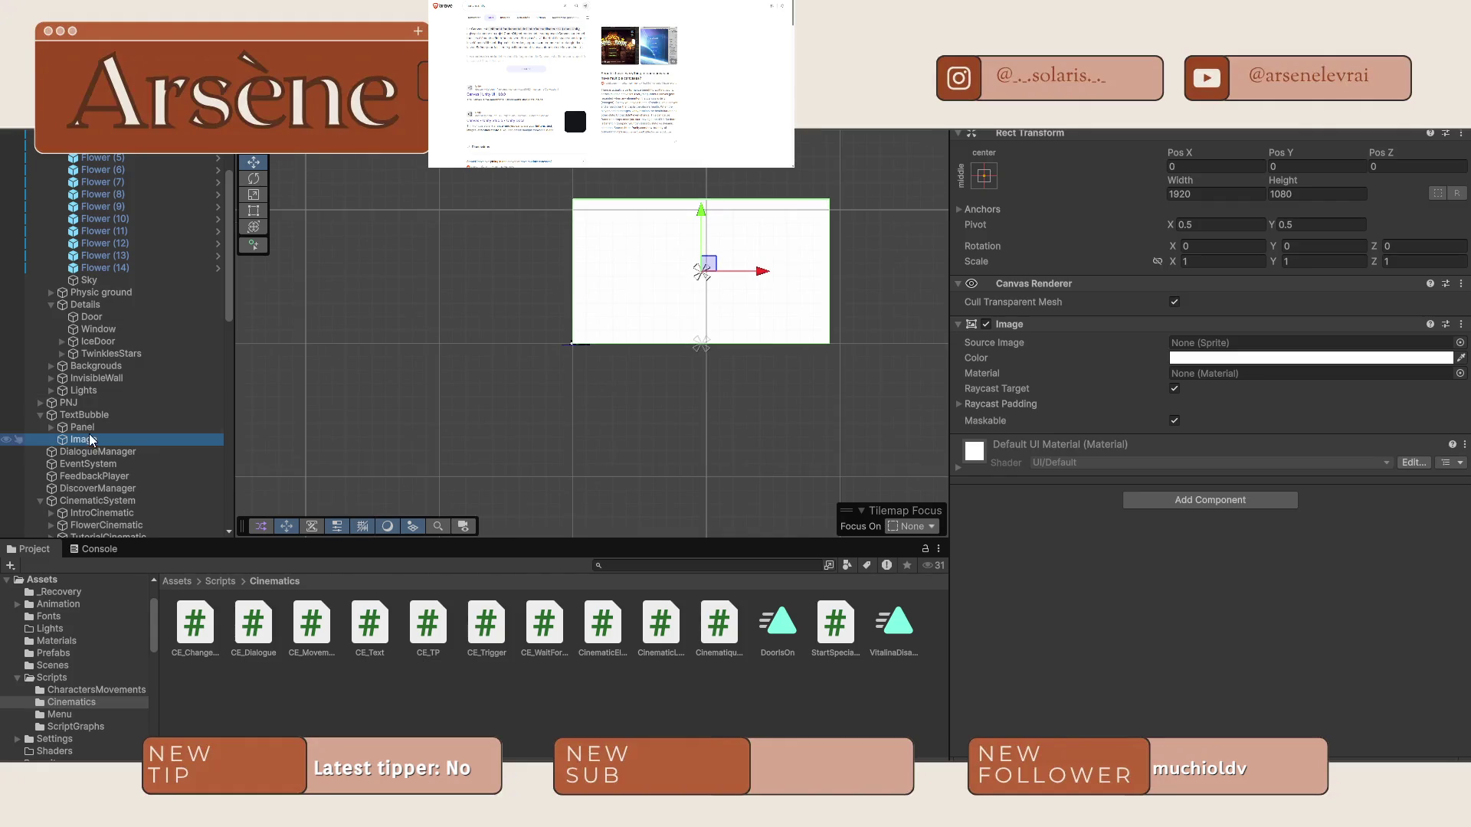
Add a TextMeshPro text inside the white image and name it LoadText.
right_click(92, 442)
mouse_move(203, 537)
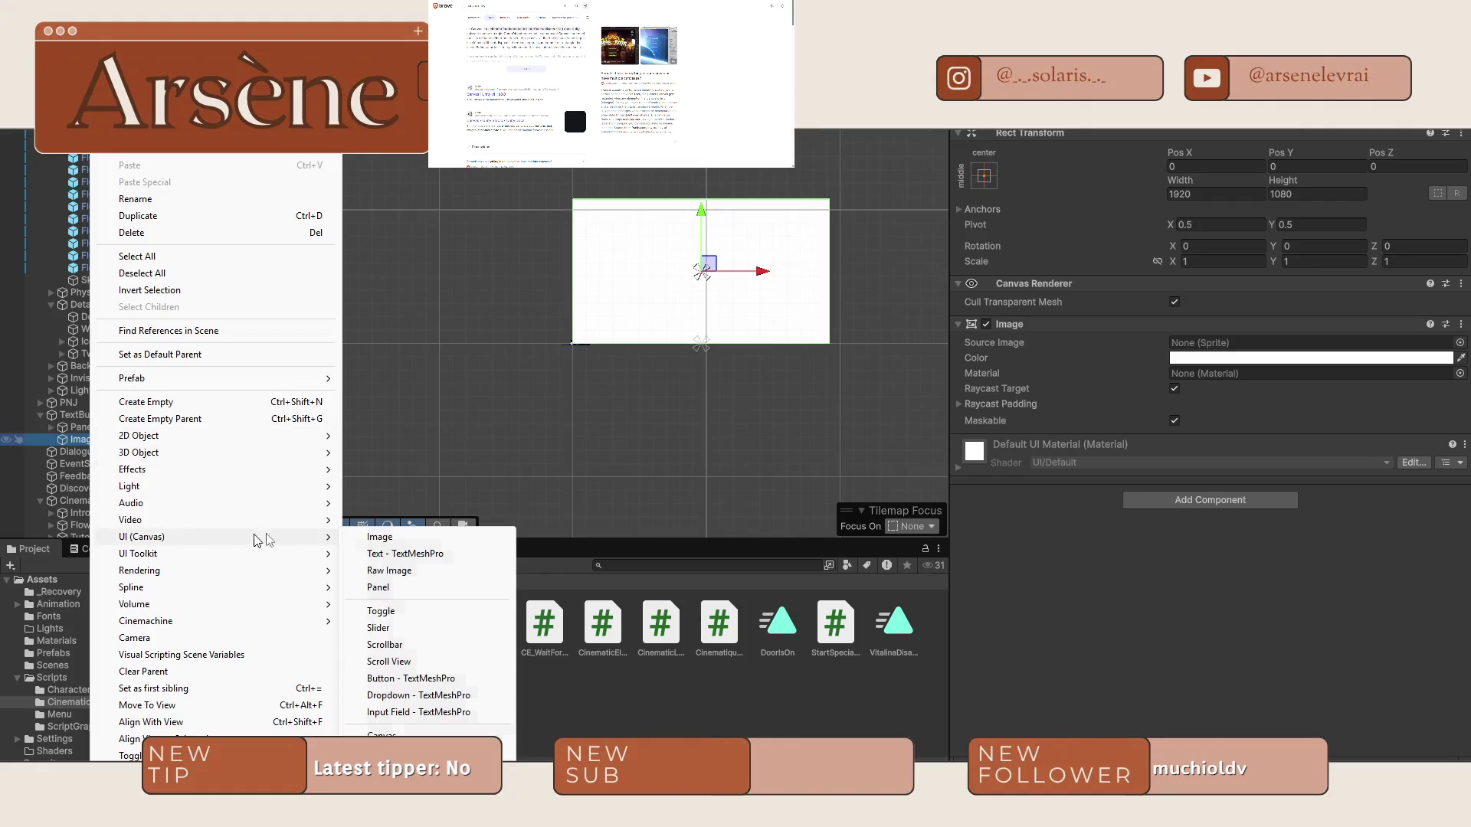
click(414, 553)
scroll(621, 342, up, 3)
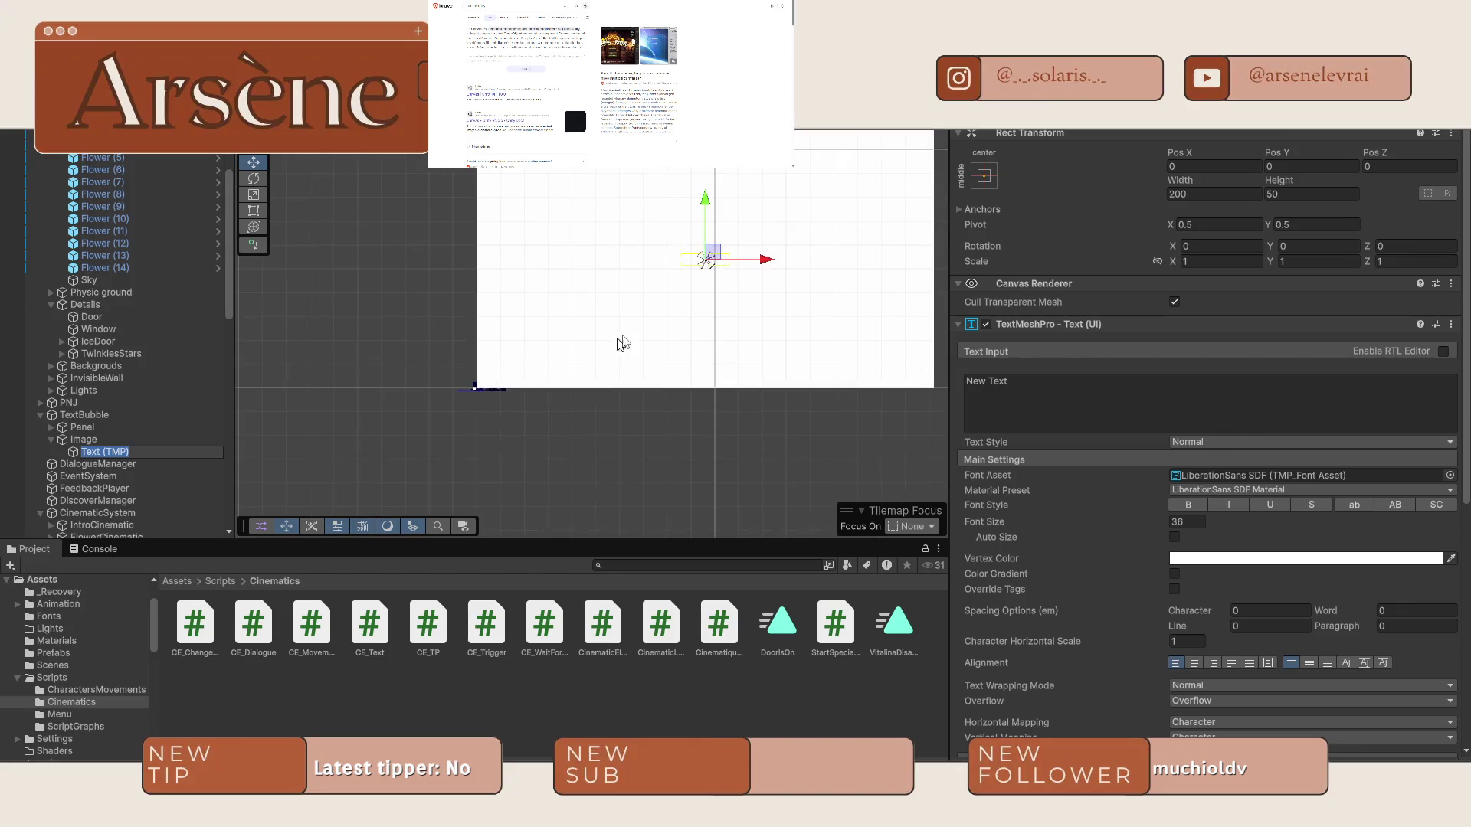
text(LoadText)
key(Return)
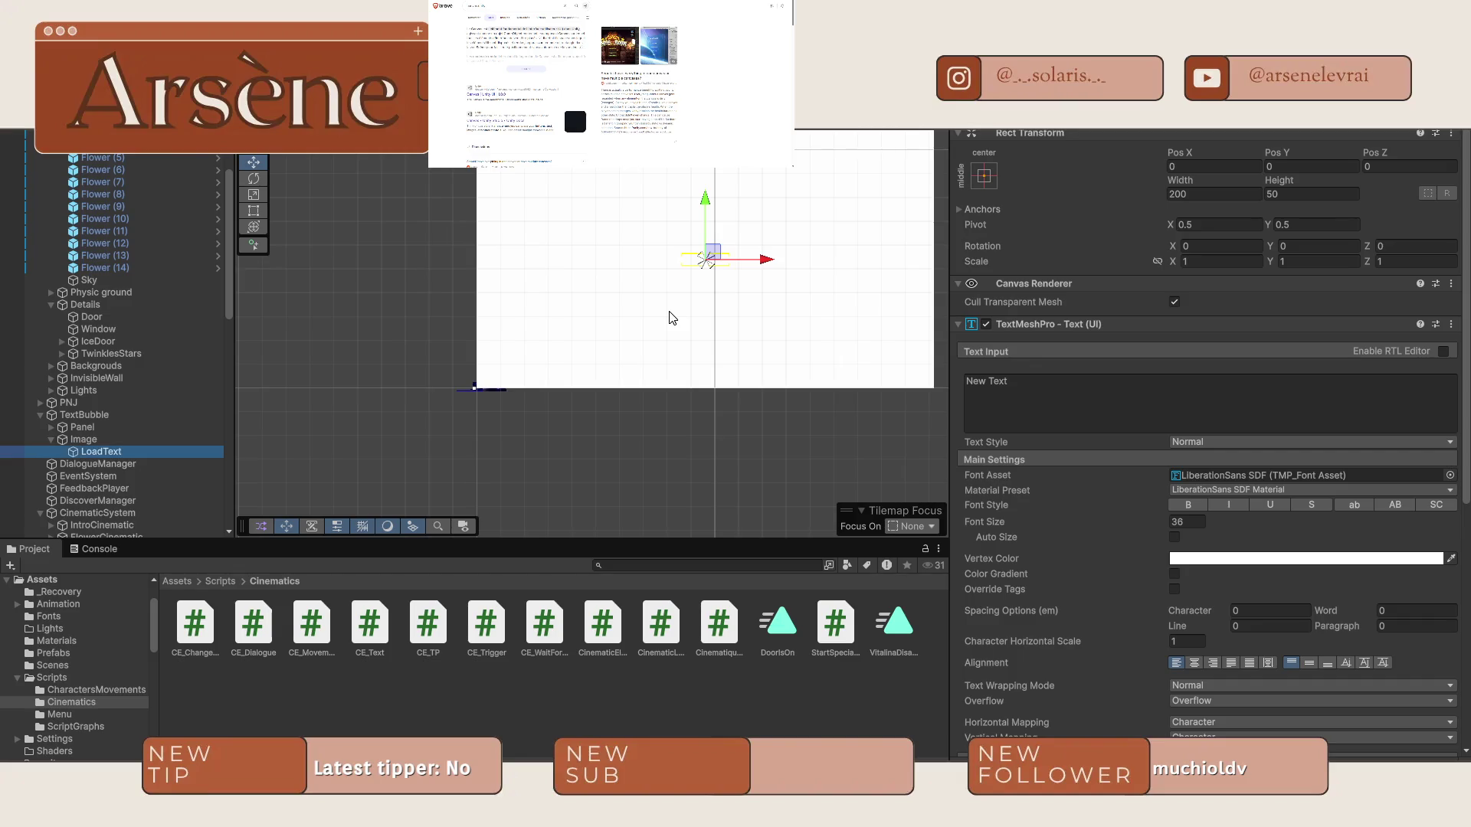
Set LoadText's content to 'Chargement...' with a black vertex colour.
click(1040, 390)
key(BackSpace)
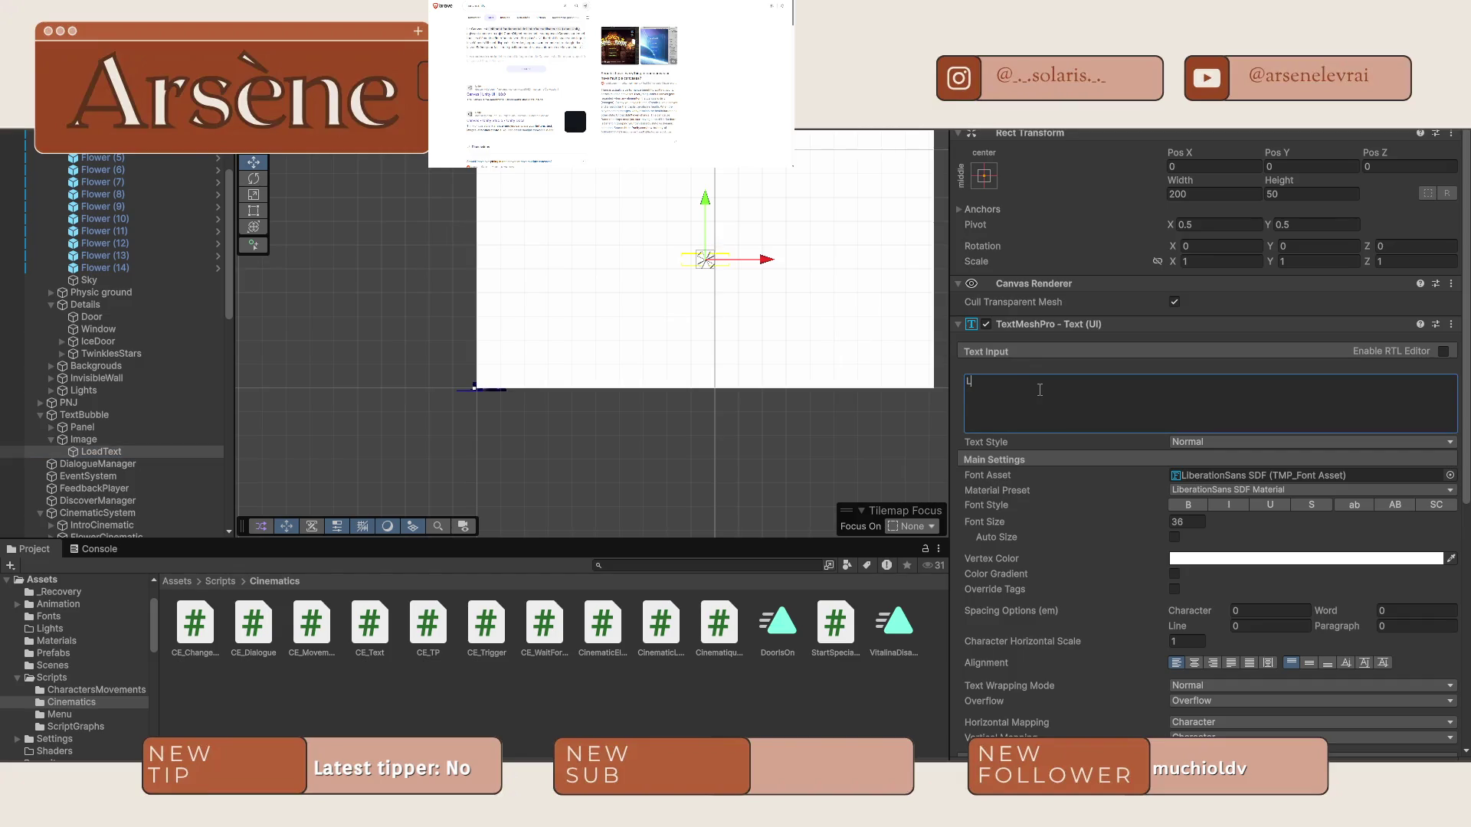
text(Chargement...)
click(1271, 557)
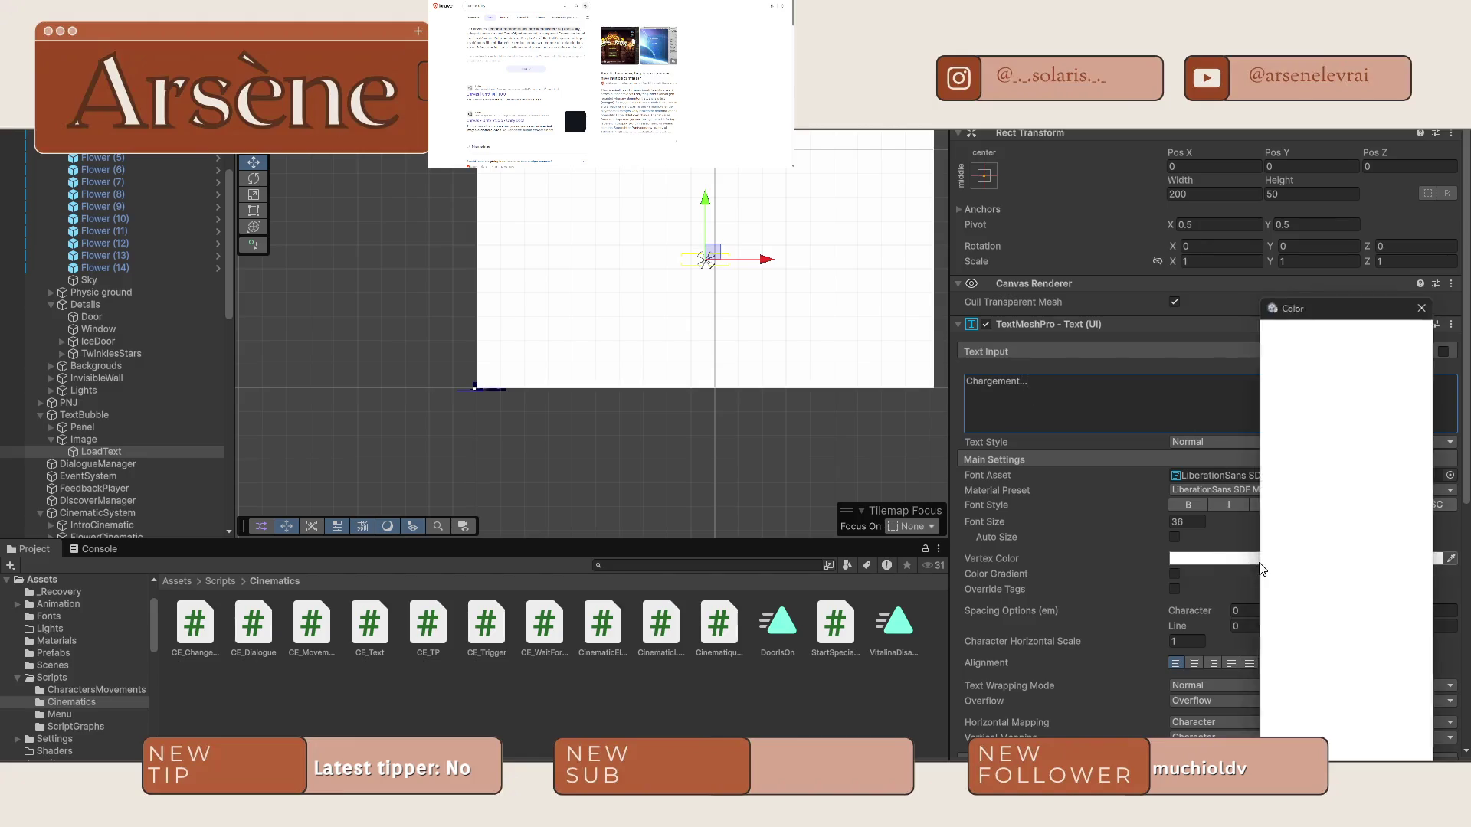
click(1306, 455)
scroll(678, 307, up, 2)
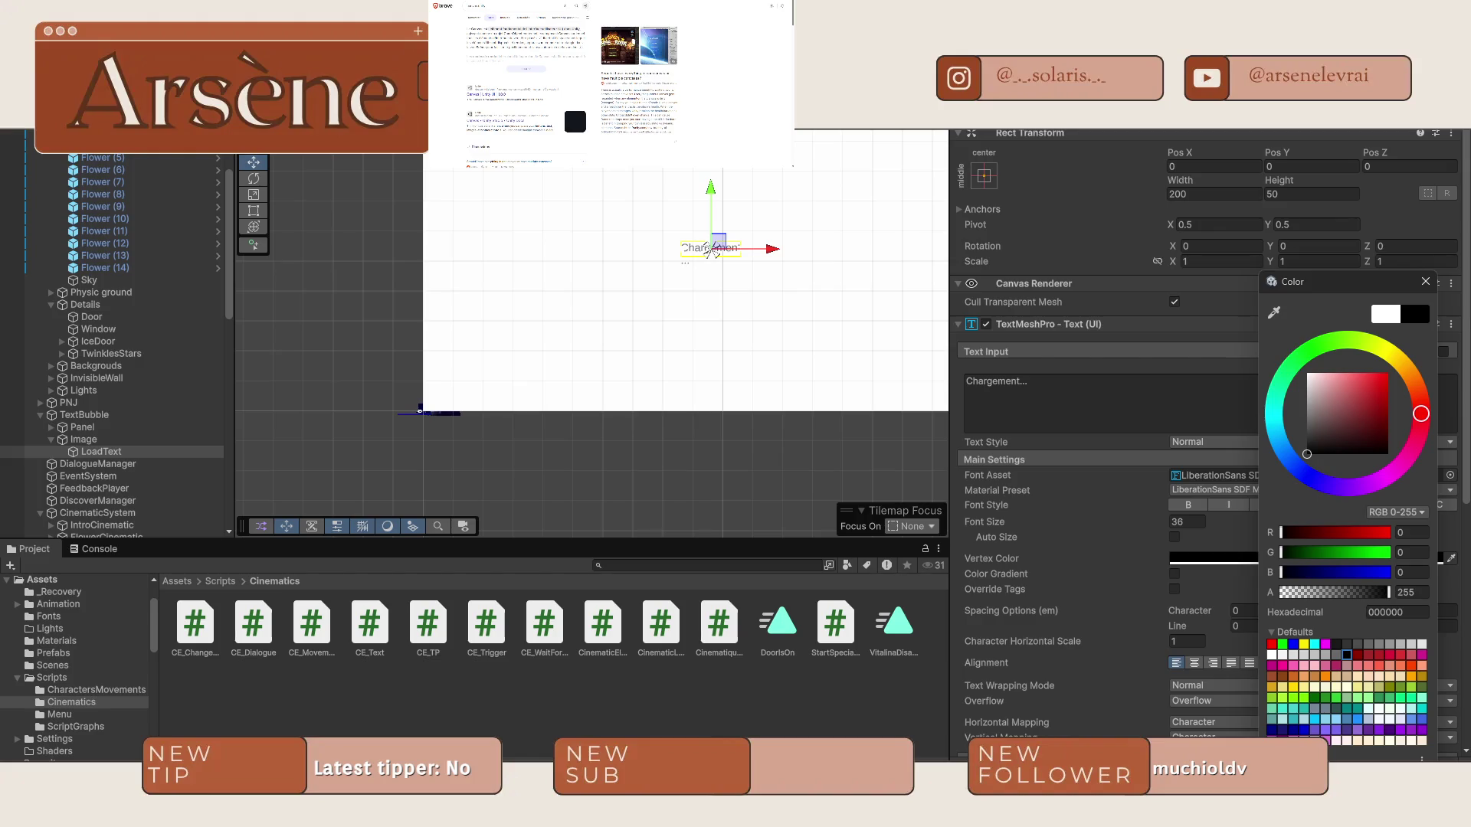
click(712, 250)
Widen and scale up the Chargement... text, checking its size in the Game view.
click(363, 236)
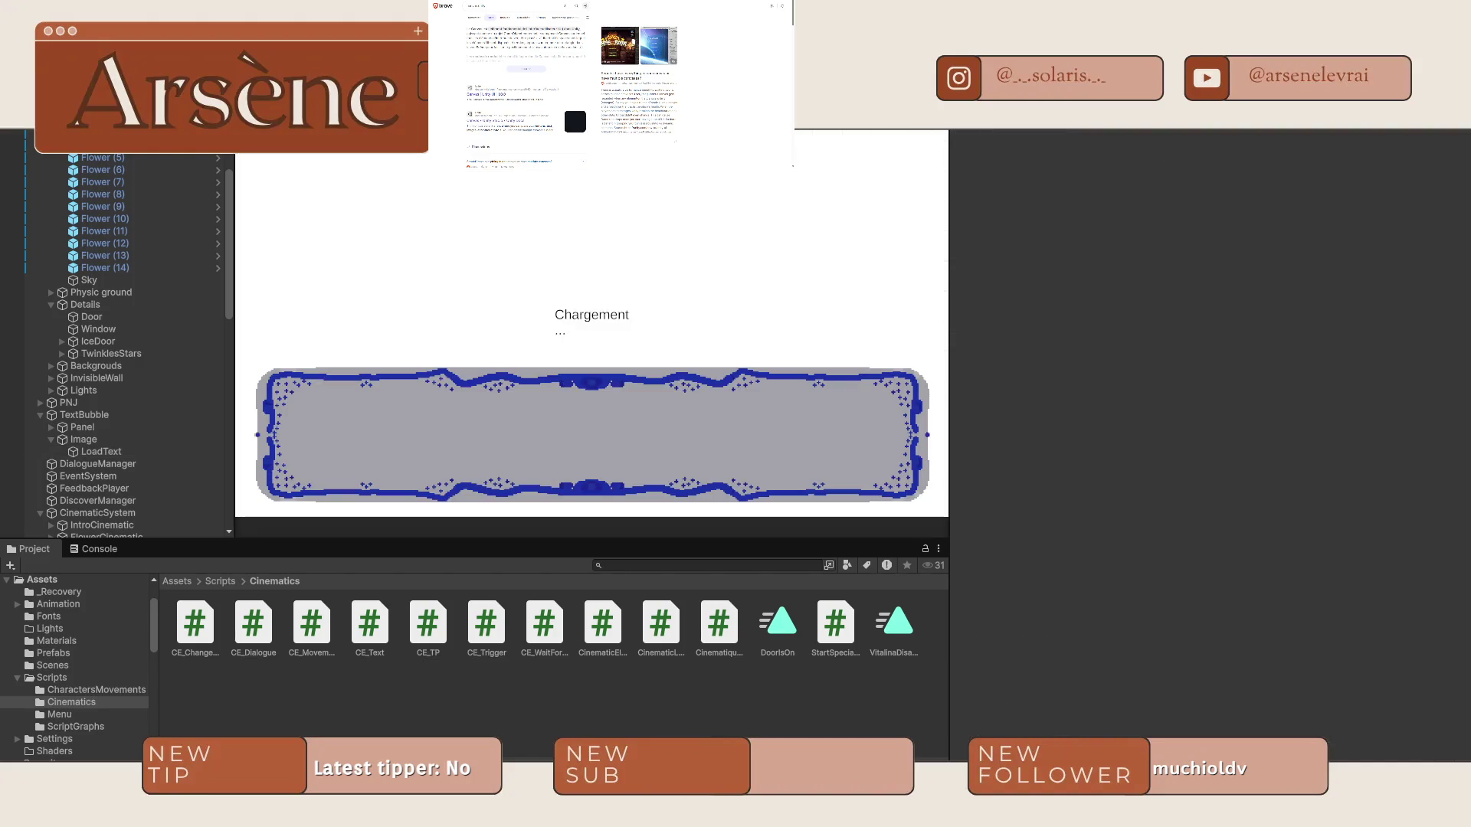
click(689, 244)
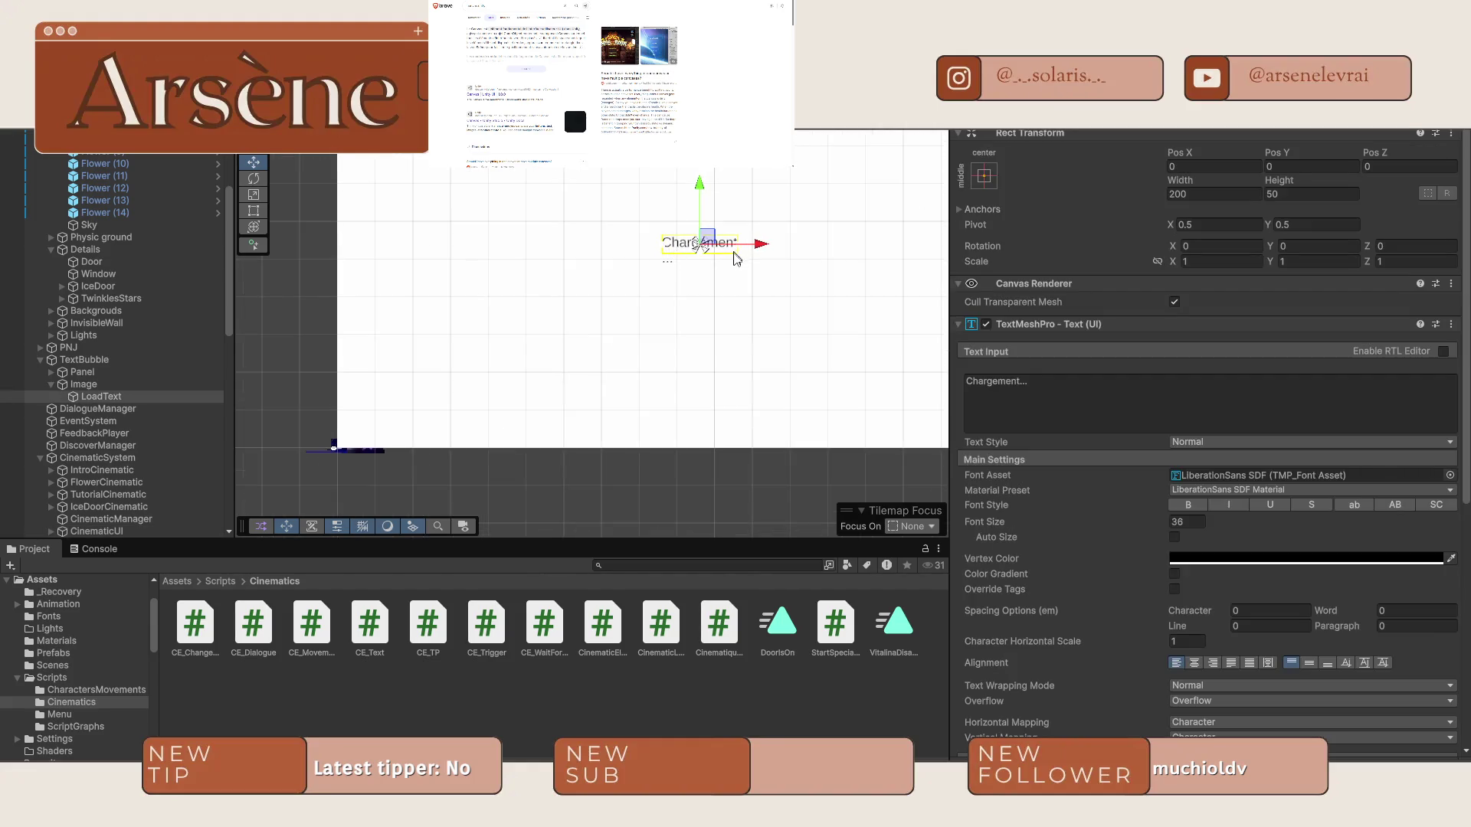
scroll(741, 254, up, 3)
scroll(754, 250, up, 1)
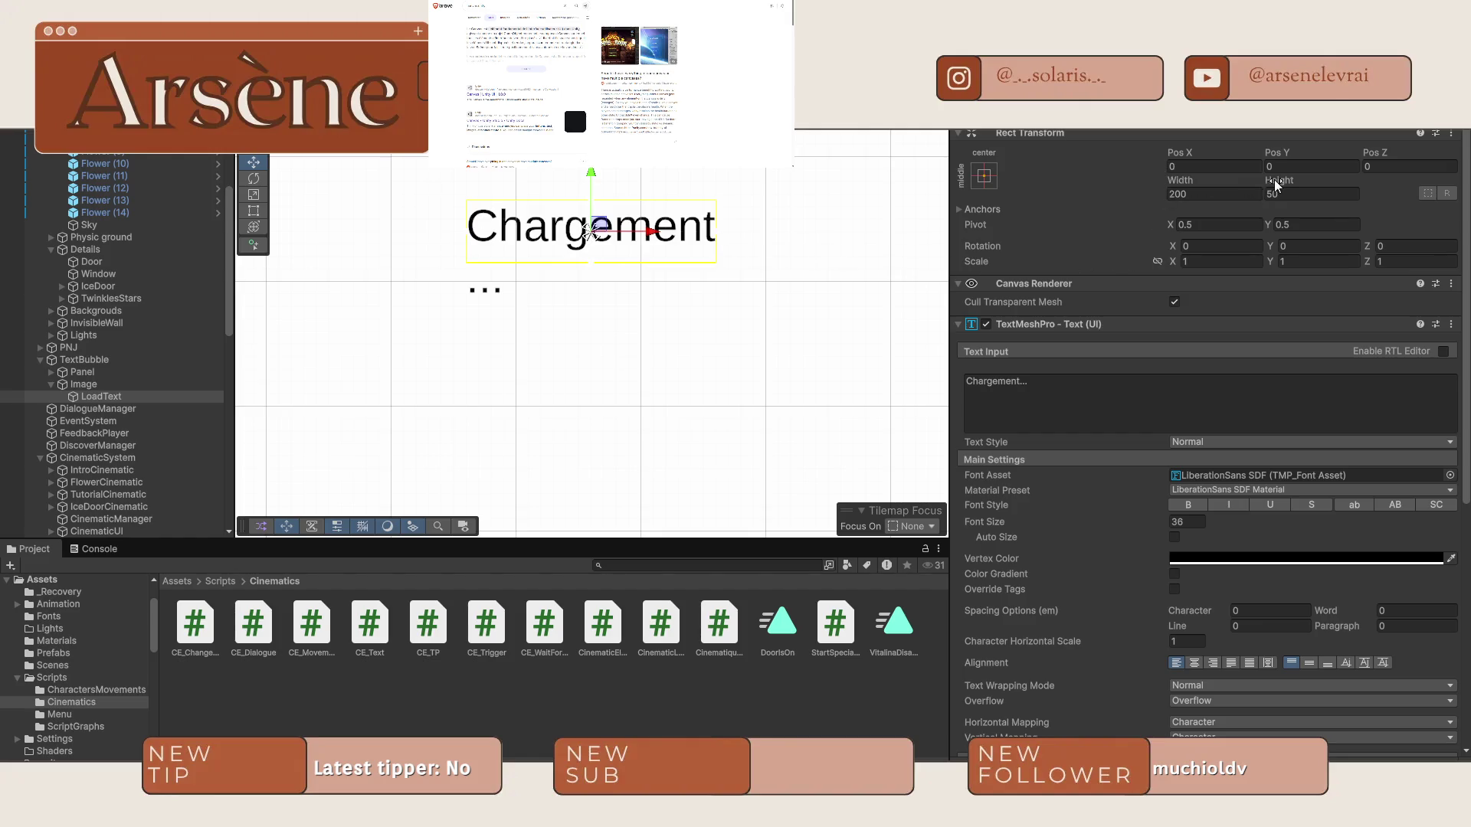
mouse_move(1174, 181)
mouse_down()
mouse_move(1456, 218)
mouse_move(1408, 276)
mouse_move(1216, 276)
mouse_move(1243, 281)
mouse_up()
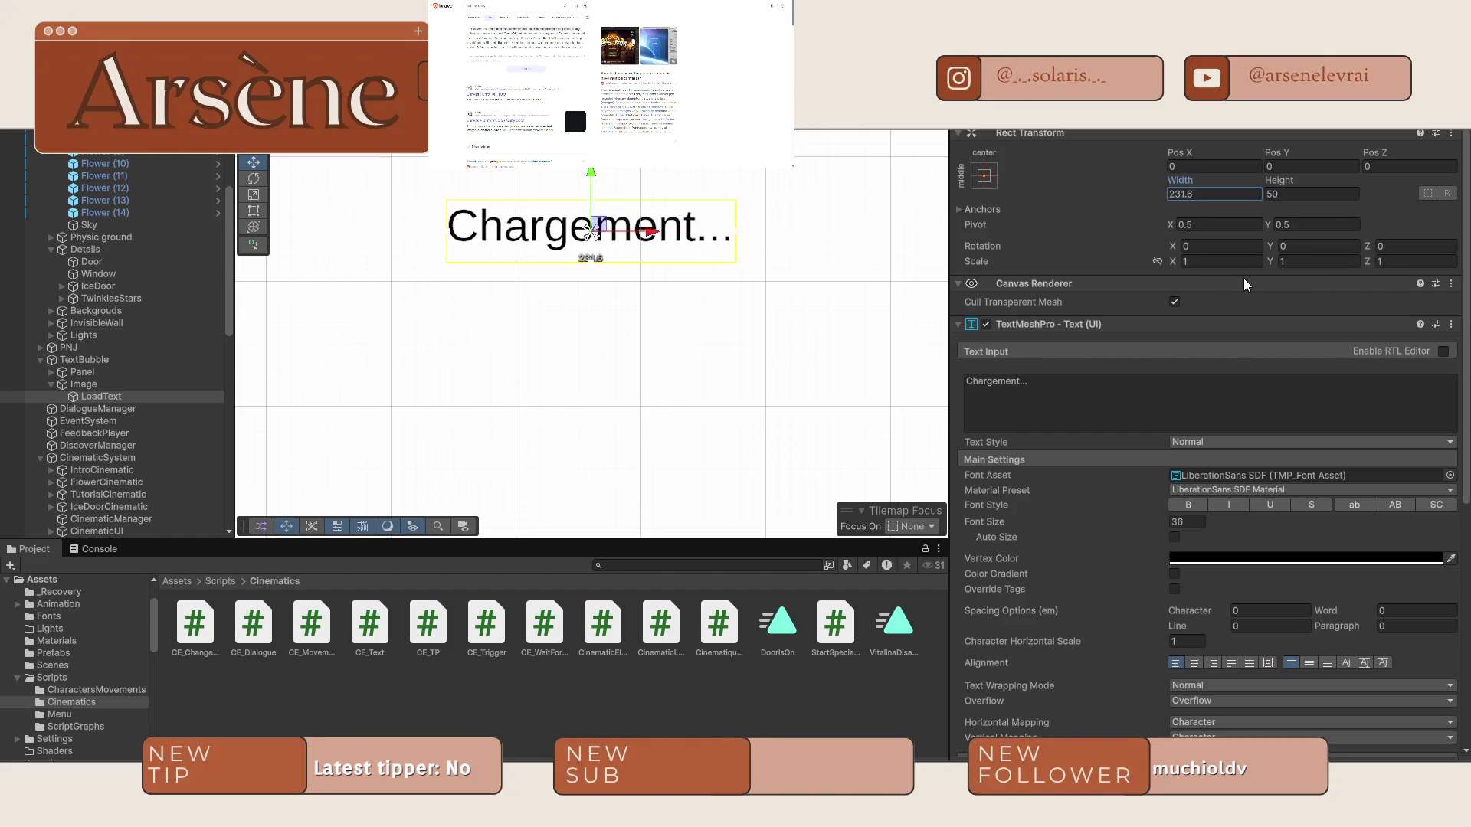
click(317, 143)
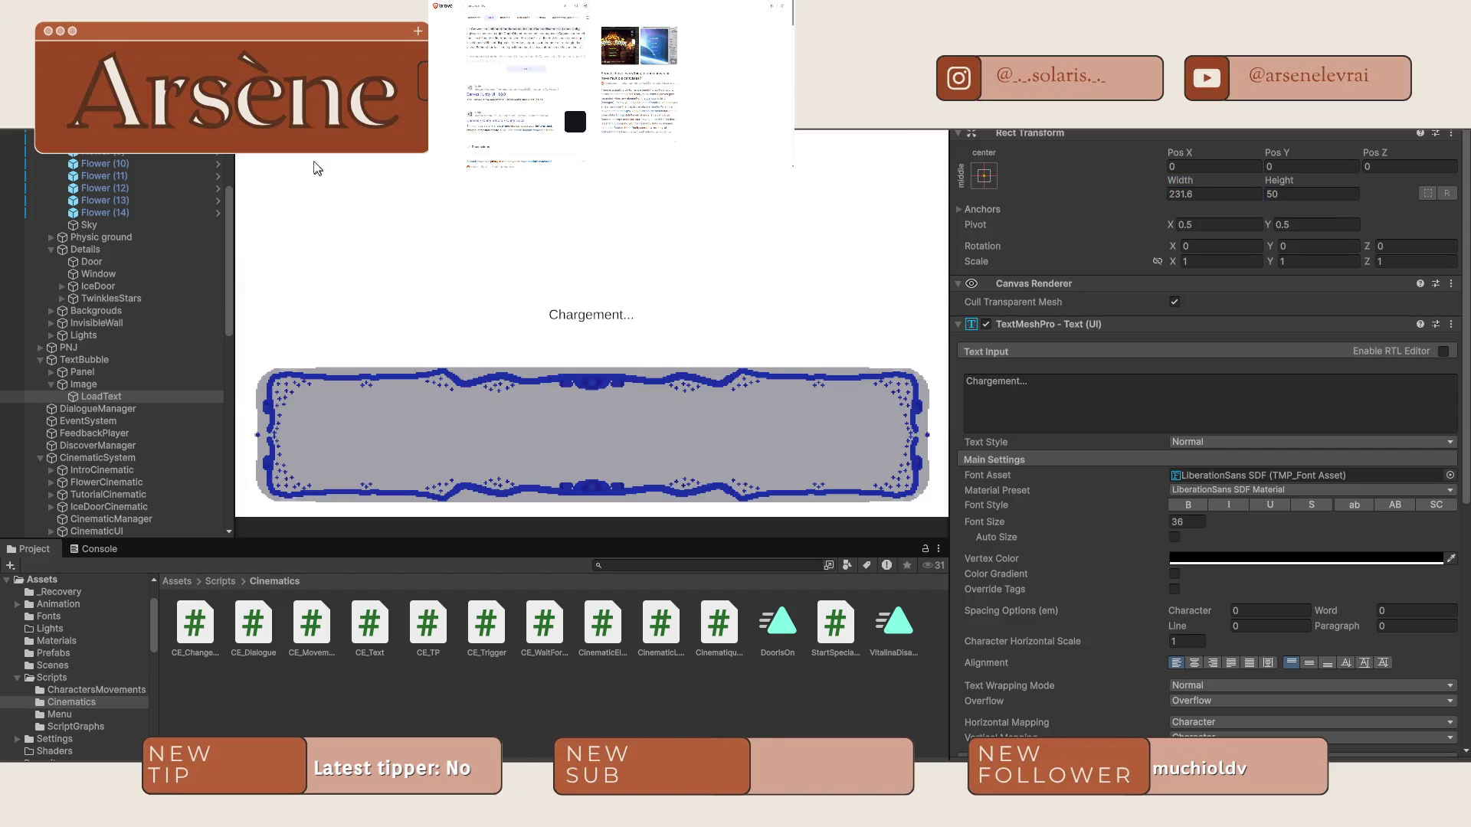
click(268, 143)
mouse_move(576, 244)
mouse_down()
mouse_move(565, 265)
mouse_move(639, 230)
mouse_move(622, 233)
mouse_up()
scroll(565, 264, down, 3)
key(r)
click(317, 142)
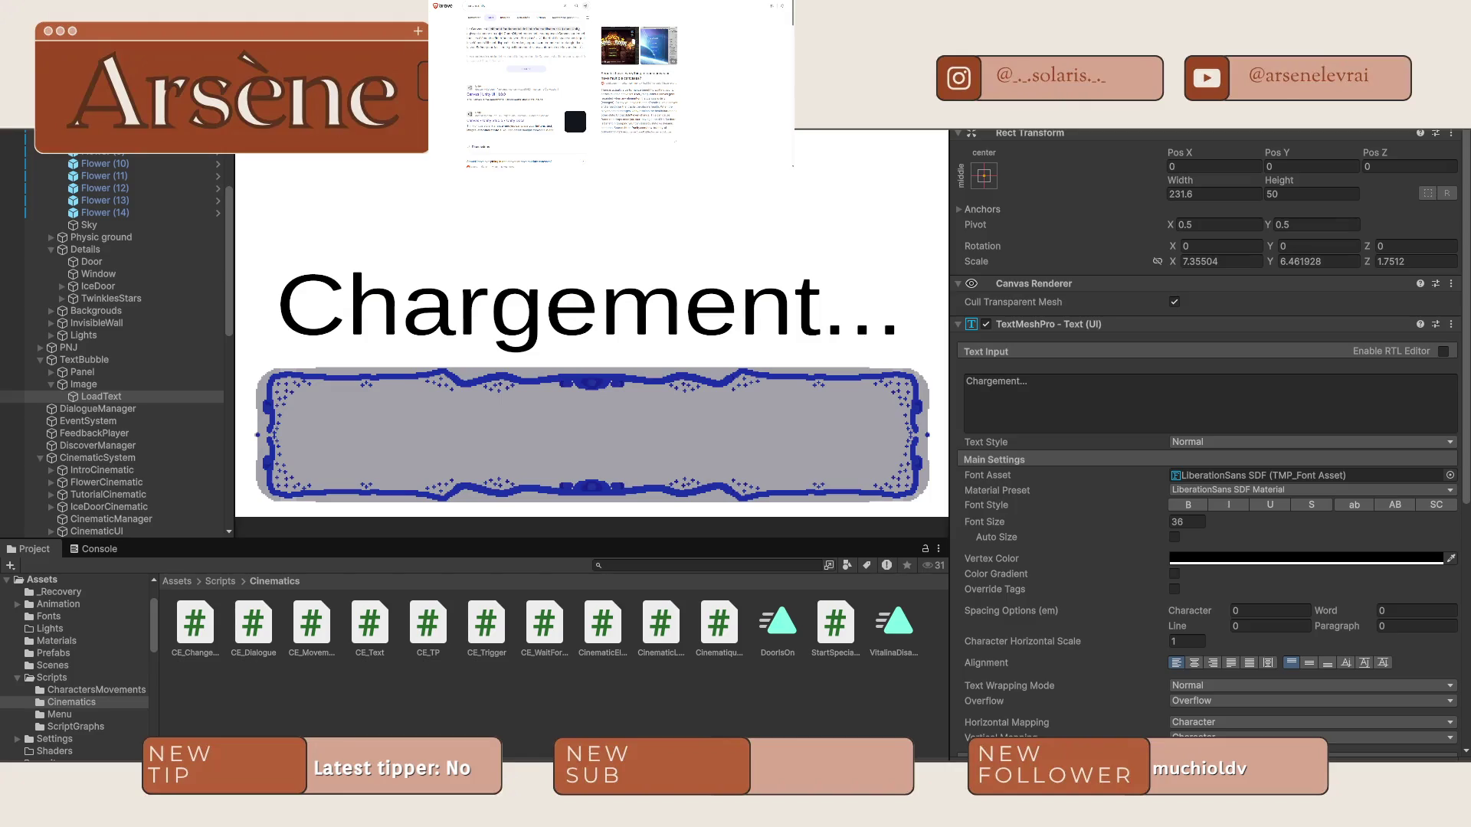
click(269, 143)
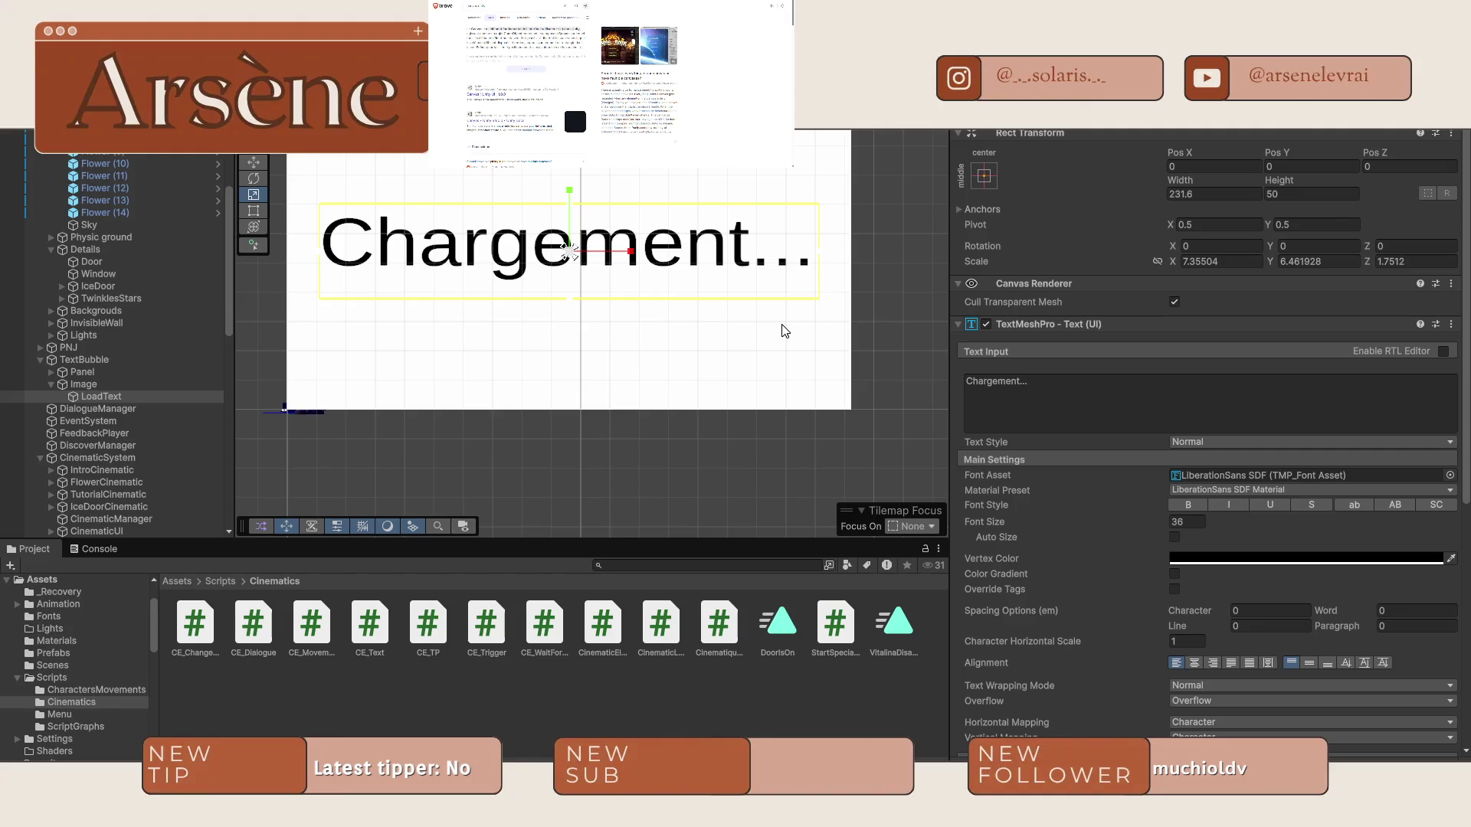
Rename the white image object to LoadScene.
click(79, 389)
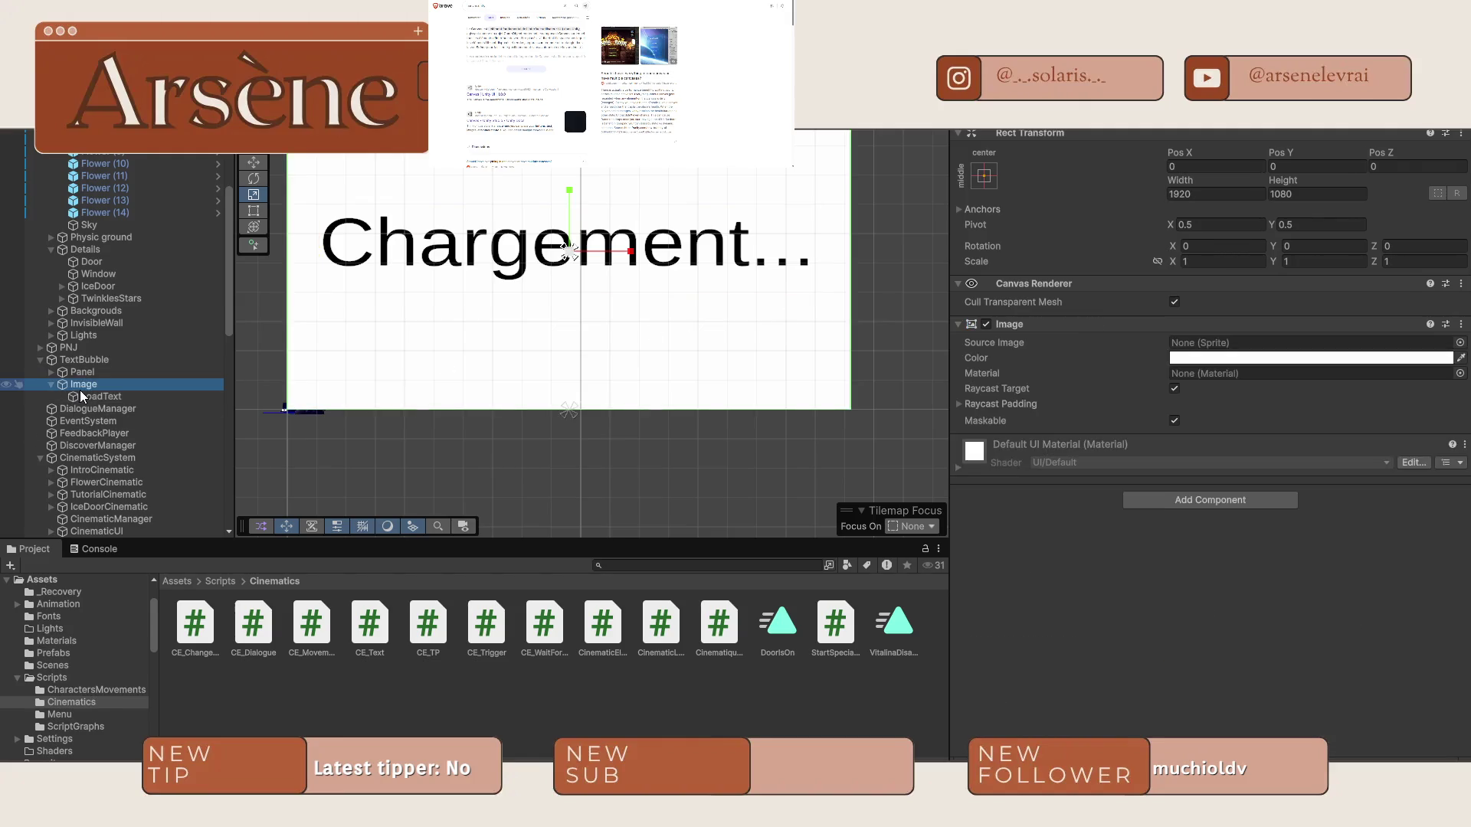
click(84, 389)
text(LoadScene)
key(Return)
Add an Image field named loadScene to the CE_ChangeScene class.
key(alt+Tab)
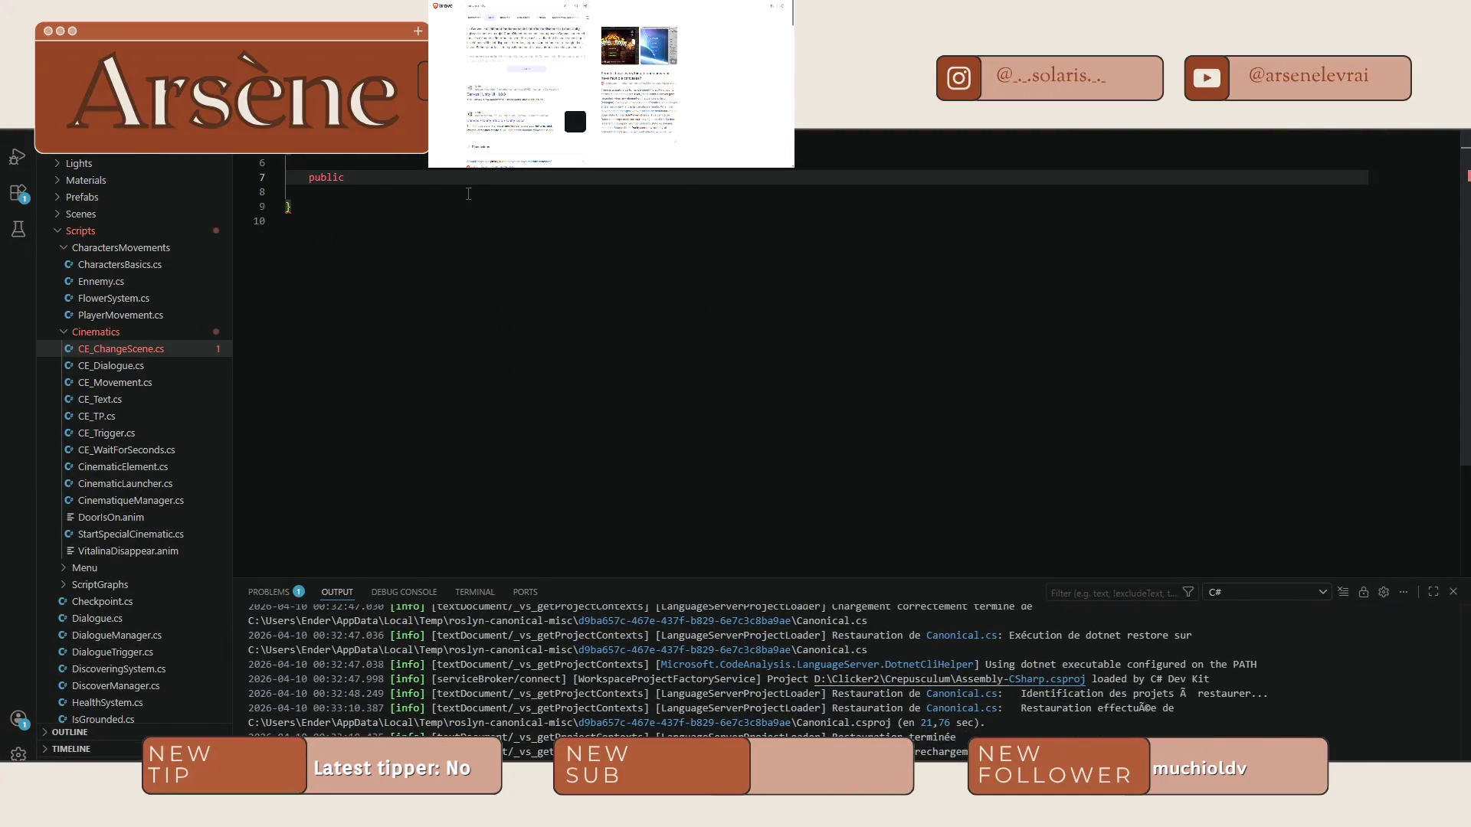
text(Image)
key(Tab)
key(BackSpace)
key(BackSpace)
key(BackSpace)
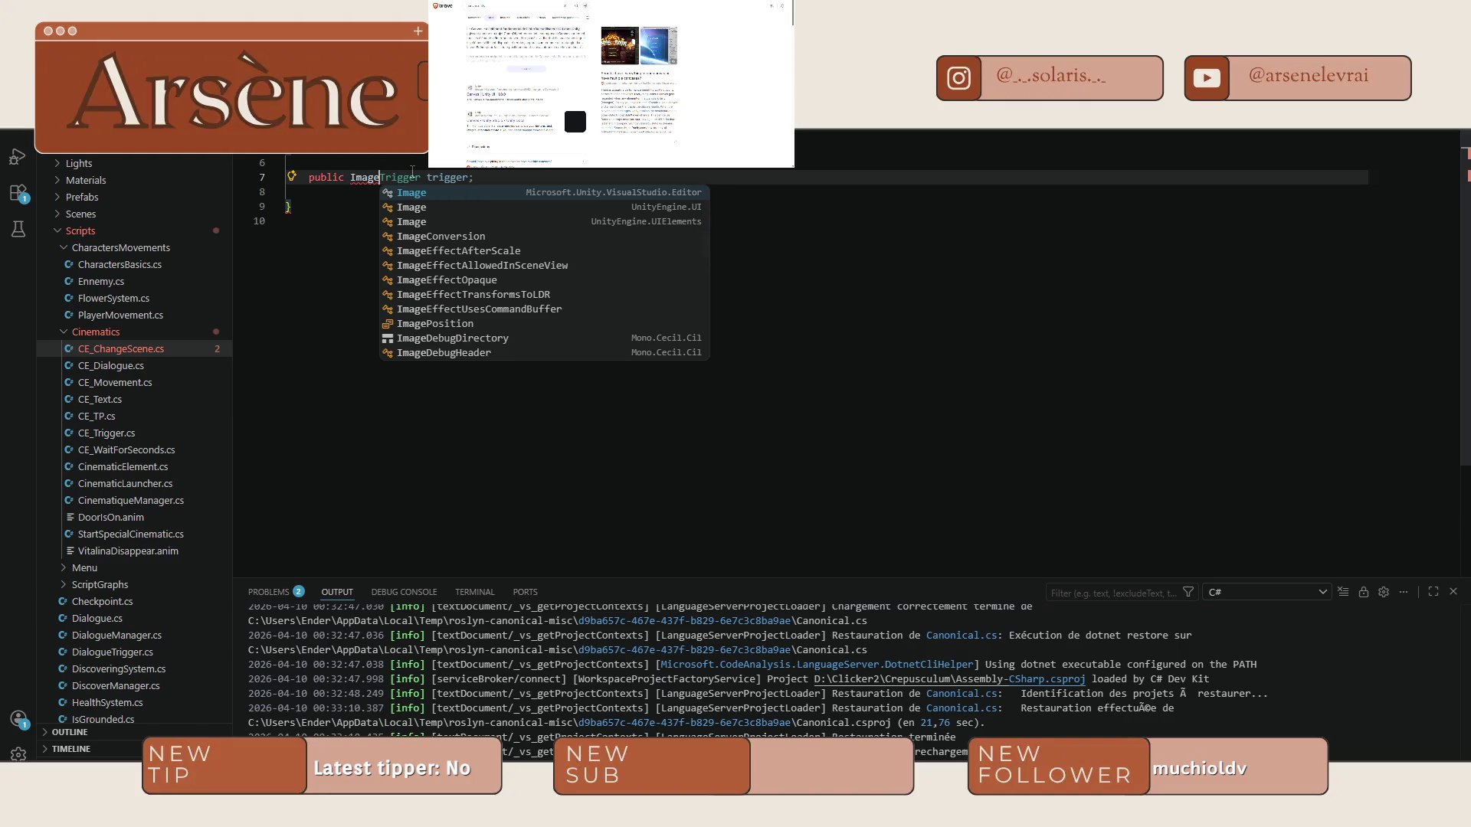
key(Tab)
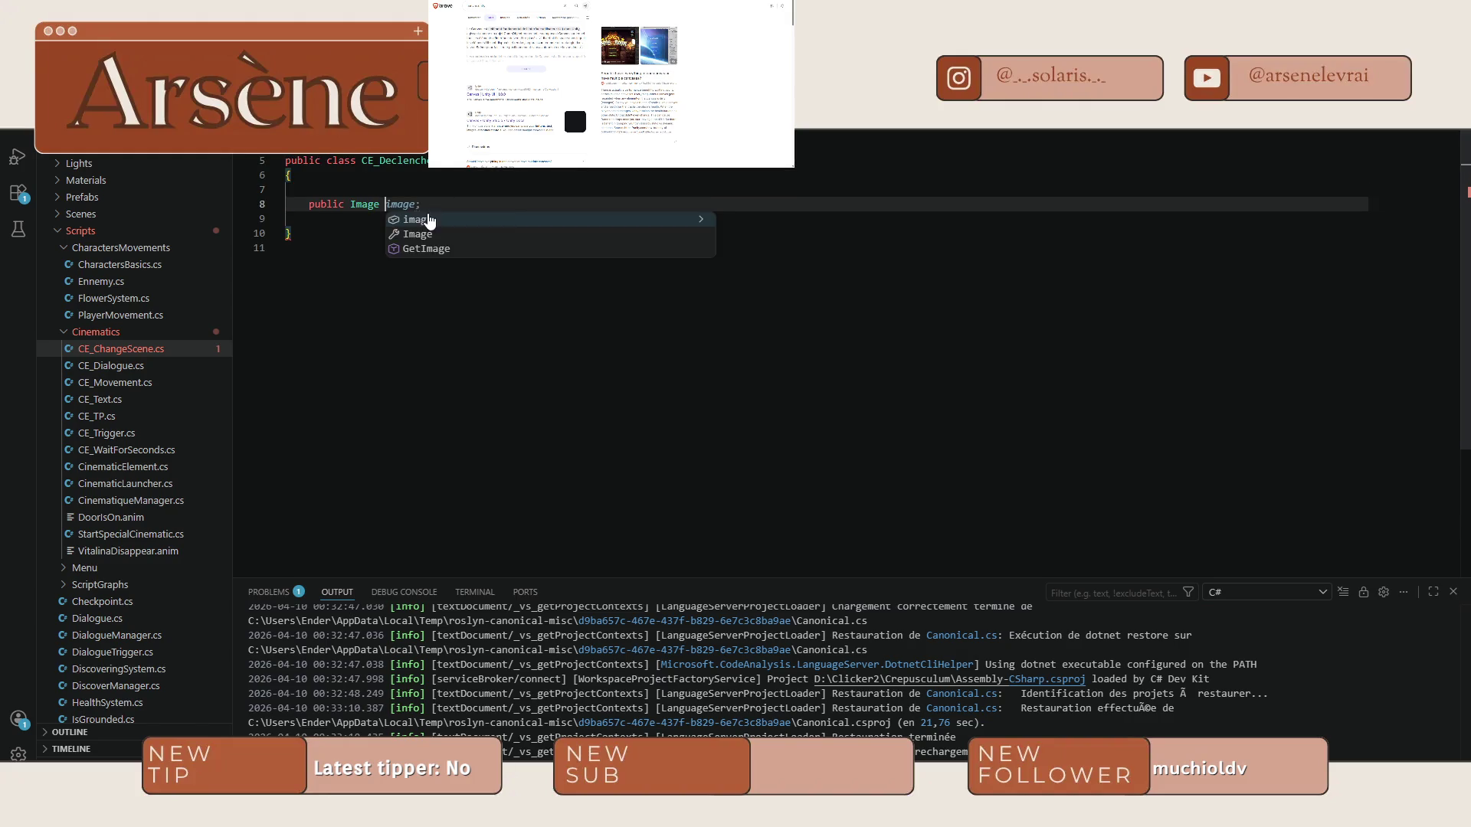
scroll(710, 221, down, 1)
text(l)
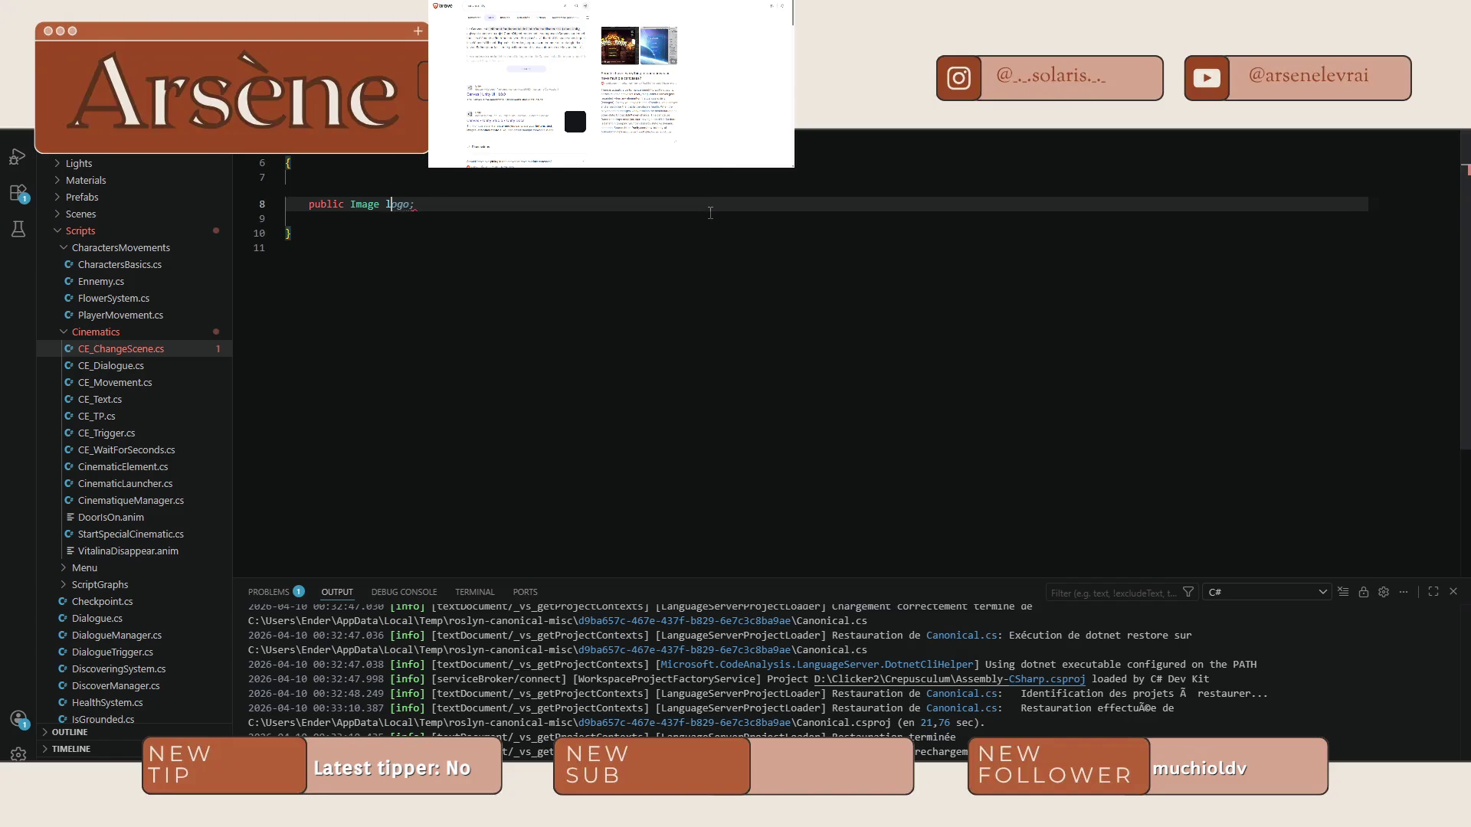
text(oadScene;)
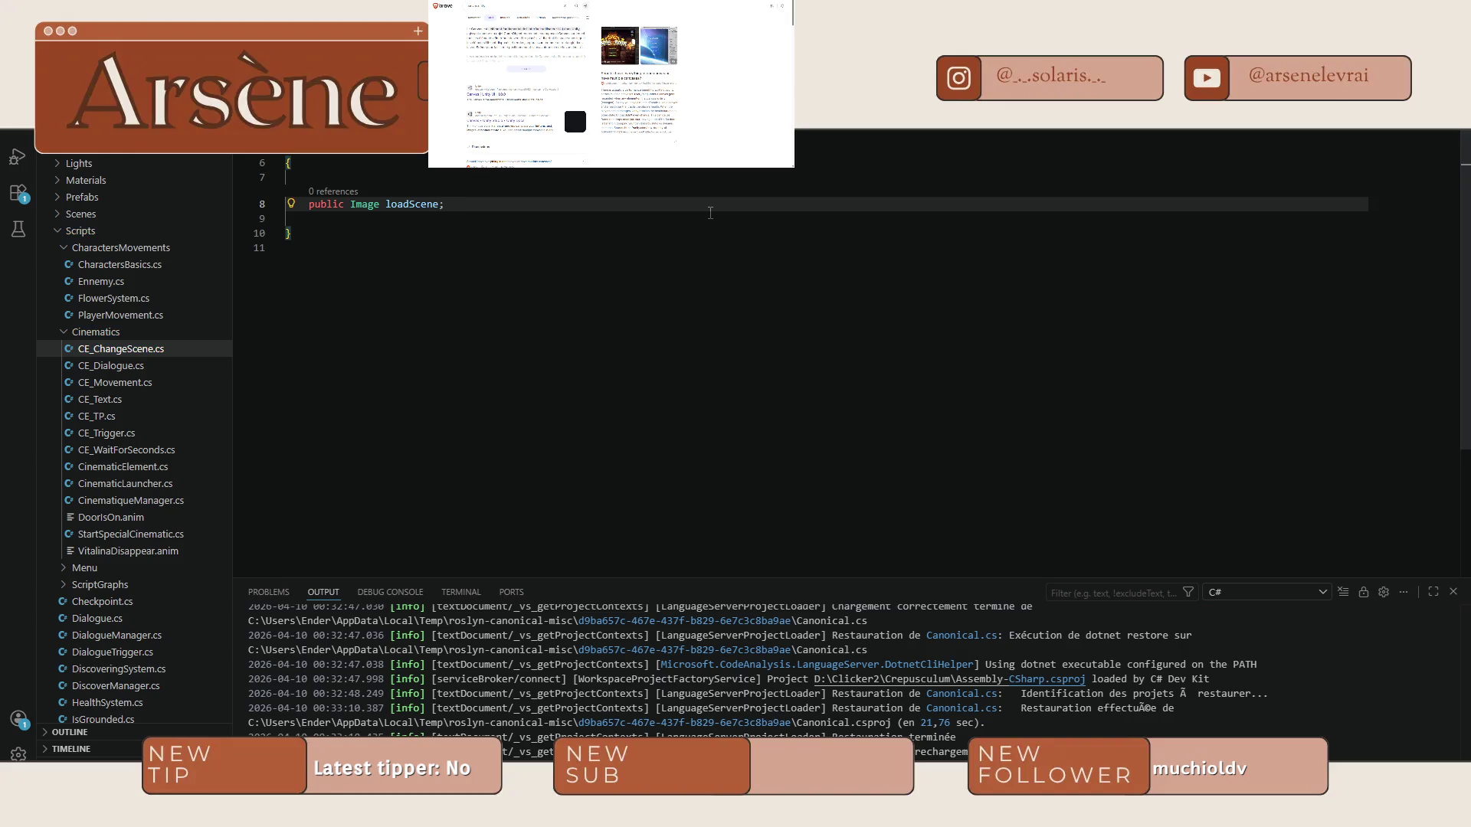
Insert Copilot's suggested awake() and Play() methods on line 11.
click(437, 231)
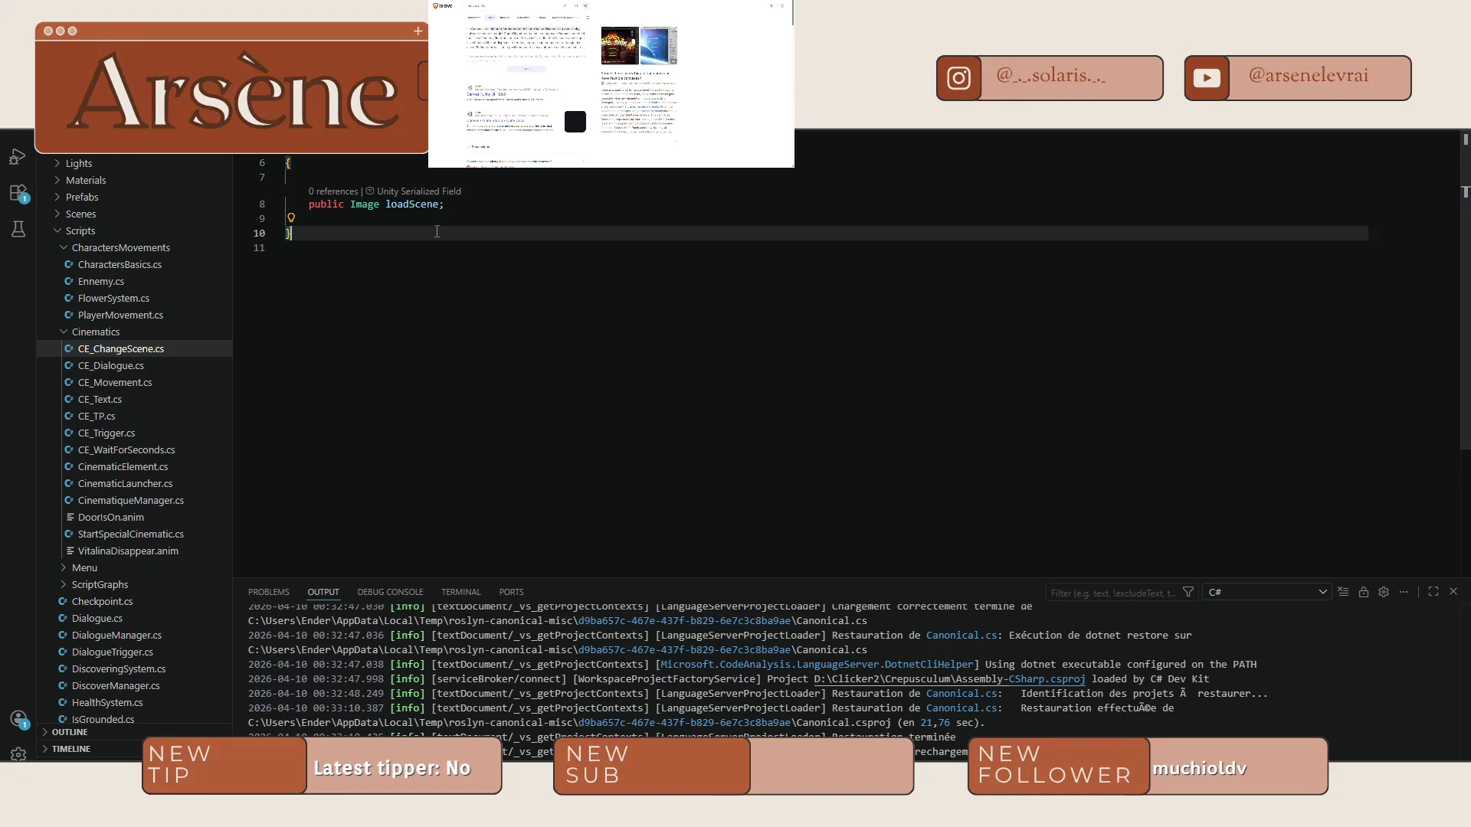
key(Return)
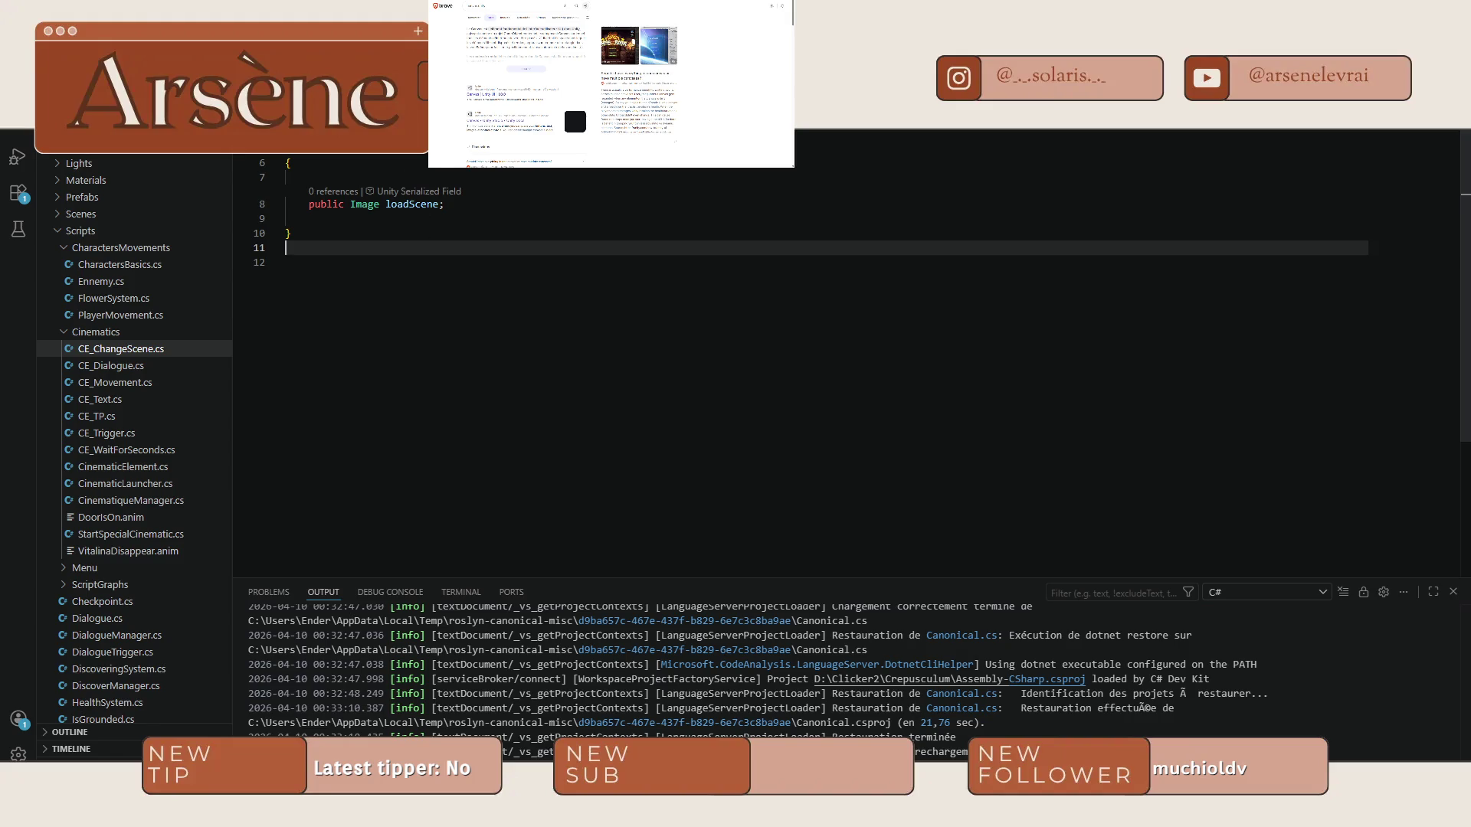
click(514, 164)
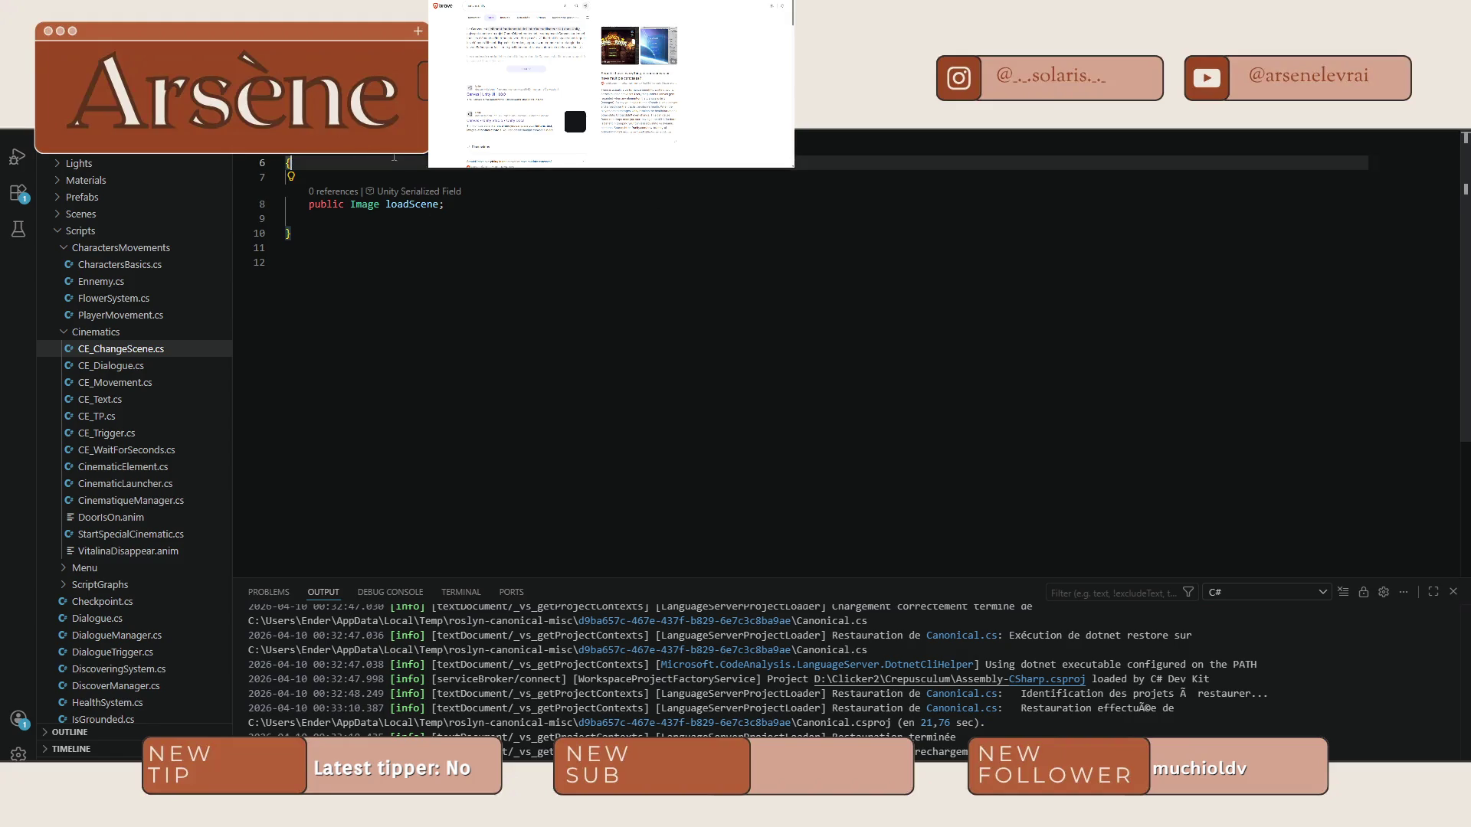
click(288, 163)
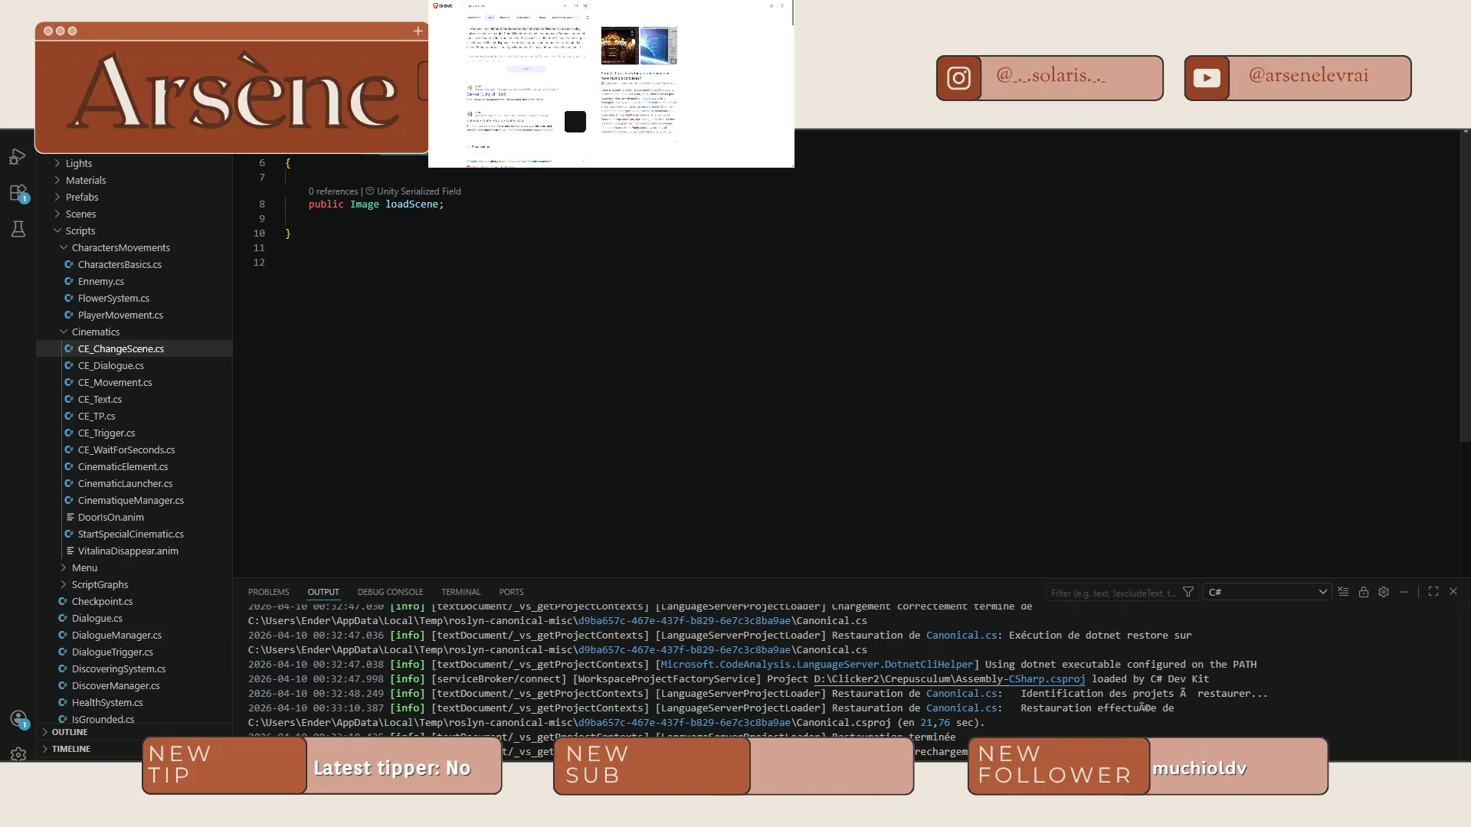
click(536, 146)
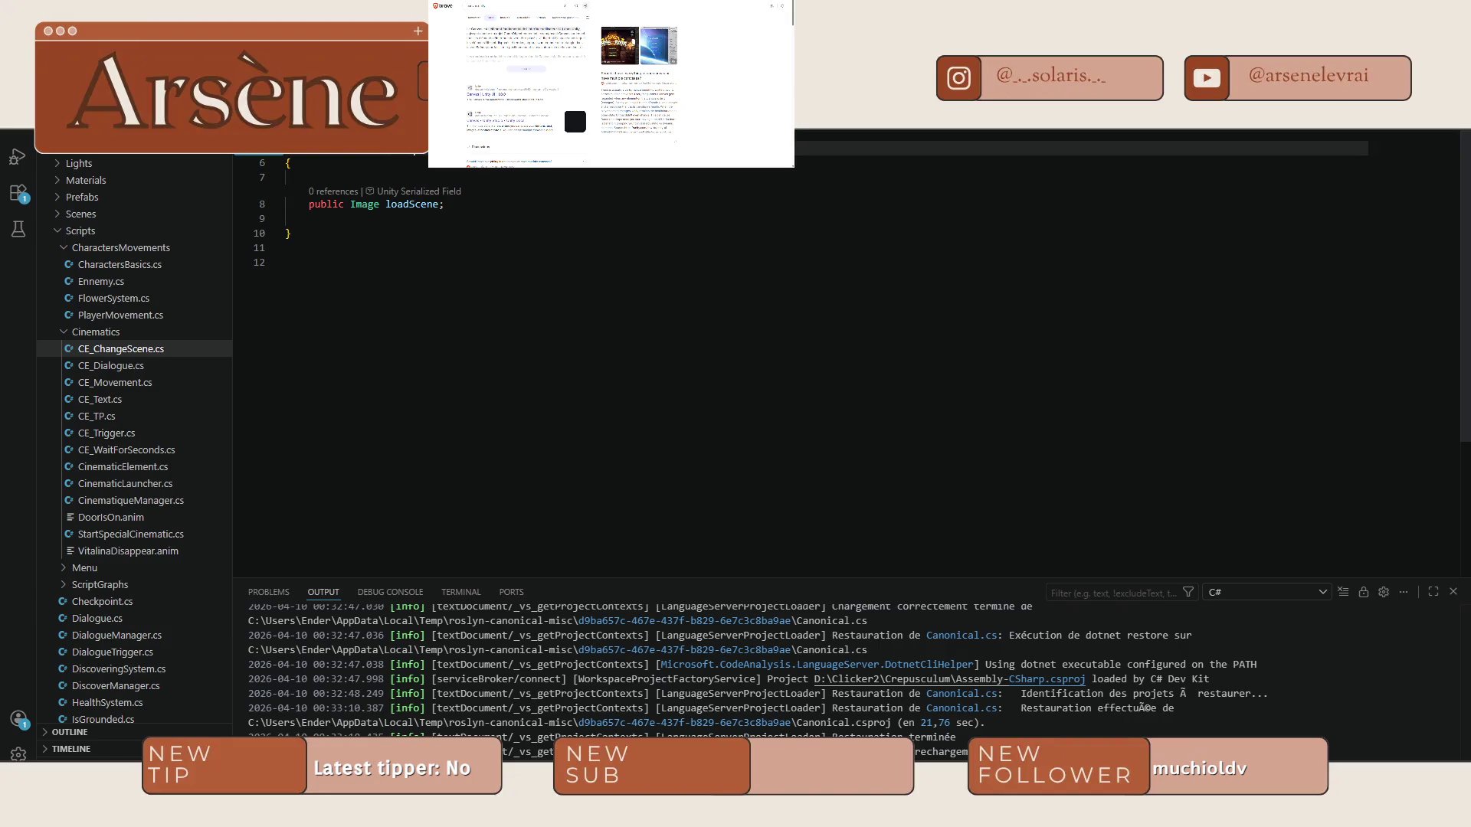
click(314, 249)
text(a)
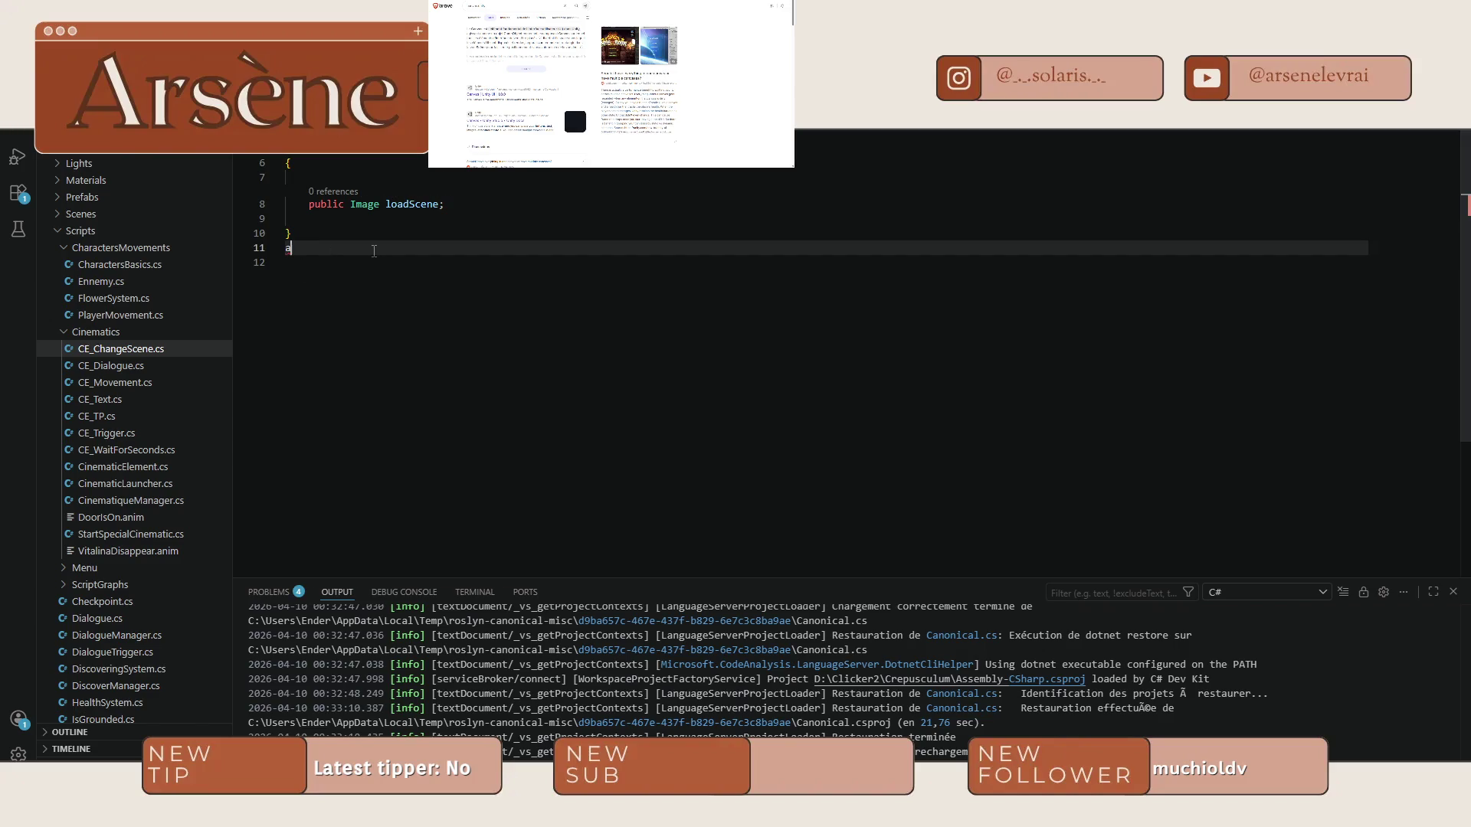
text(wake)
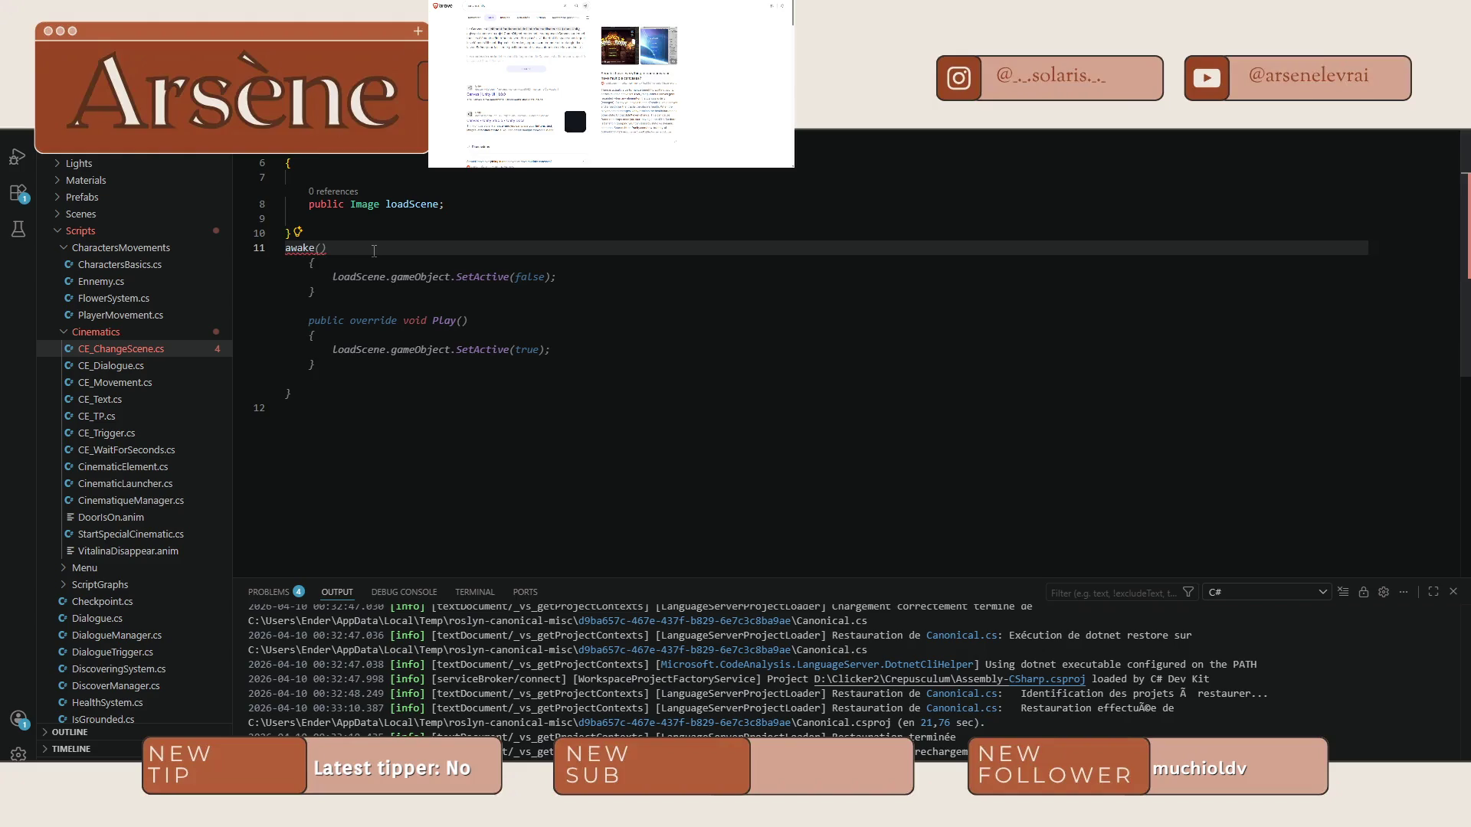
key(Tab)
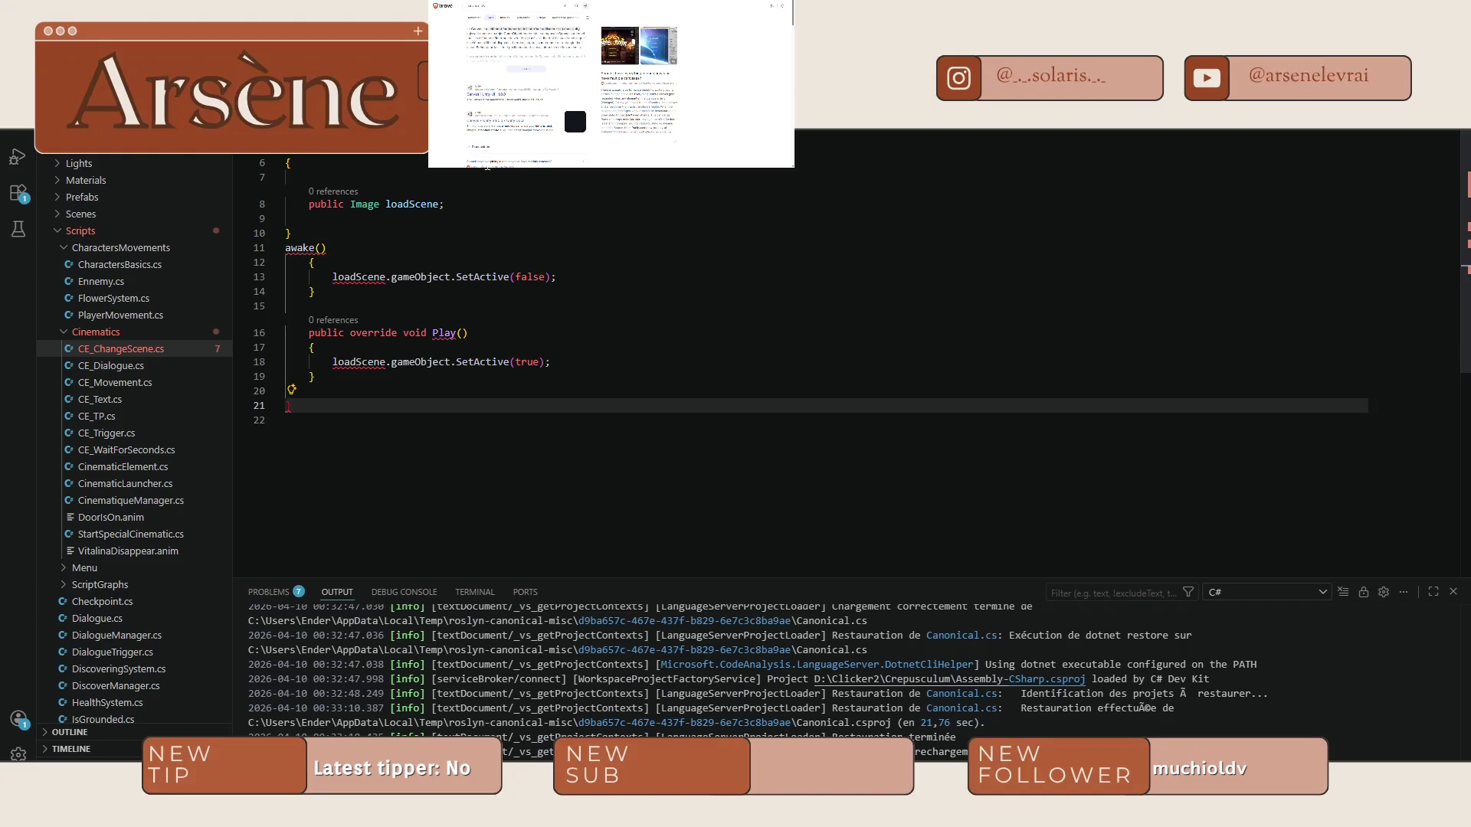
Inspect the generated awake and Play code that uses the loadScene field.
click(465, 203)
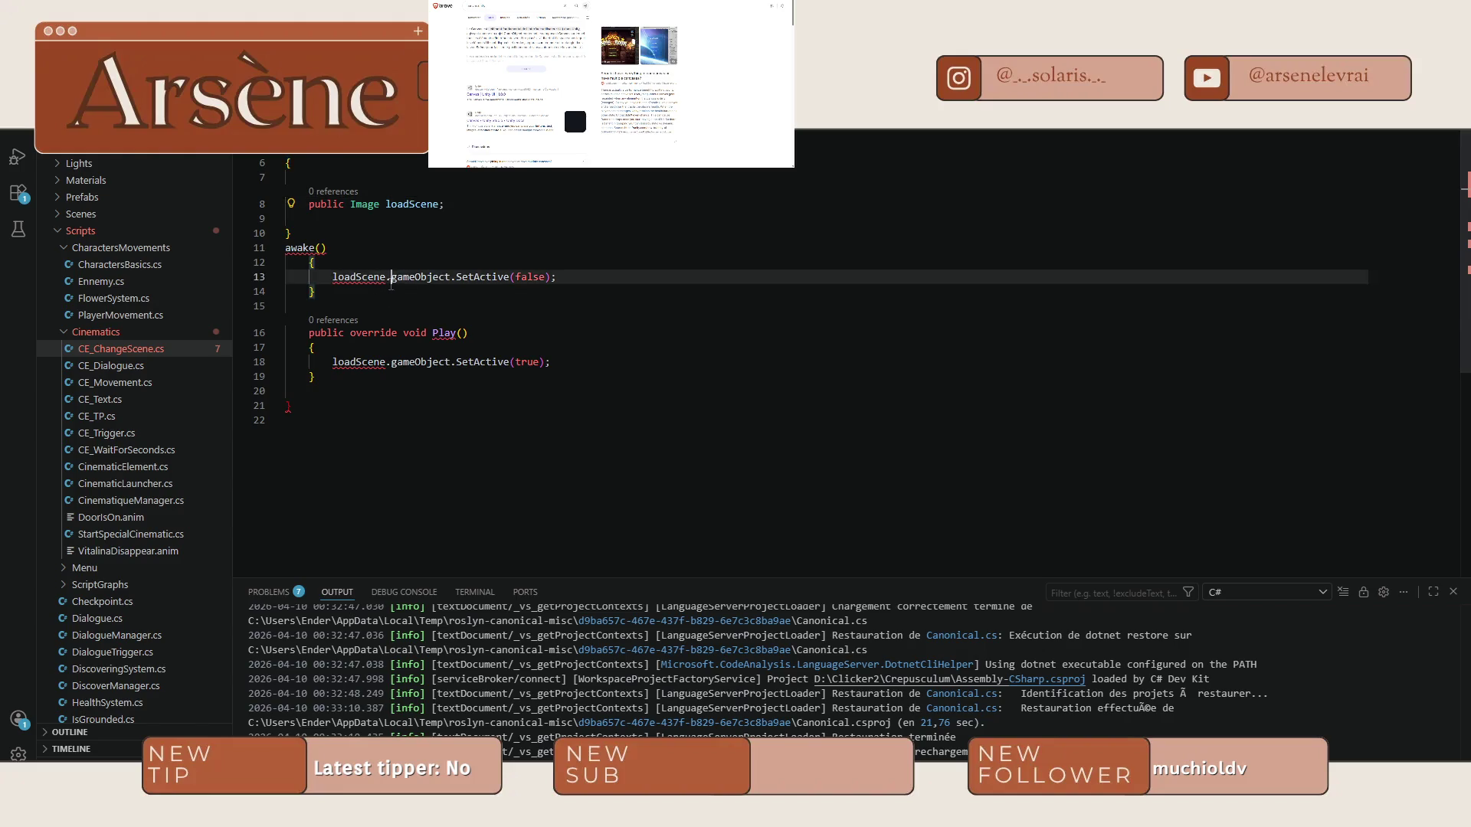
drag(390, 277, 337, 282)
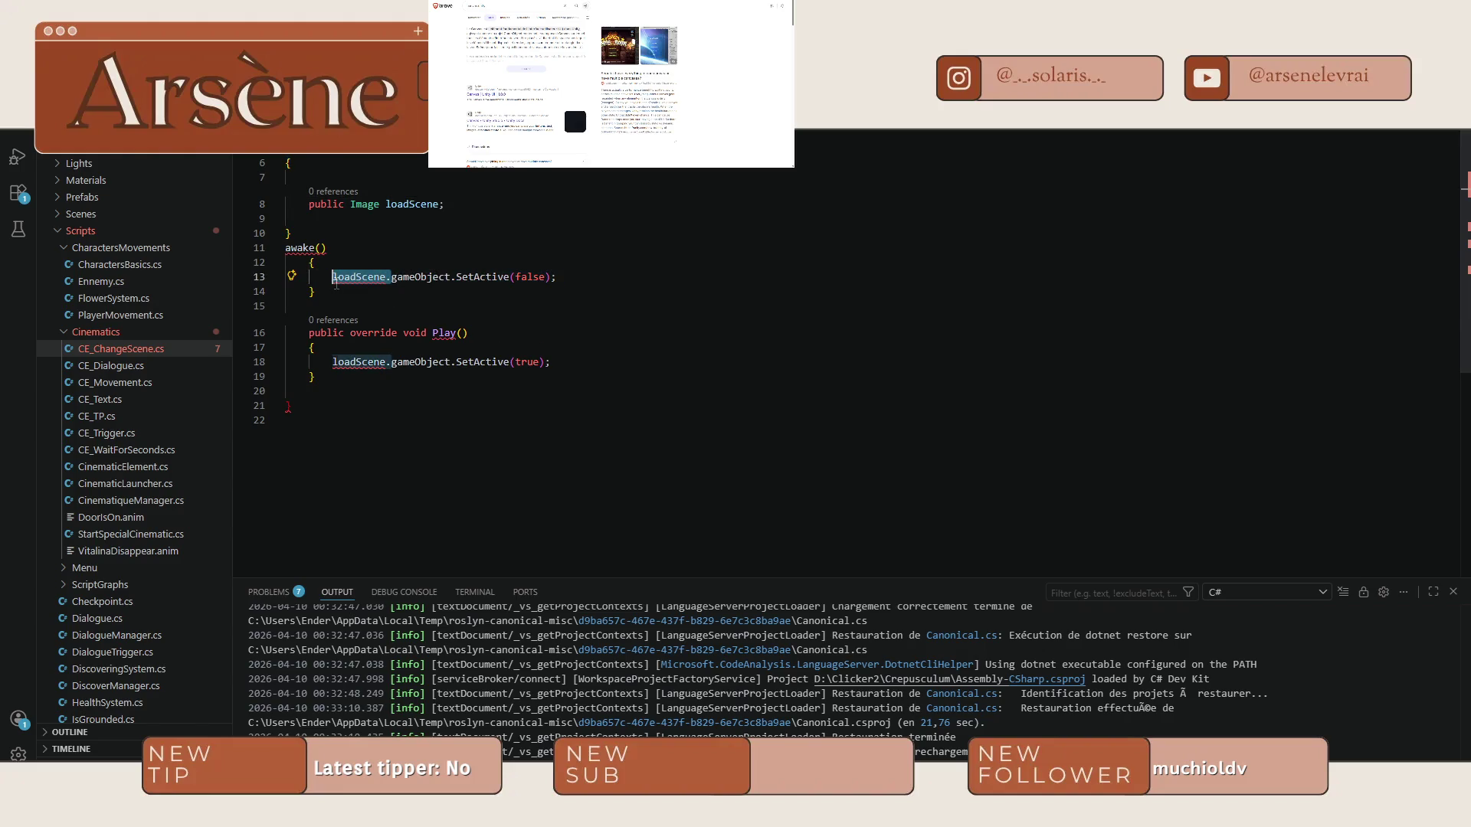
click(335, 280)
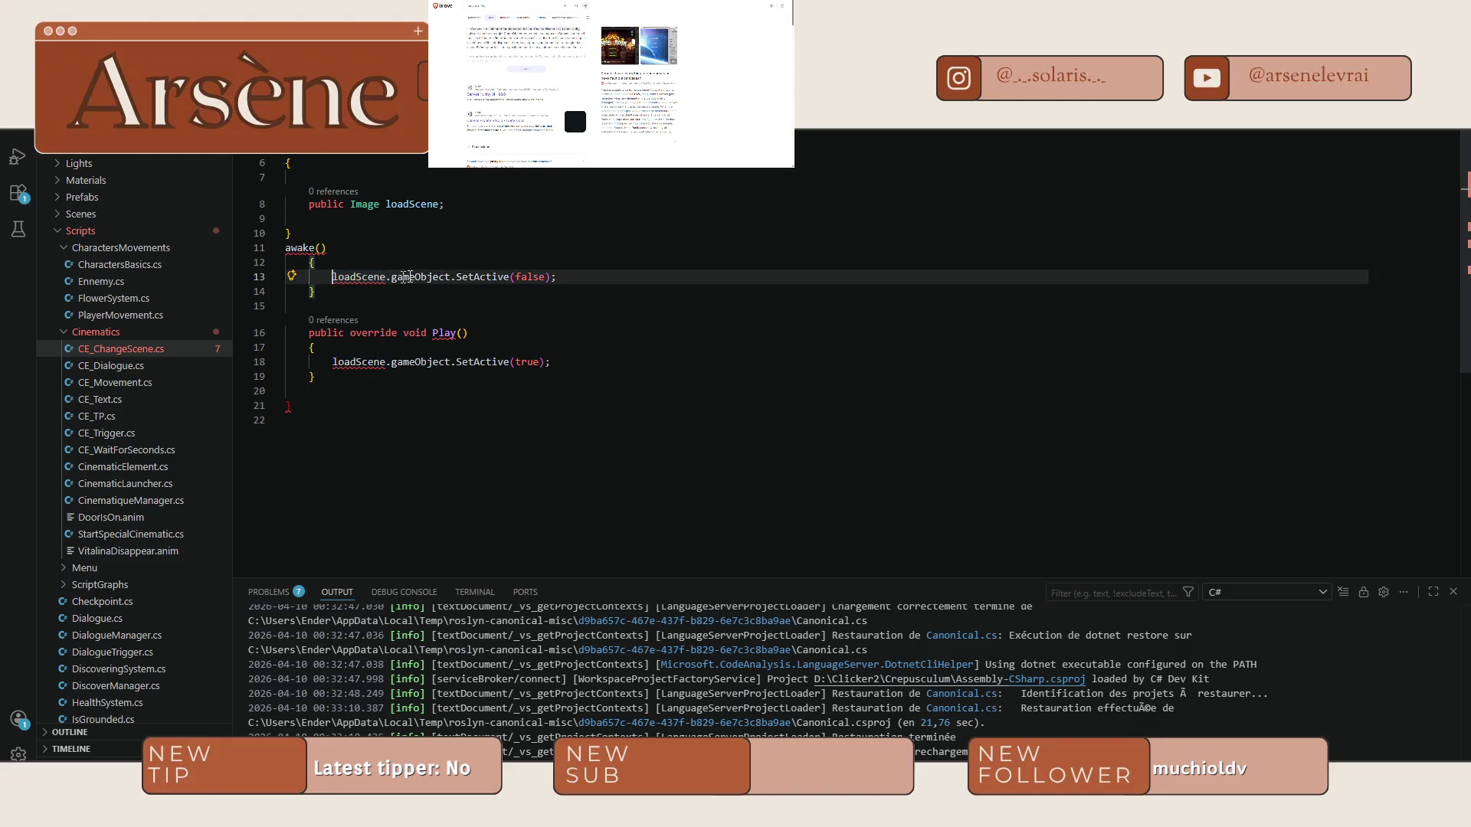
click(385, 383)
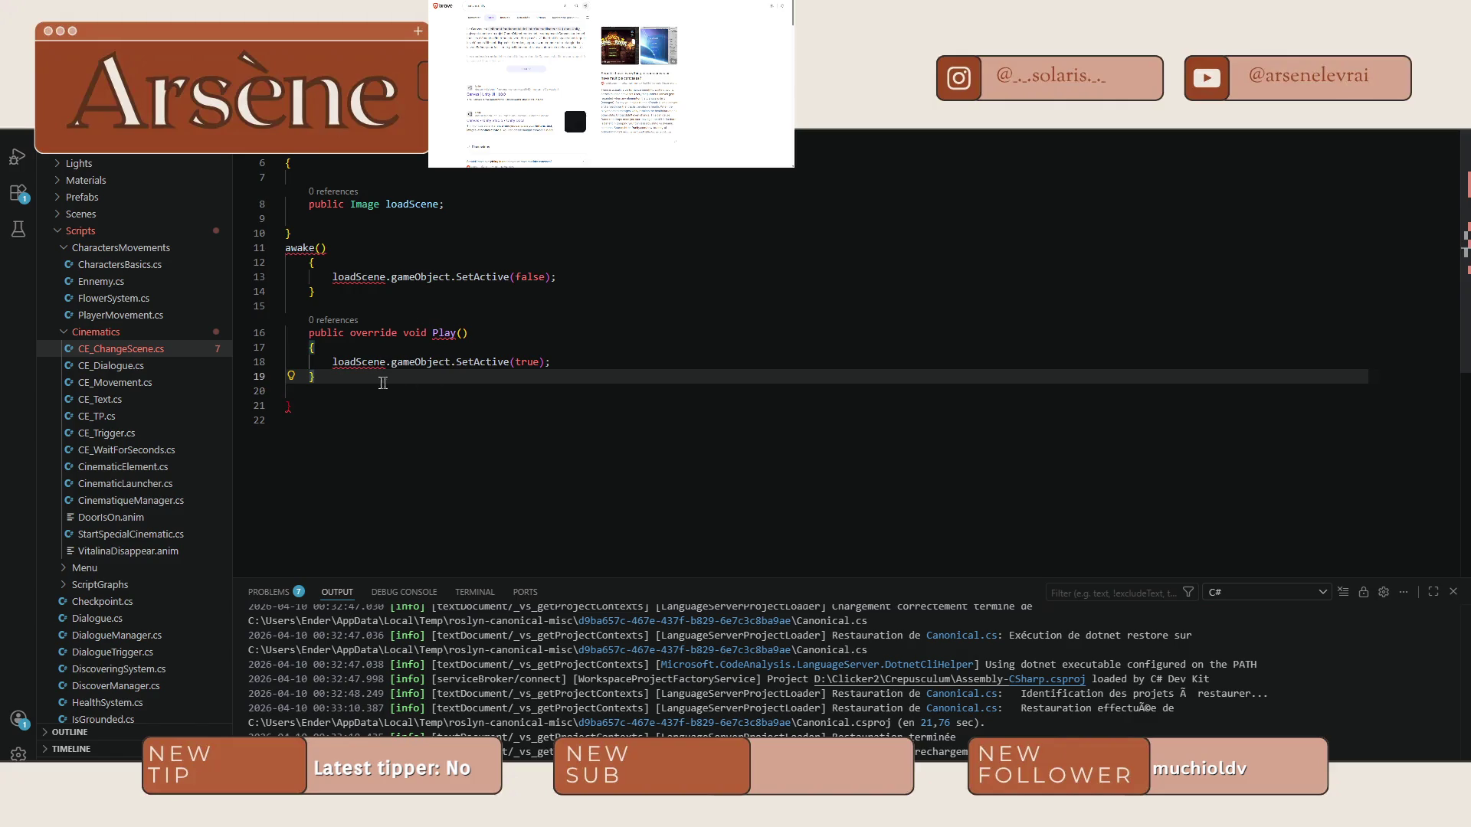
click(434, 210)
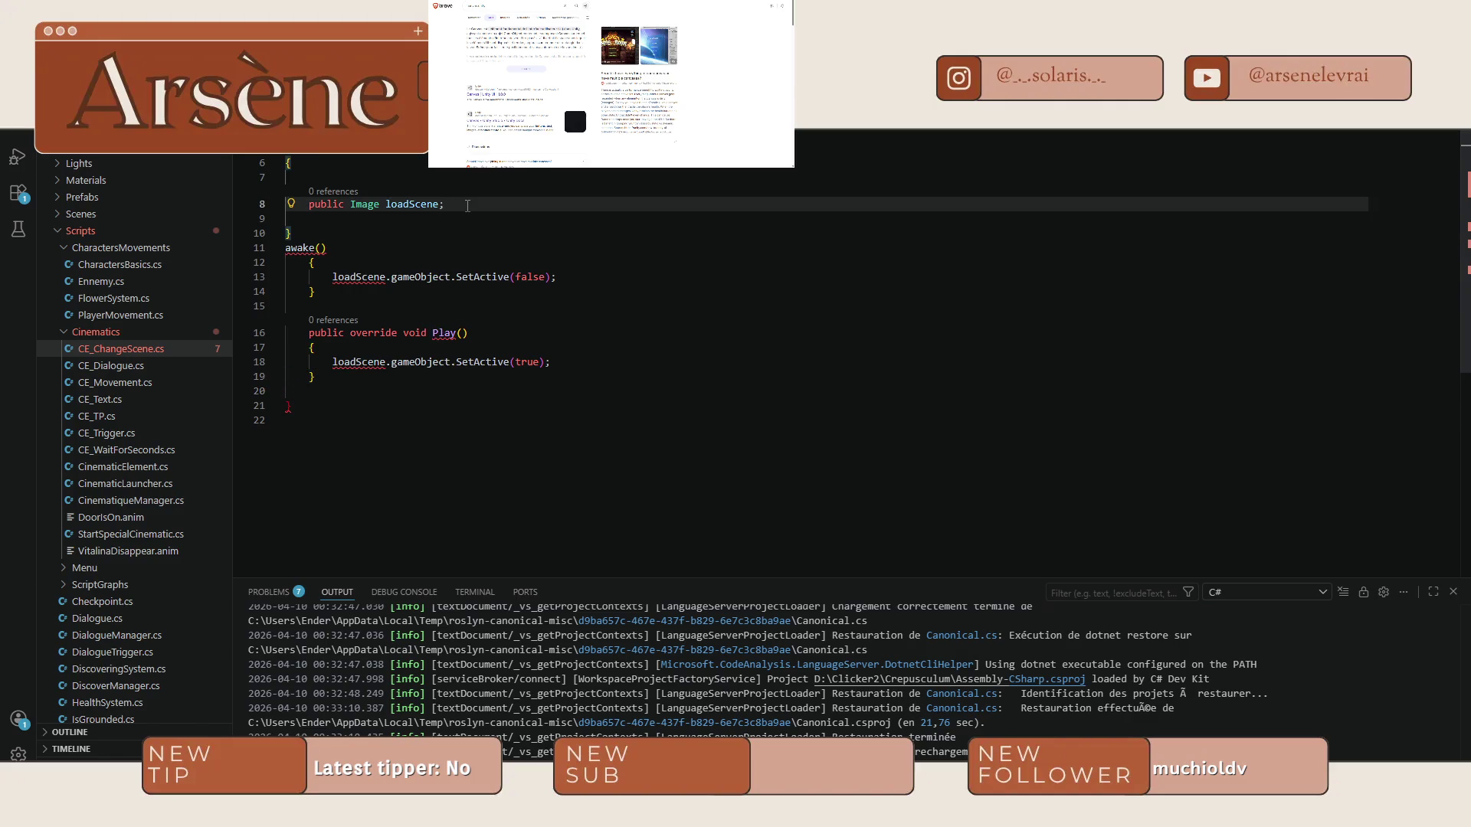
key(Return)
text(private bo)
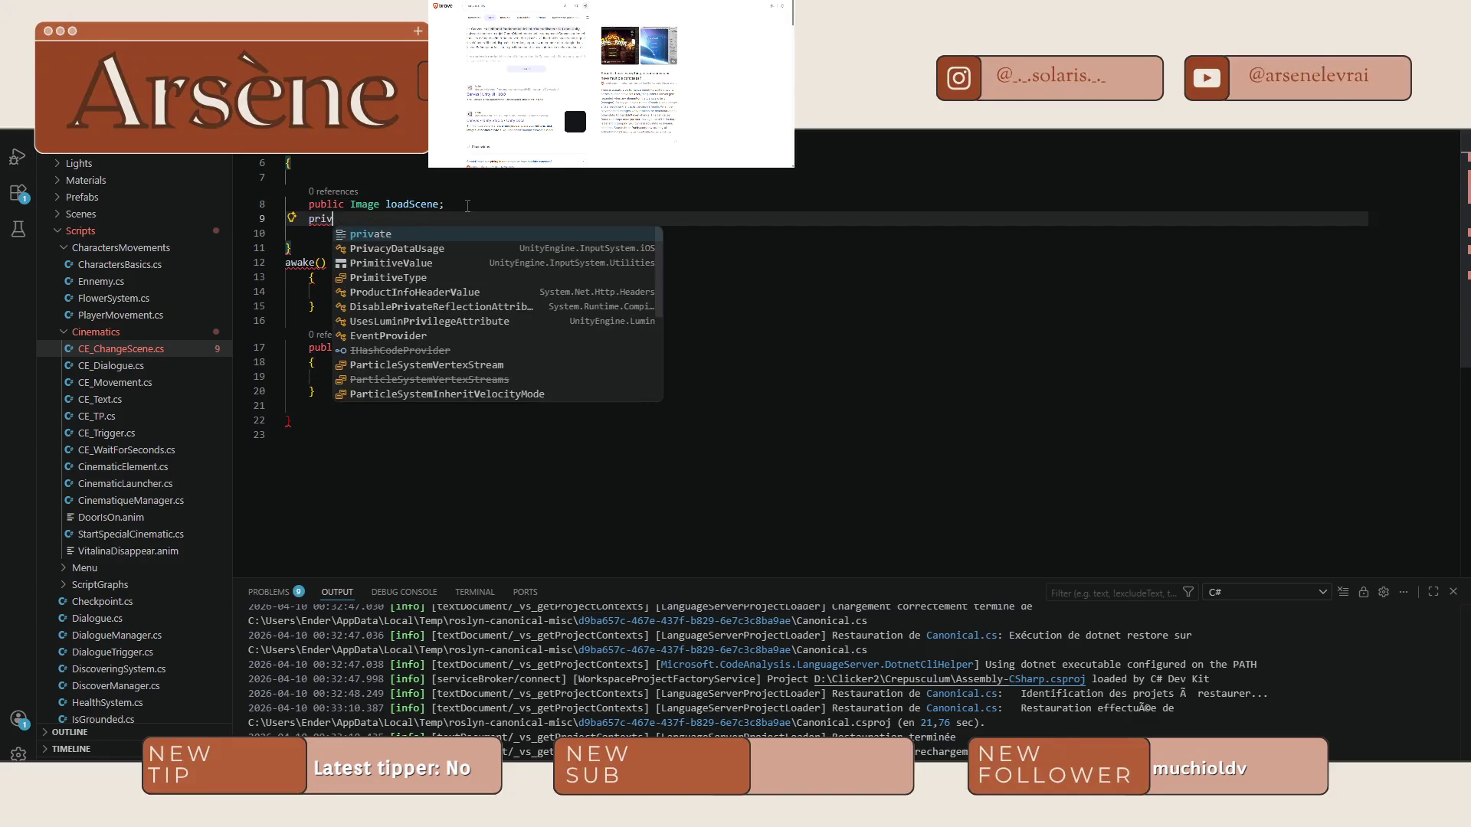
text(ol hasPlayed = false)
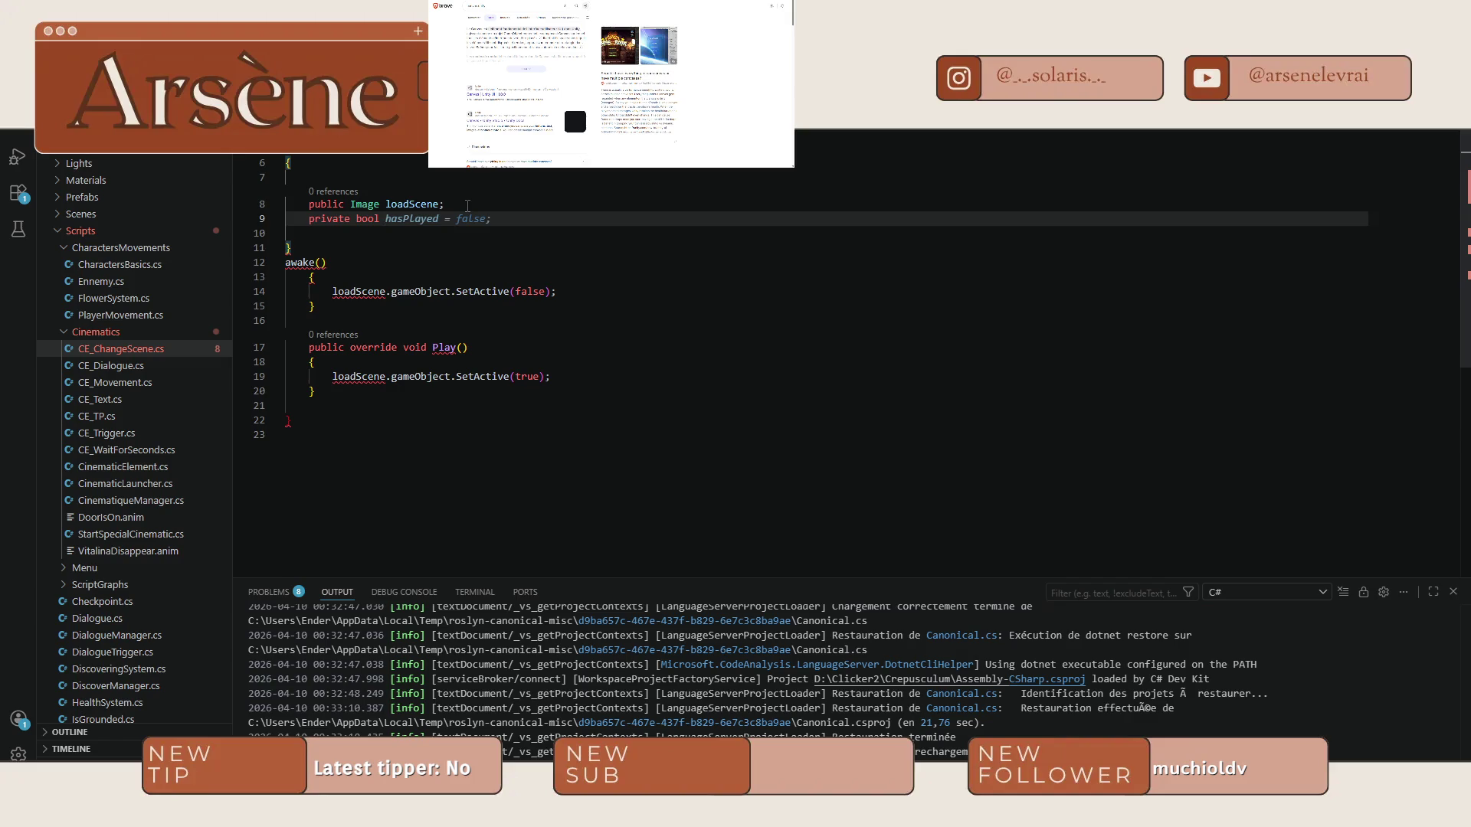
text(h)
text(needL)
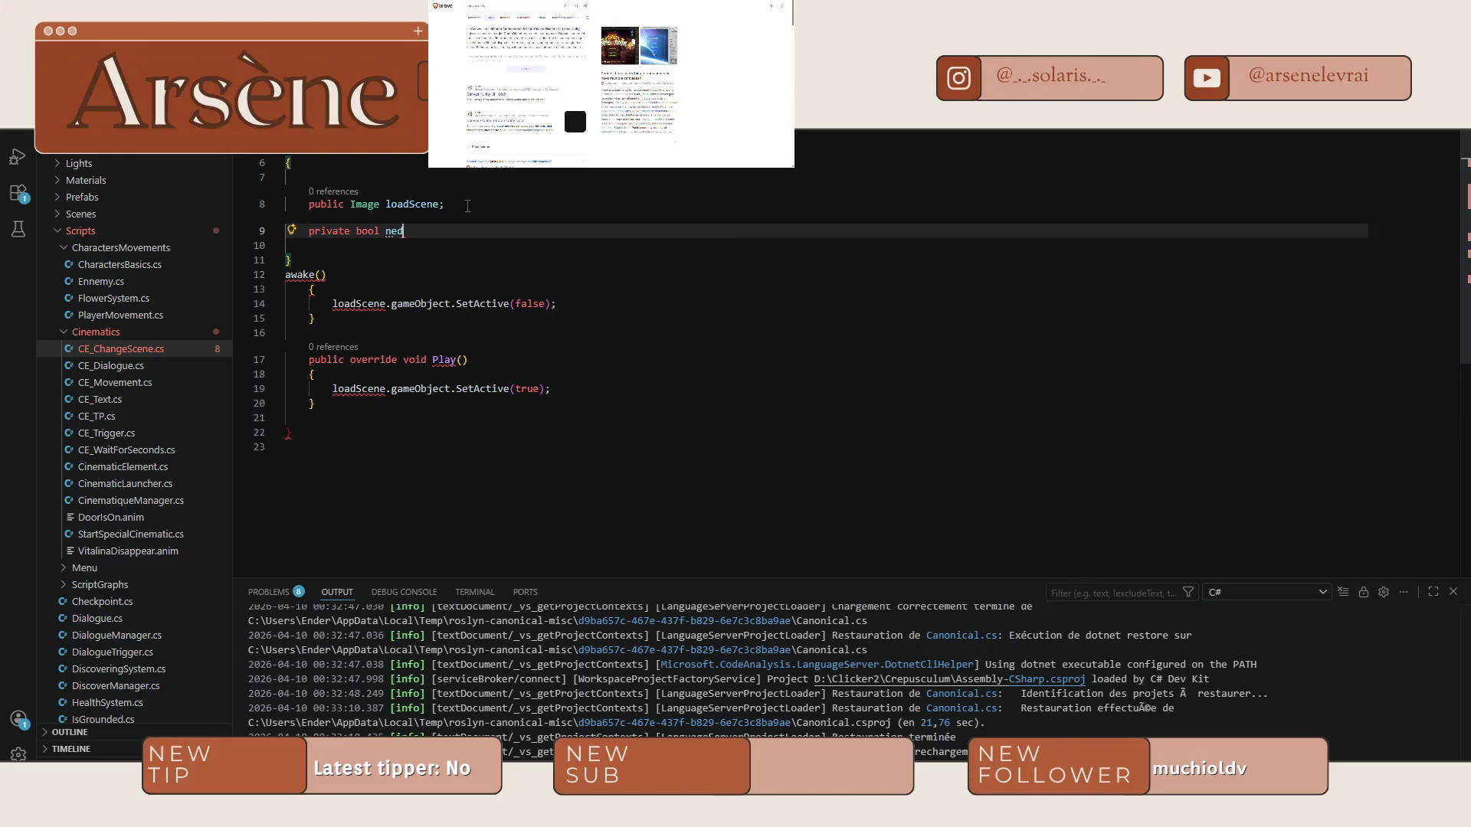
text(oadSc)
key(Tab)
drag(468, 359, 314, 359)
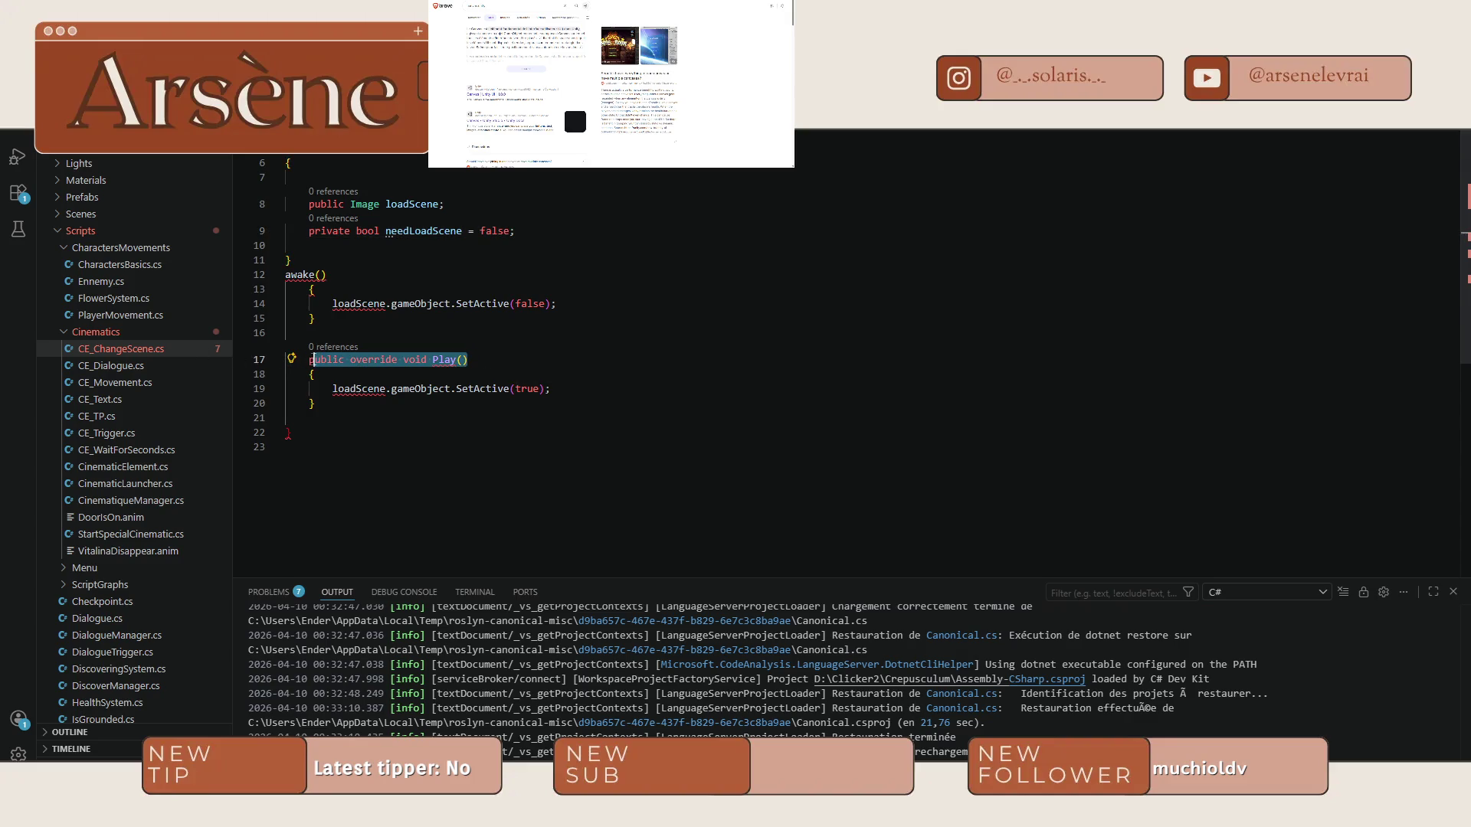
key(BackSpace)
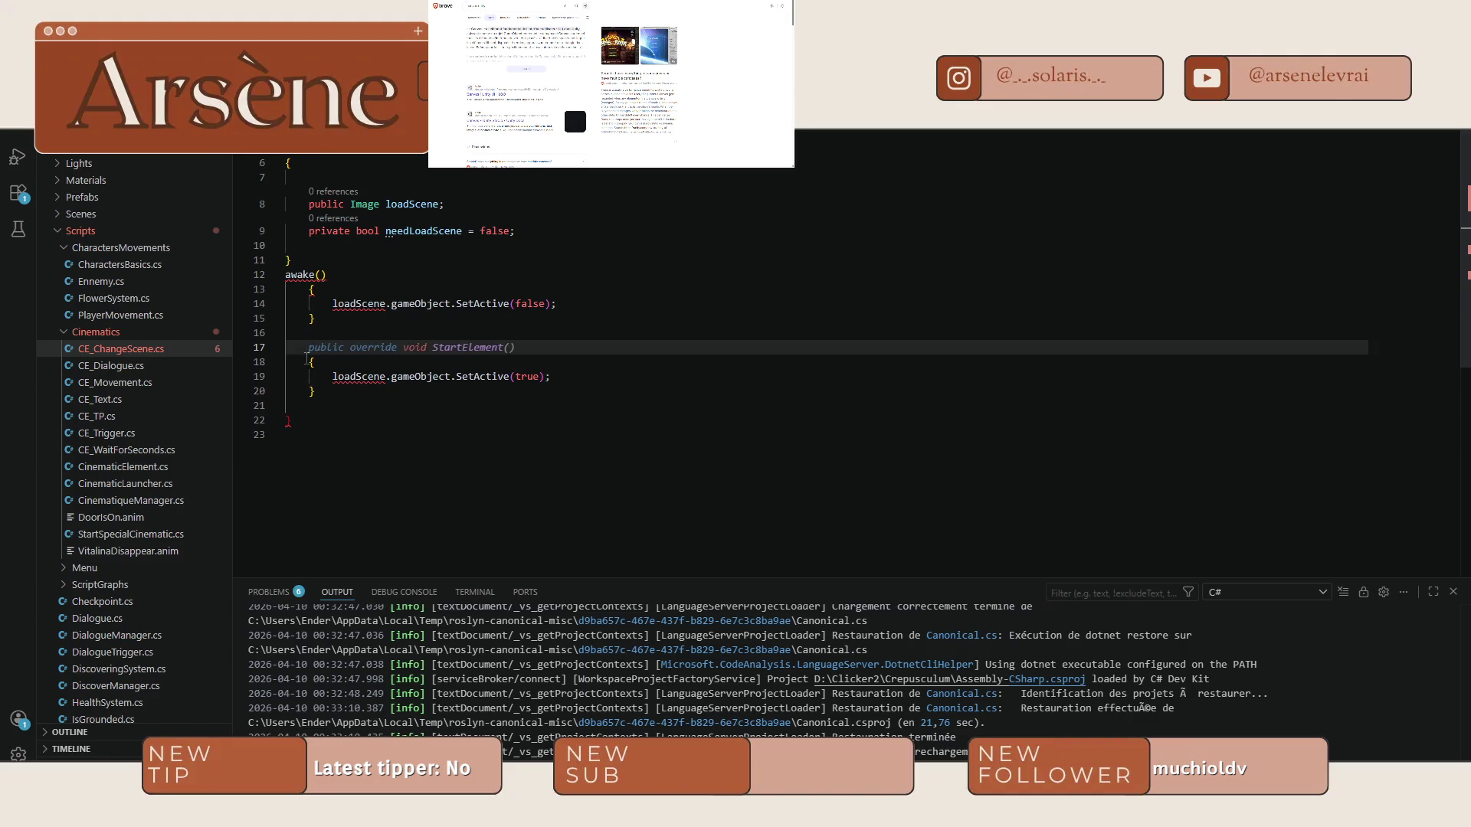
drag(334, 390, 311, 362)
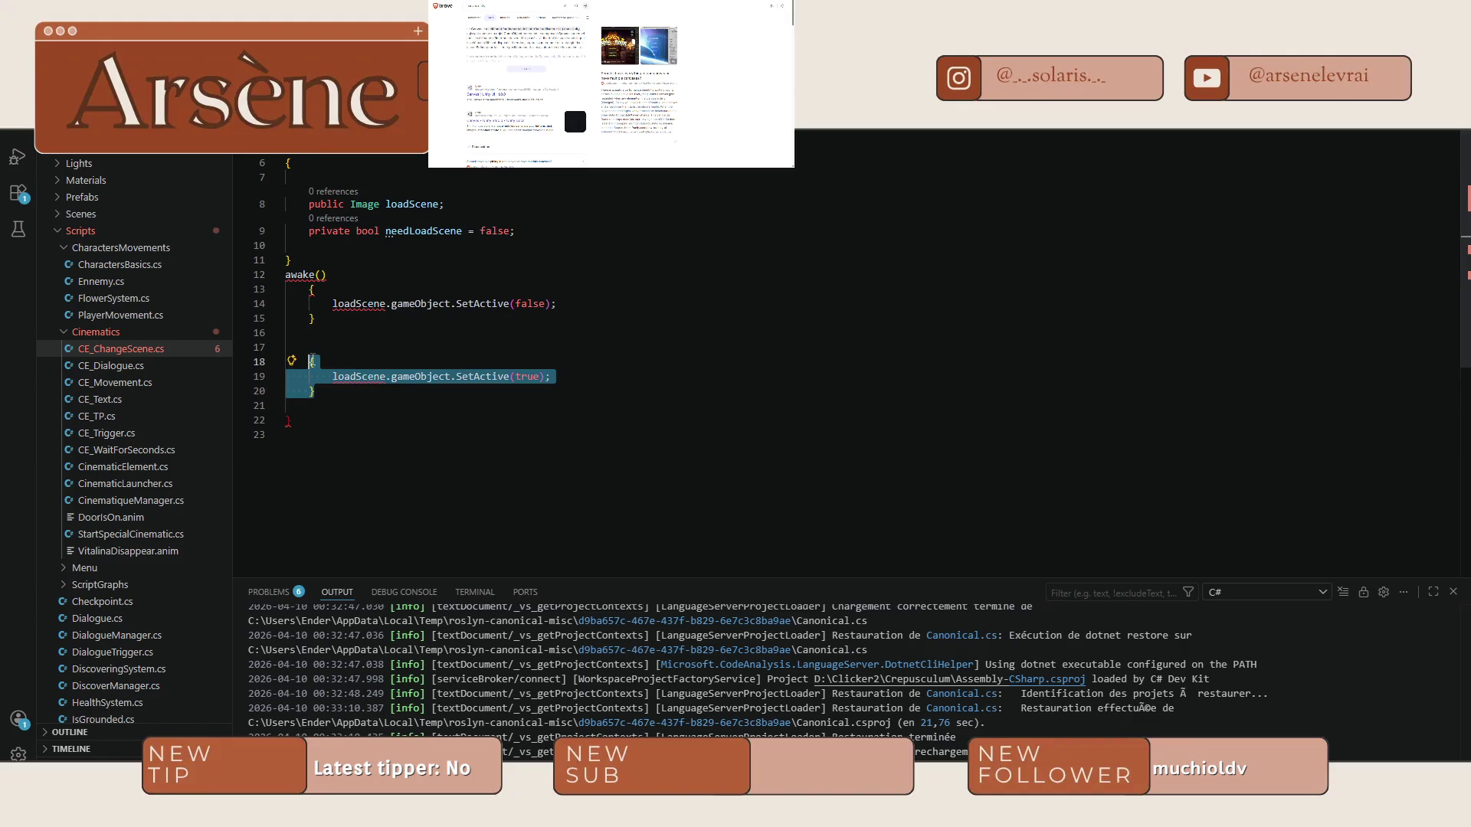
key(ctrl+z)
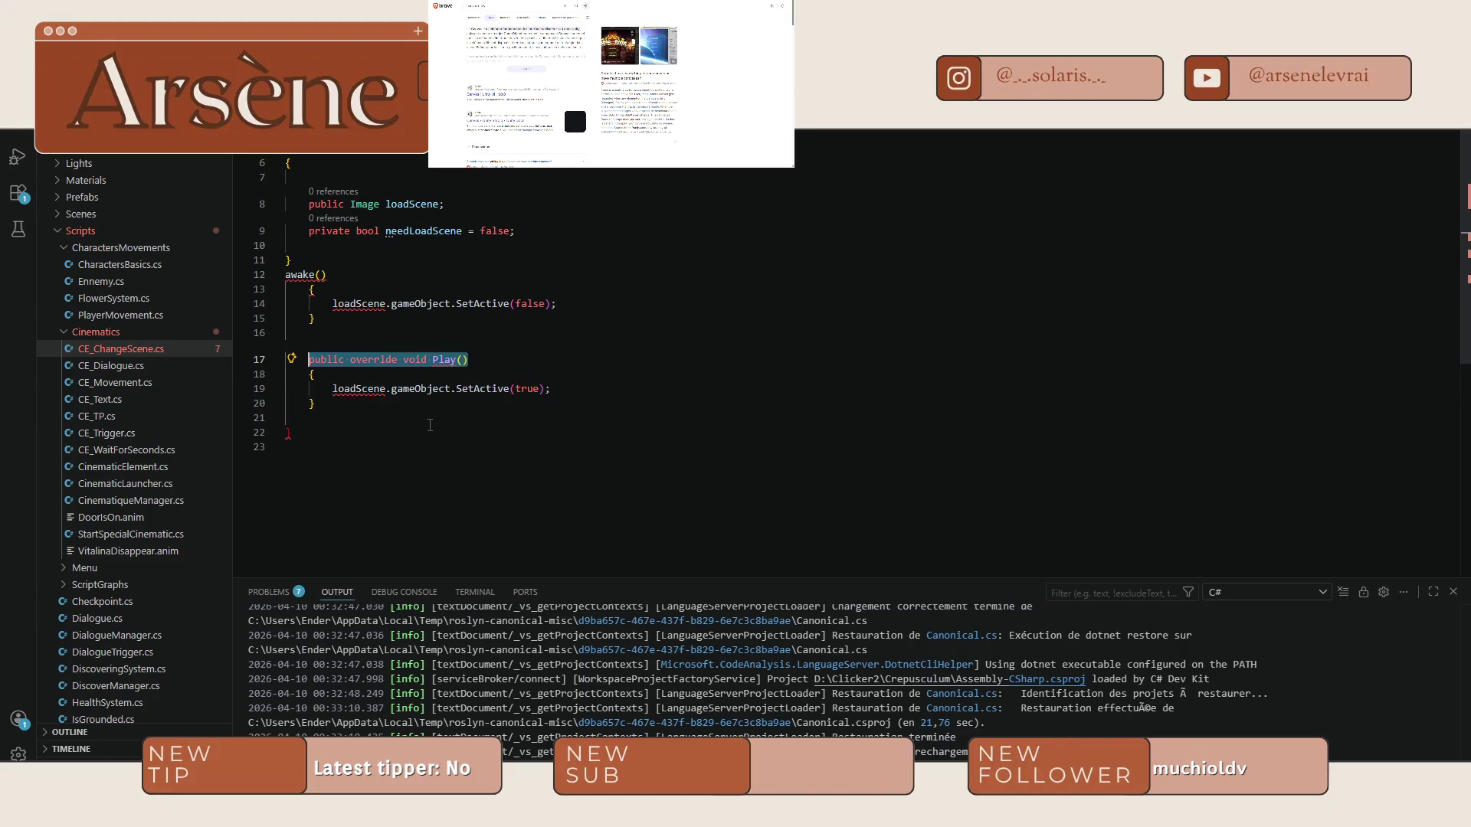
triple_click(429, 231)
key(BackSpace)
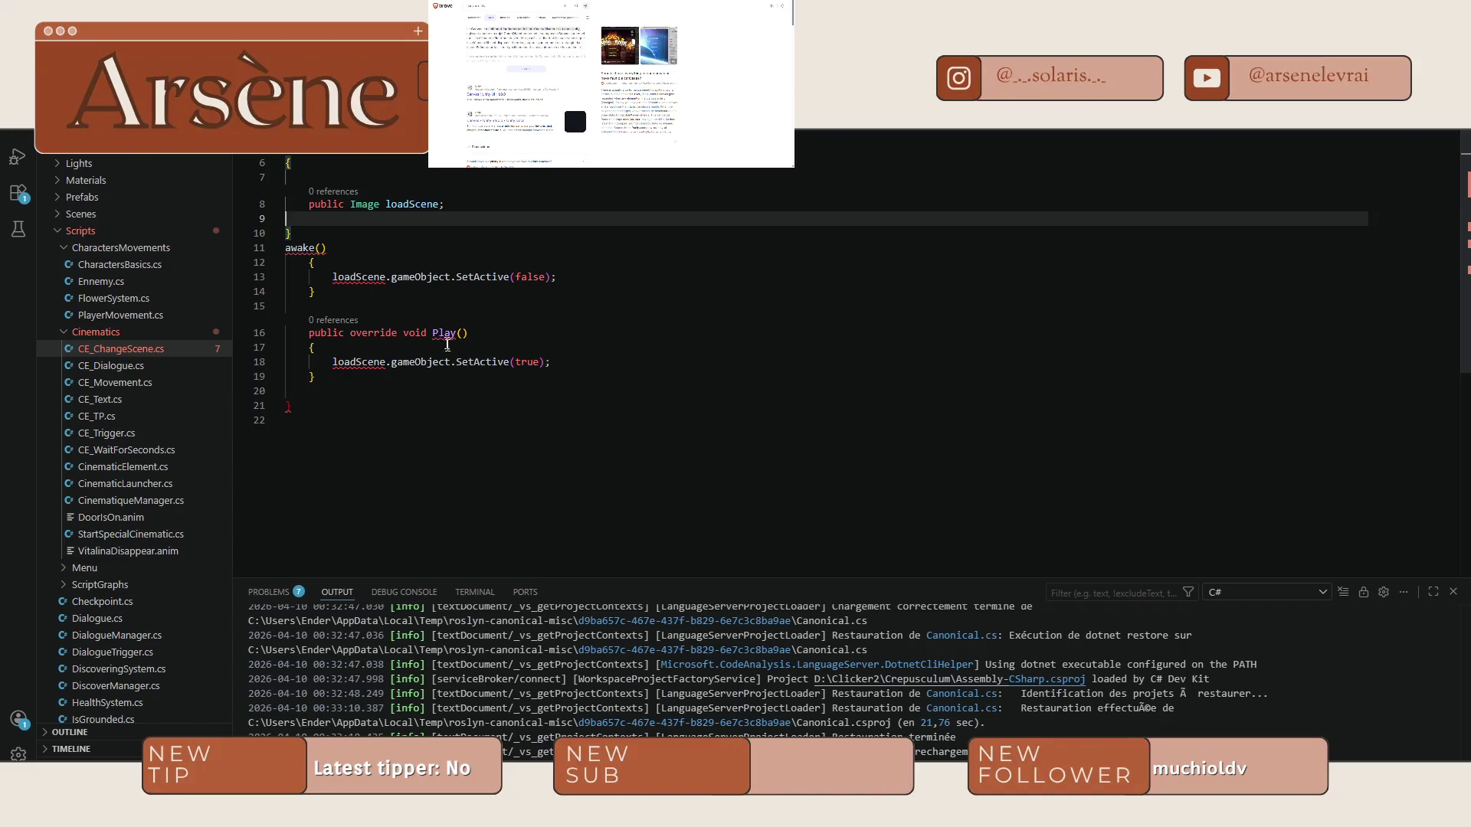
Rename the Play override method to LoadScene.
click(432, 333)
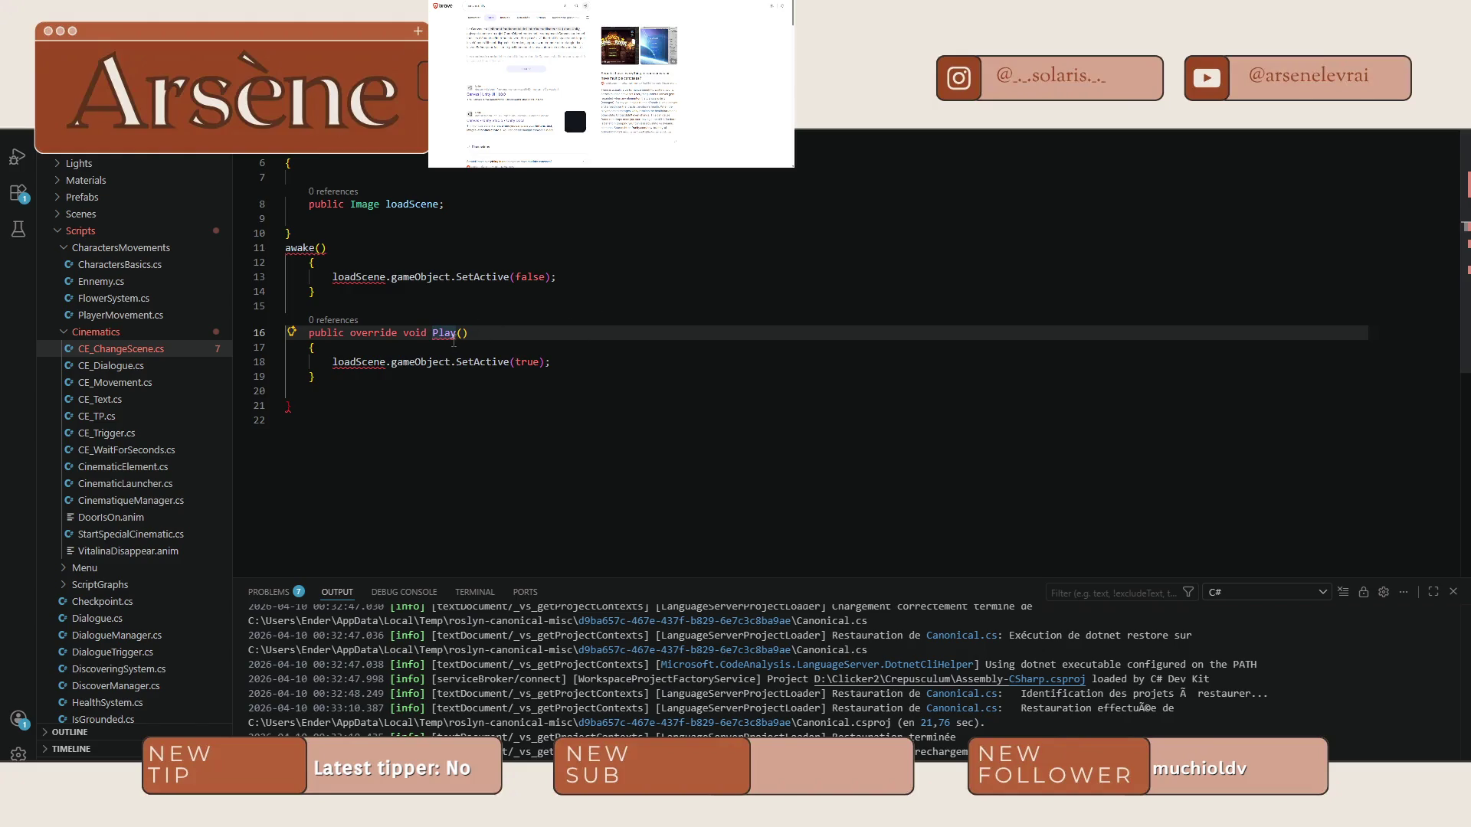
double_click(452, 335)
text(LoadScene)
click(576, 370)
click(576, 362)
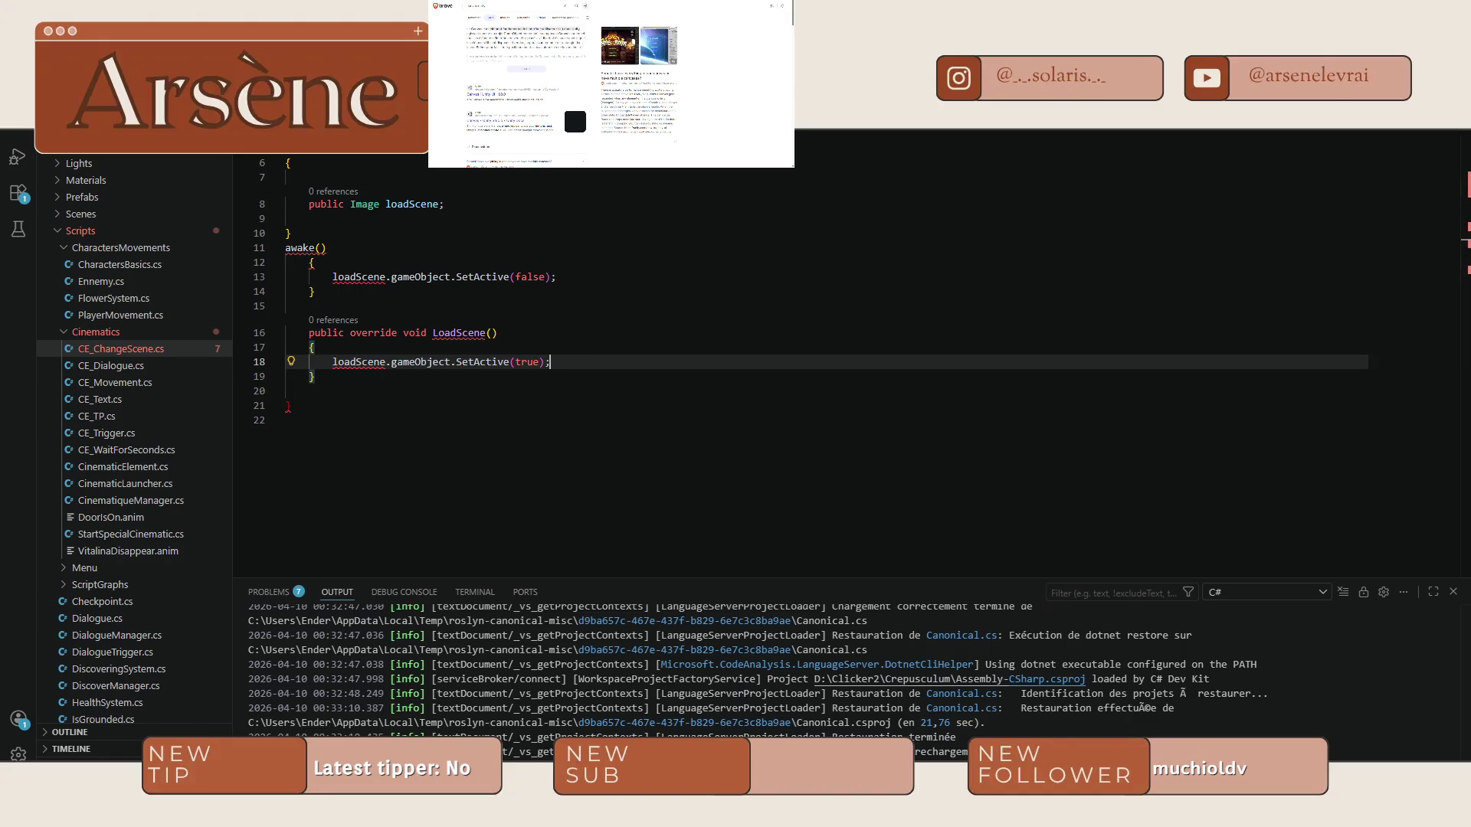
Search the web for 'setactive unity'.
click(504, 5)
text(setactive unity)
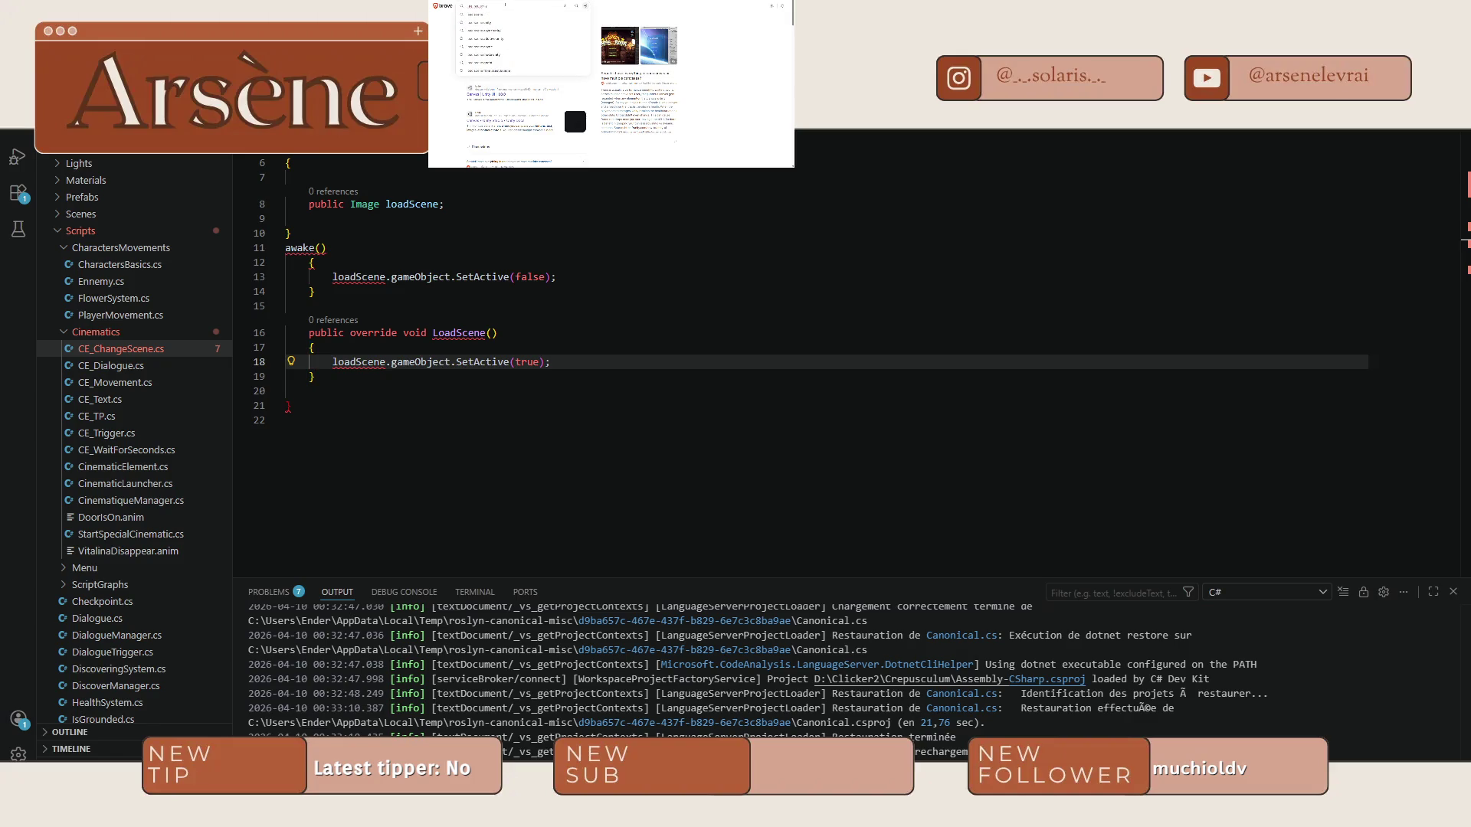
key(Return)
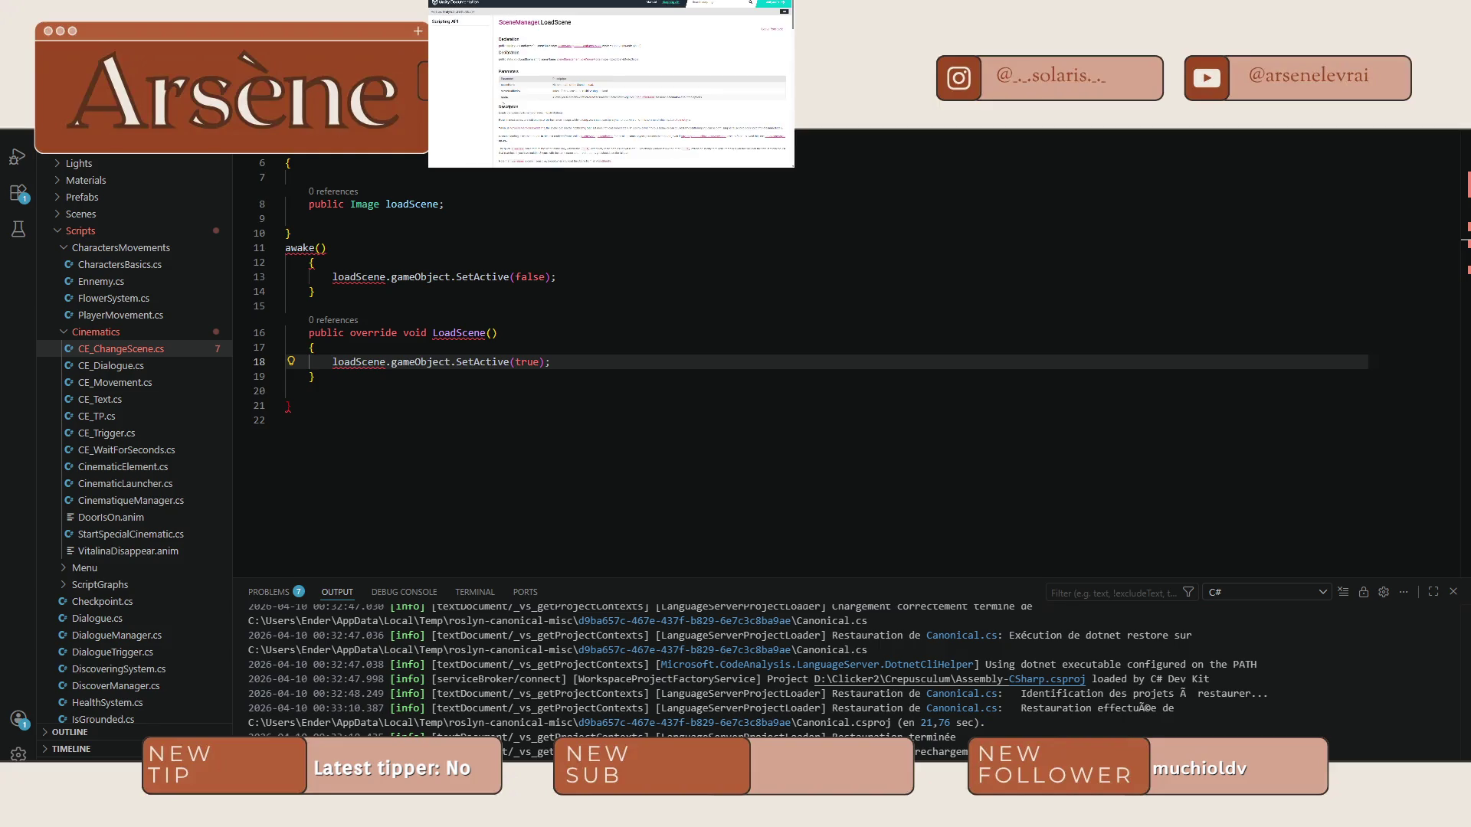
scroll(591, 90, down, 5)
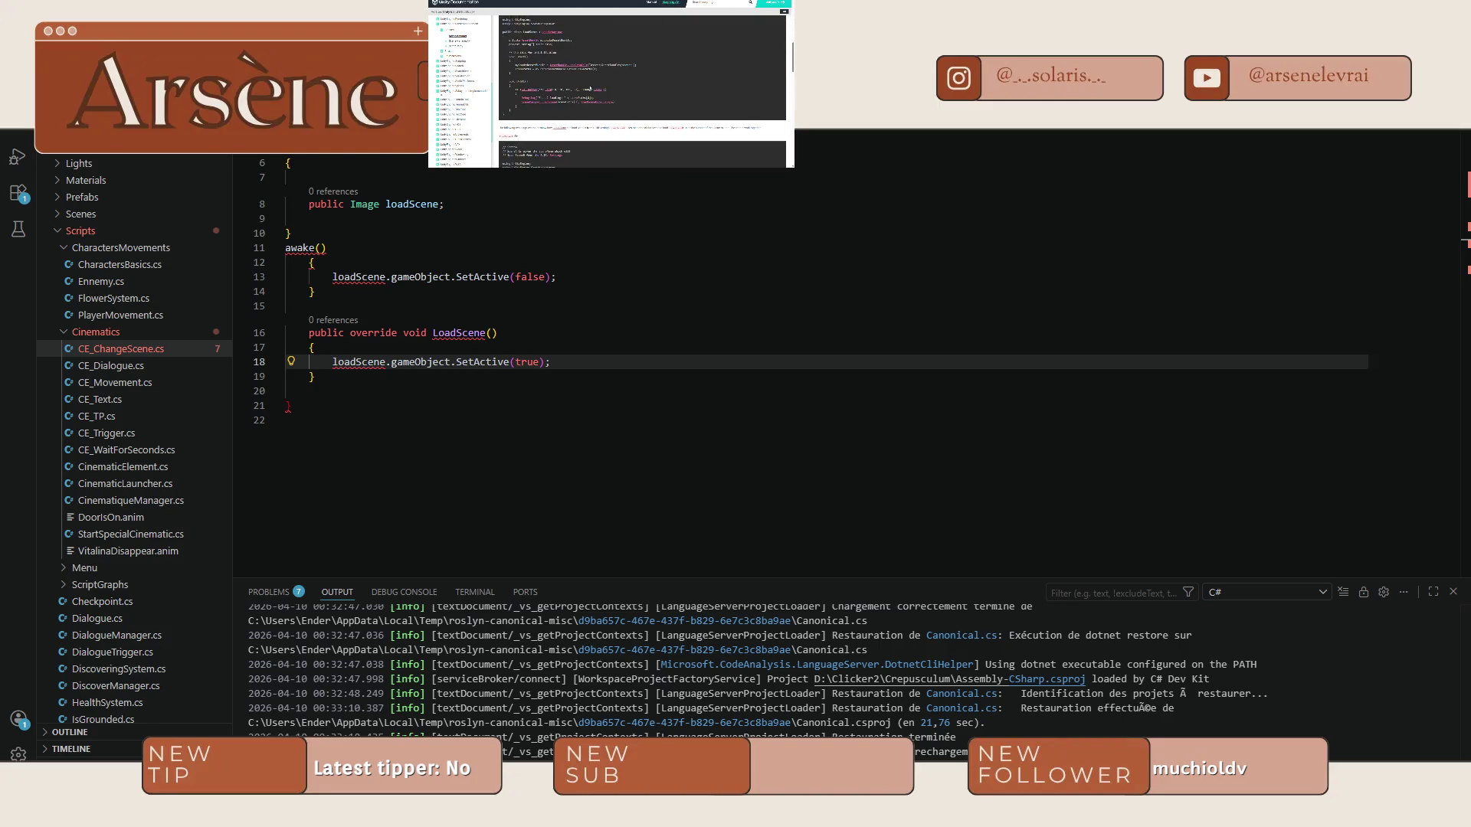
scroll(590, 90, up, 1)
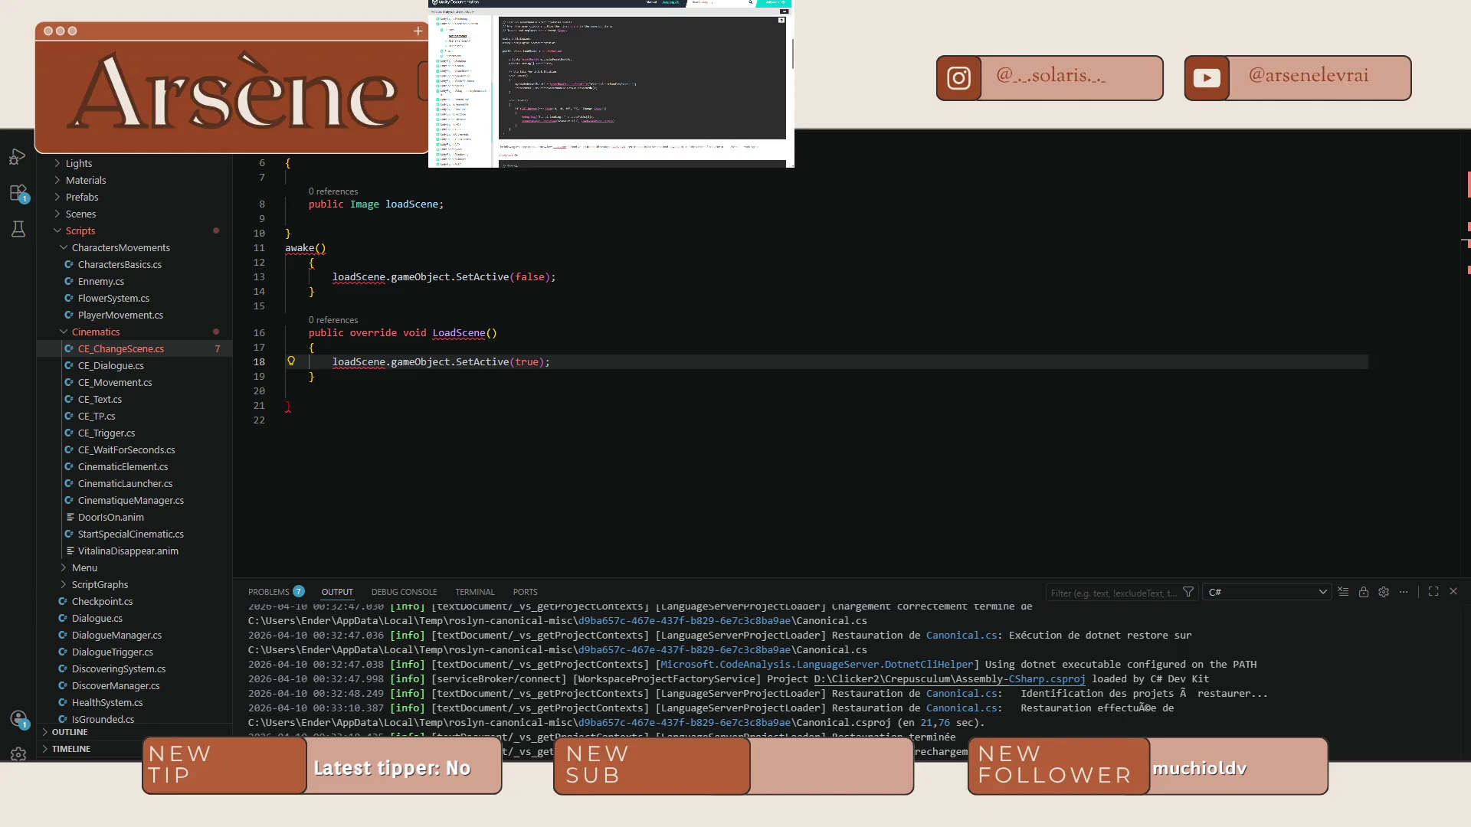
scroll(589, 87, down, 3)
scroll(590, 88, down, 2)
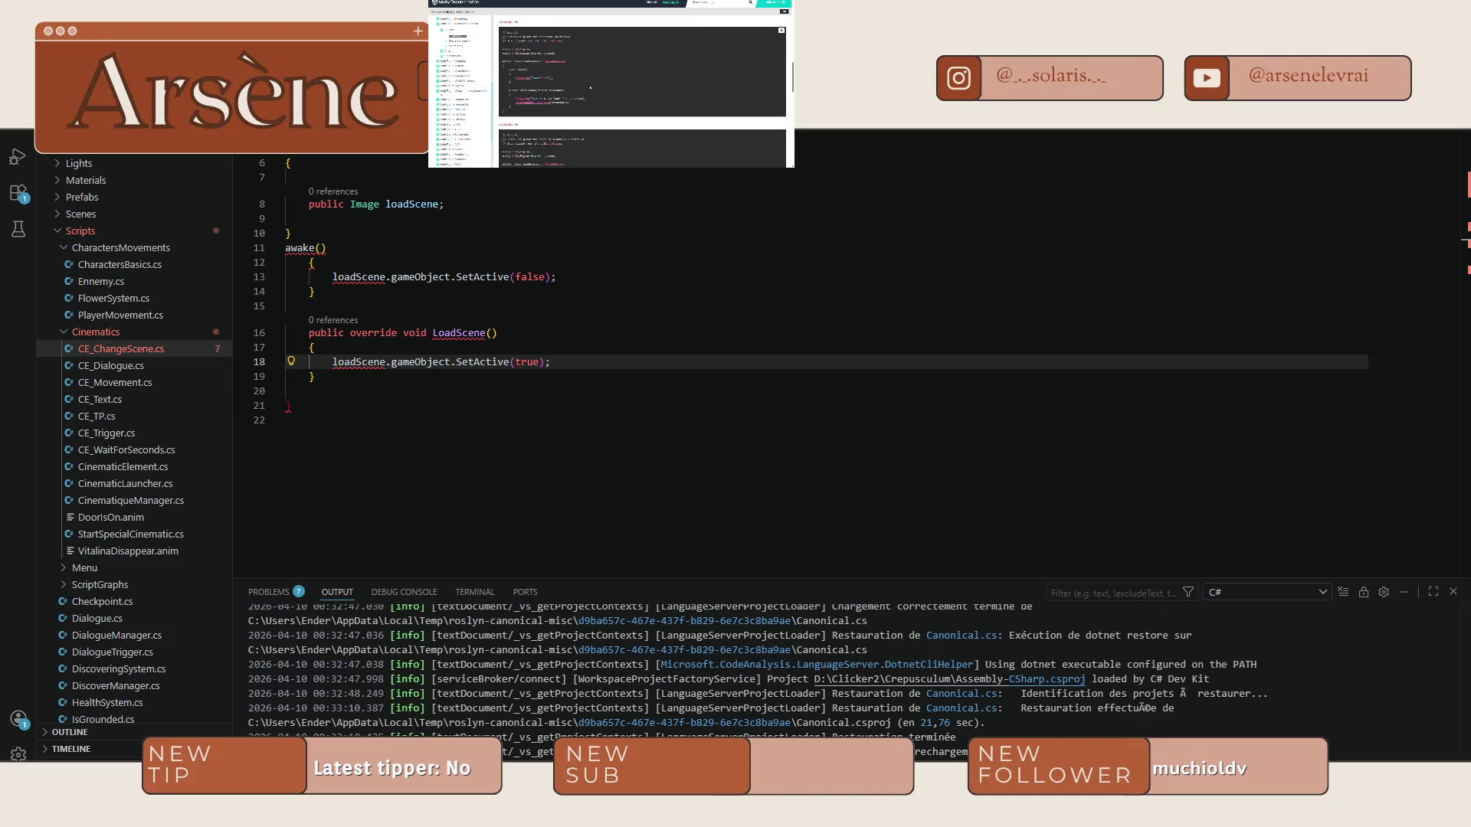
scroll(589, 87, down, 3)
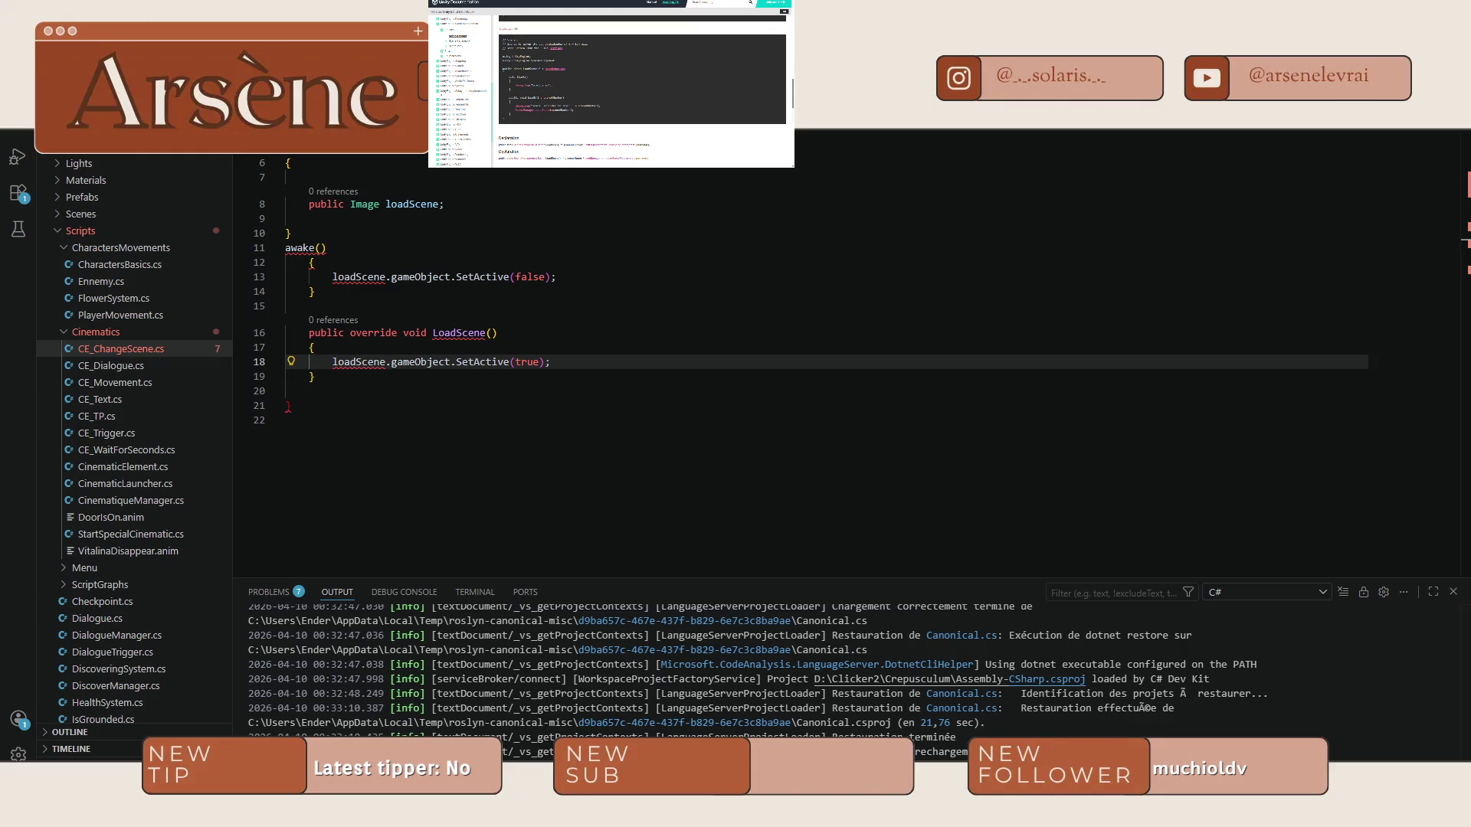
key(alt+Left)
scroll(611, 85, down, 2)
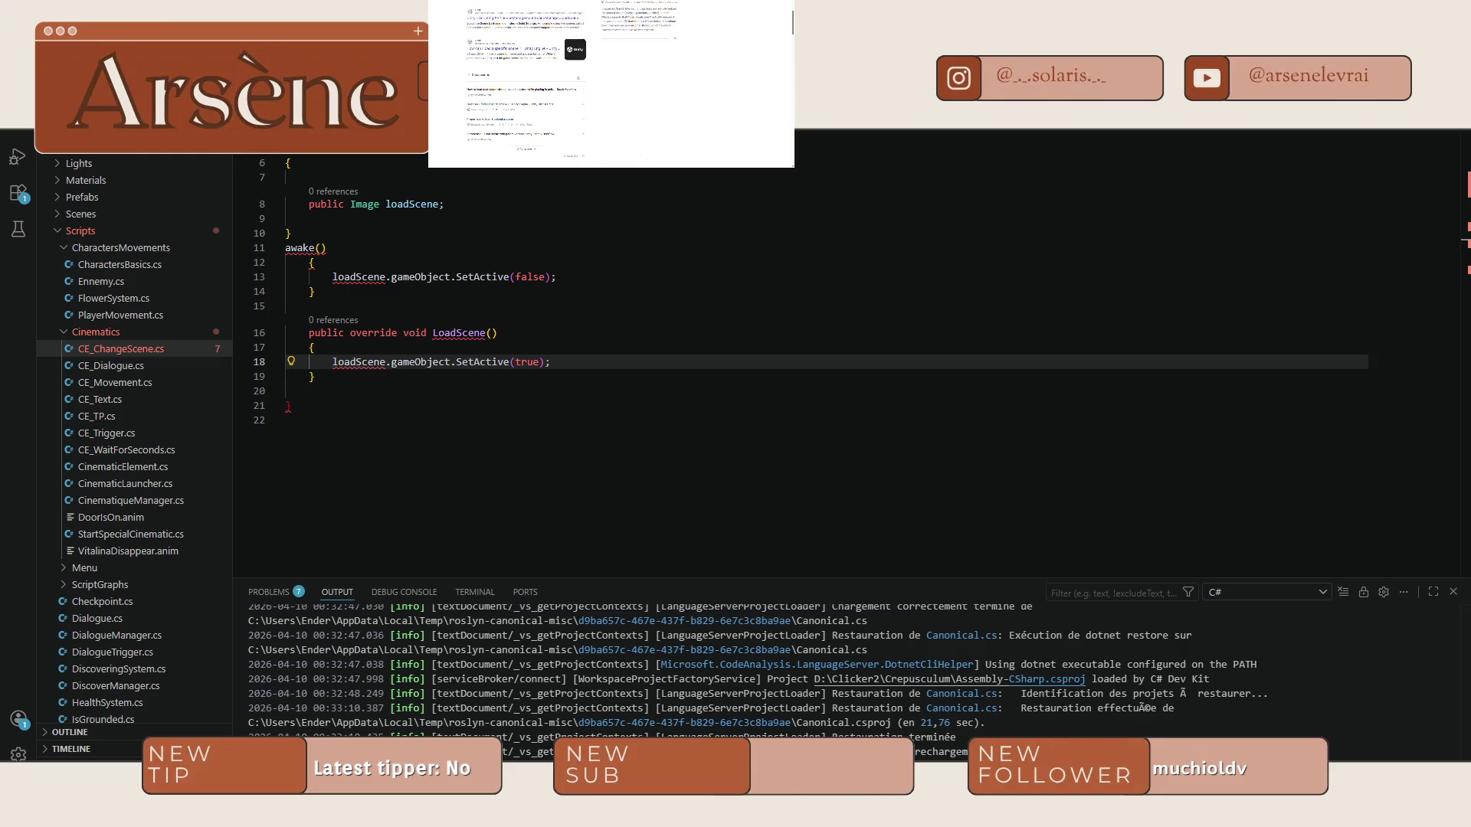
scroll(622, 84, down, 3)
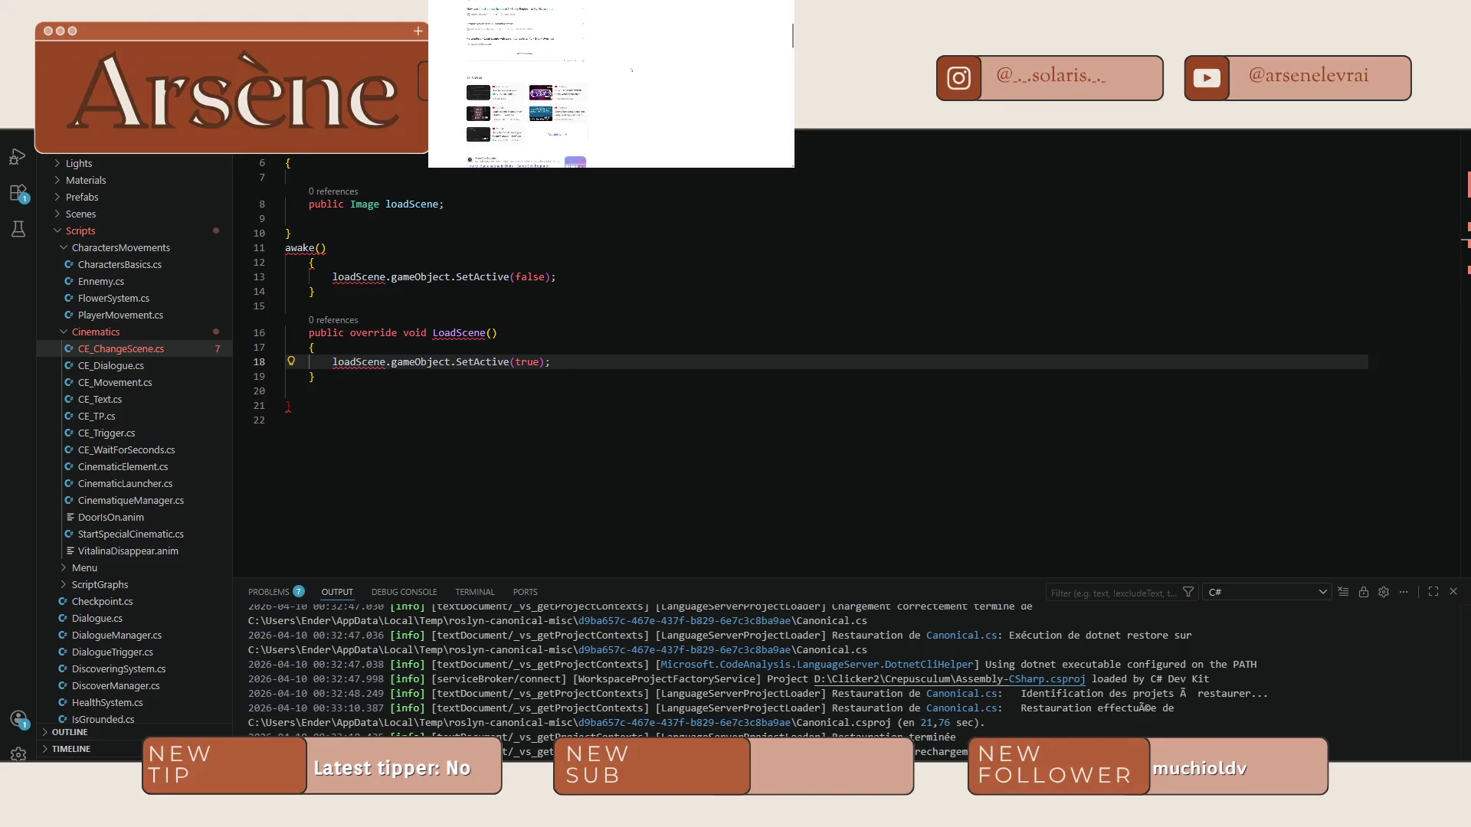
scroll(632, 70, down, 4)
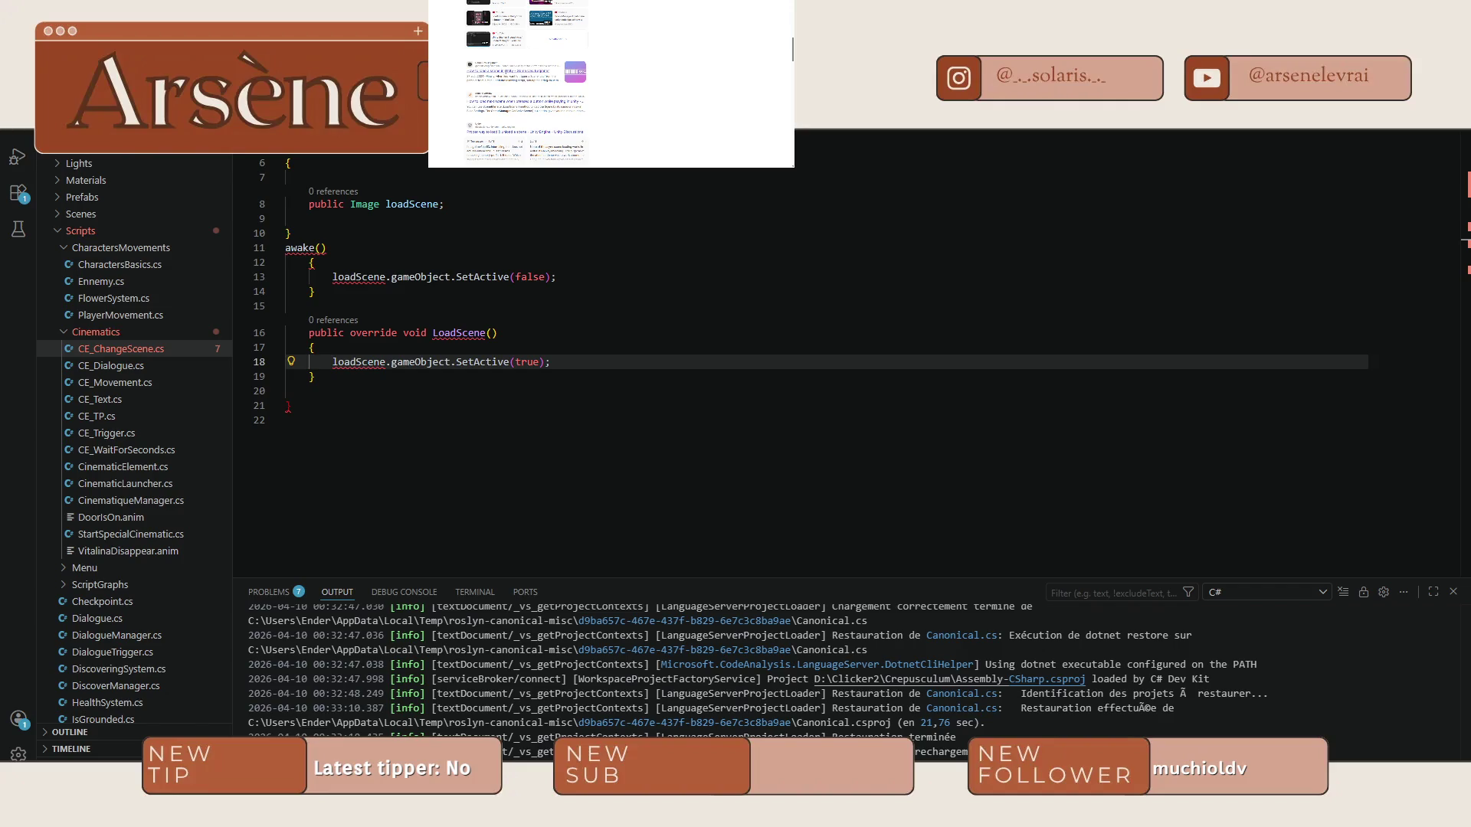
scroll(528, 84, up, 2)
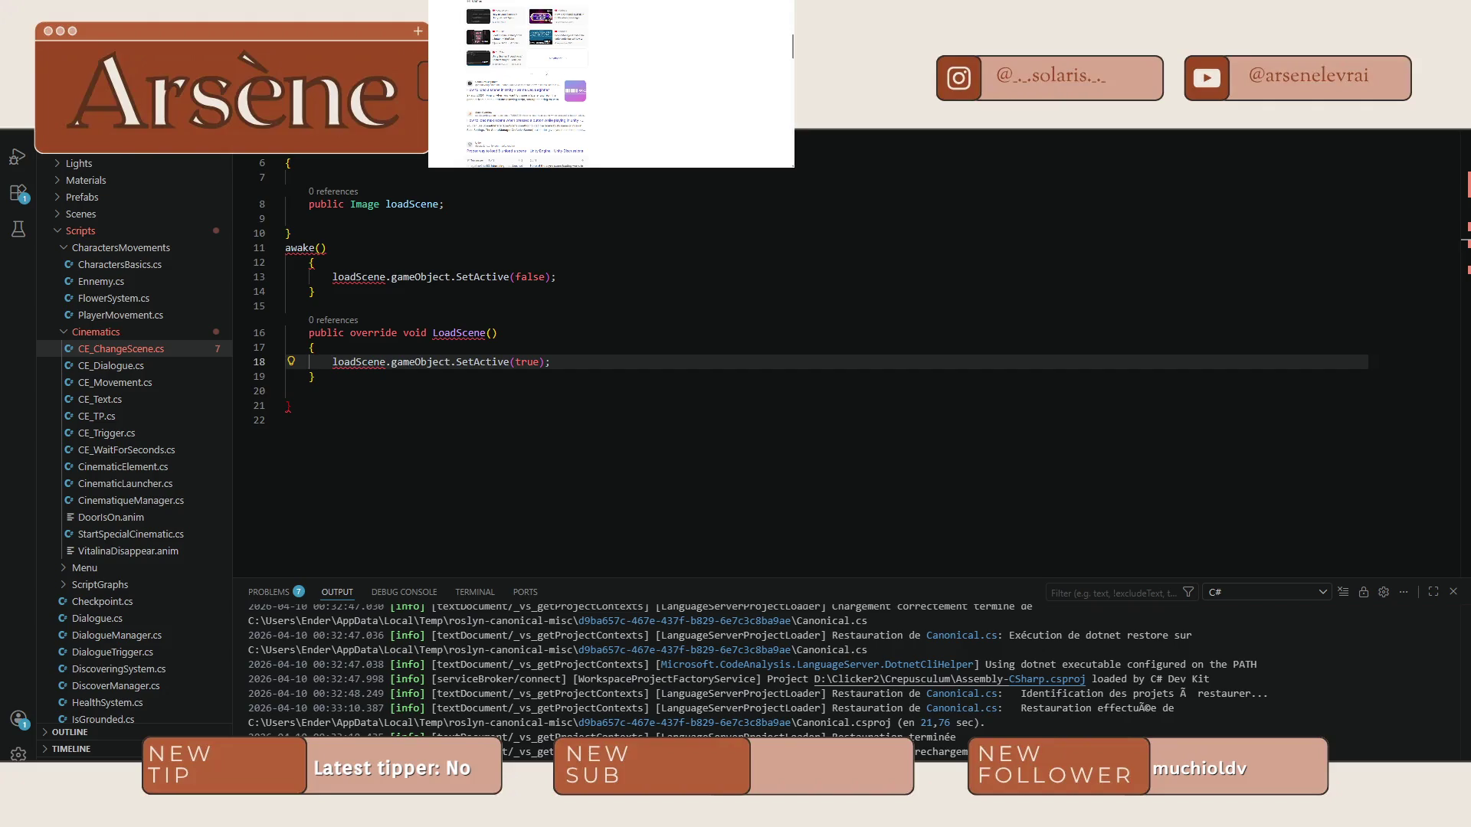
scroll(698, 97, up, 5)
click(525, 69)
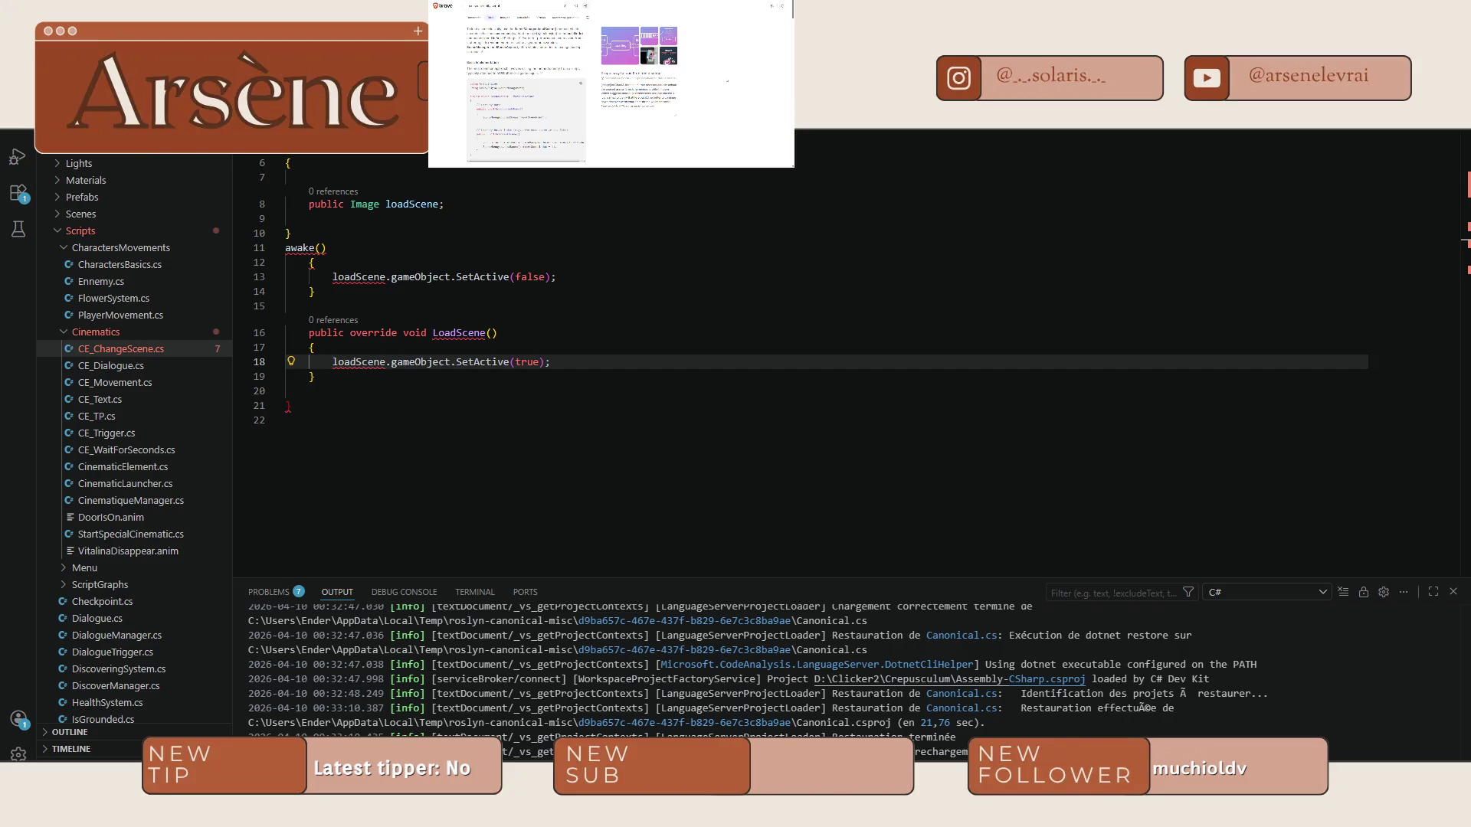
scroll(726, 80, down, 3)
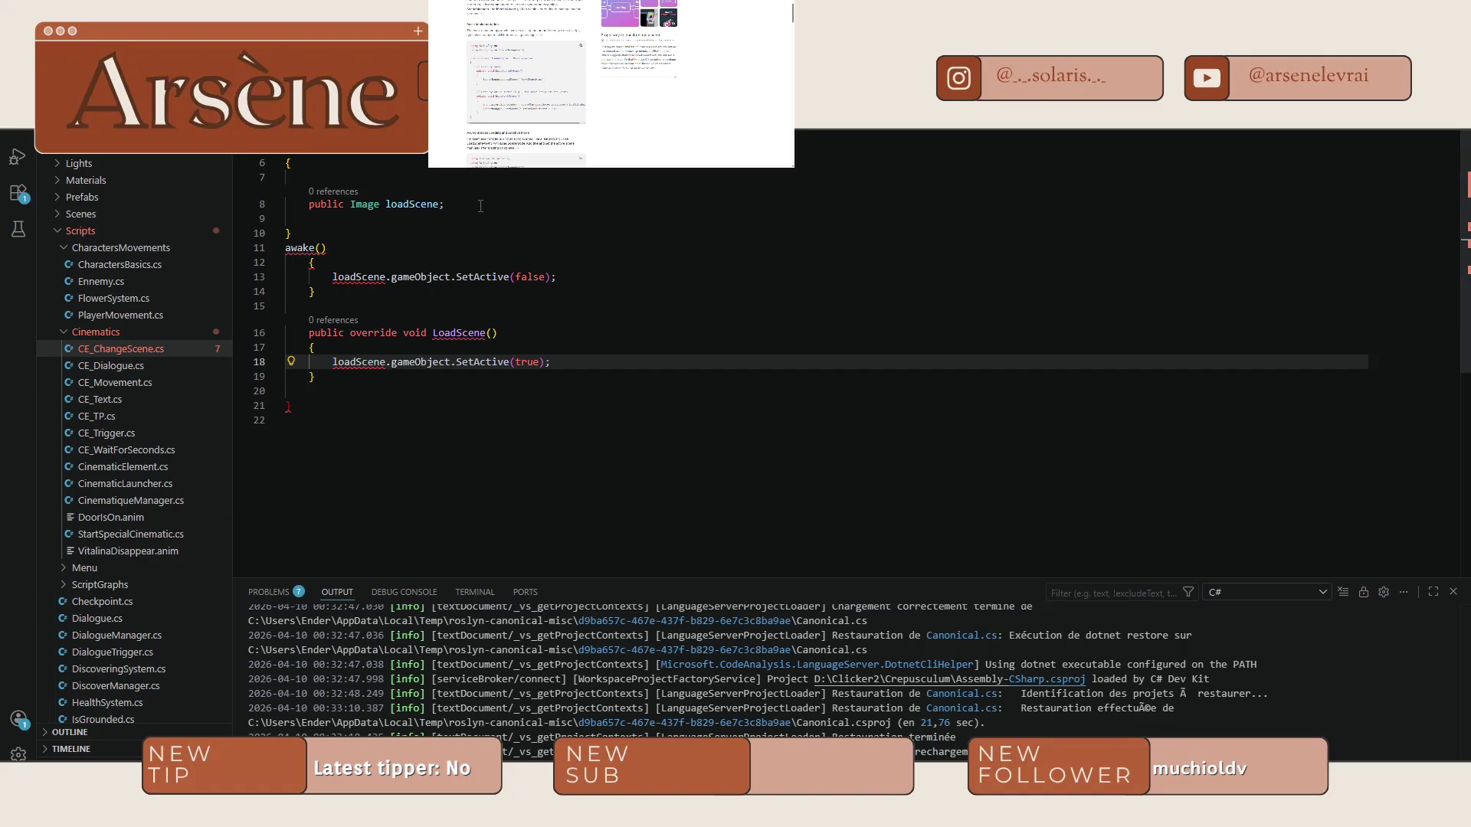
click(324, 249)
Delete the broken awake() block from lines 11–14.
key(shift+Home)
key(BackSpace)
drag(320, 292, 220, 242)
key(BackSpace)
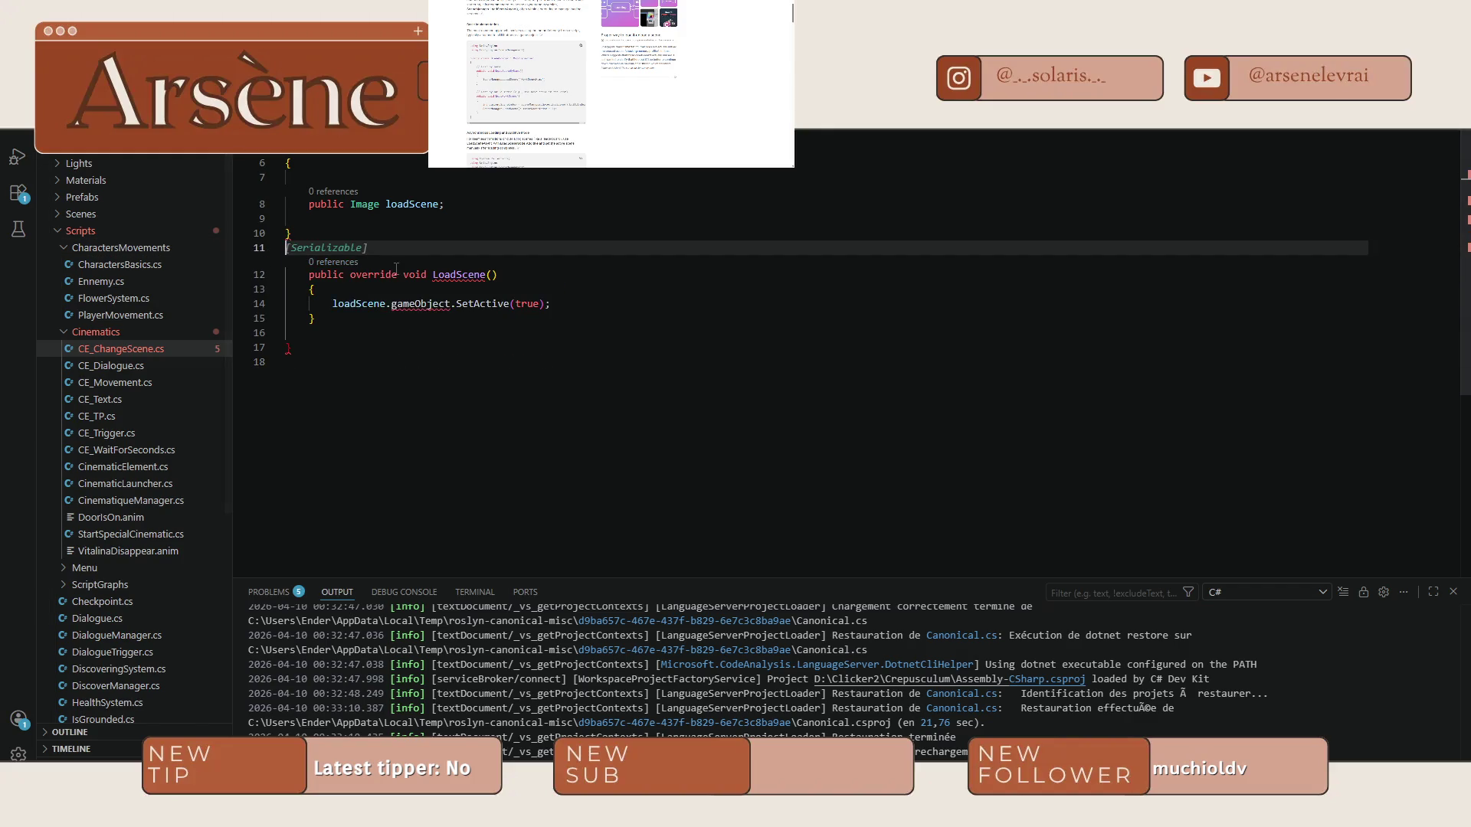
key(BackSpace)
Add 'public bool WeNeedToLoadScene = false;' below the loadScene field.
click(466, 208)
key(Return)
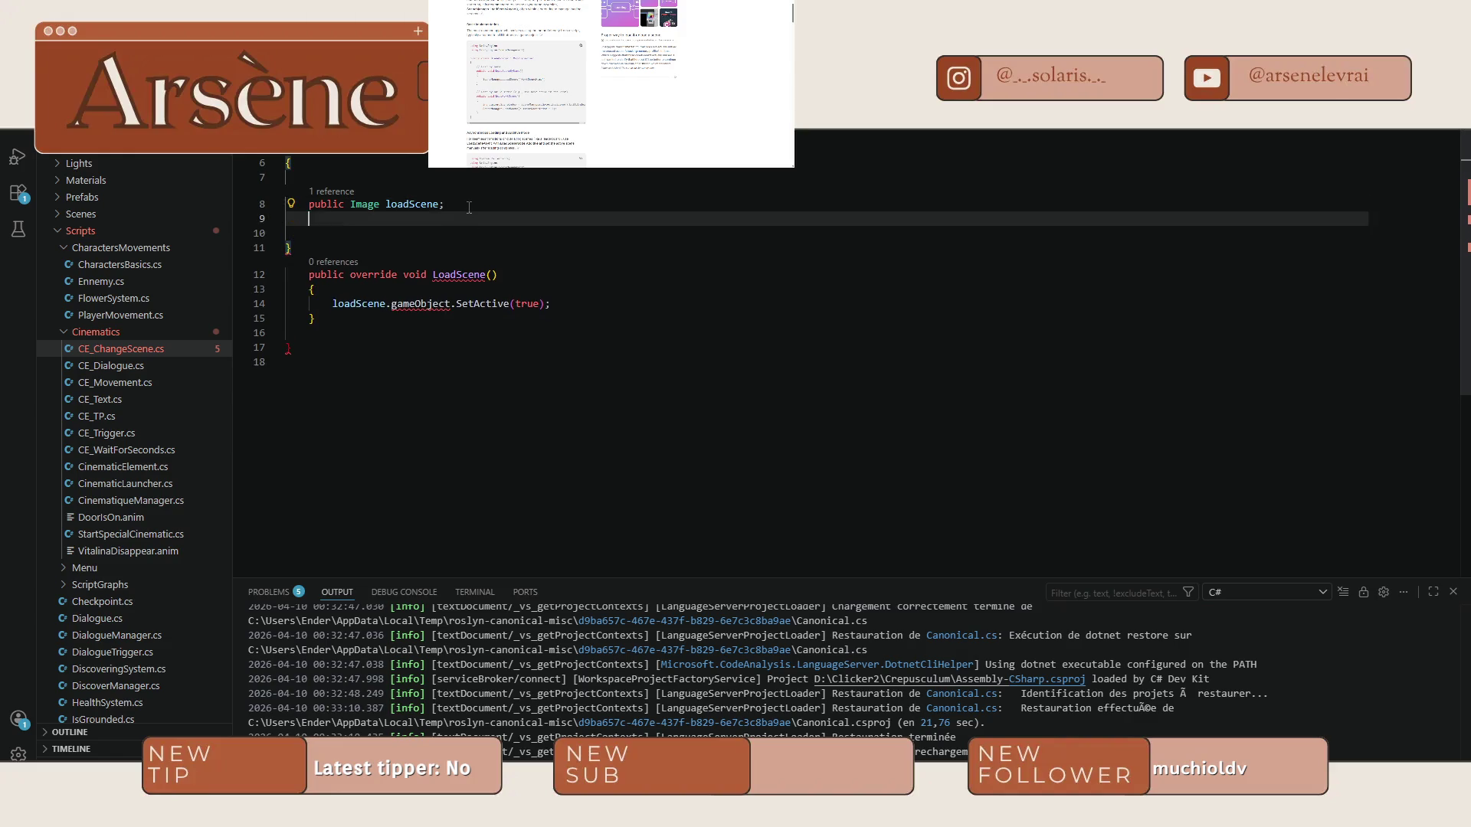
text(public bool)
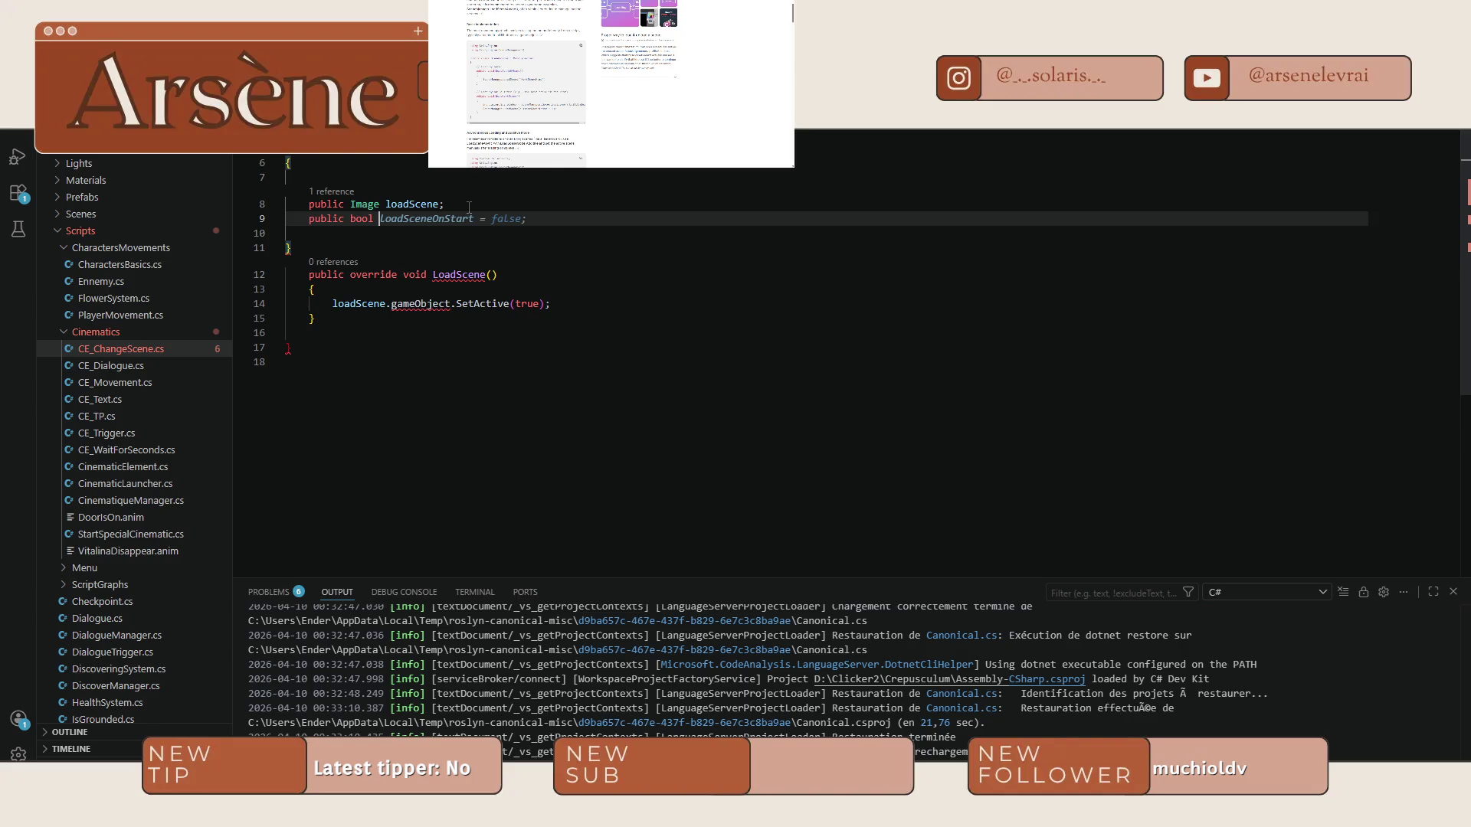
text(WeNeedToLoad)
key(Tab)
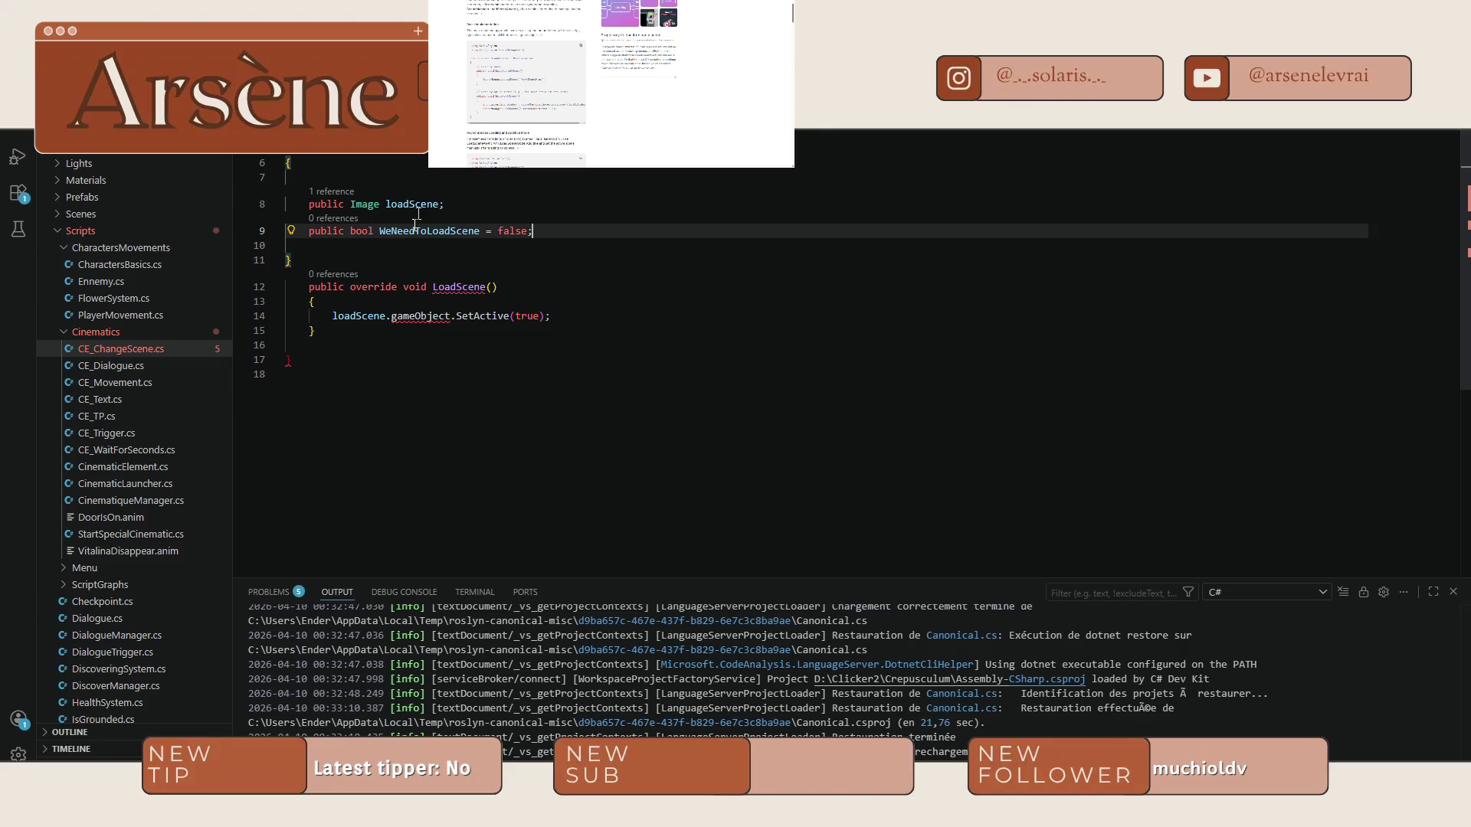
click(451, 301)
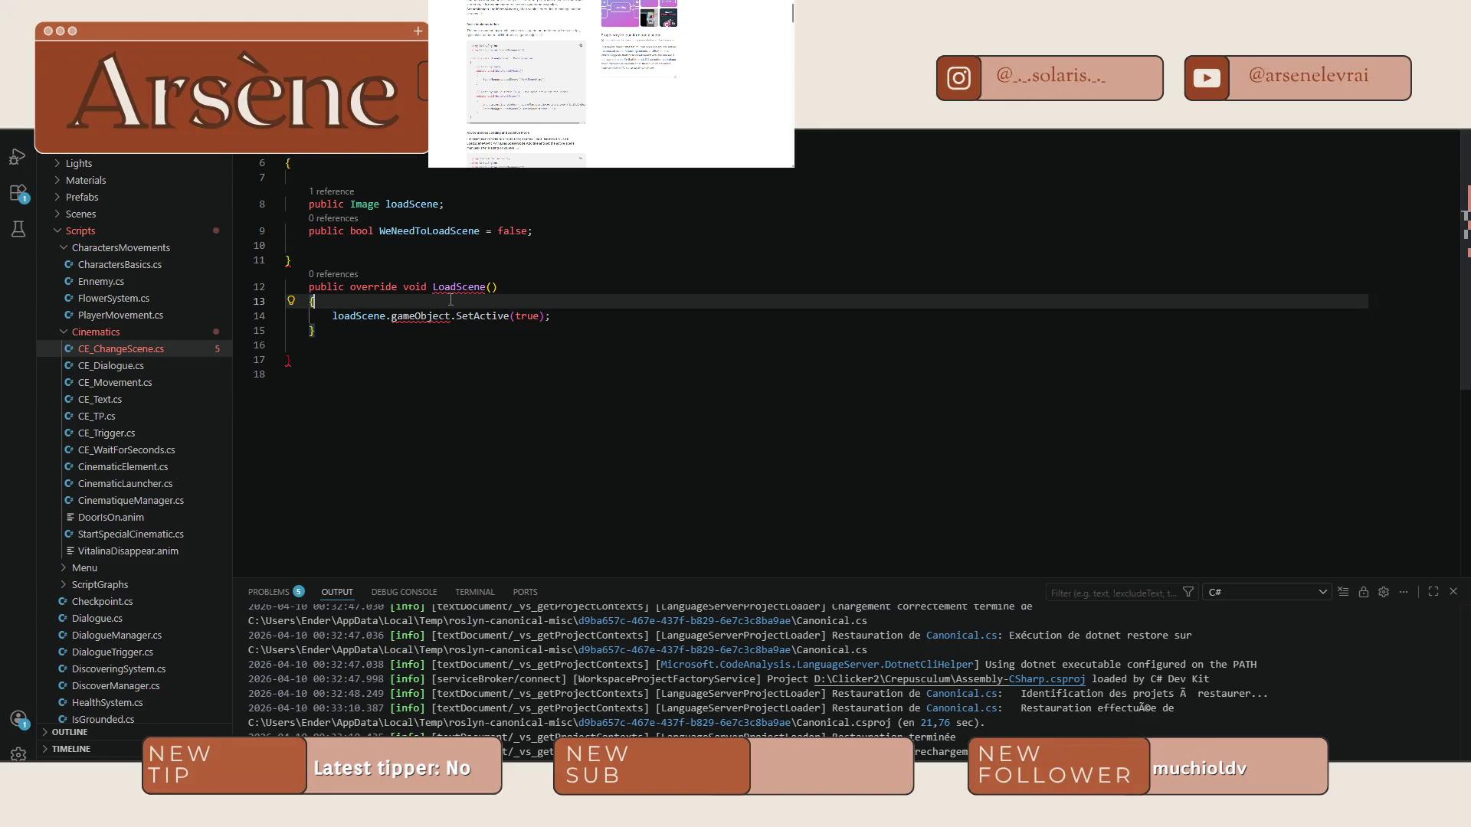
Add an if (WeNeedToLoadScene) block with braces inside LoadScene.
key(Return)
key(Tab)
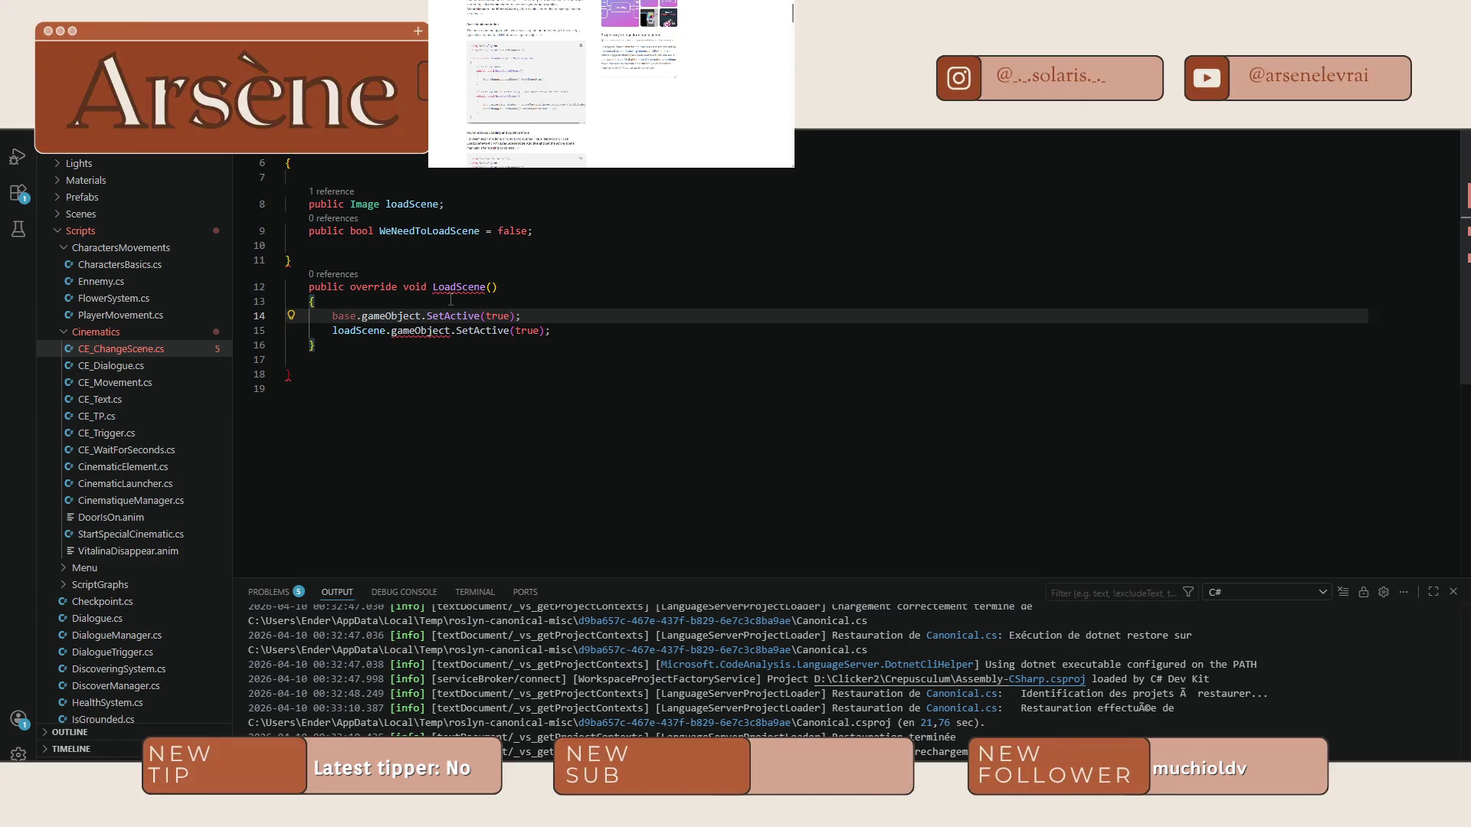
key(ctrl+z)
text(if )
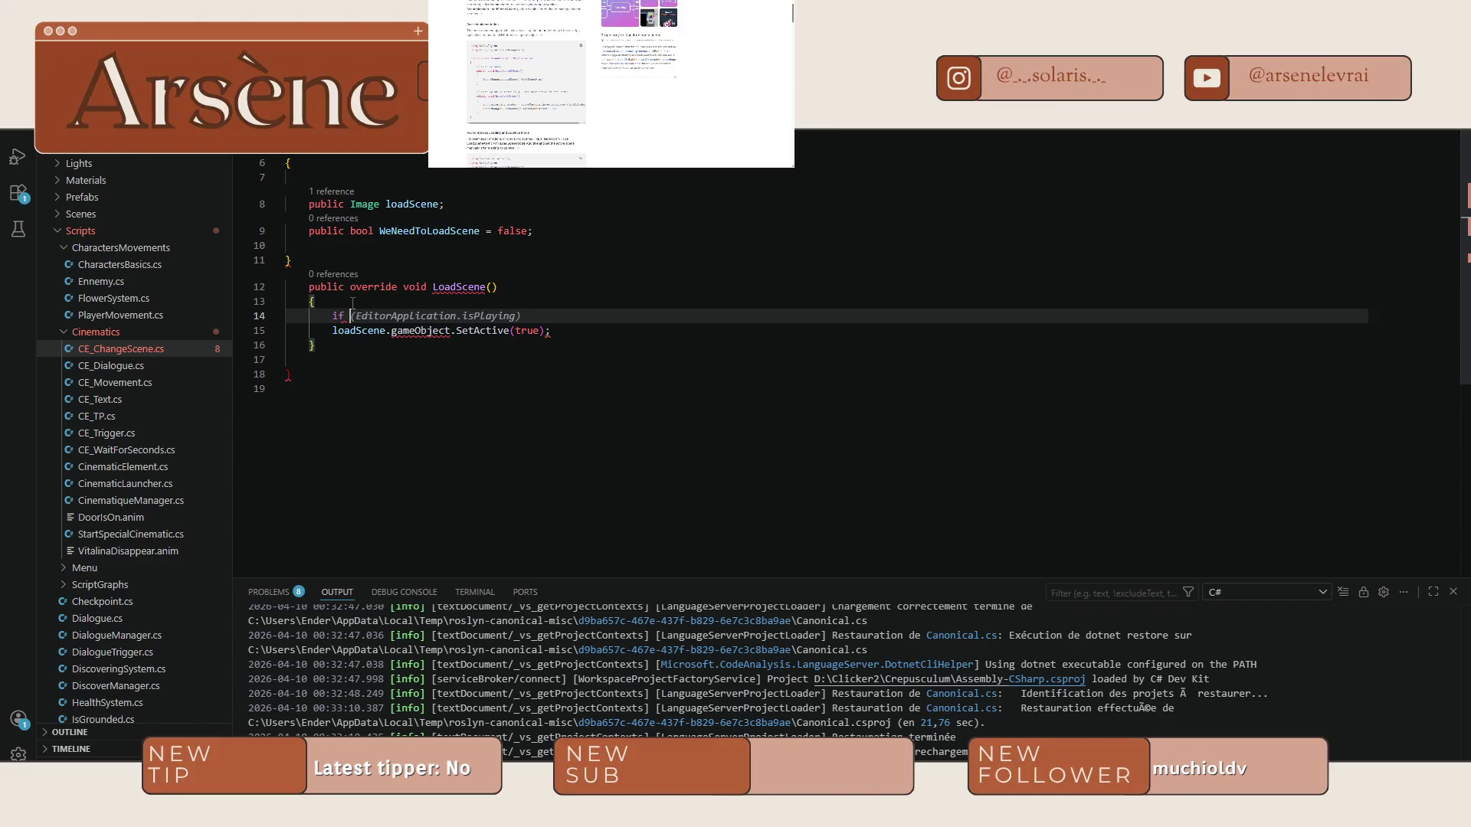
text(()
text(WeNee)
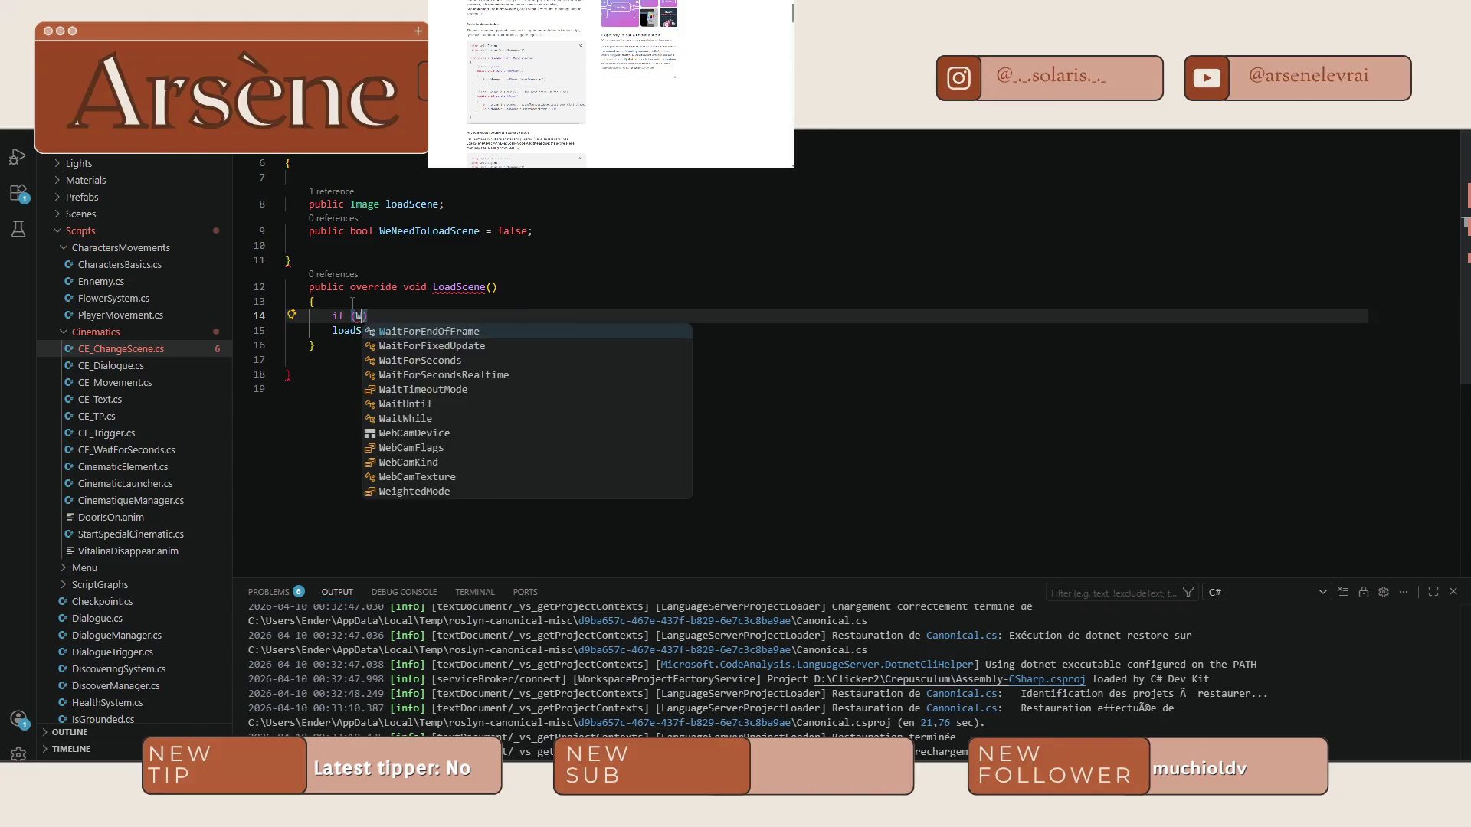
key(Tab)
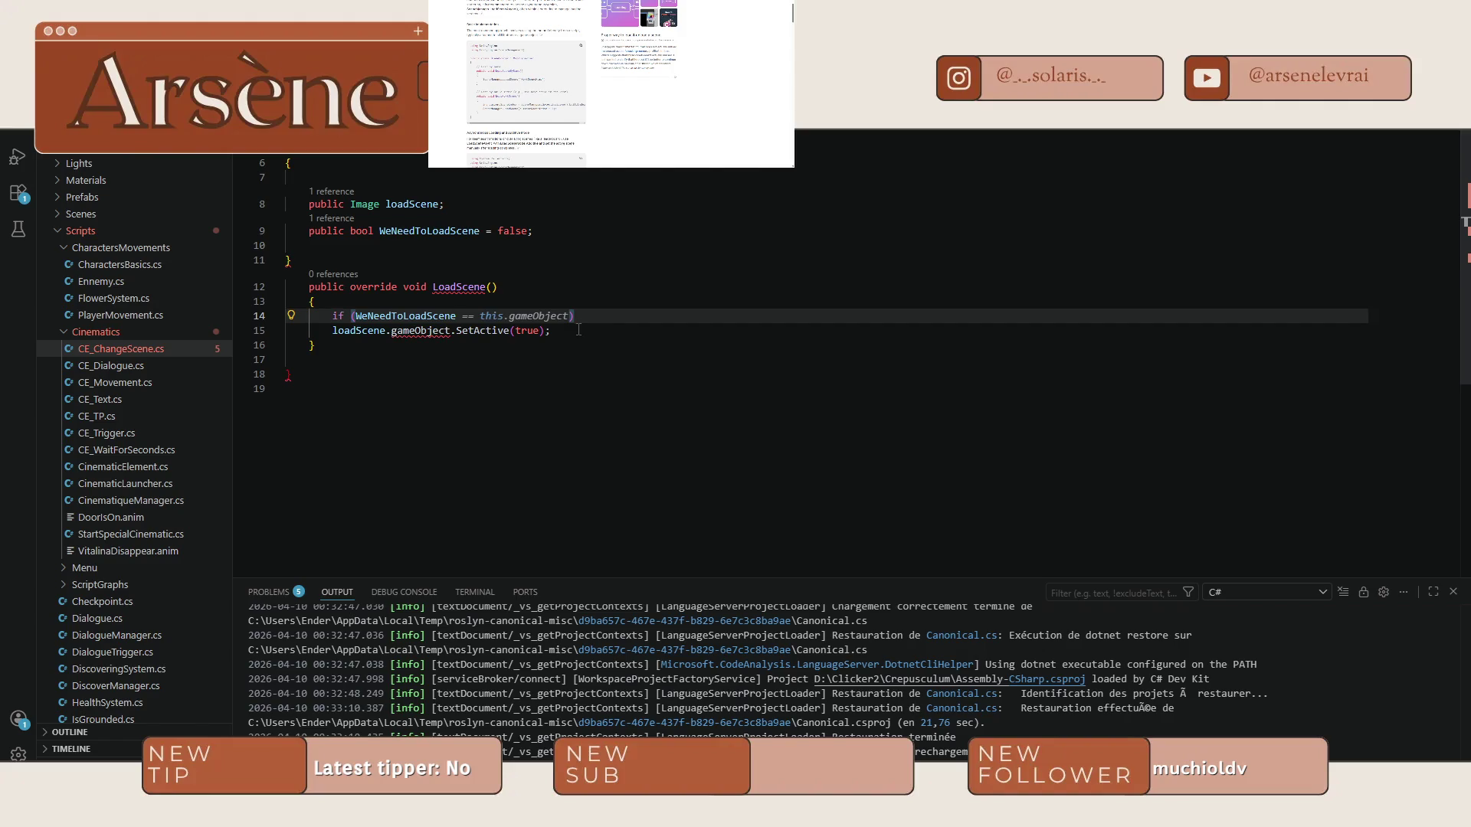
text())
key(Return)
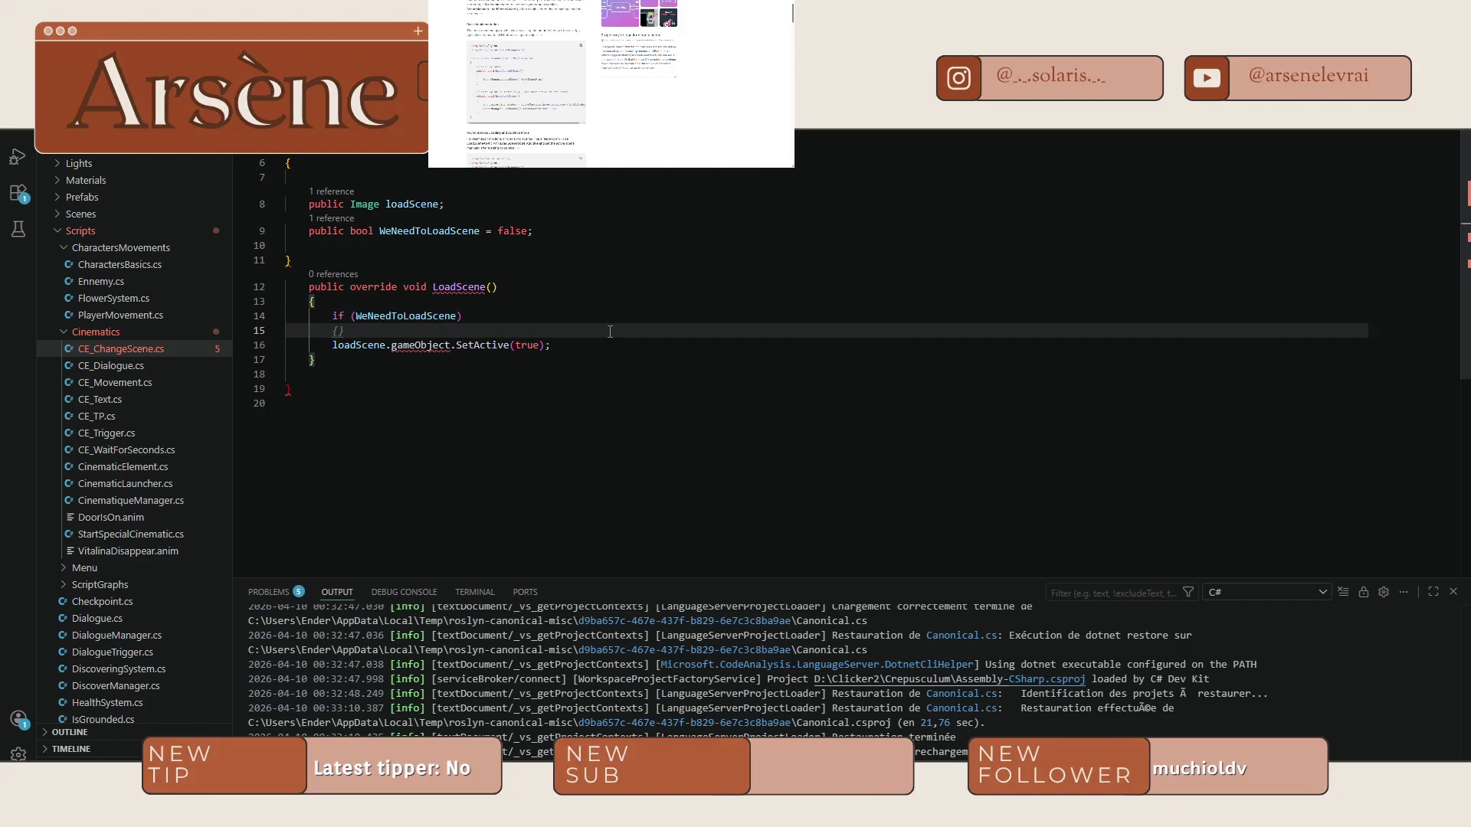
key(super)
key(super)
text({)
key(Return)
Move the SetActive(true) line into the if block and indent it.
key(Down)
key(super+Down)
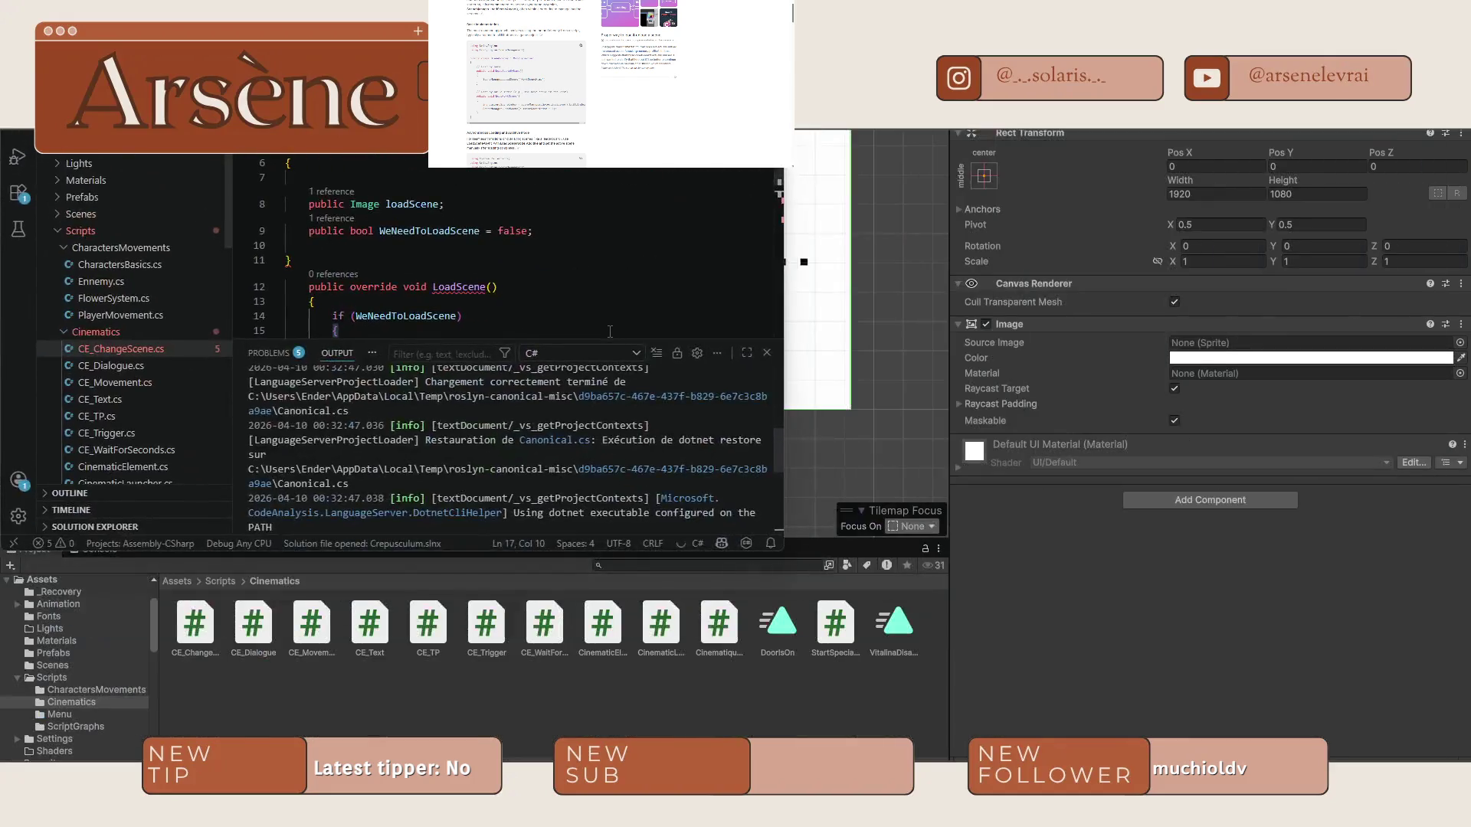
key(super+Up)
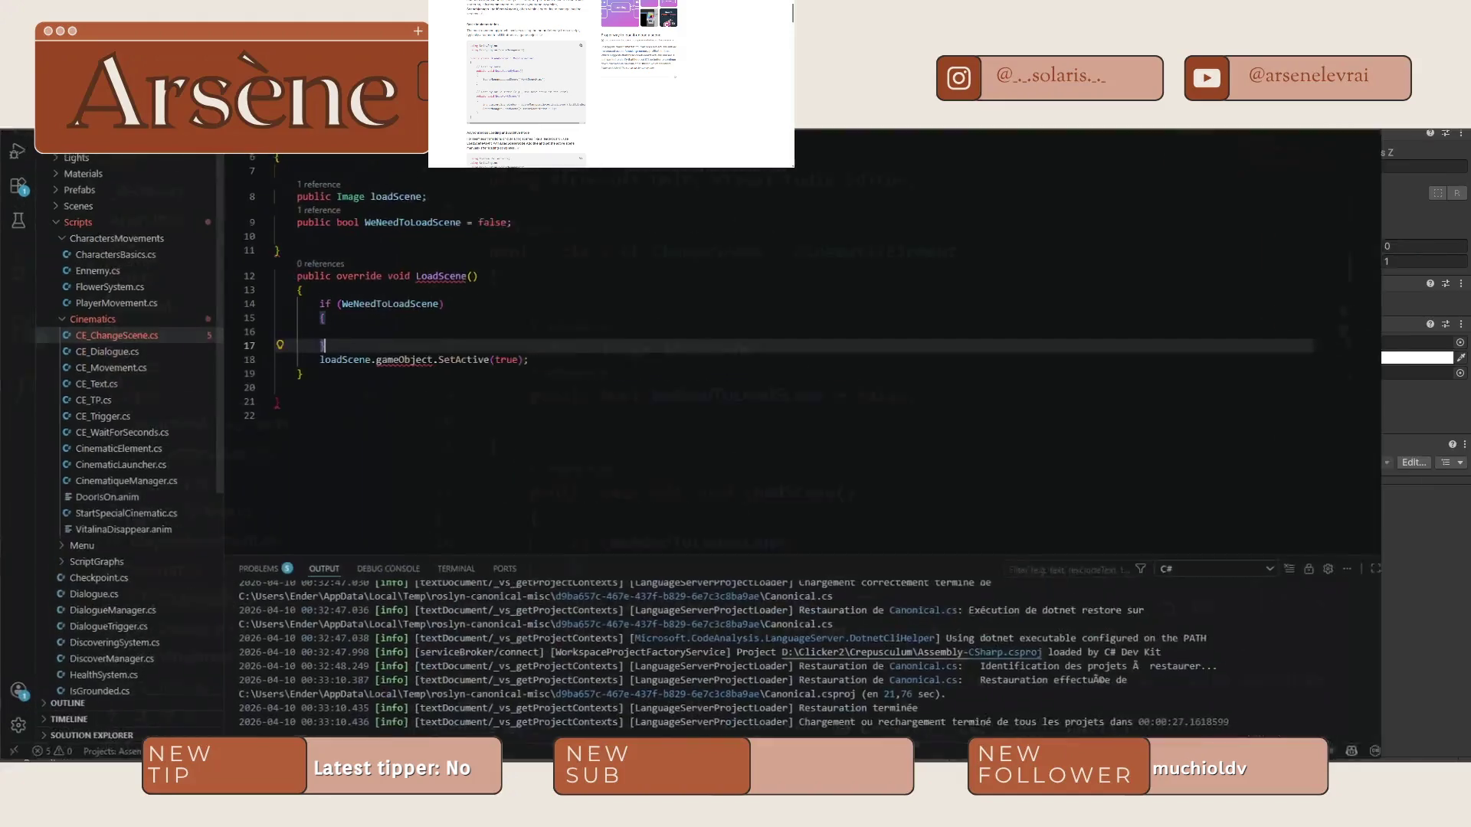
key(Down)
key(Up)
key(Up)
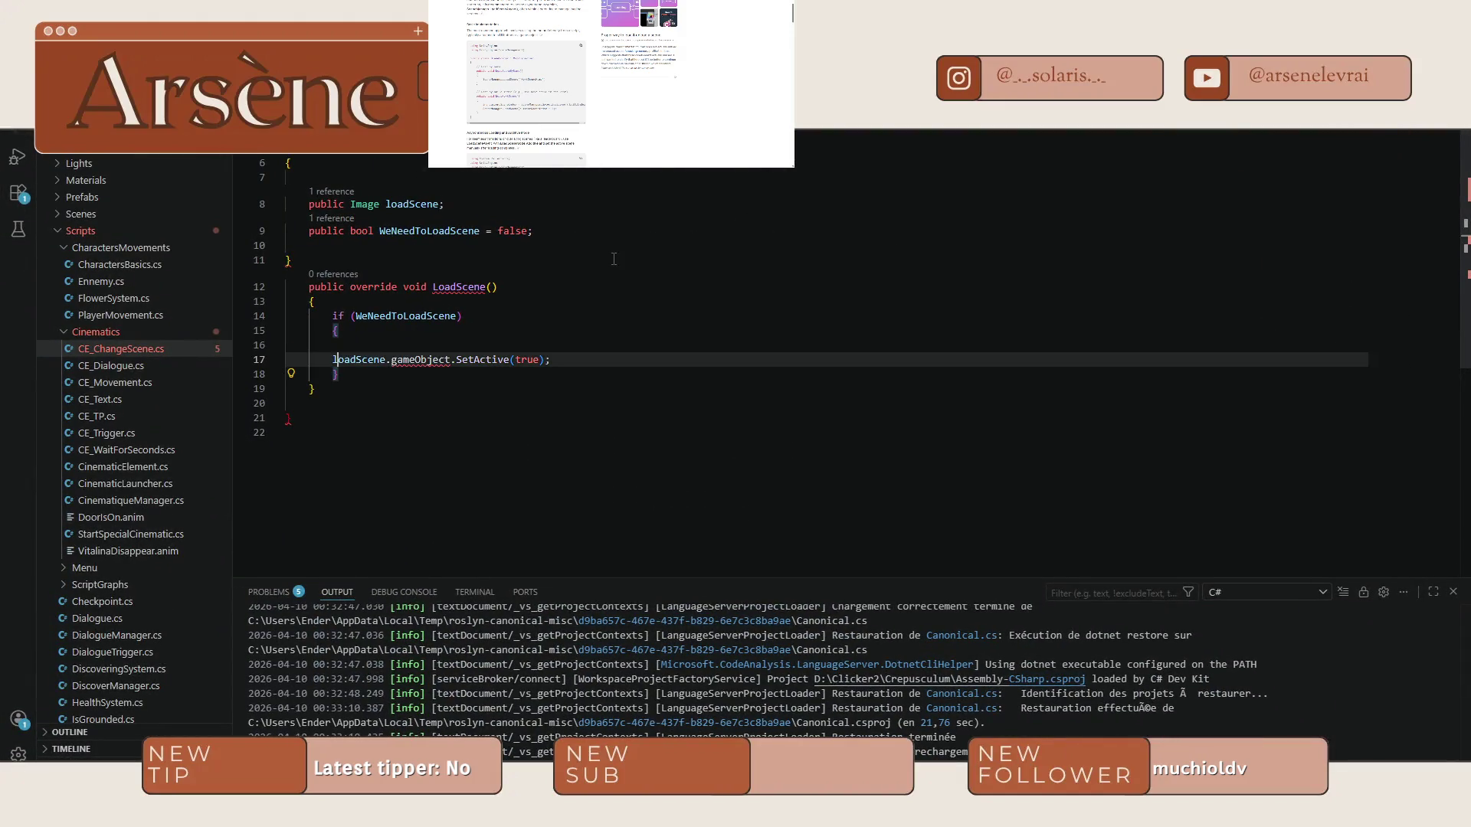
key(BackSpace)
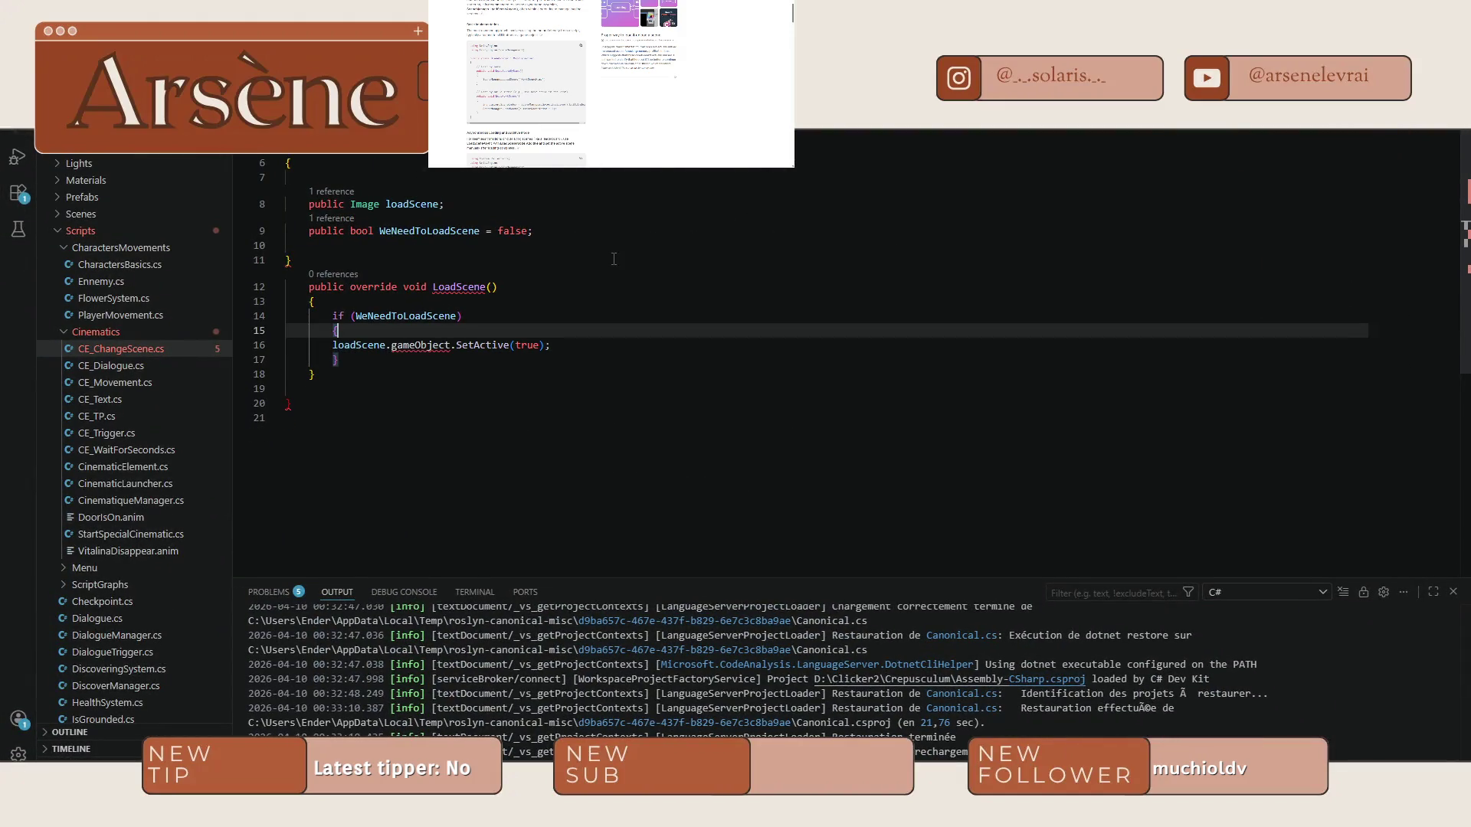
click(332, 345)
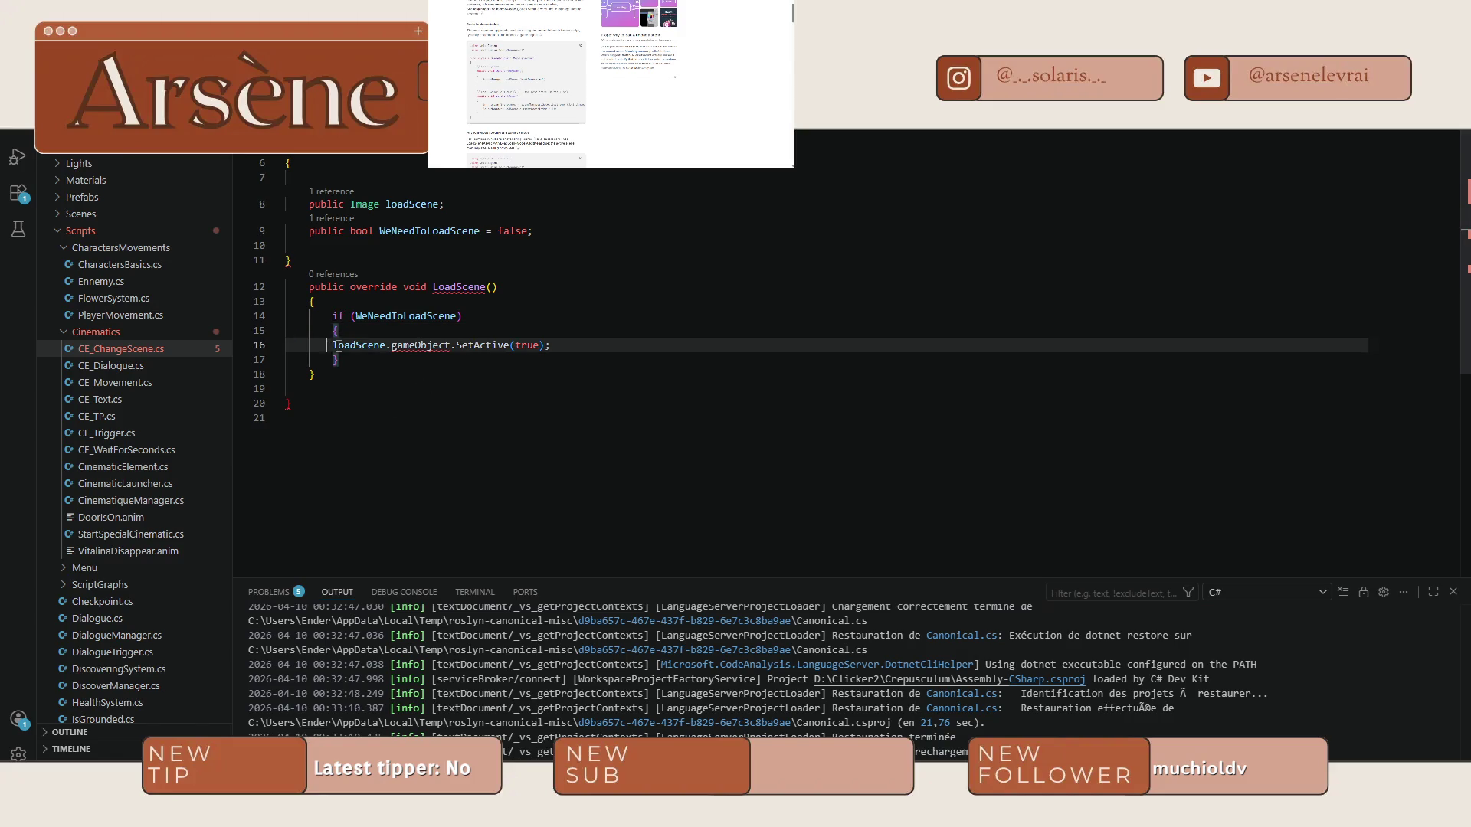
key(Tab)
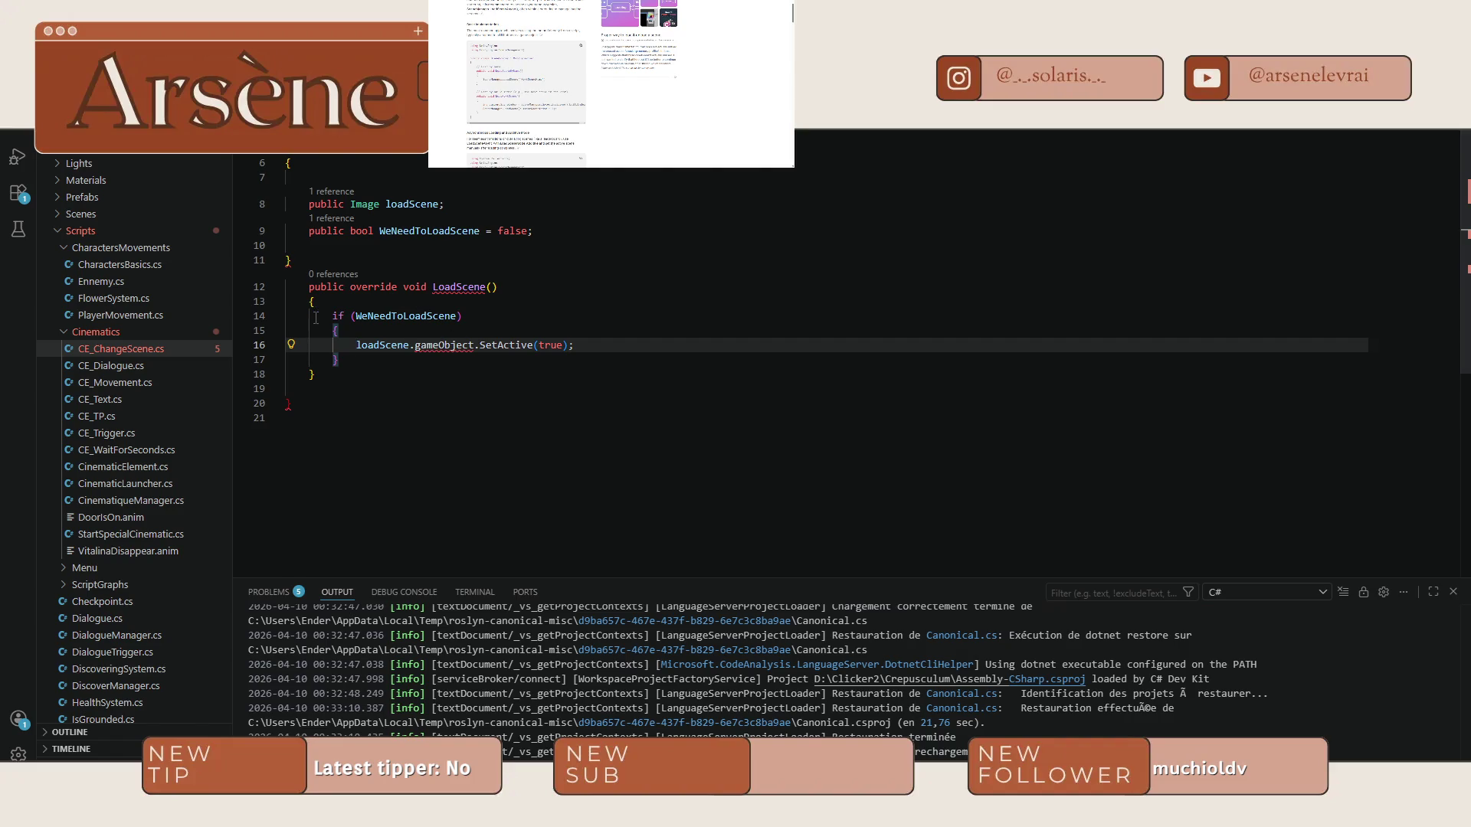
Discard a half-typed Update method below the fields and return to Unity.
click(314, 260)
key(Return)
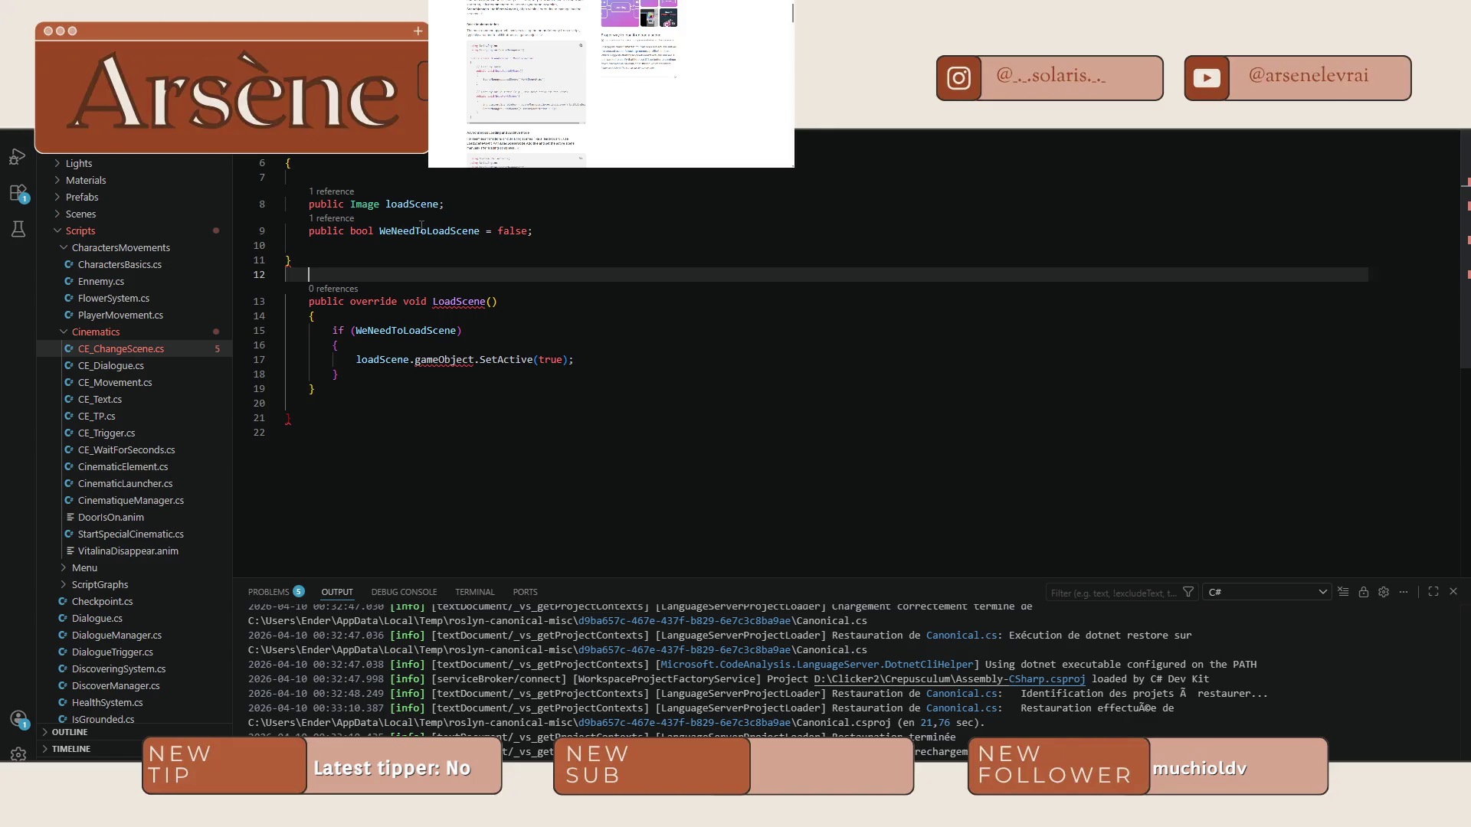
key(ctrl+space)
key(Escape)
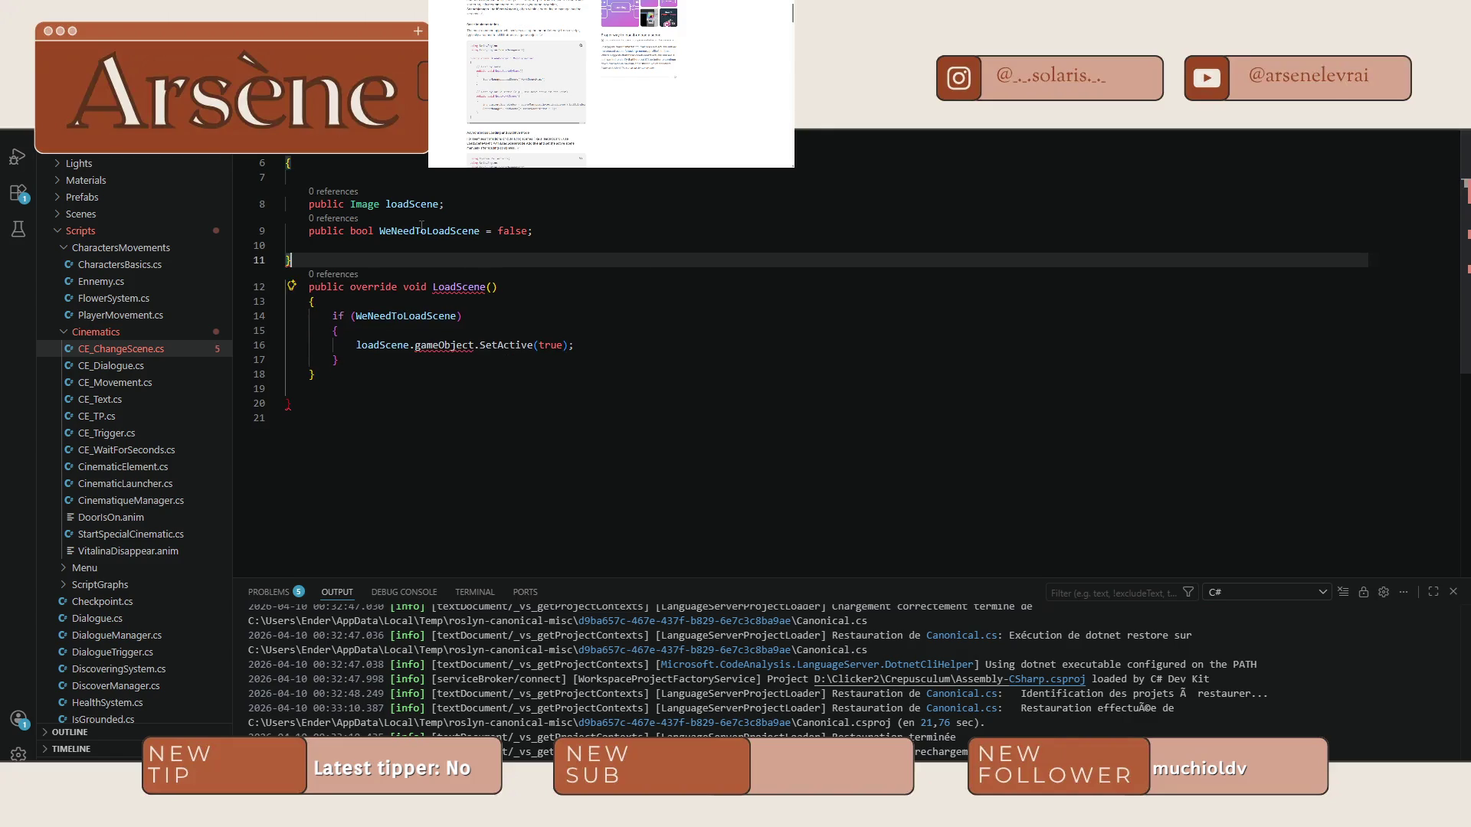
text(Upd)
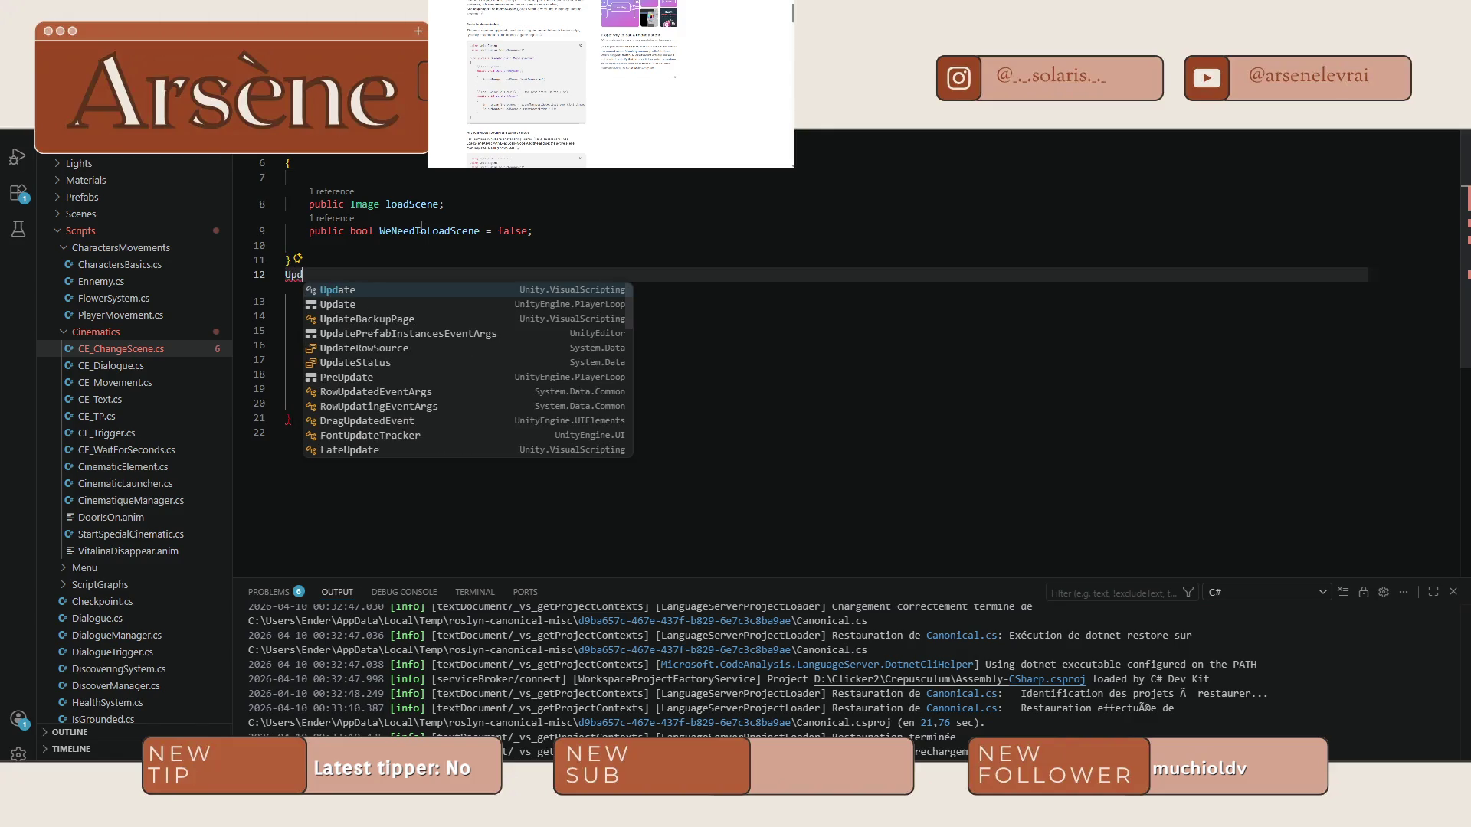
key(ctrl+z)
key(ctrl+z)
key(ctrl+z)
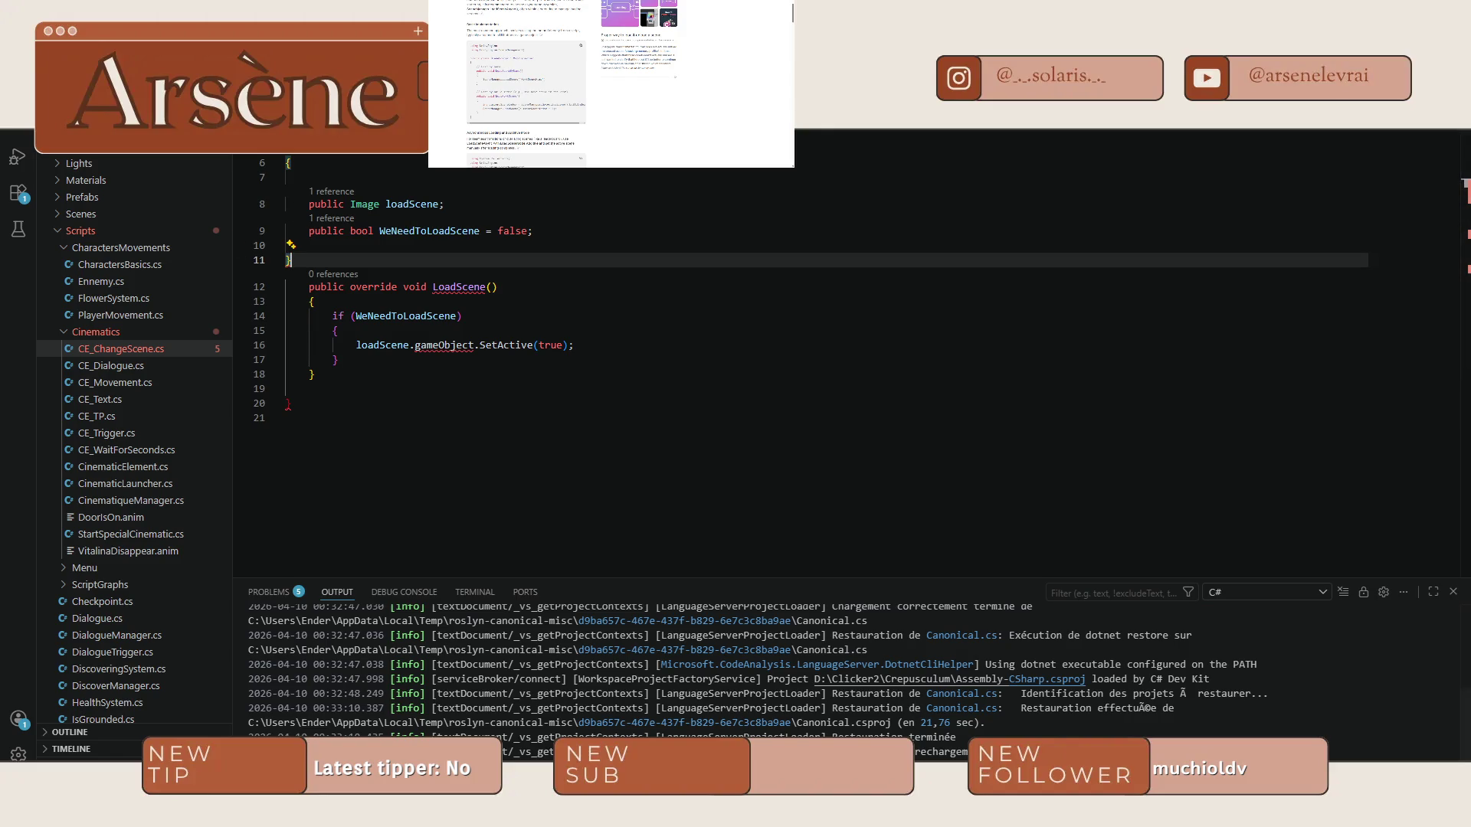
click(1149, 811)
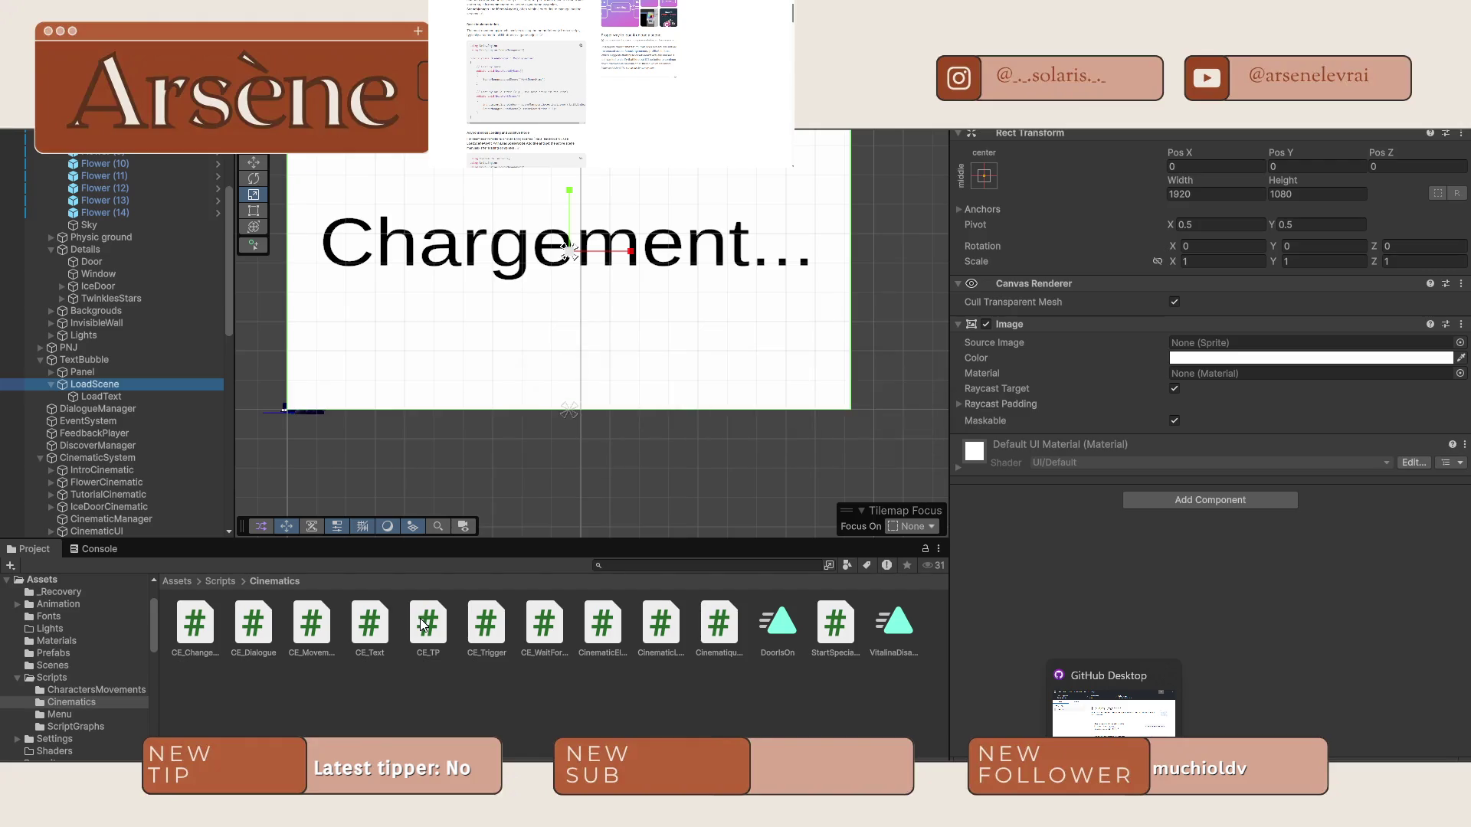
Open CE_Trigger from Assets/Scripts/Cinematics in Visual Studio Code.
click(488, 626)
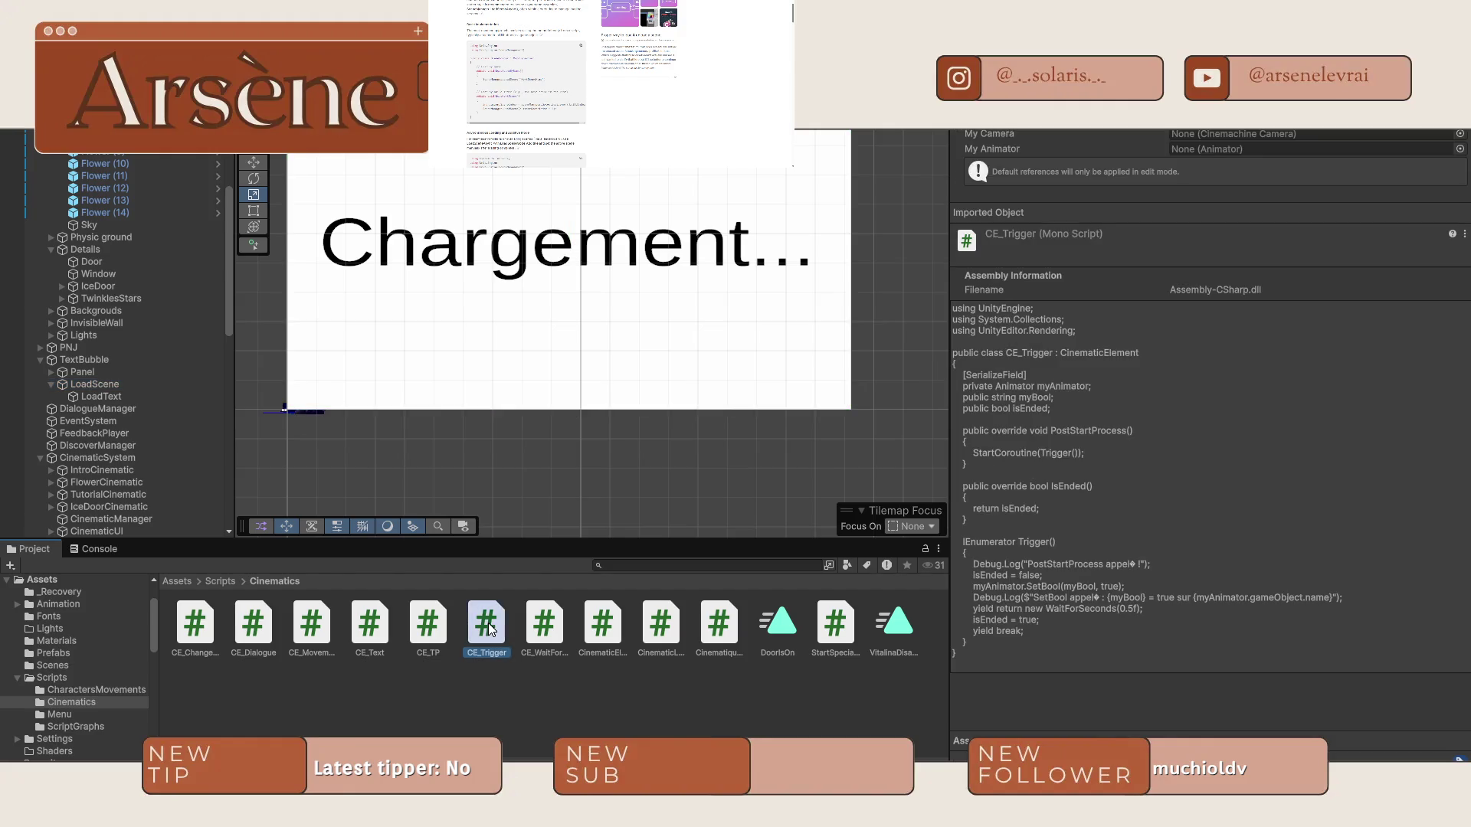
double_click(488, 622)
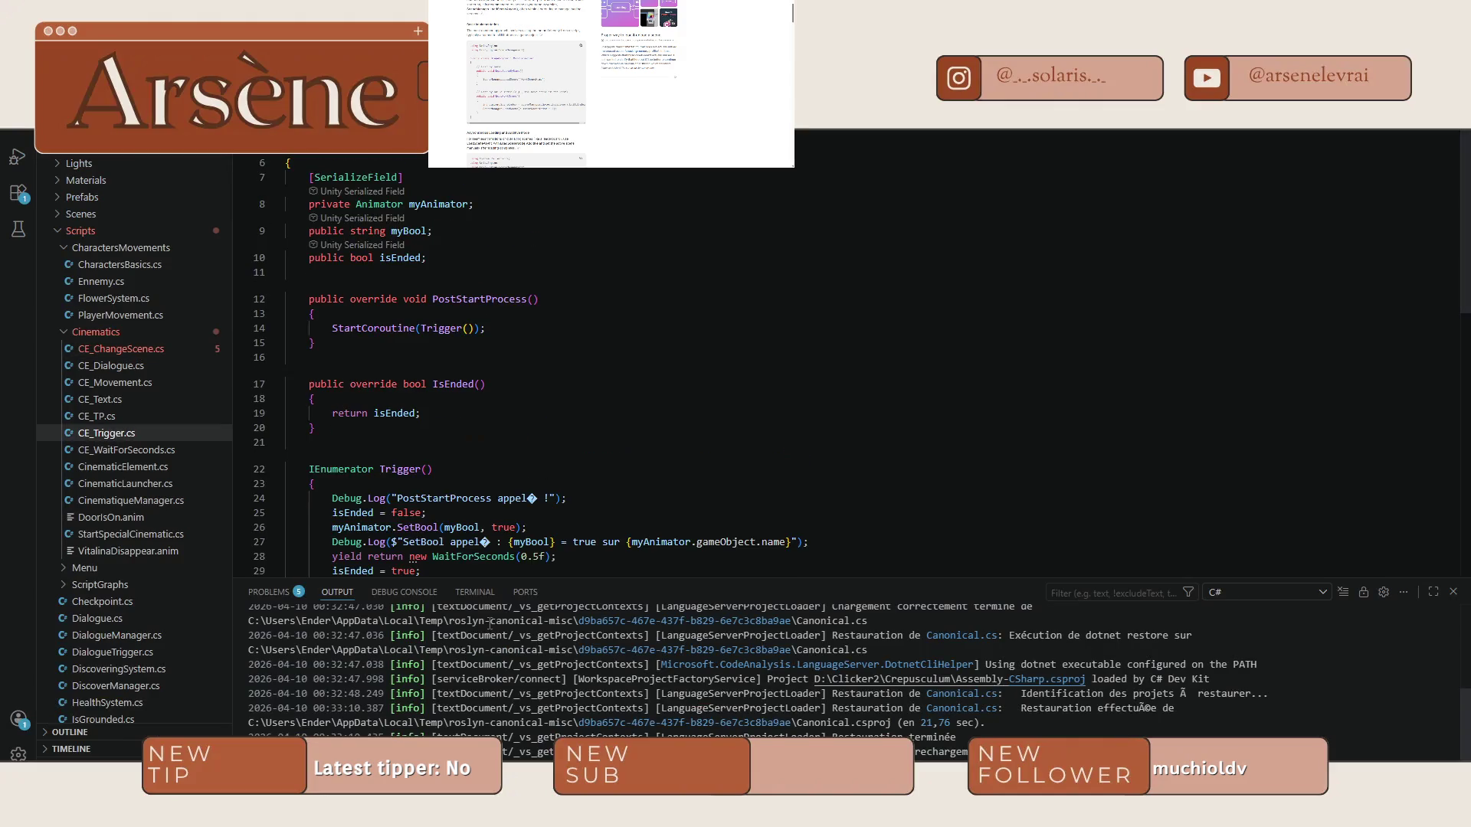
Copy the PostStartProcess method from CE_Trigger into CE_ChangeScene below the fields.
drag(314, 305, 309, 264)
key(ctrl+c)
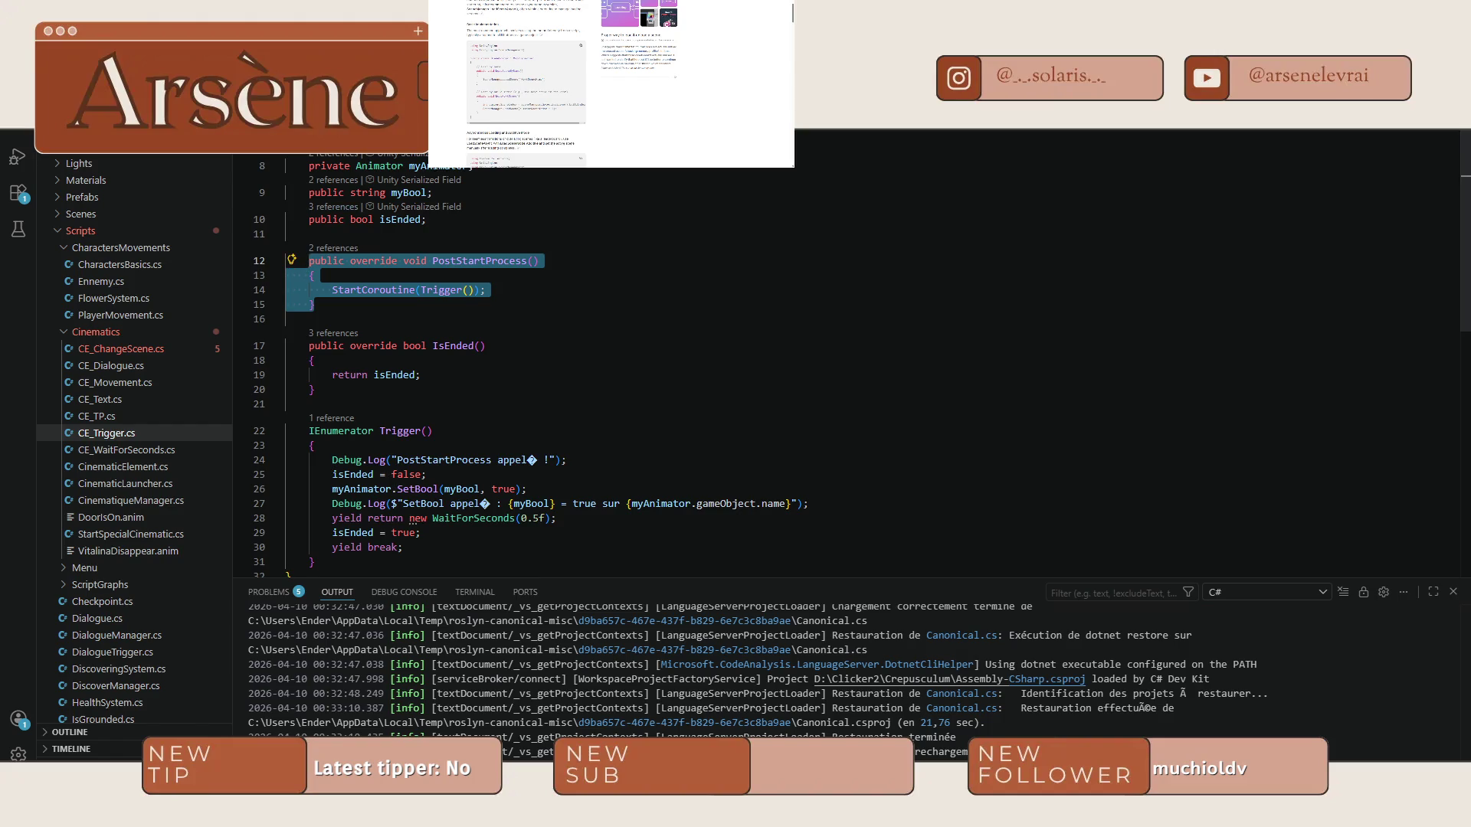
key(ctrl+Tab)
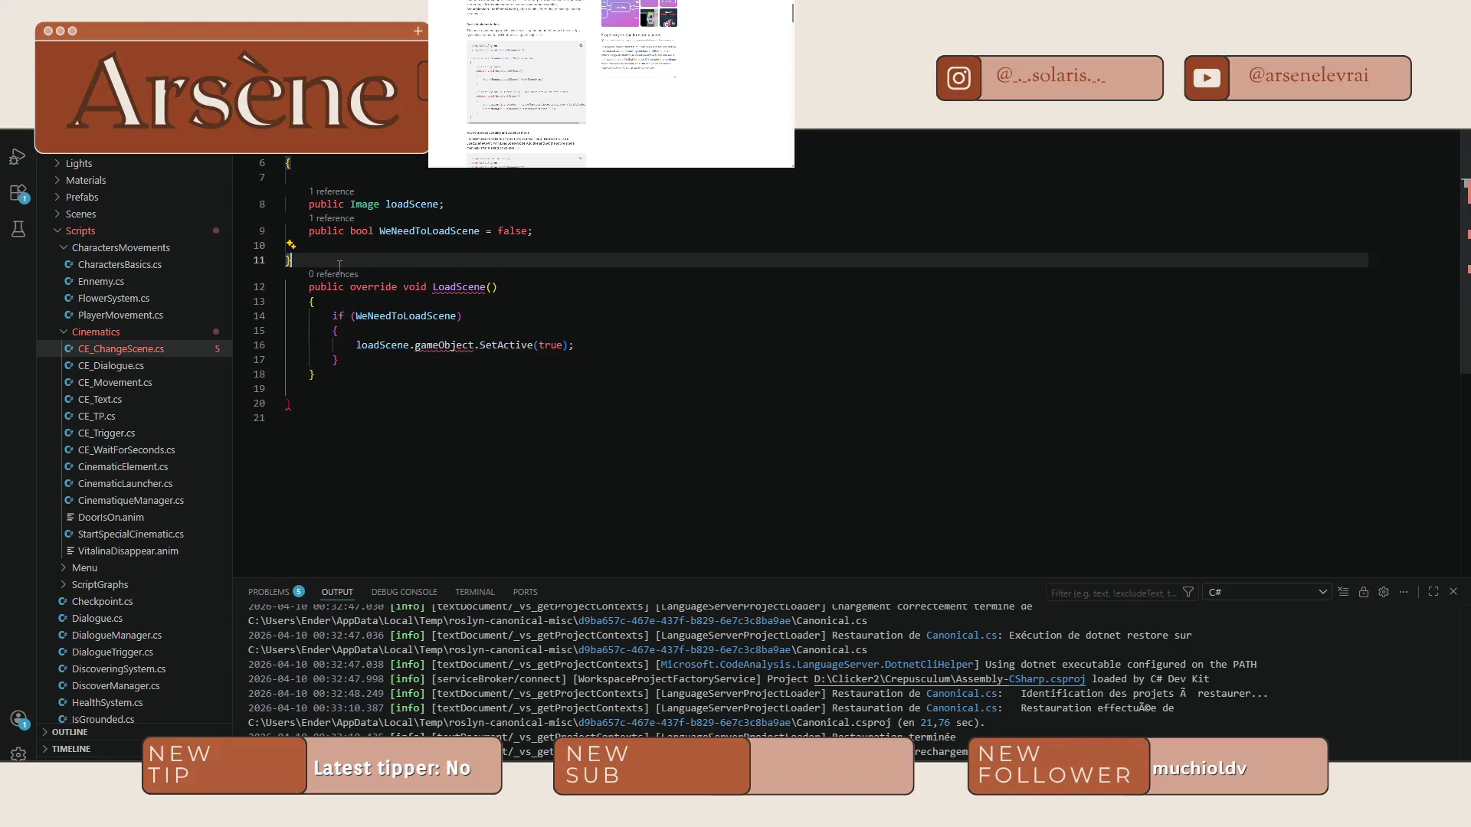
key(Return)
key(ctrl+v)
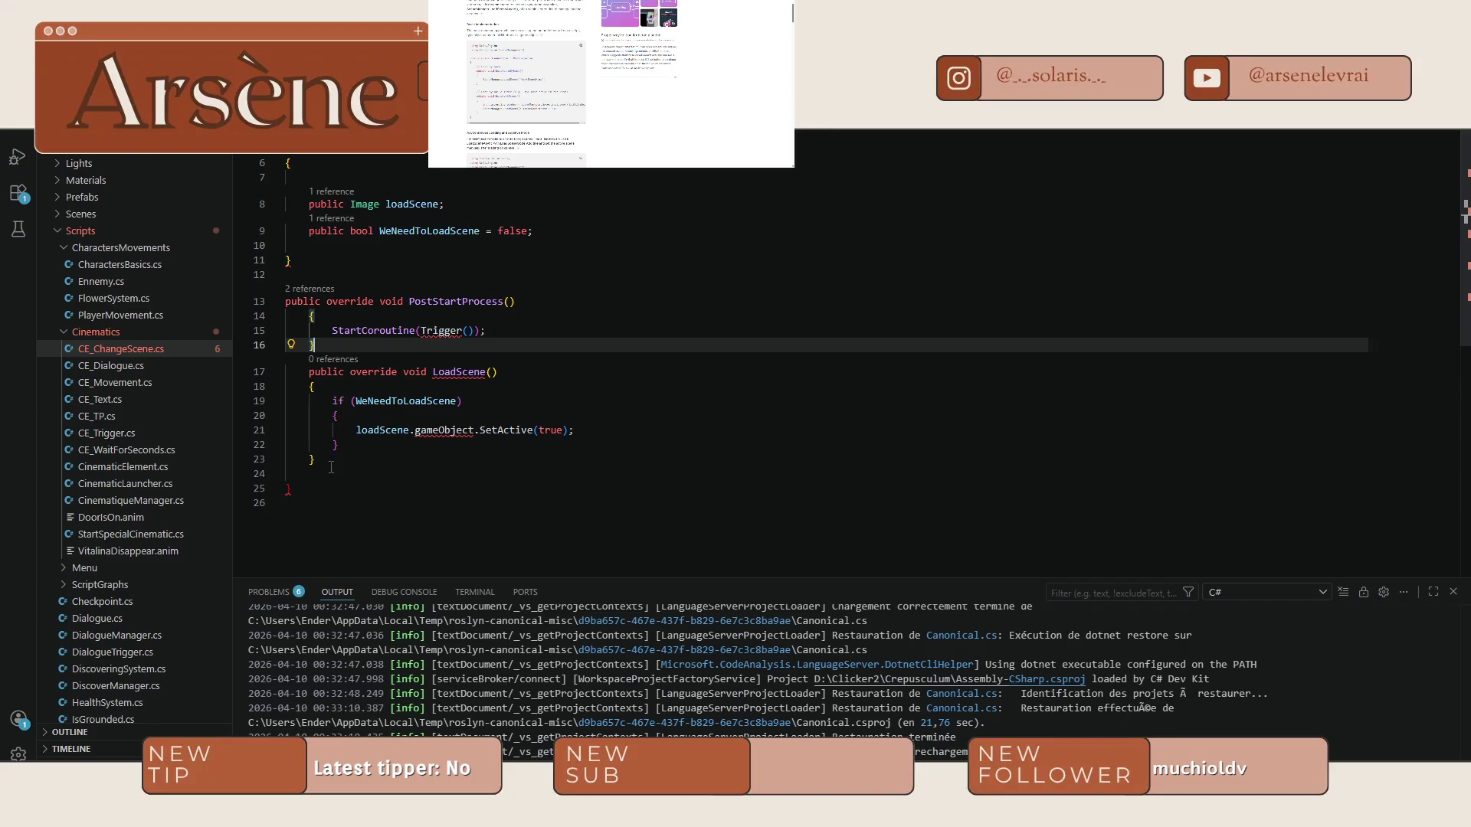
Make LoadScene an IEnumerator and have StartCoroutine start LoadScene instead of Trigger.
drag(331, 466, 309, 370)
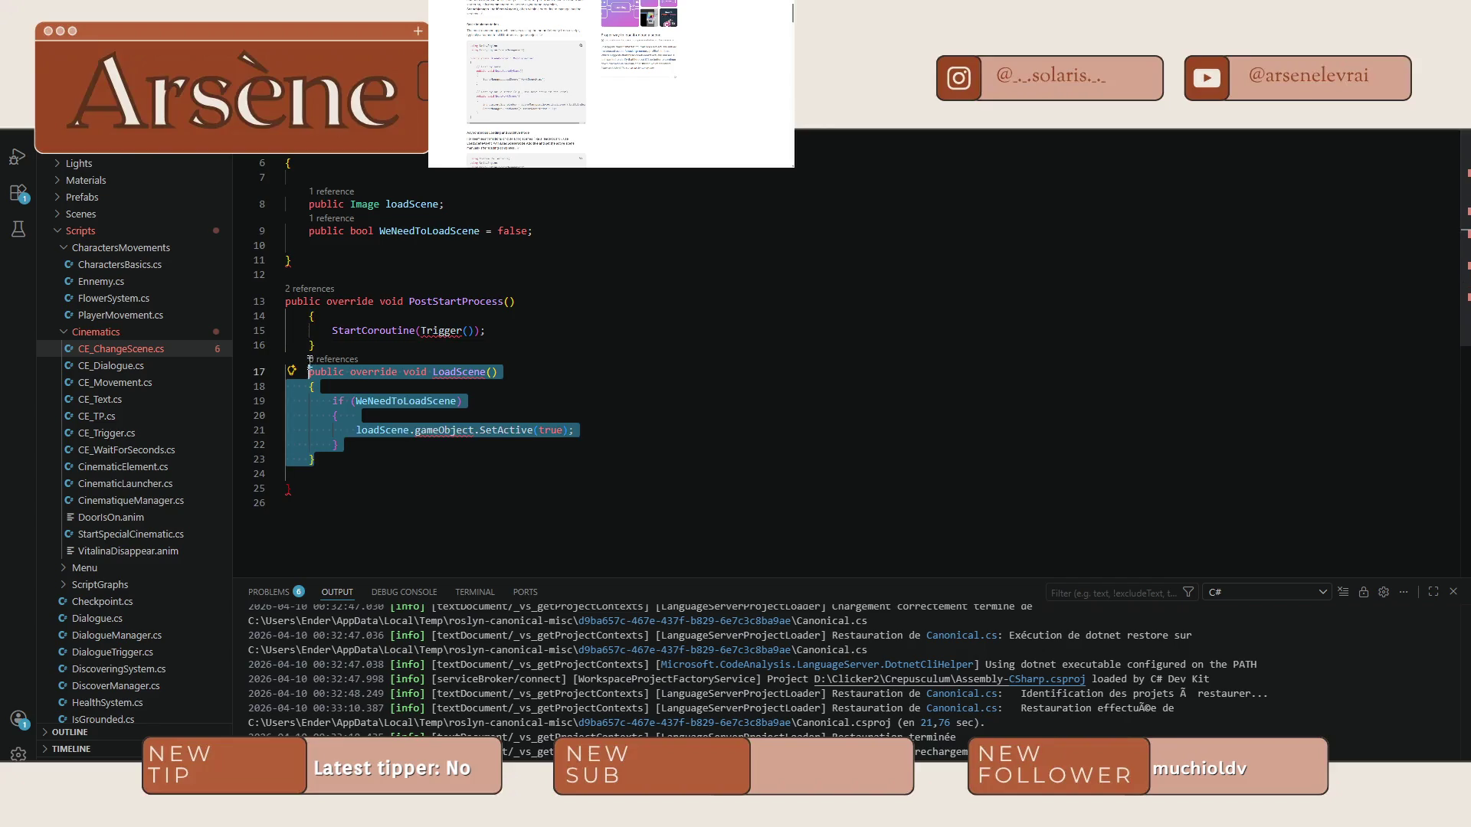
click(460, 379)
drag(498, 371, 308, 371)
text(I)
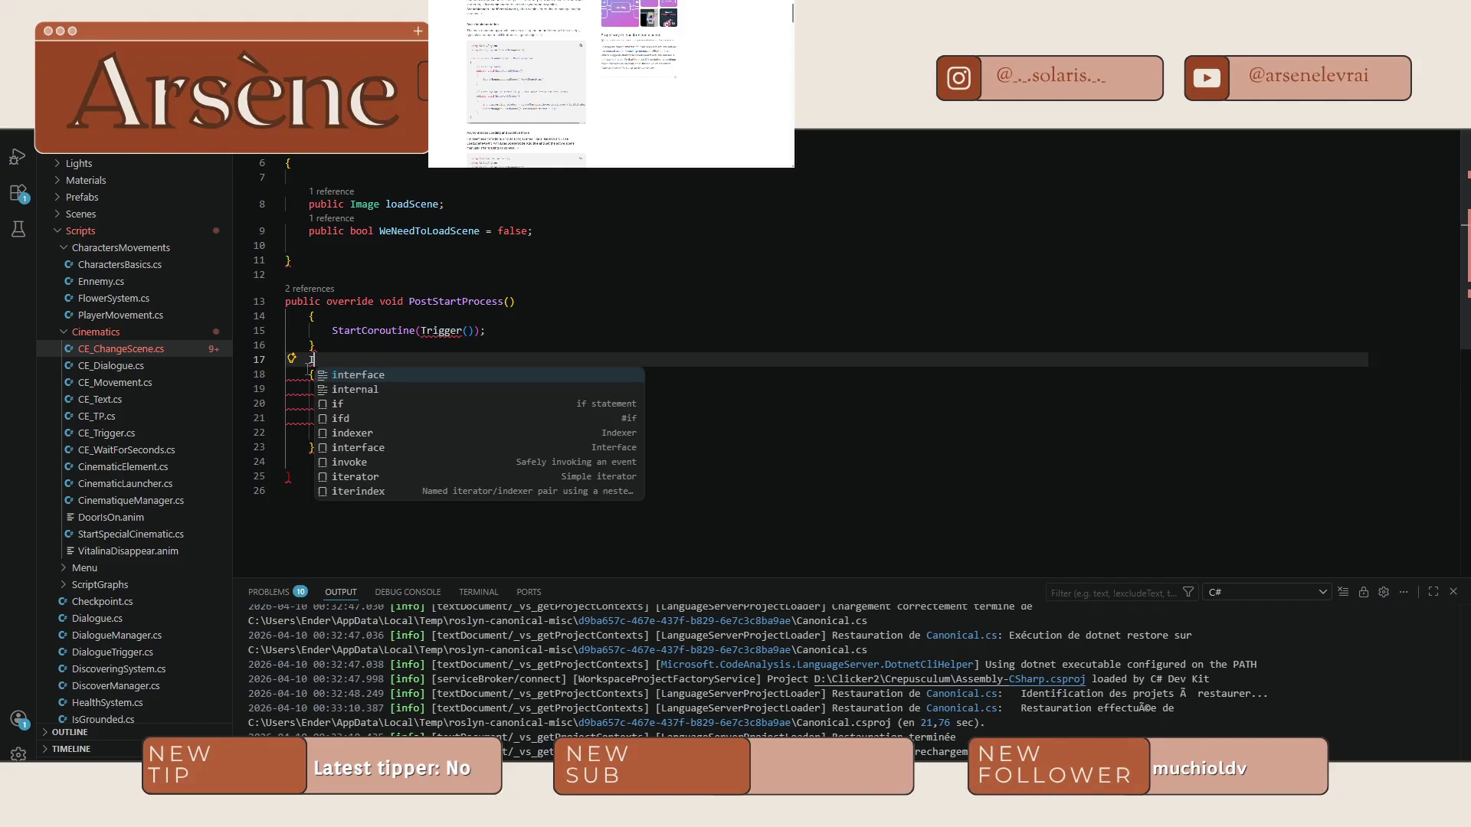
text(Enumerator )
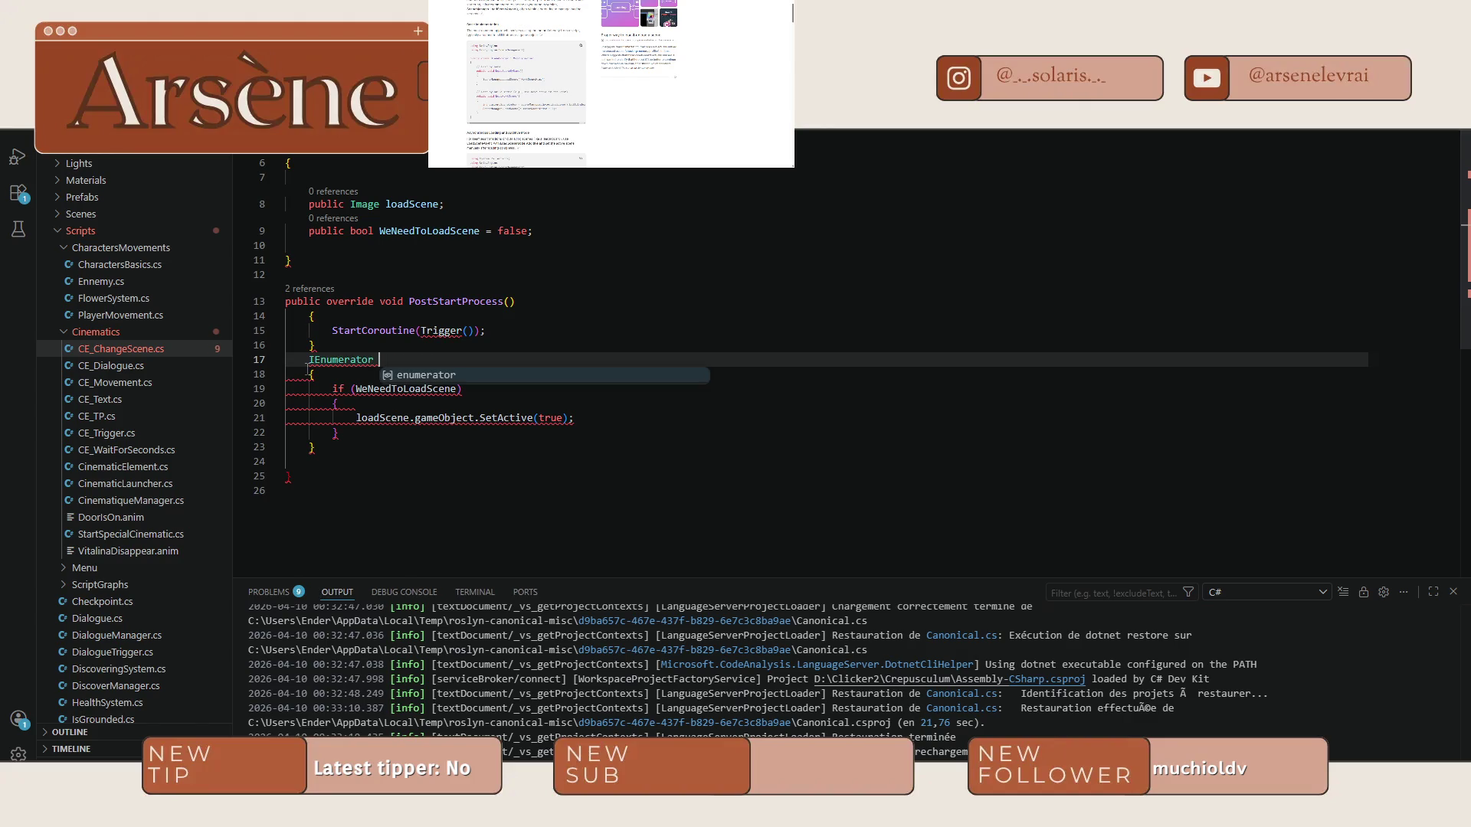
text(LoadSce)
key(Tab)
double_click(444, 331)
text(LoadScene)
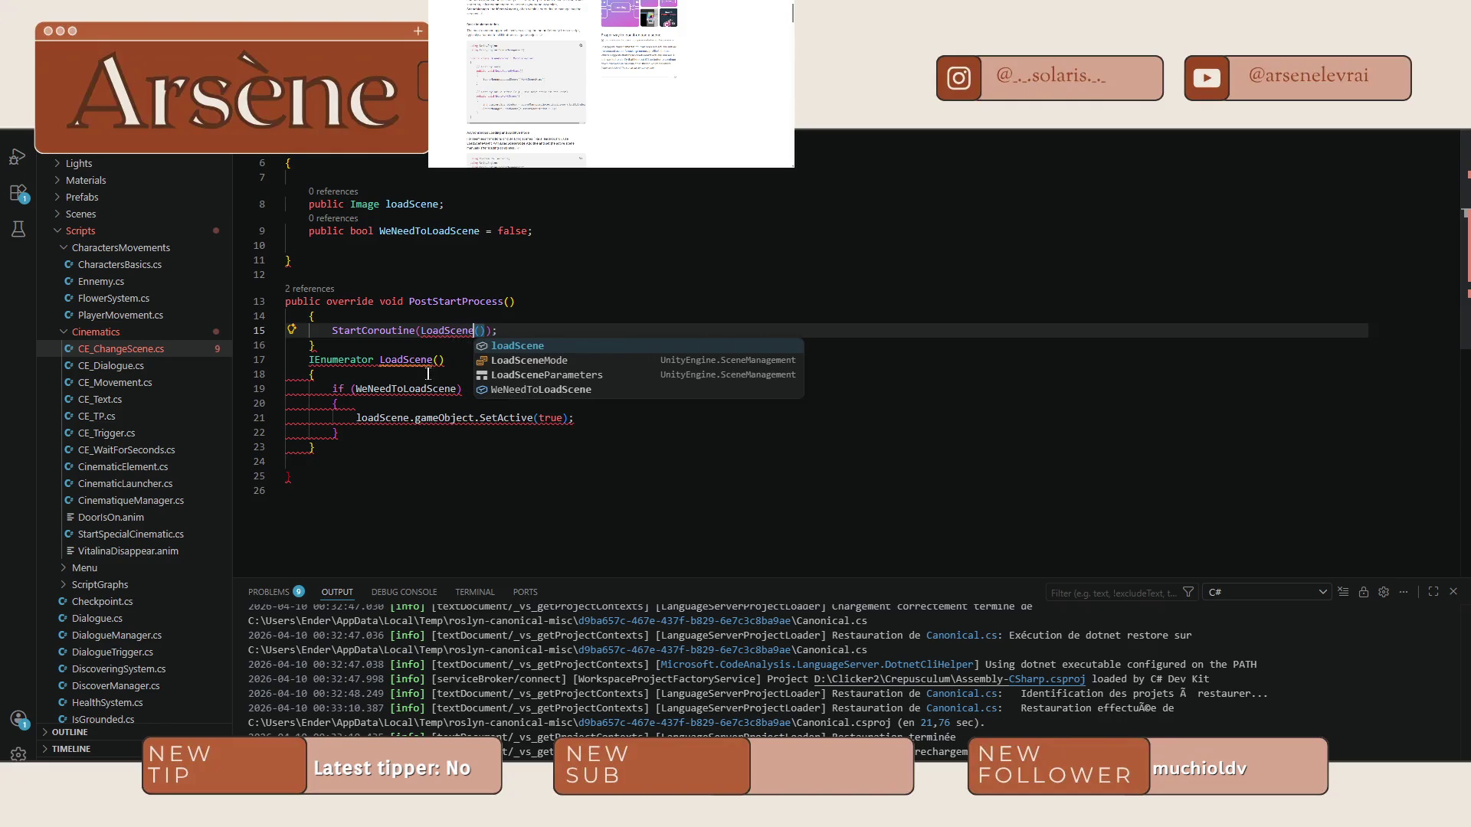
click(514, 301)
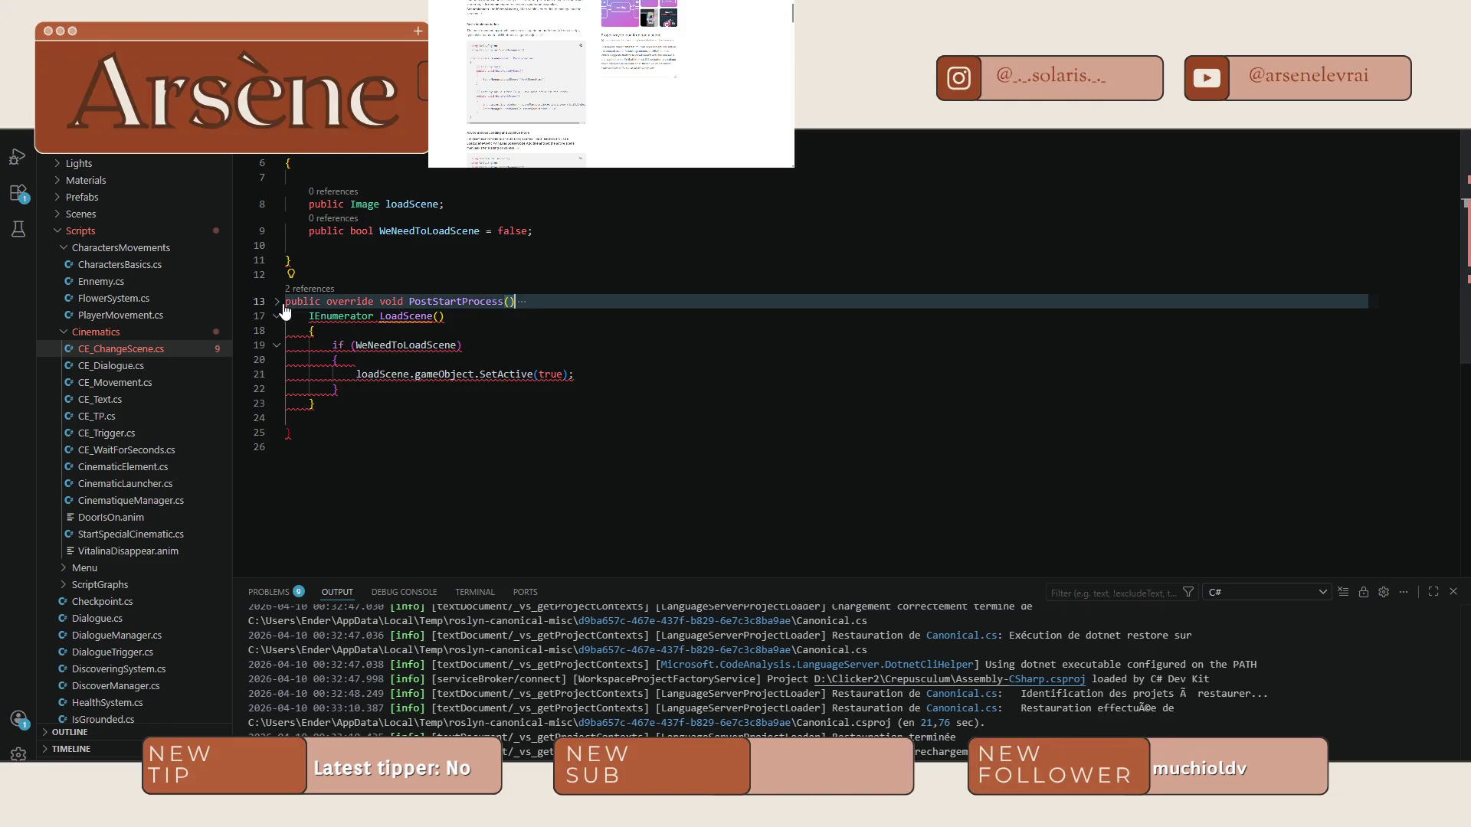
Indent the LoadScene coroutine body (lines 18–23) one level.
click(323, 387)
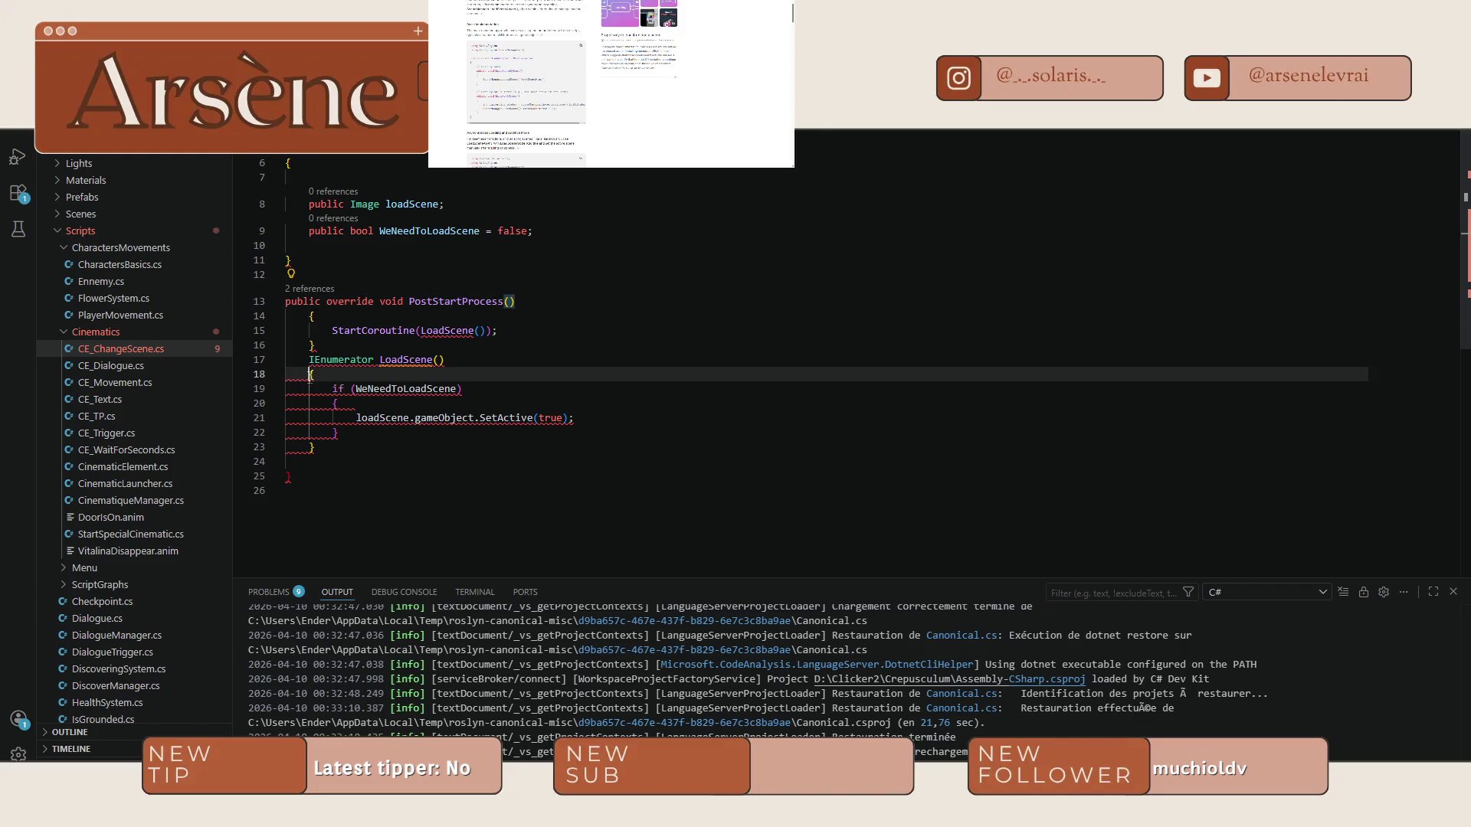
drag(315, 461, 310, 378)
key(Tab)
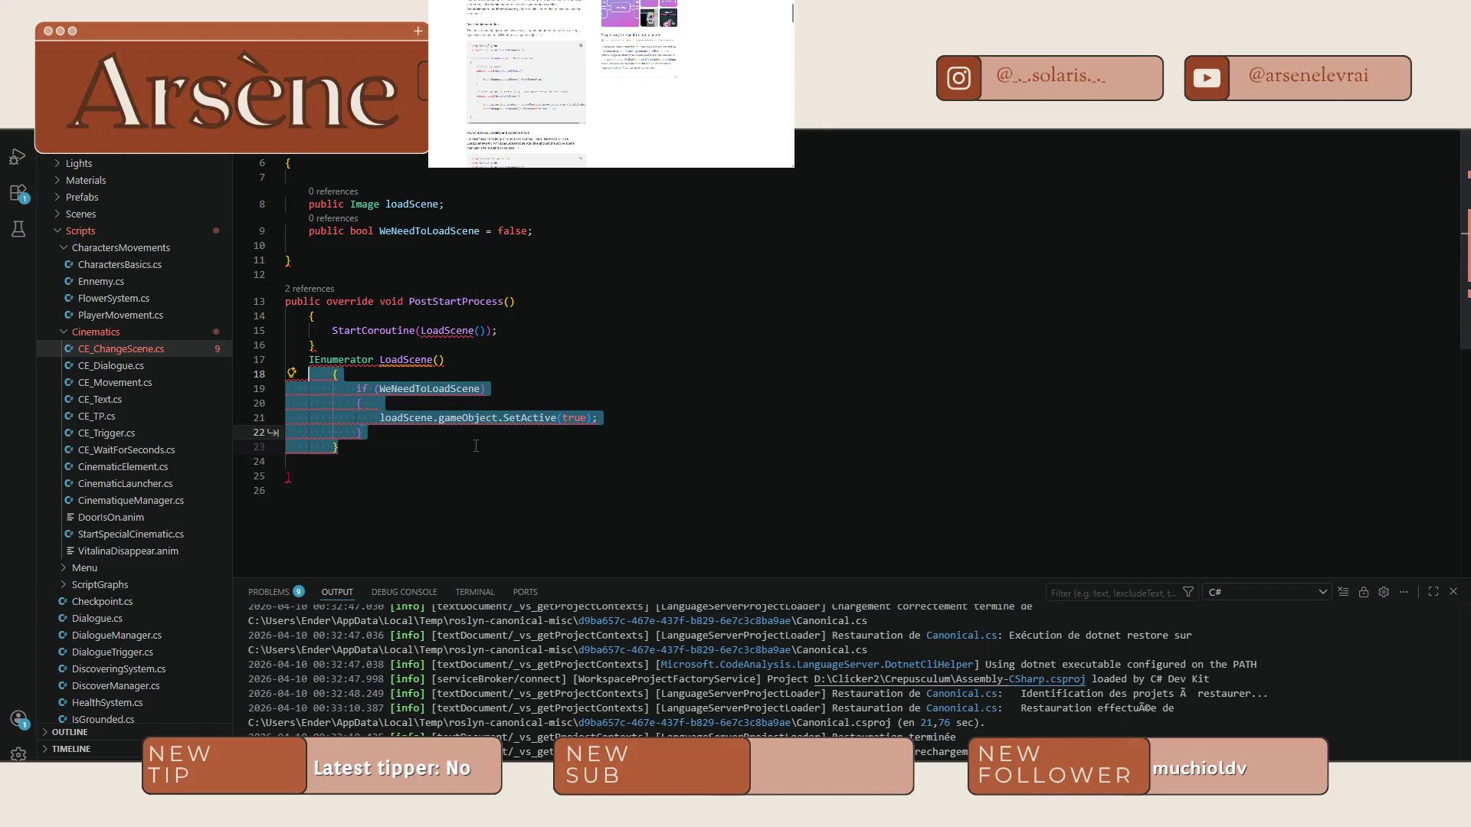
key(Right)
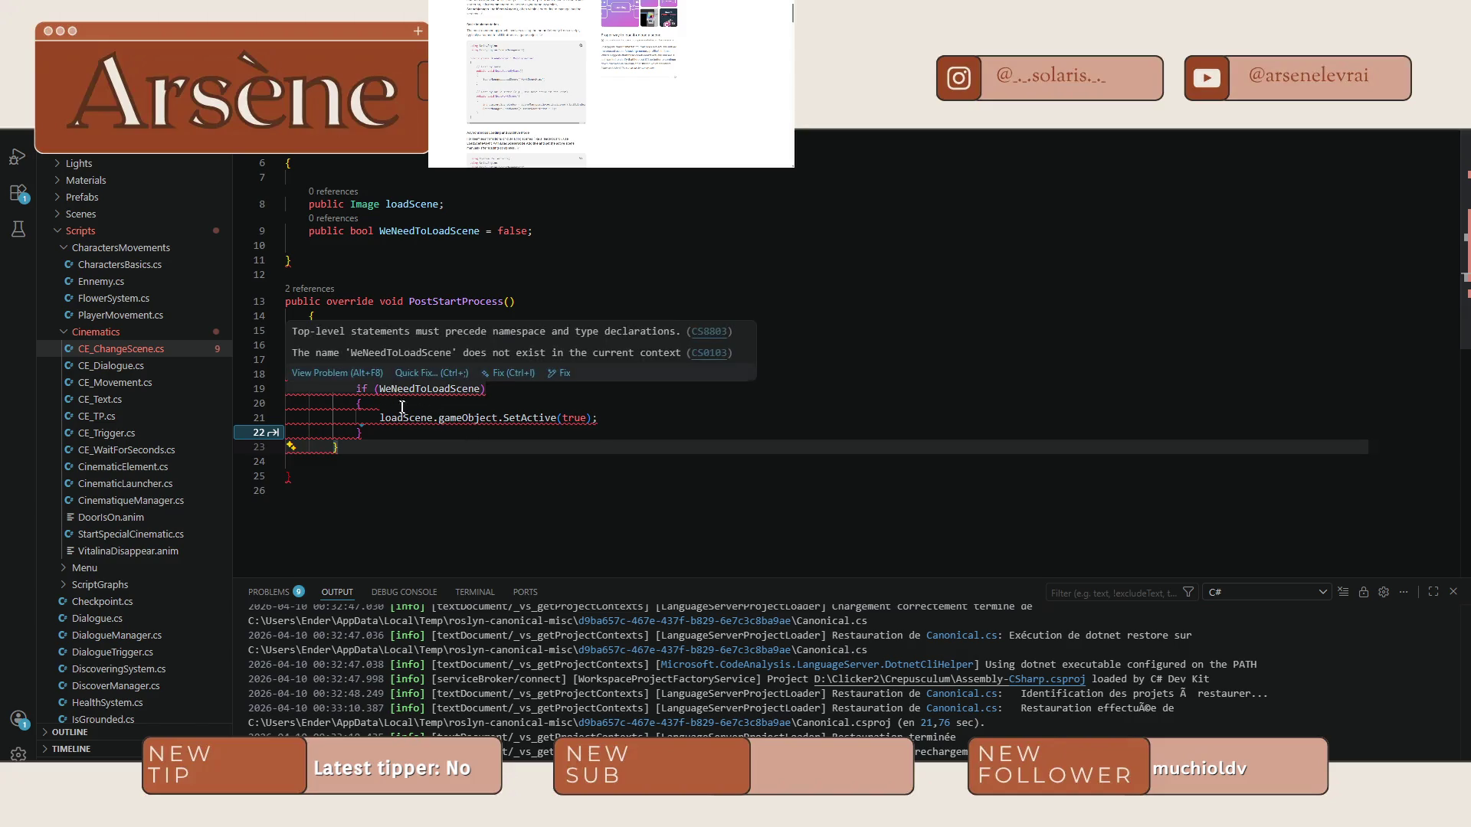
mouse_move(427, 422)
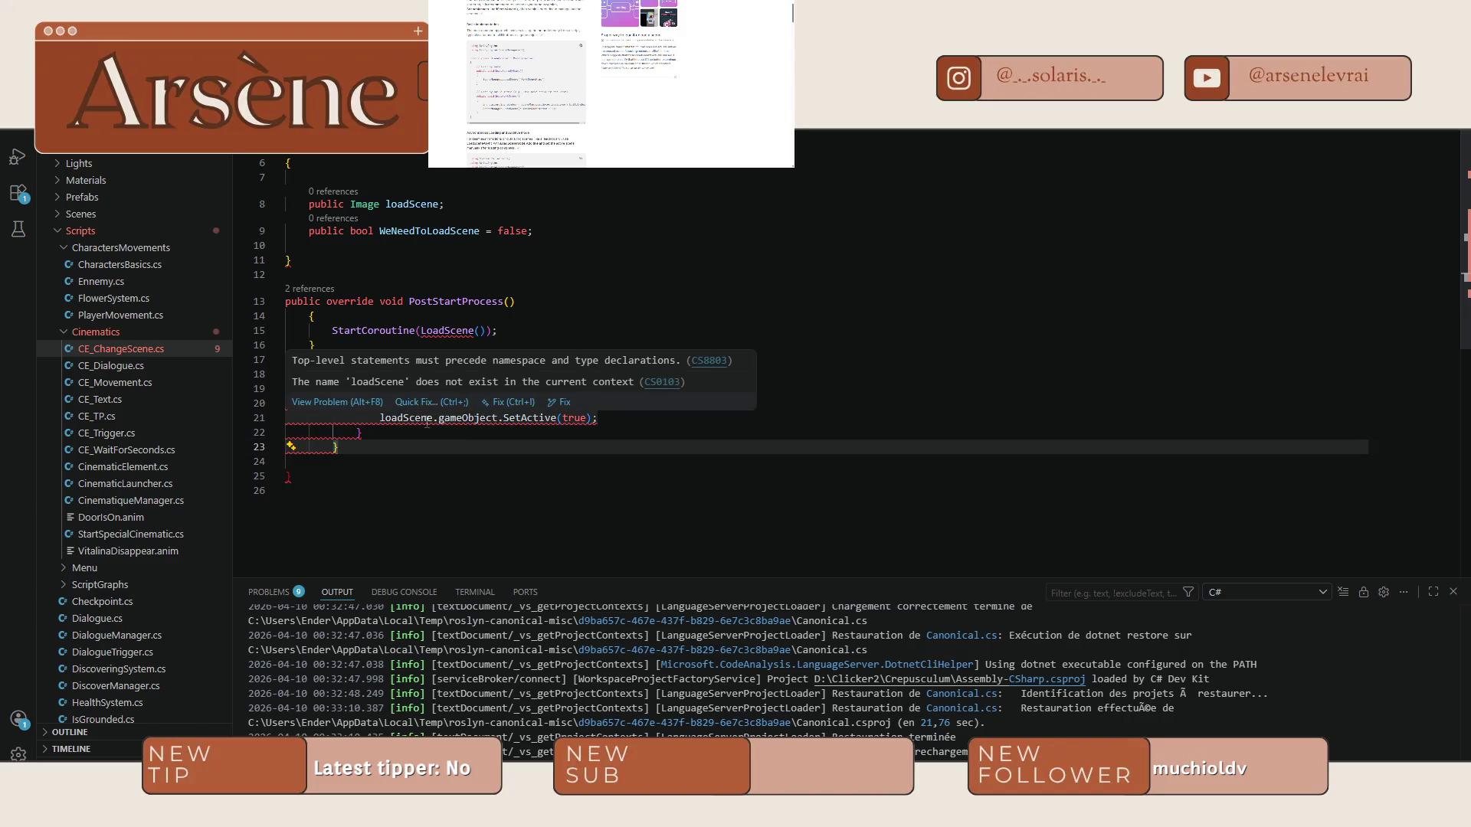
click(413, 437)
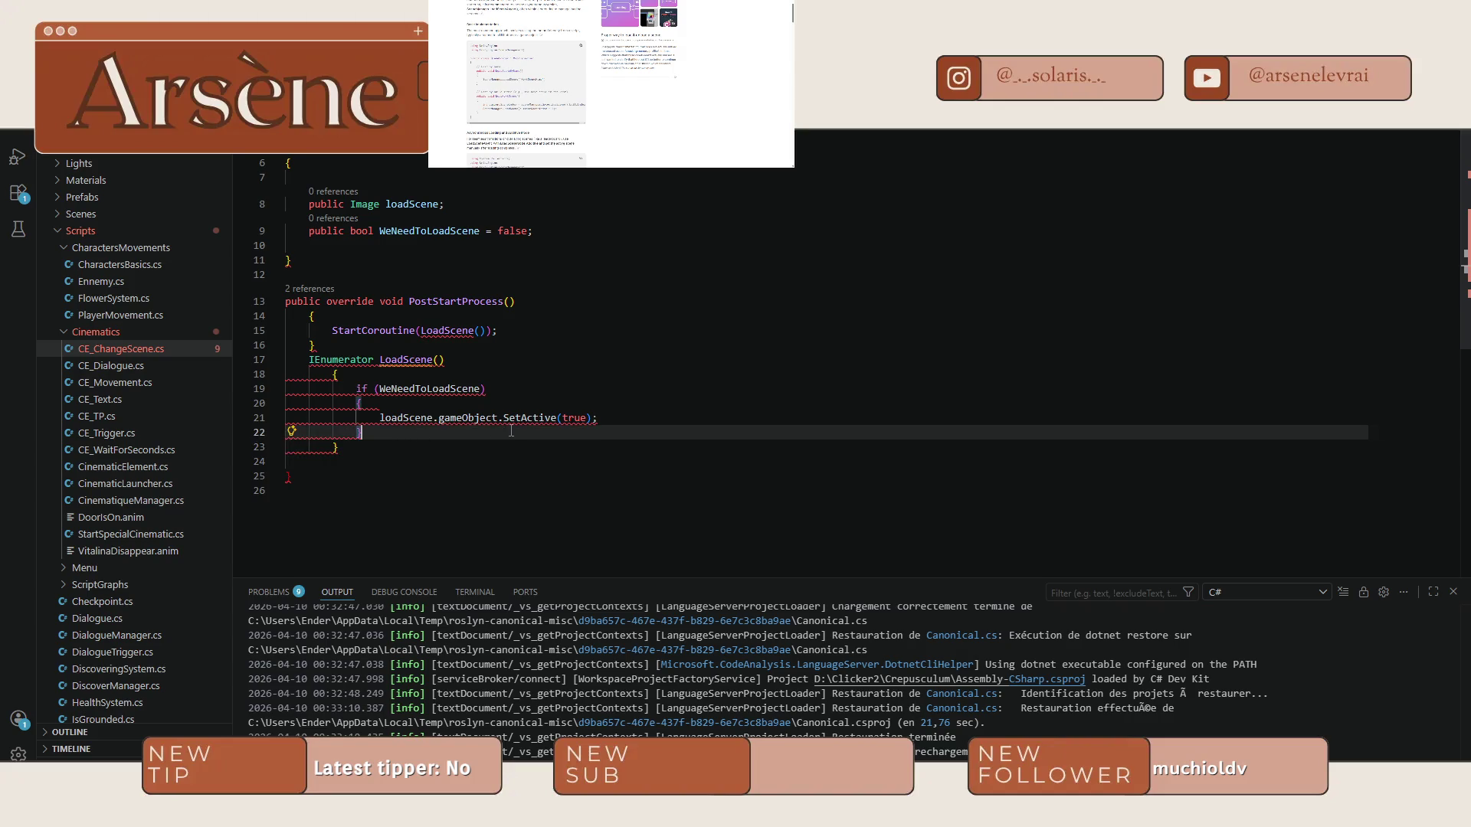
After showing loadScene, wait 1 second then hide it, starting a SceneManager line between.
click(605, 420)
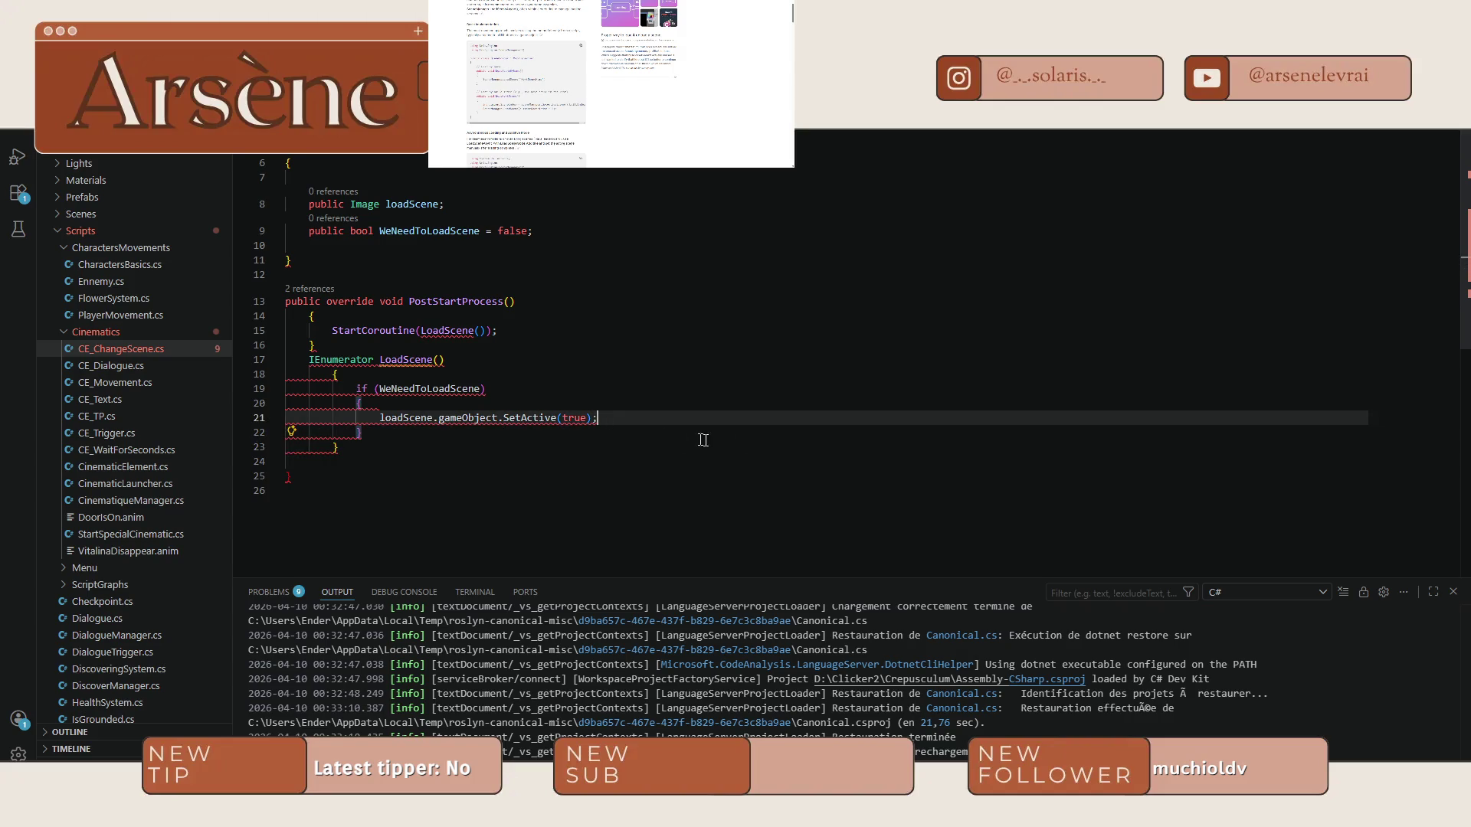
key(Return)
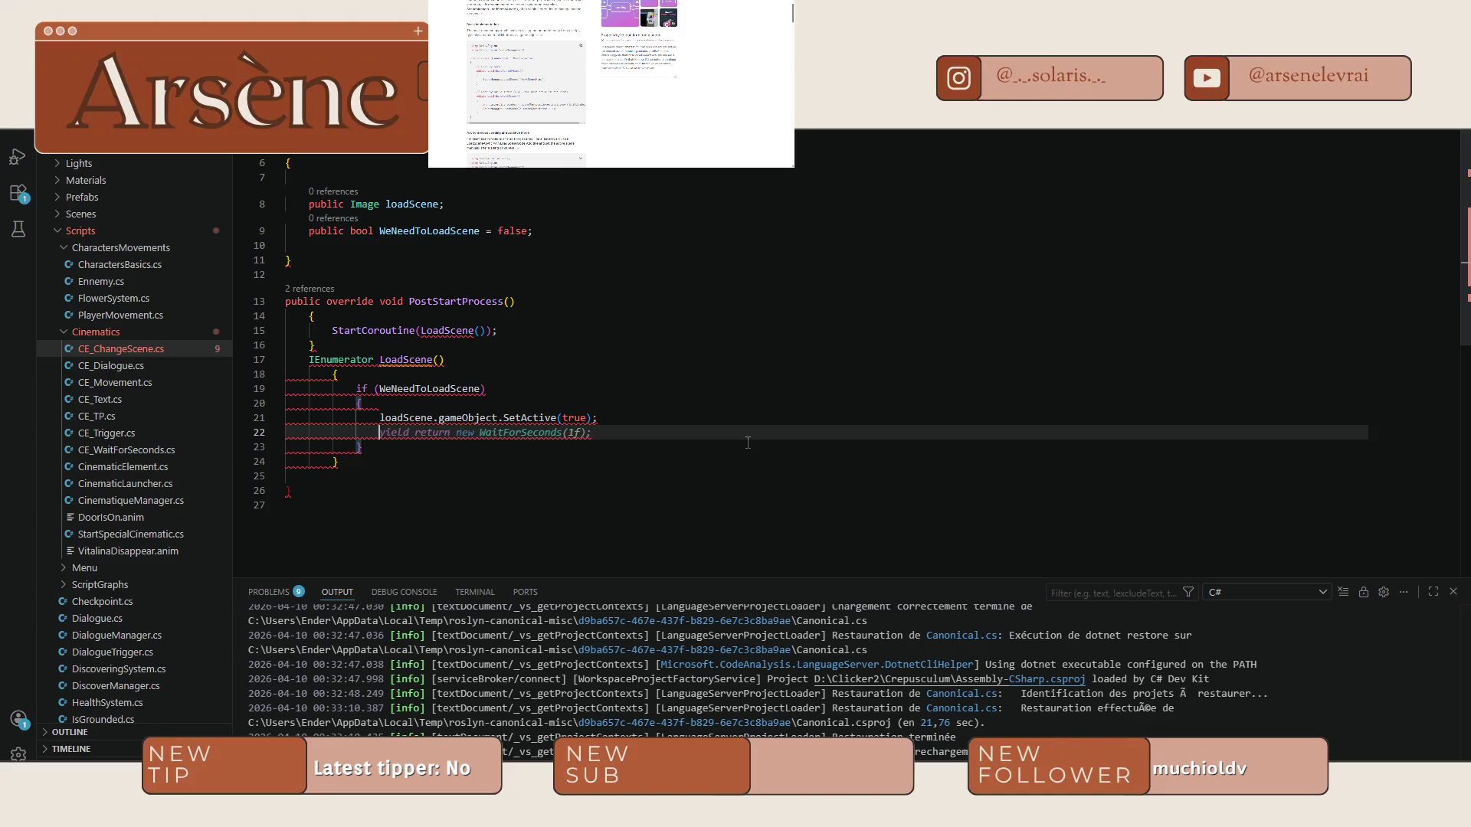
key(Tab)
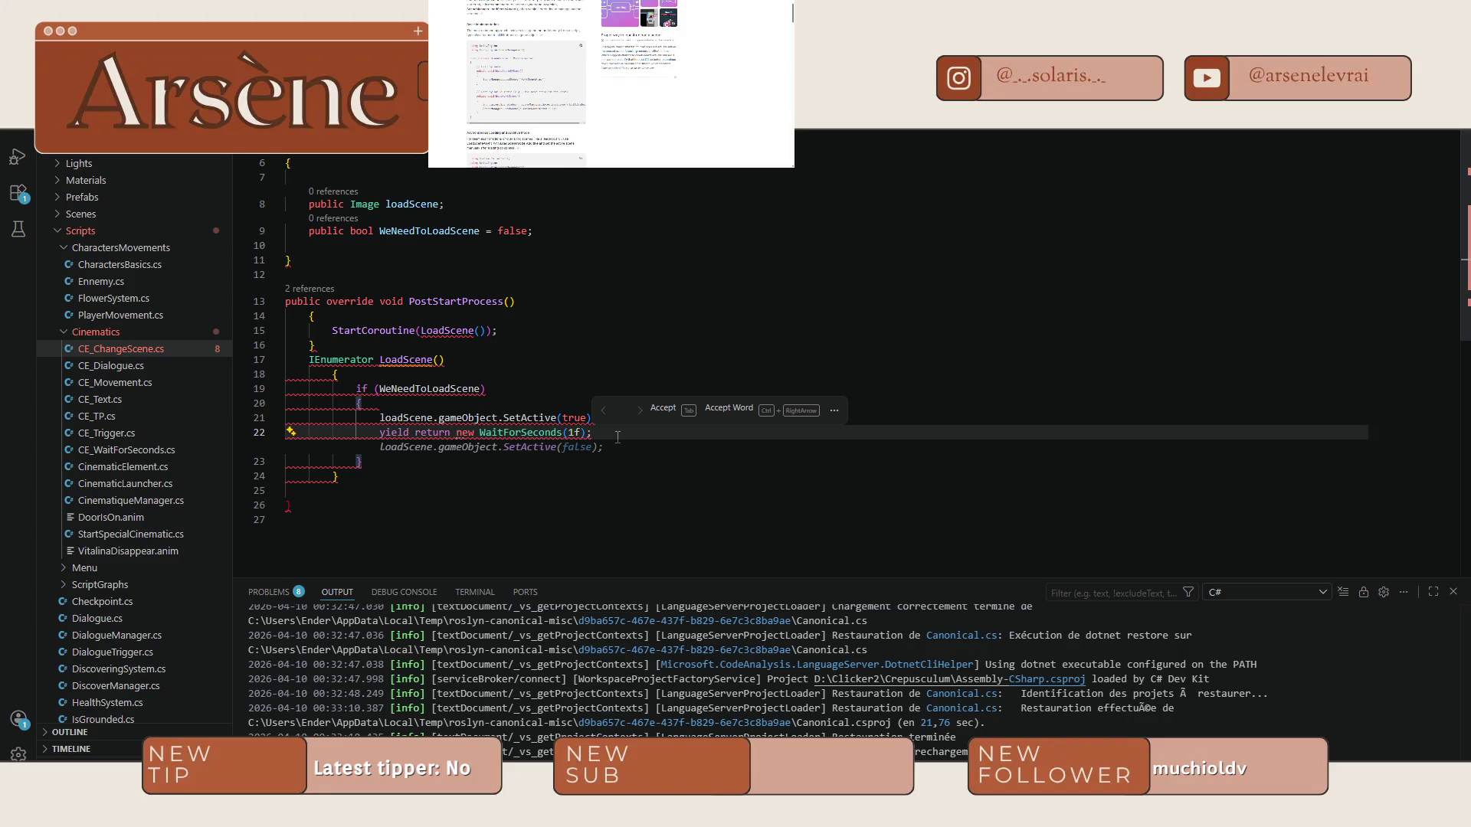
key(Tab)
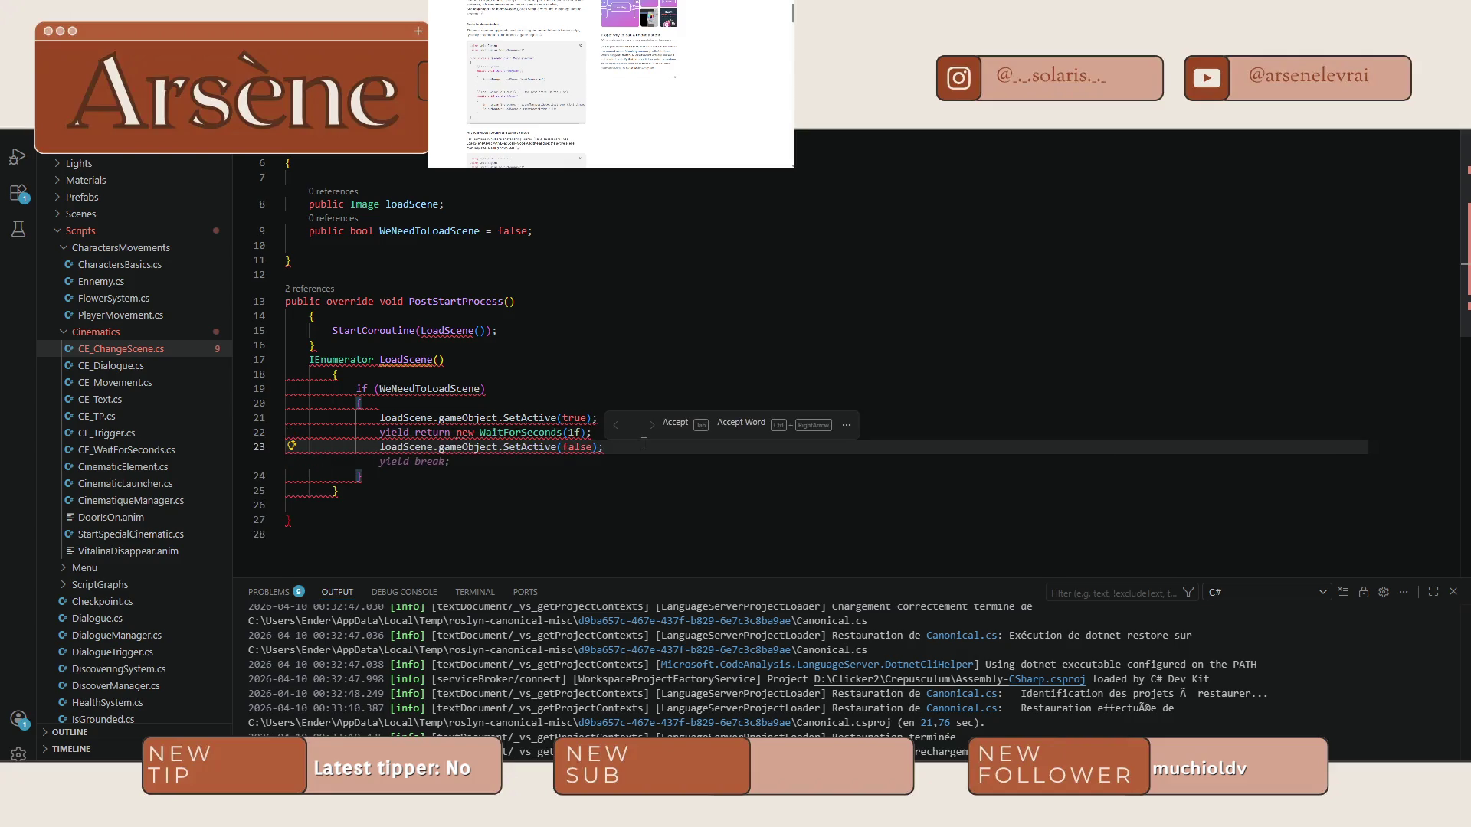
key(Up)
key(Return)
text(scenema)
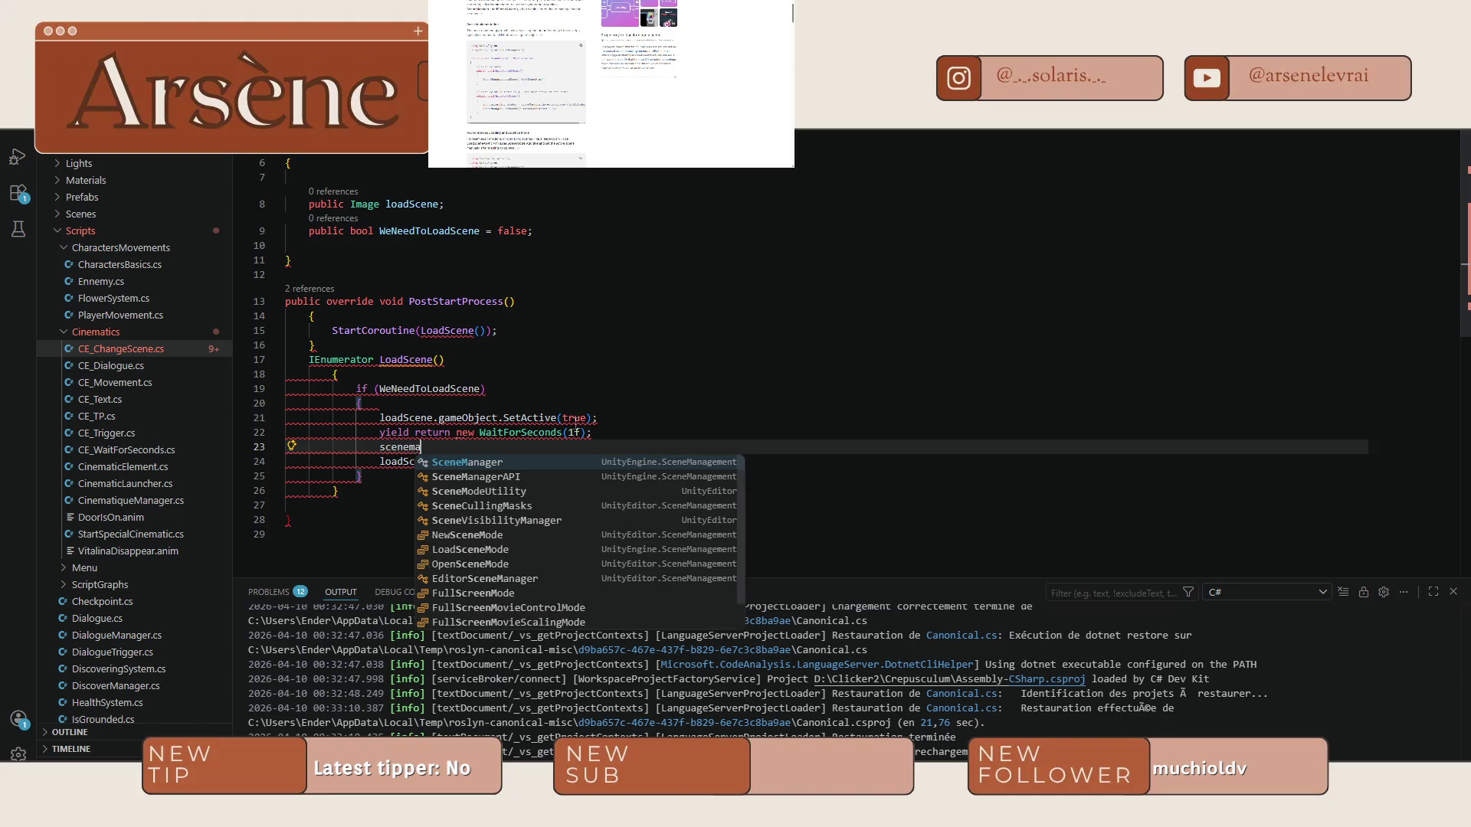
text(nna)
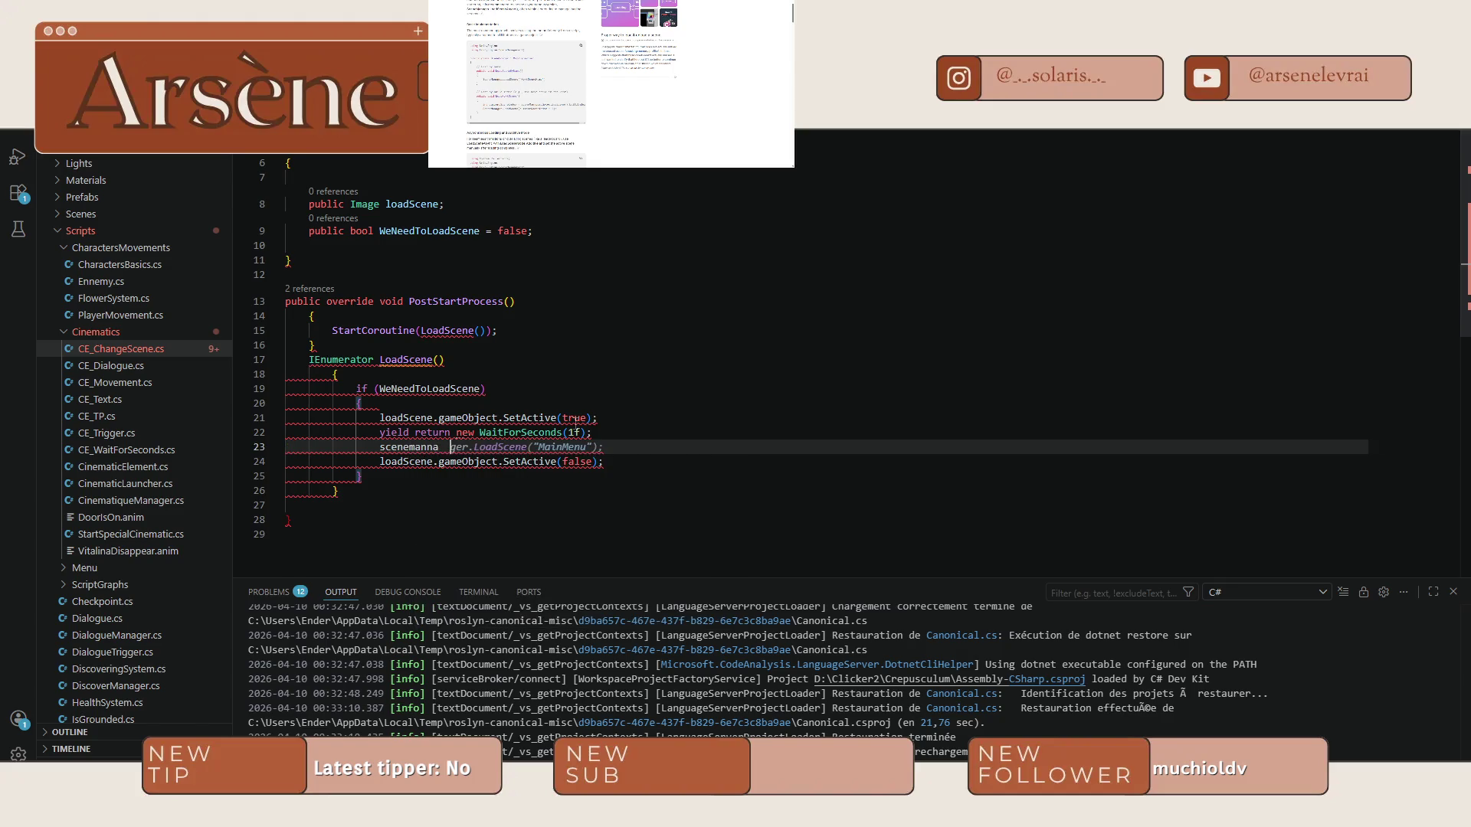
Complete the scene-loading line as SceneManager.LoadScene("MainMenu").
key(Tab)
click(438, 447)
key(BackSpace)
key(BackSpace)
drag(582, 446, 380, 446)
text(SceneManag)
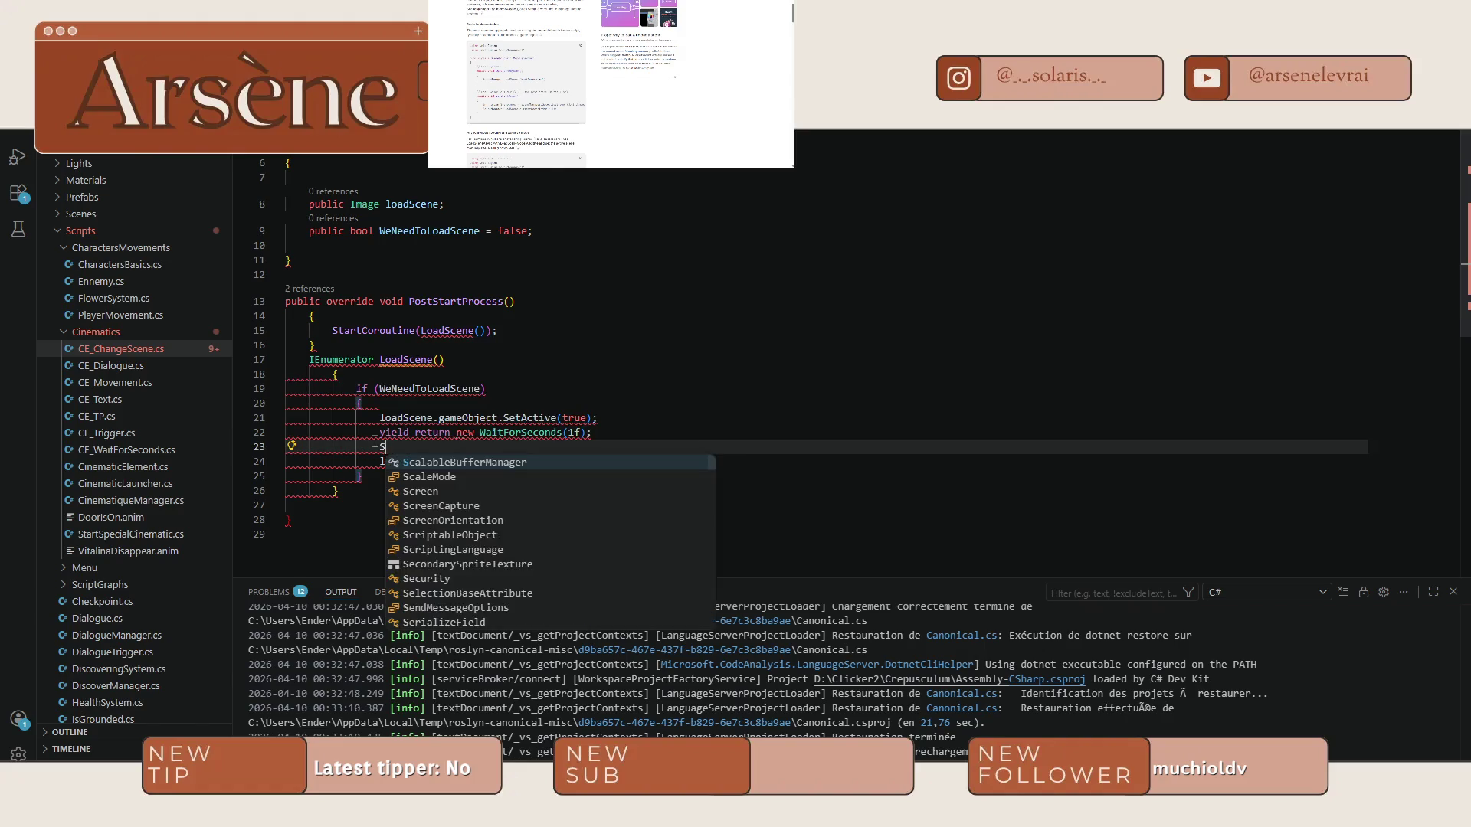
key(Tab)
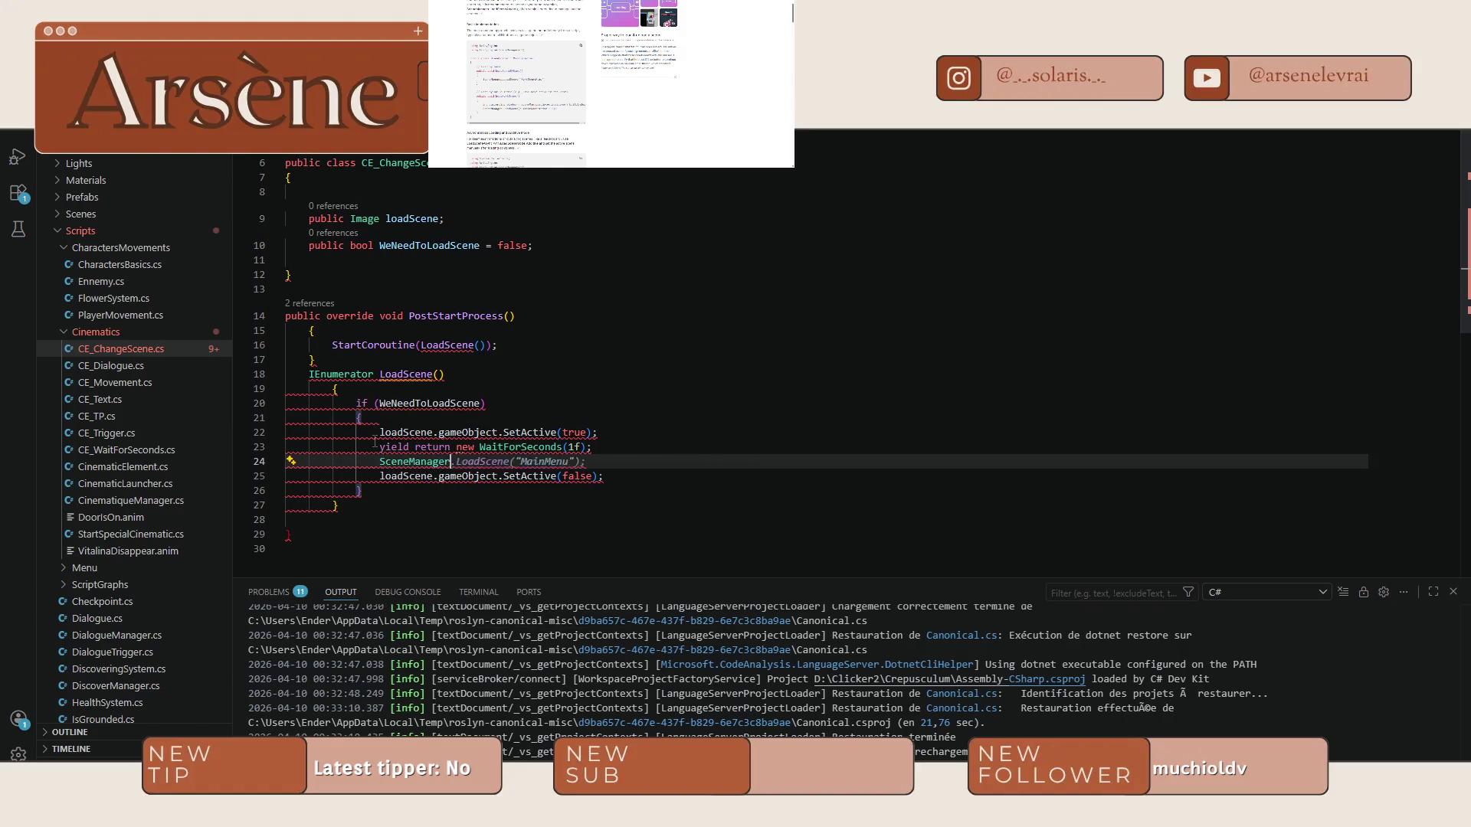
key(Tab)
Add a public string sceneName field and pass it to LoadScene instead of "MainMenu".
click(547, 243)
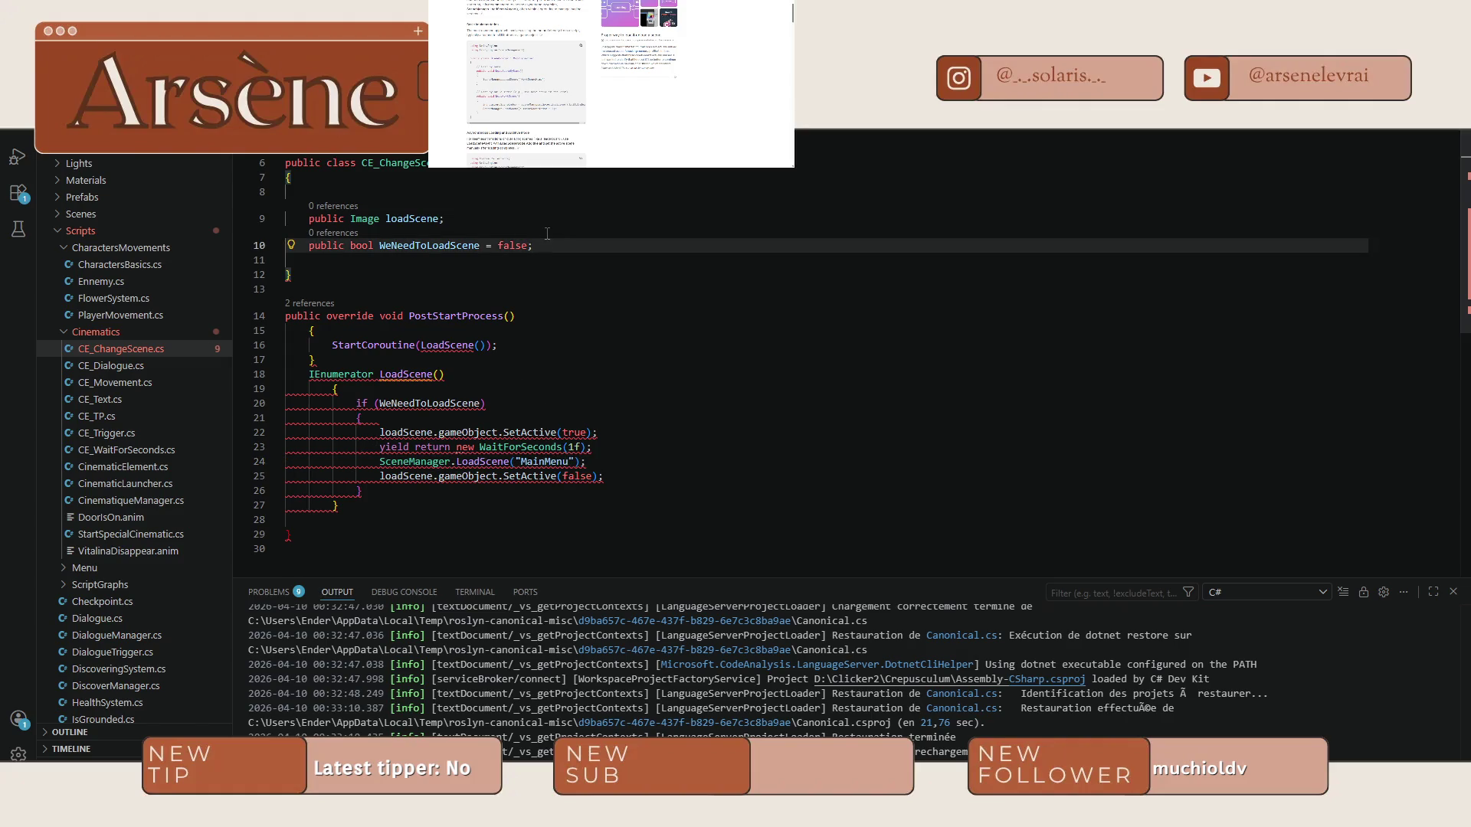
key(Return)
text(pub)
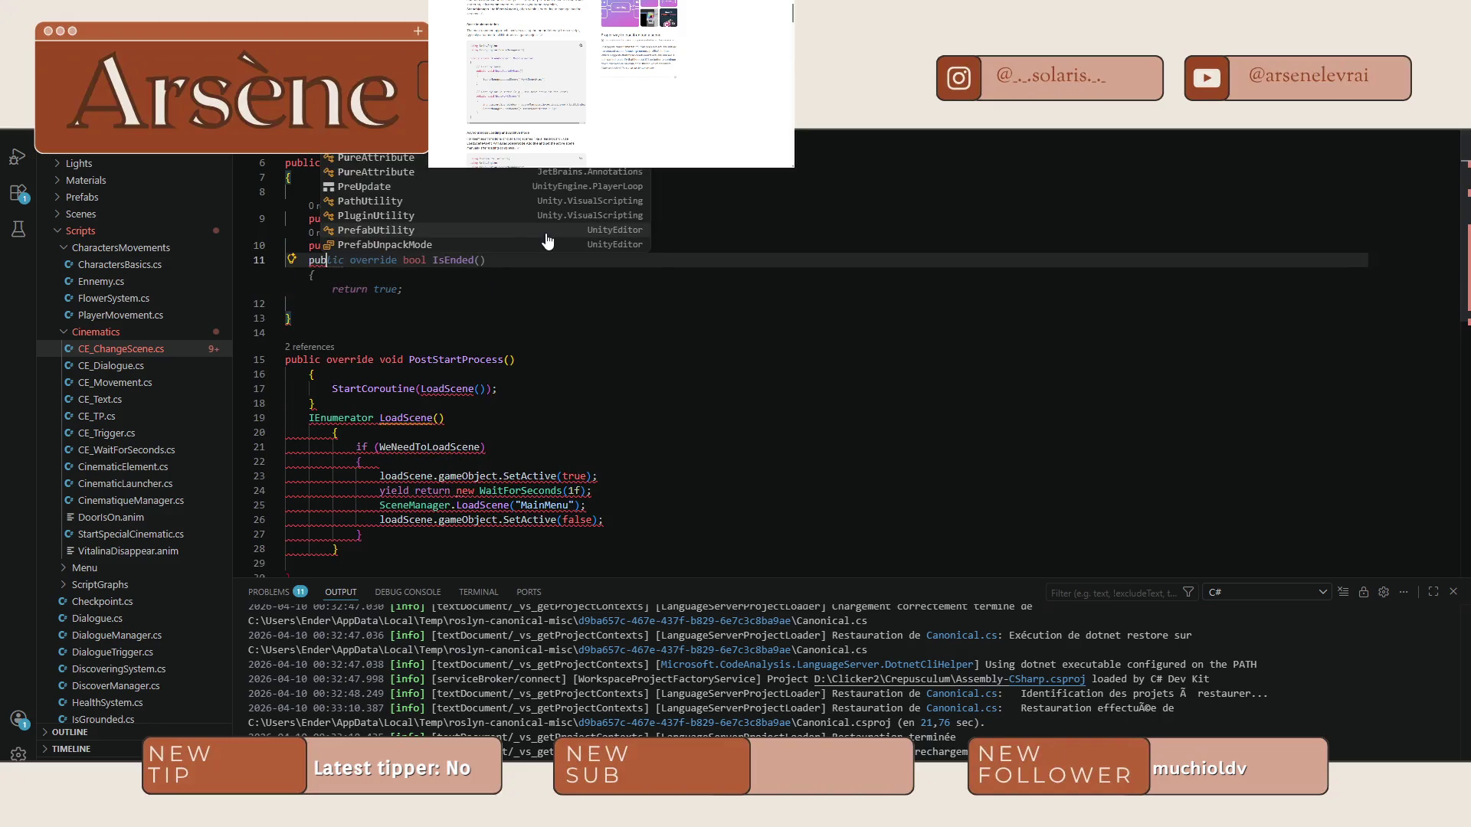
text(lic string)
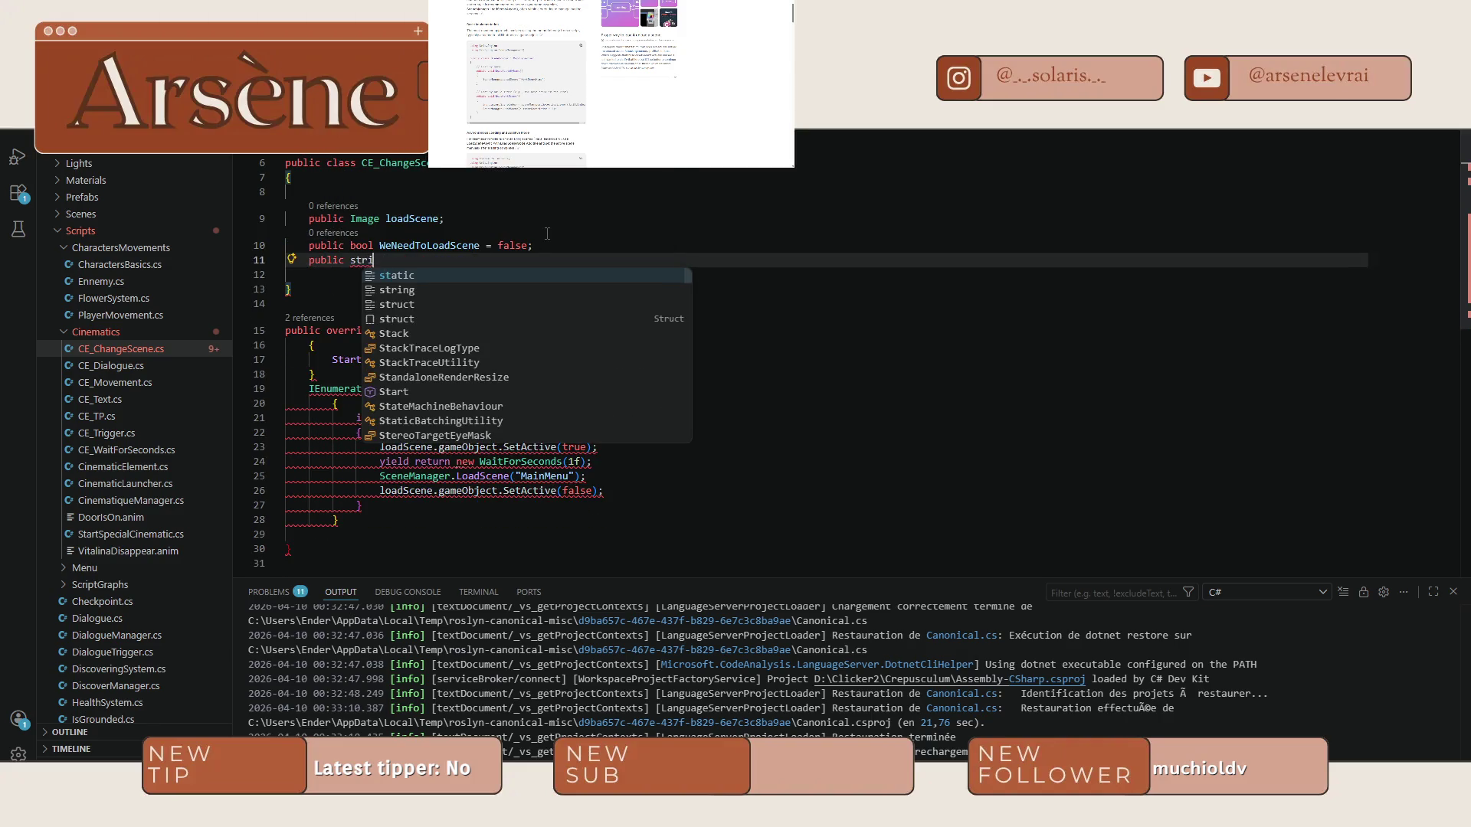
key(Tab)
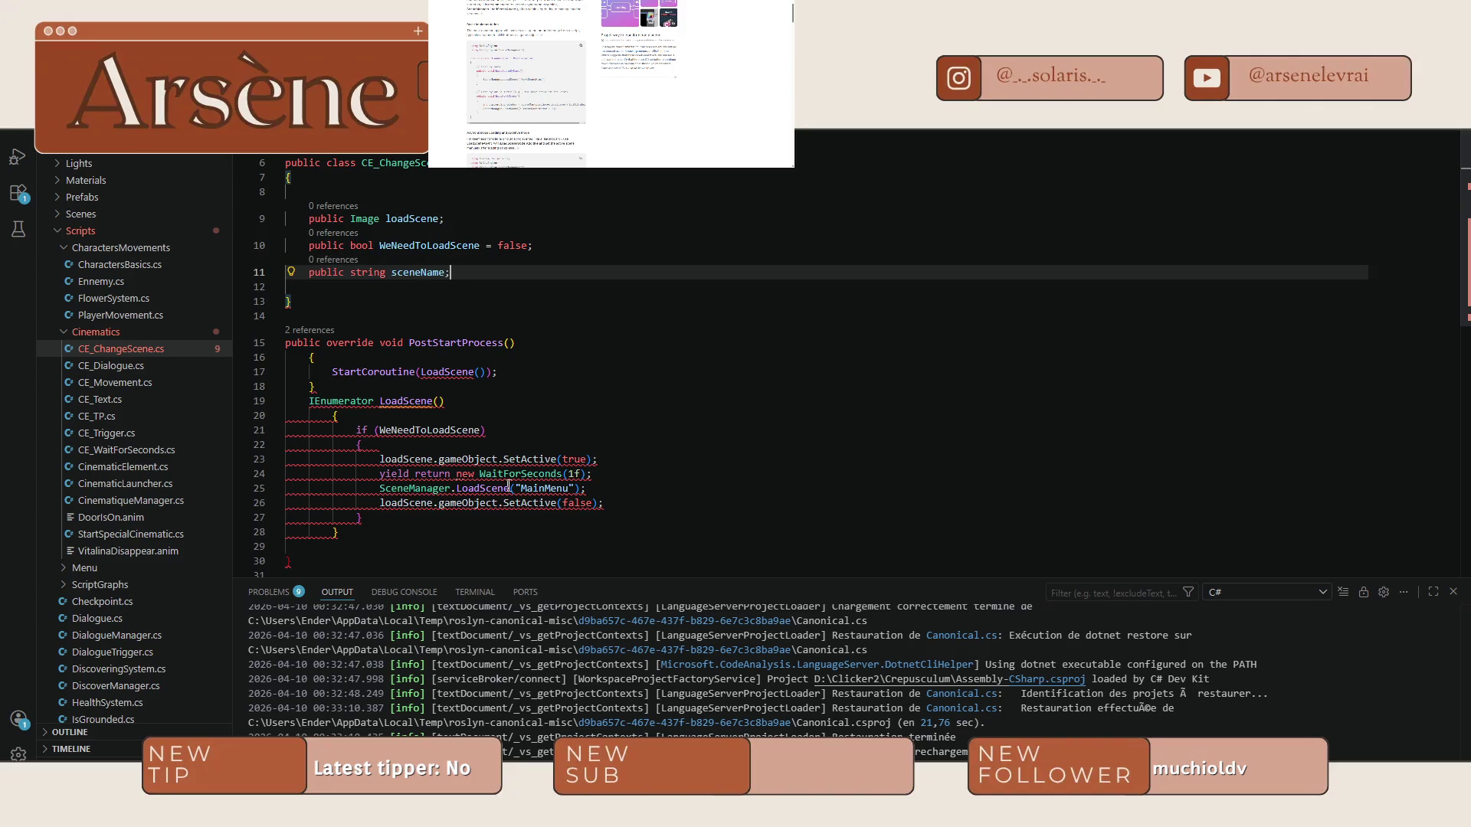
click(573, 487)
drag(547, 488, 514, 488)
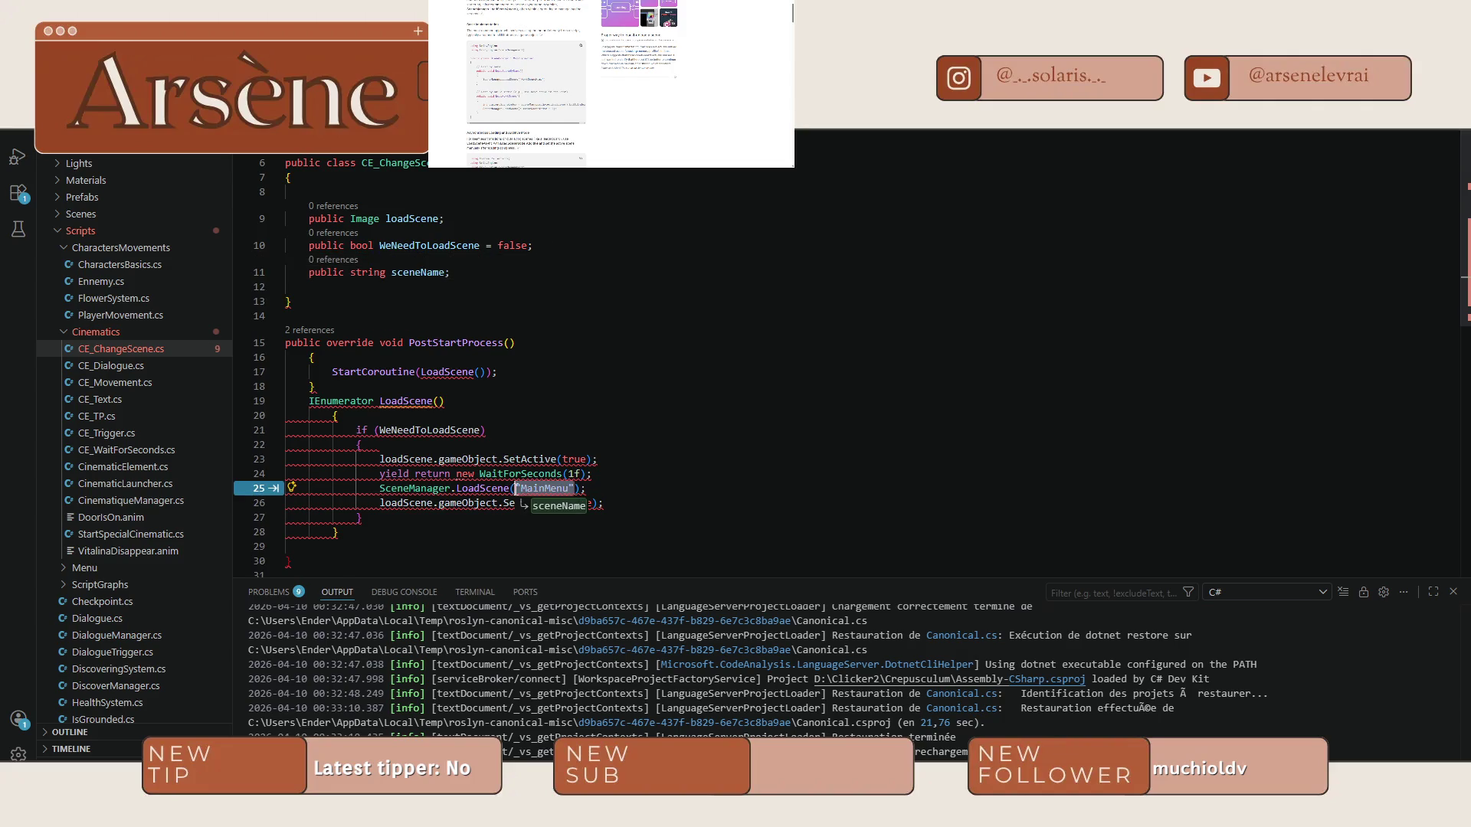
key(Tab)
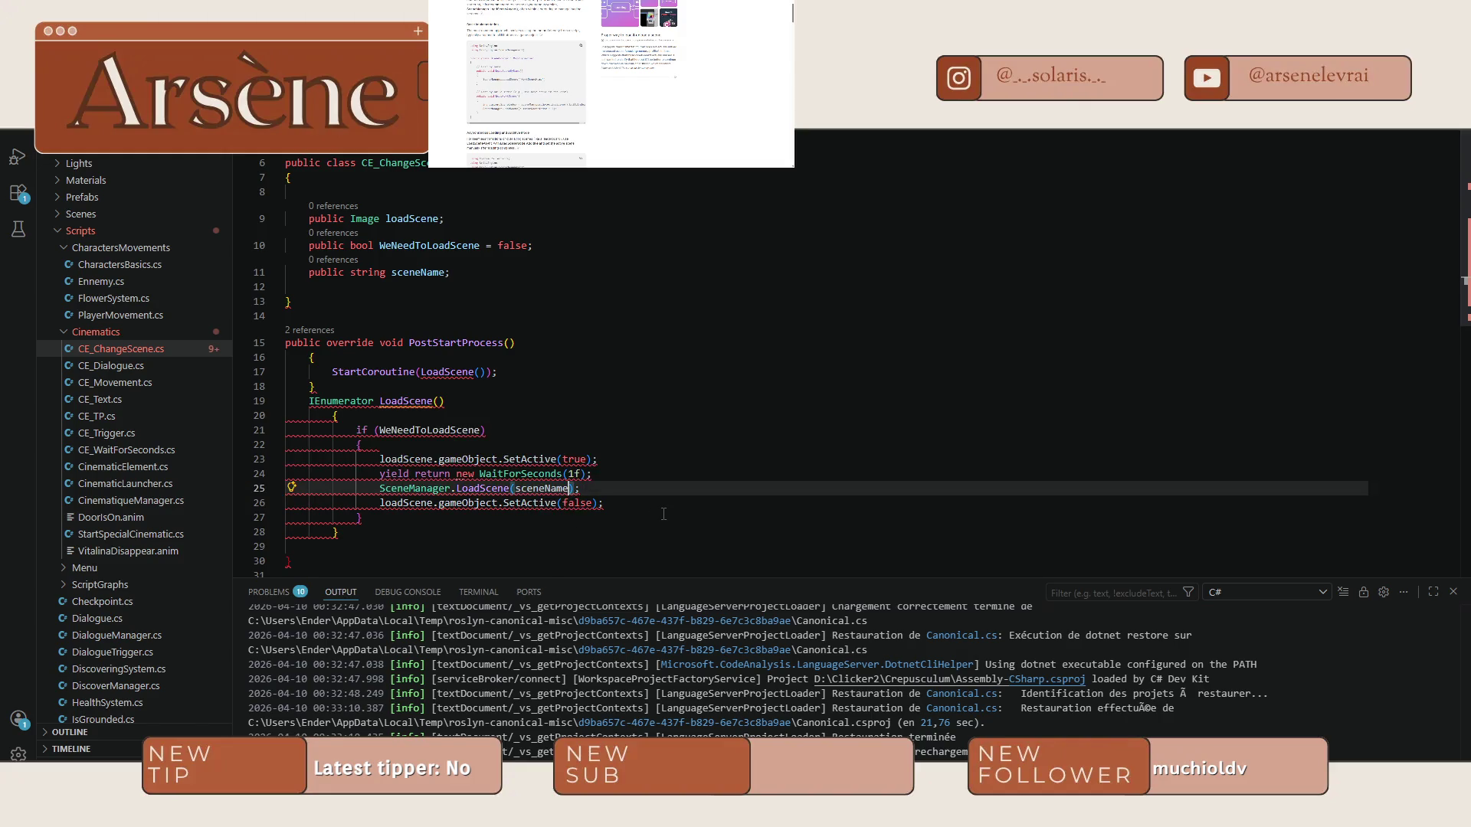
scroll(655, 494, down, 1)
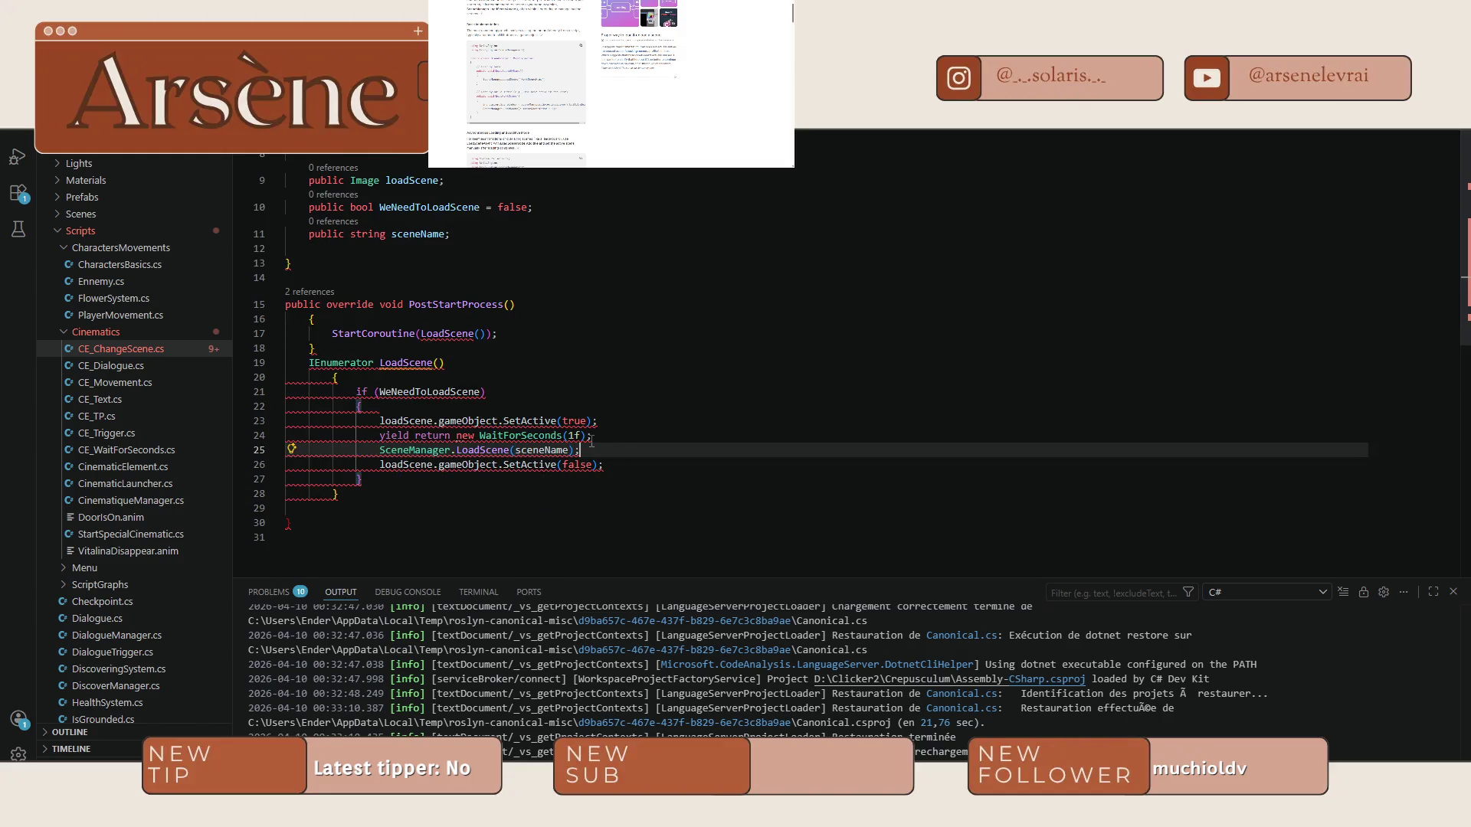
key(Up)
key(End)
key(shift+Home)
key(ctrl+c)
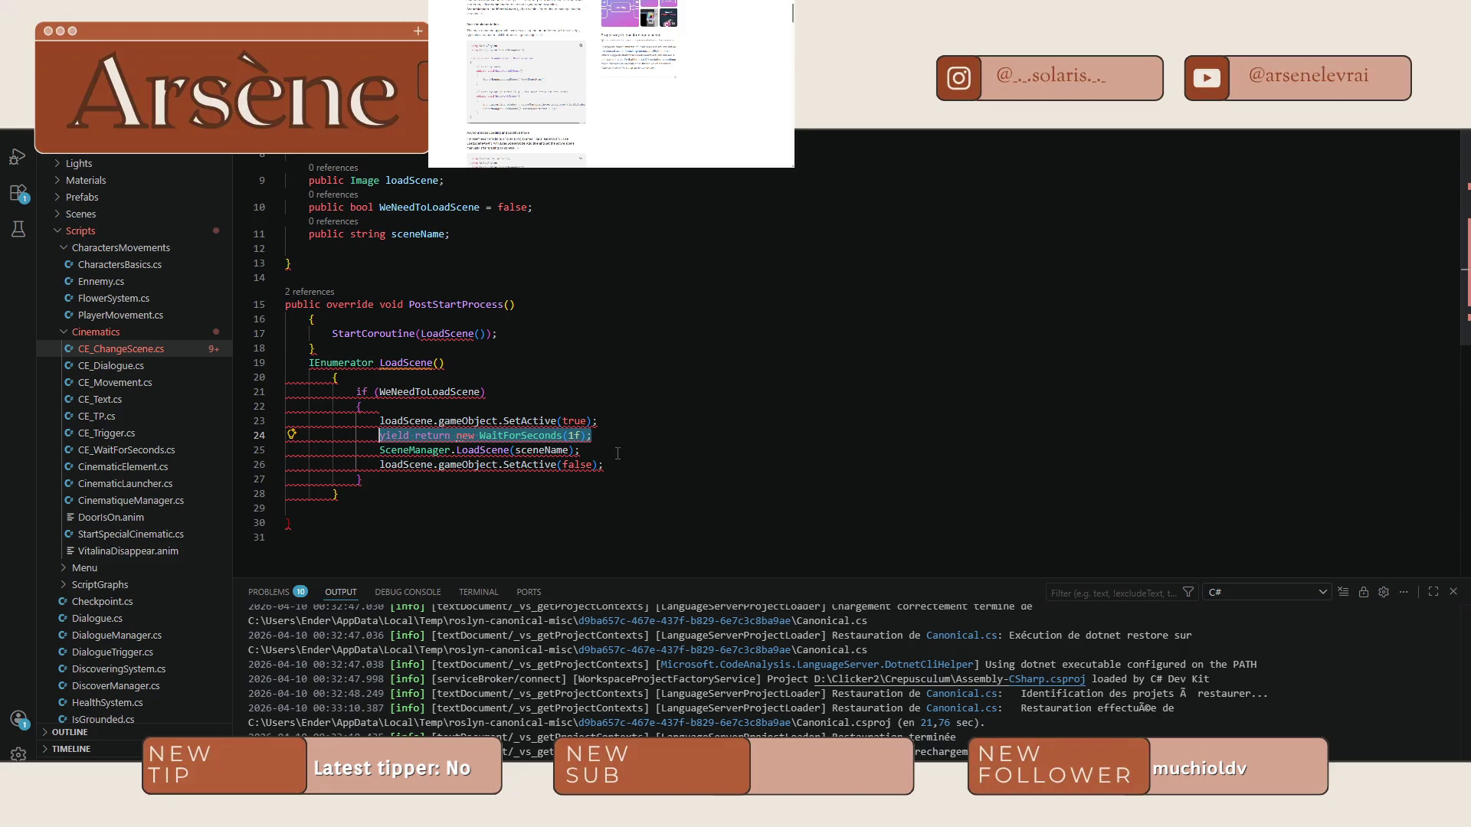
Paste the copied wait line below the LoadScene call and change its duration from 1f to 4f.
click(615, 452)
key(Return)
key(ctrl+v)
key(Left)
key(Left)
key(BackSpace)
text(4)
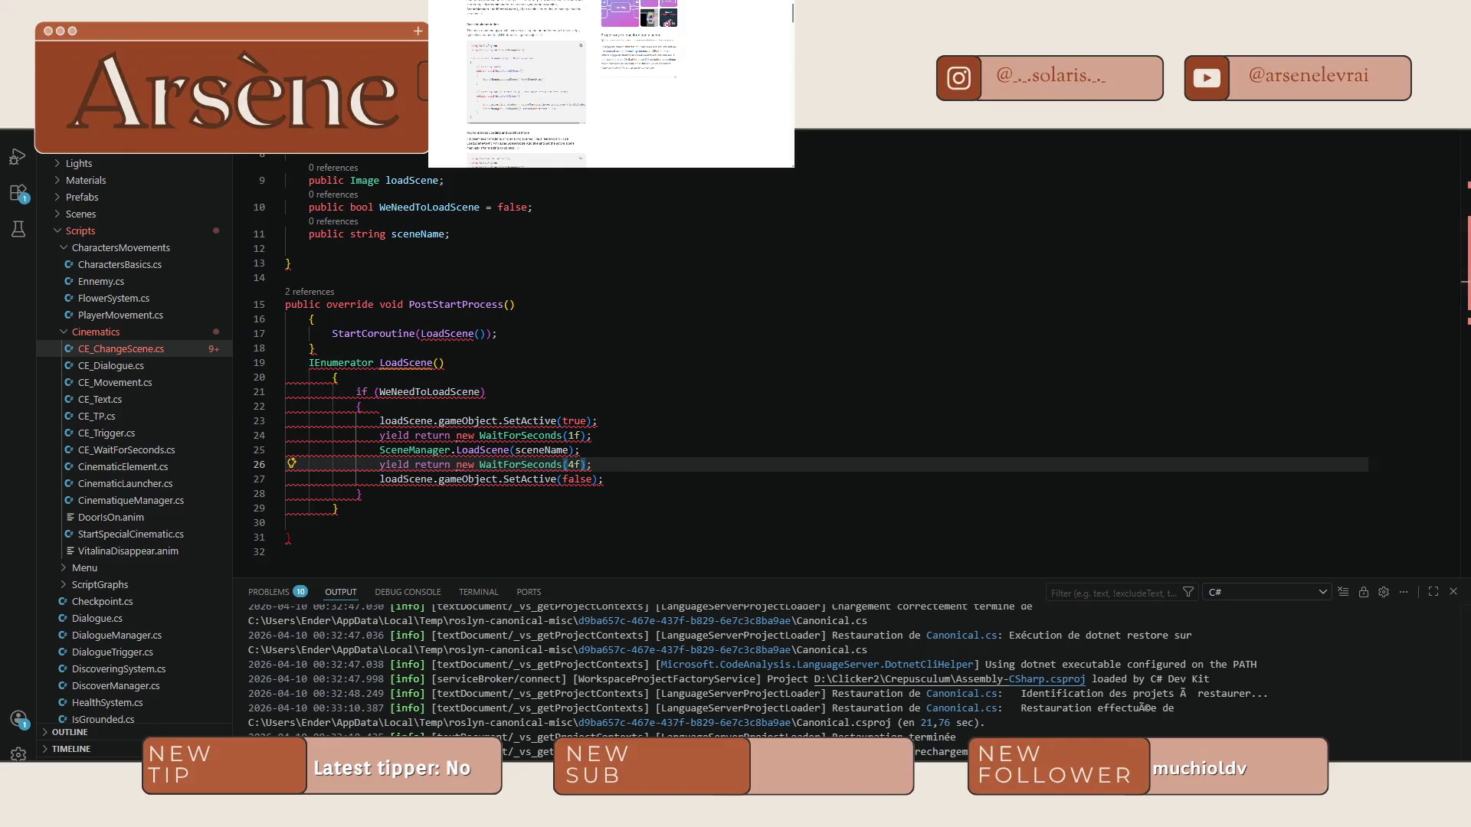
scroll(551, 84, up, 5)
Search the web for 'chatgpt unitys' and then 'load scene coroutine'.
key(ctrl+l)
text(chatgpt unity)
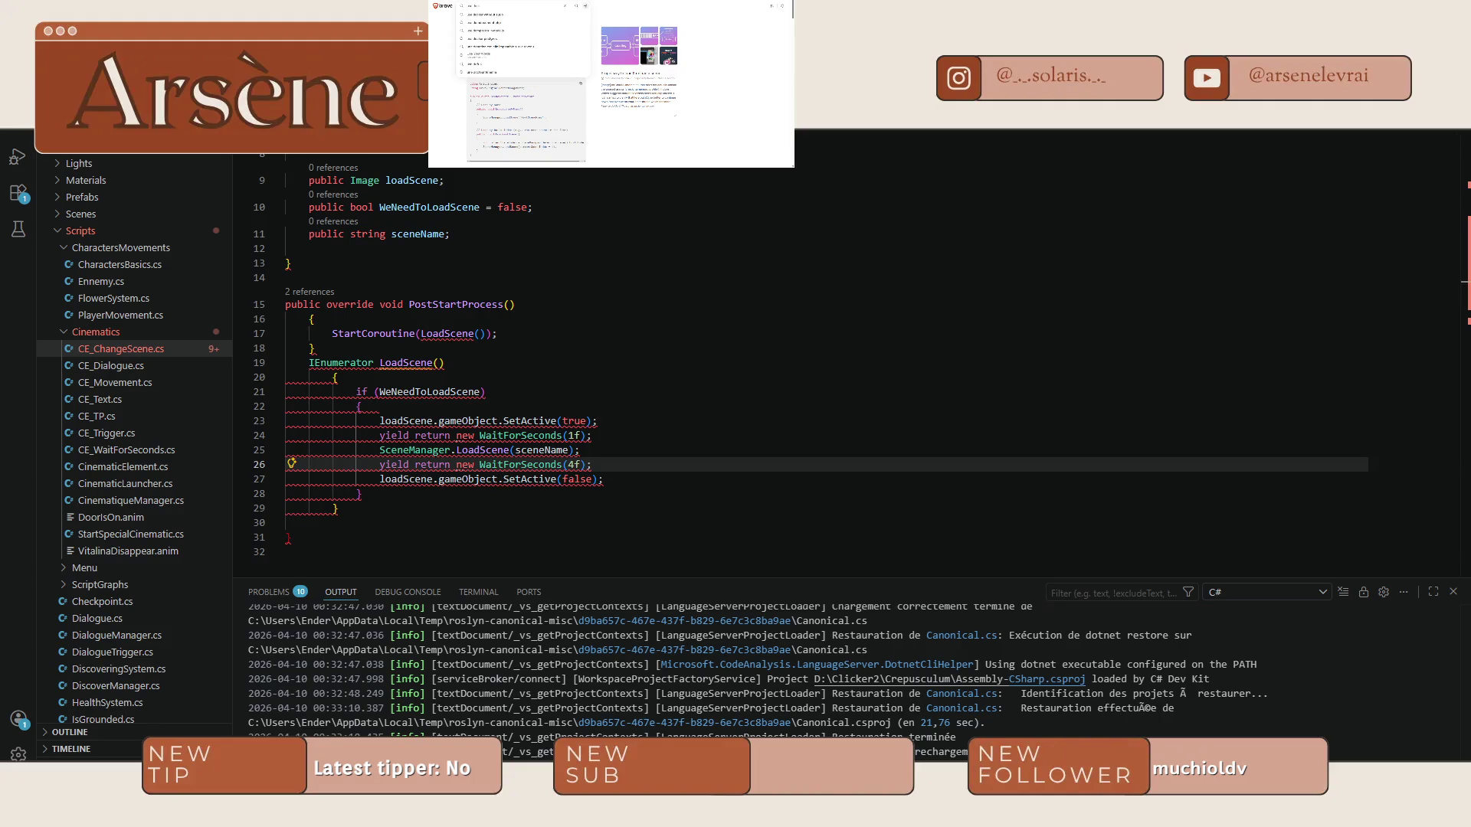
text(s)
key(Return)
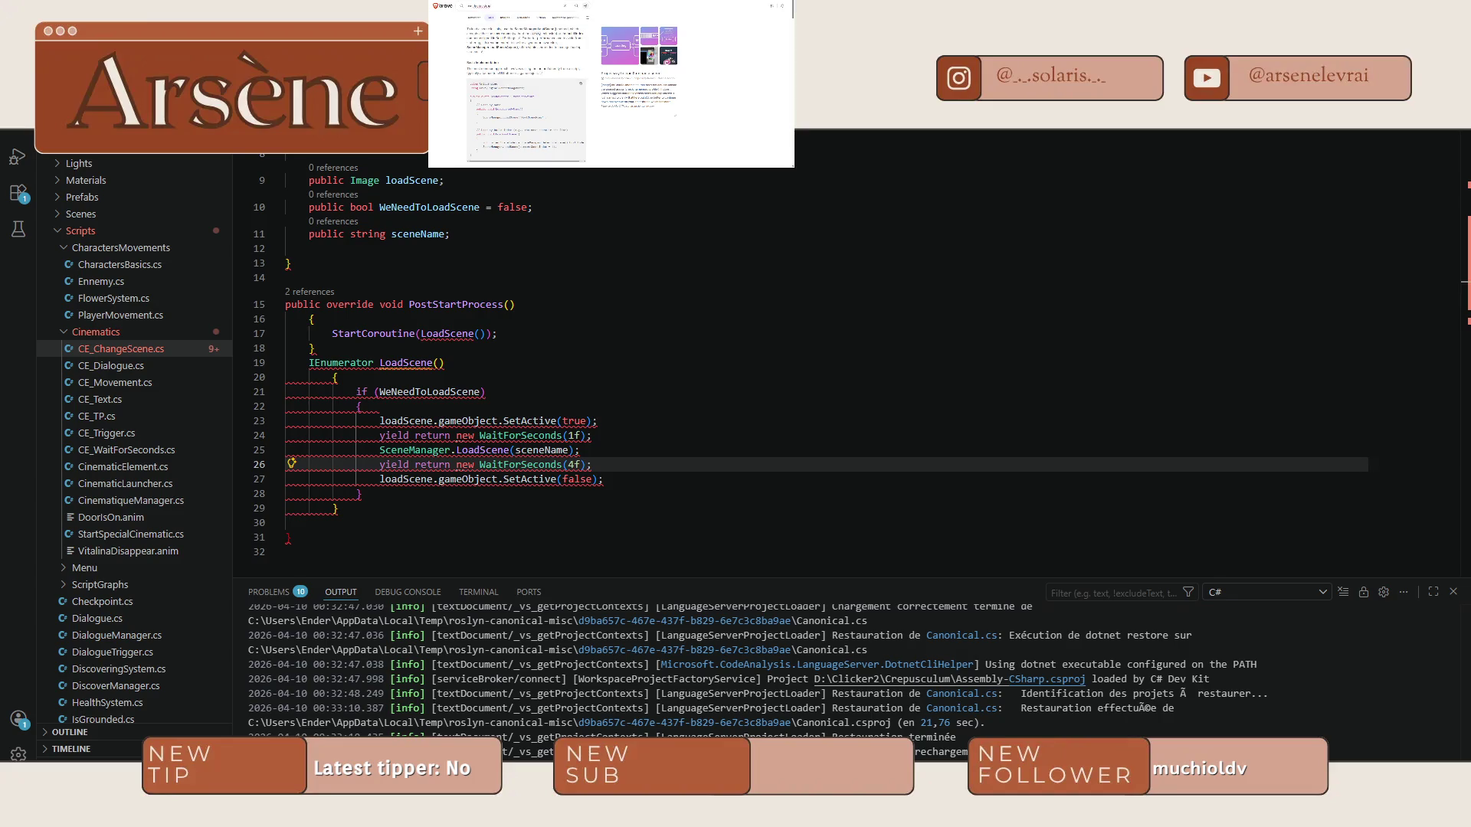
text(load scene coroutine)
key(Return)
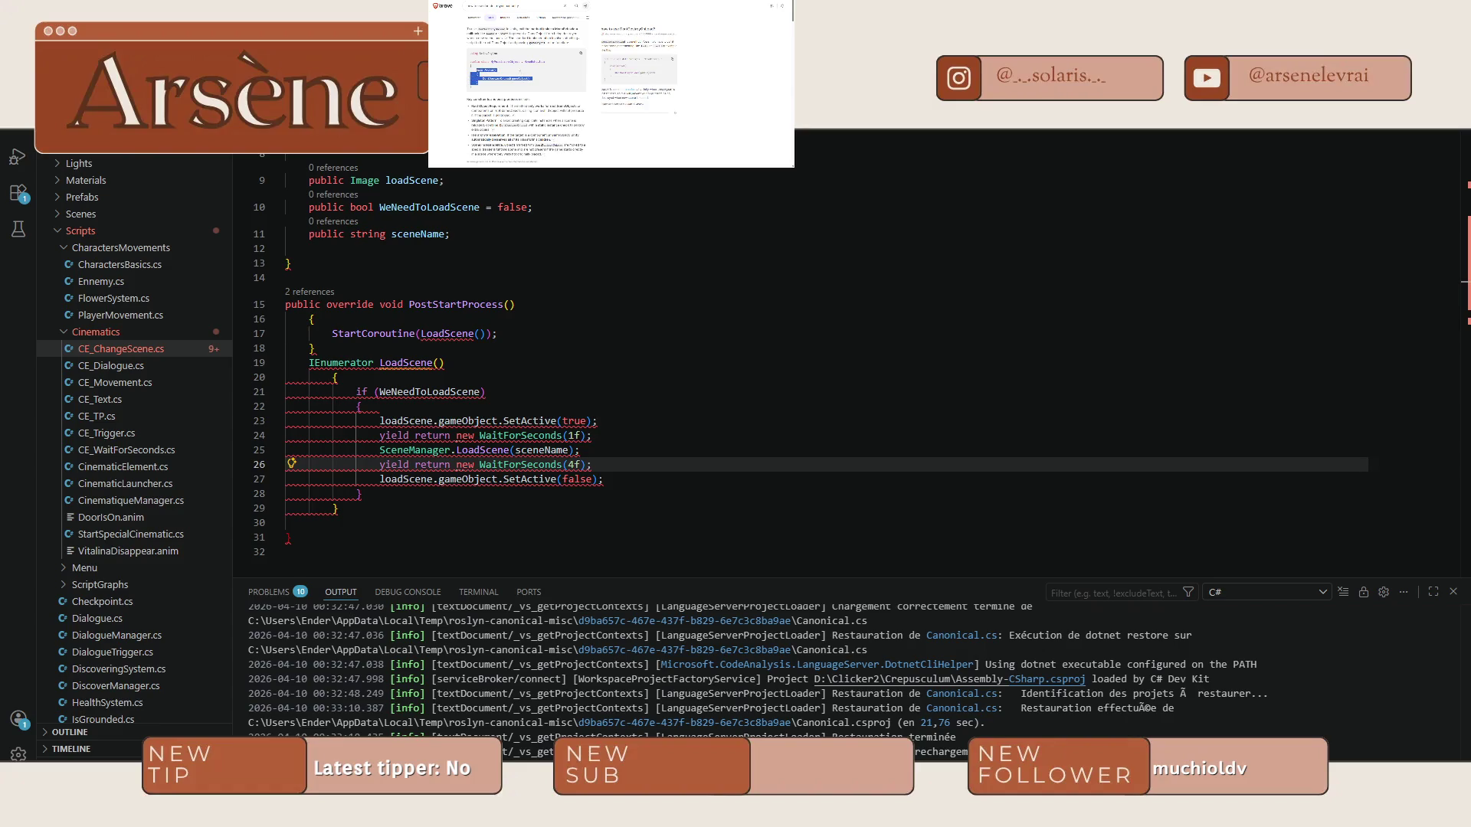
click(355, 275)
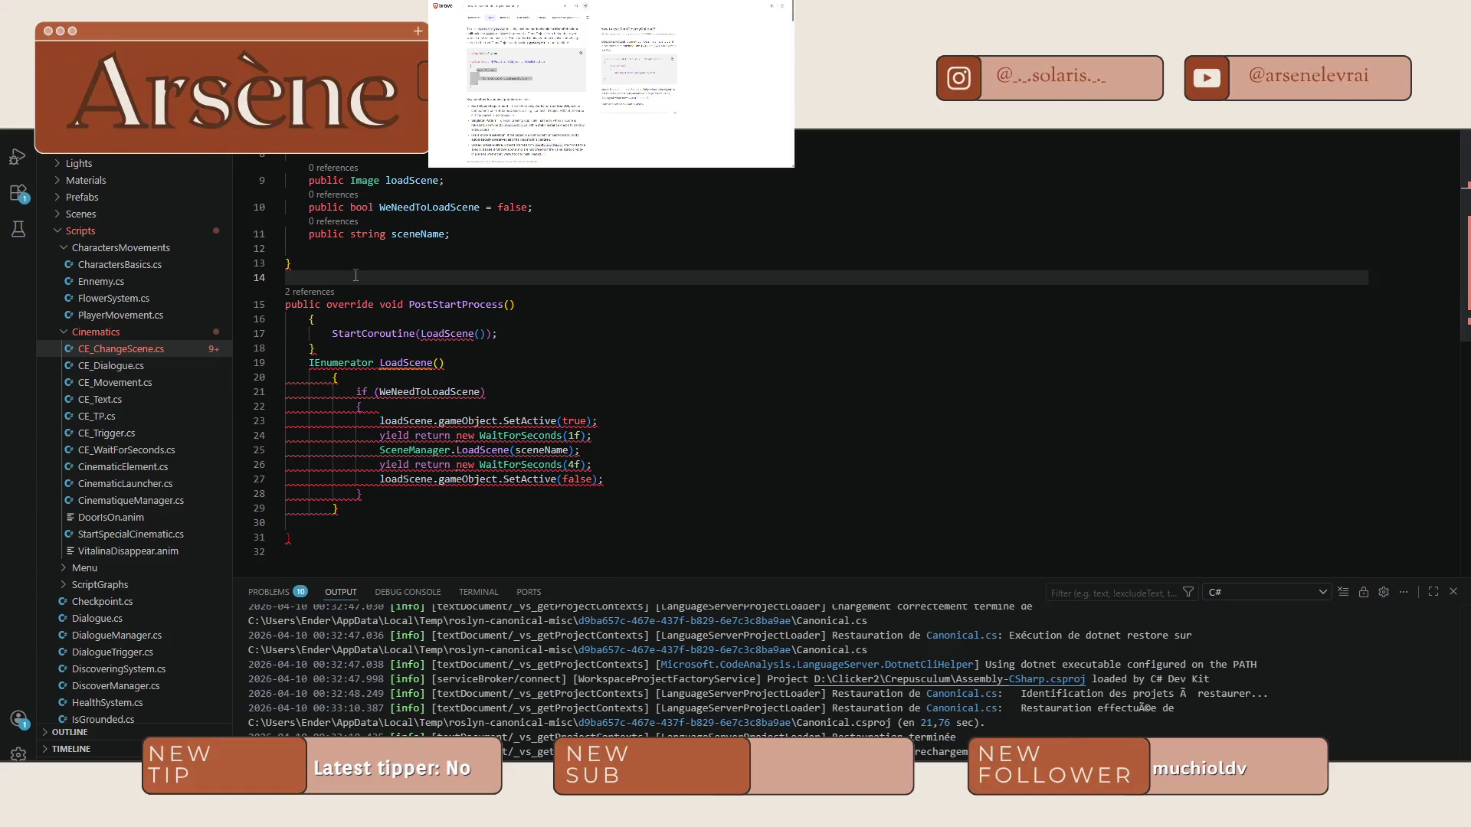
Accept Copilot's suggested Awake() method calling DontDestroyOnLoad(gameObject) below the class fields.
key(Return)
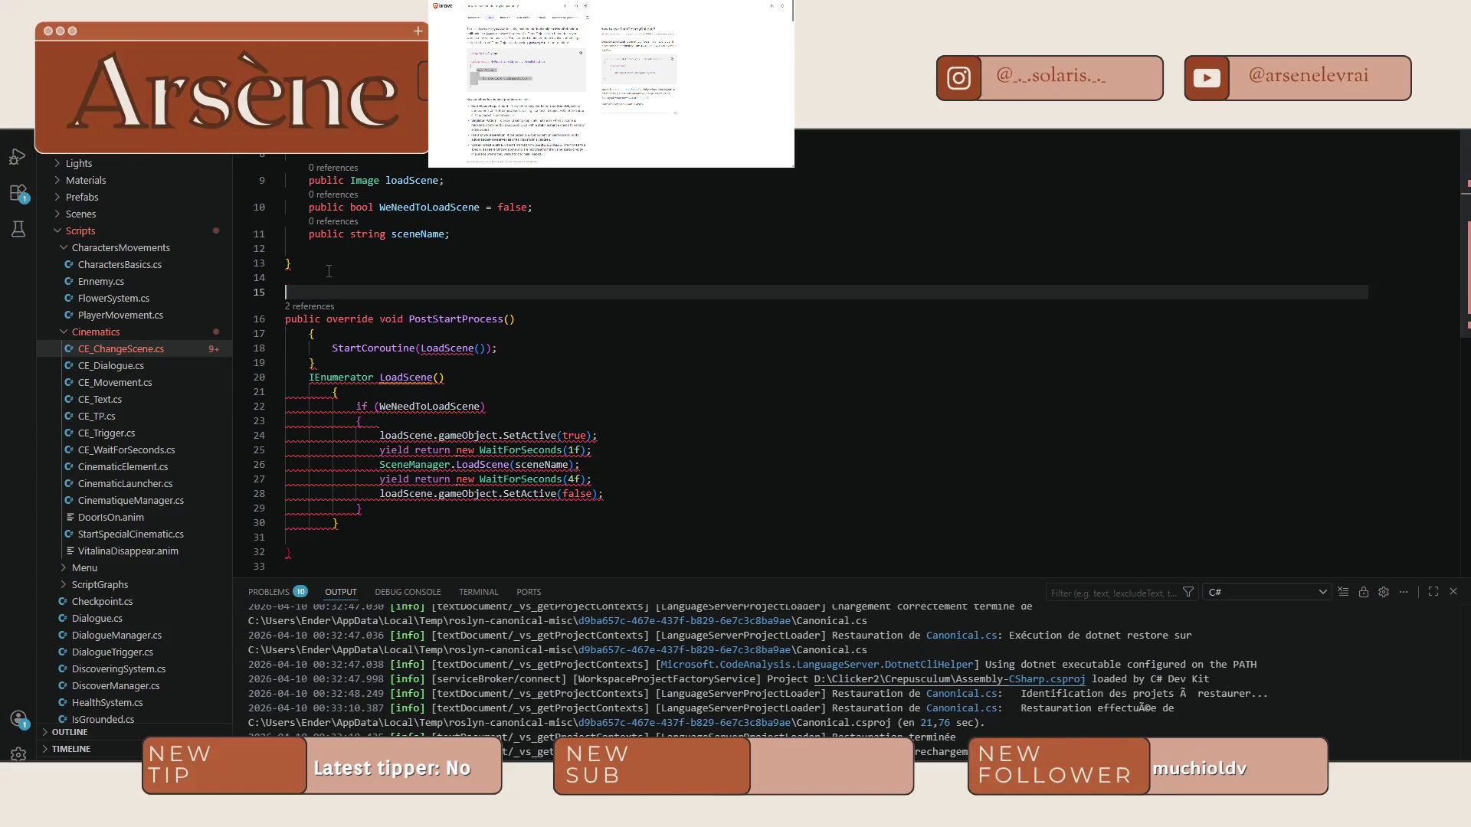
key(BackSpace)
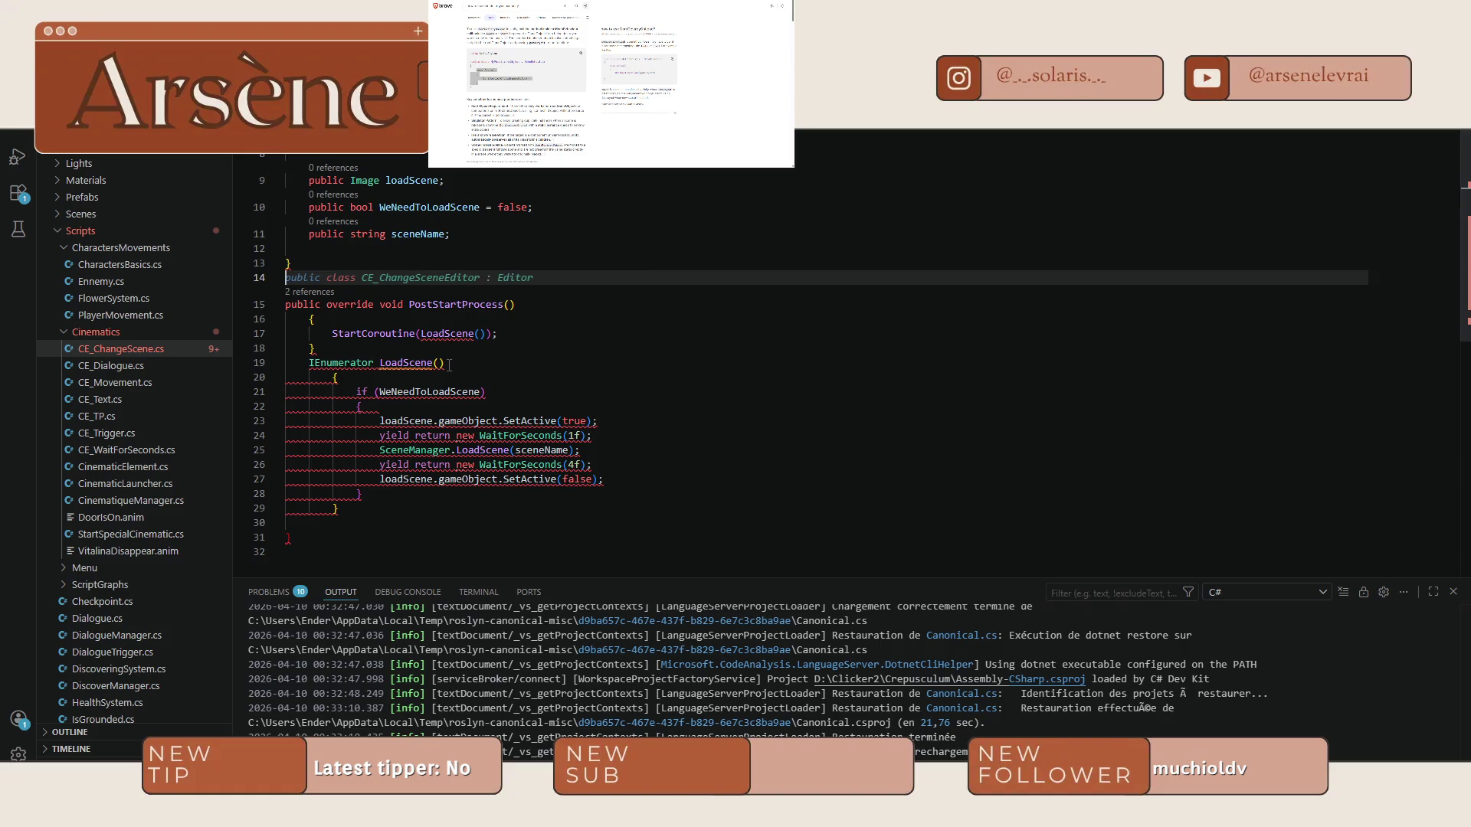
key(Return)
key(Tab)
Indent the PostStartProcess and LoadScene block, add a line after hiding loadScene, and open CE_Trigger.cs.
click(293, 361)
scroll(343, 444, down, 2)
shift+click(301, 525)
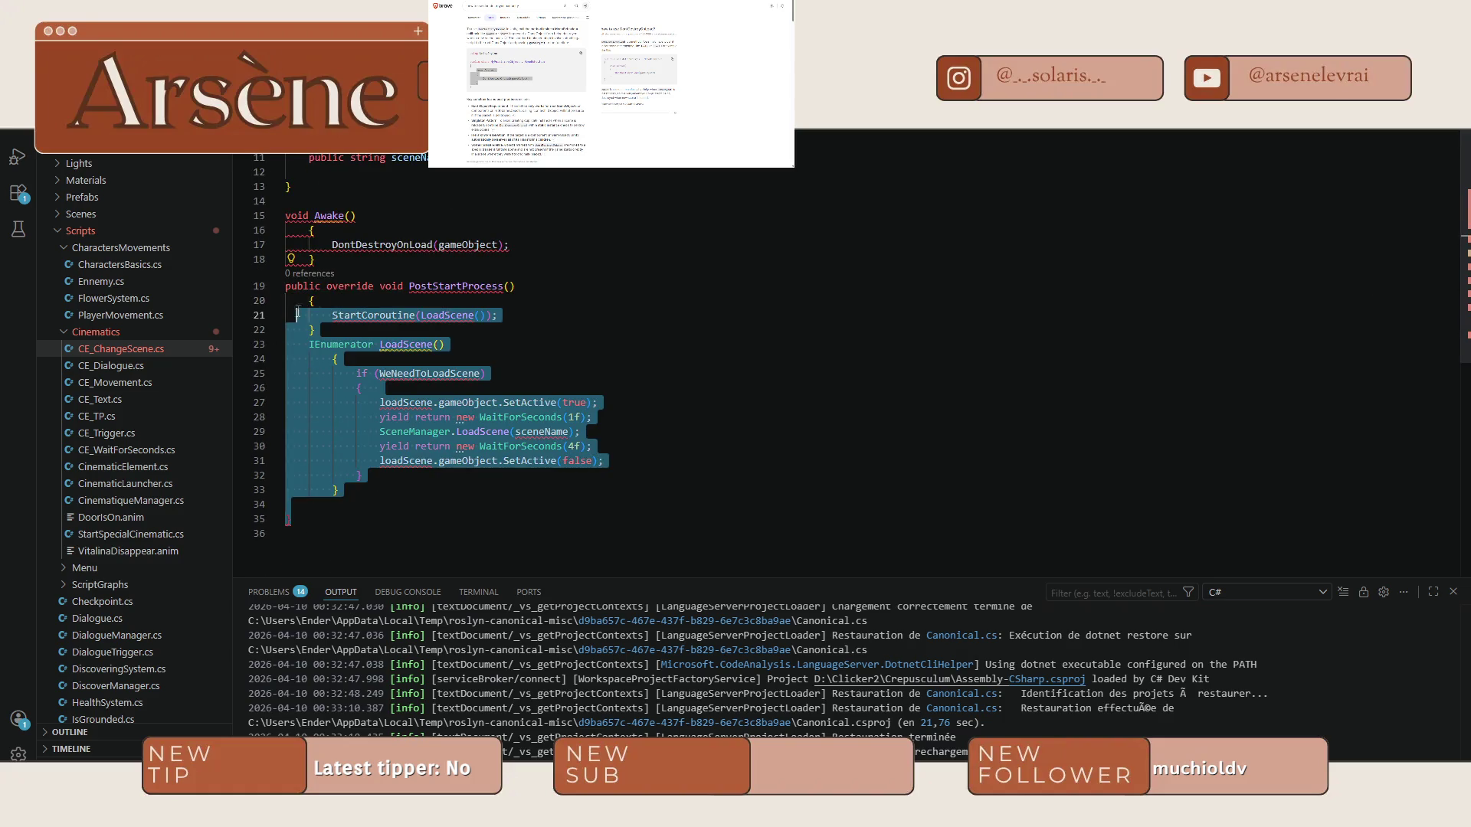
key(Tab)
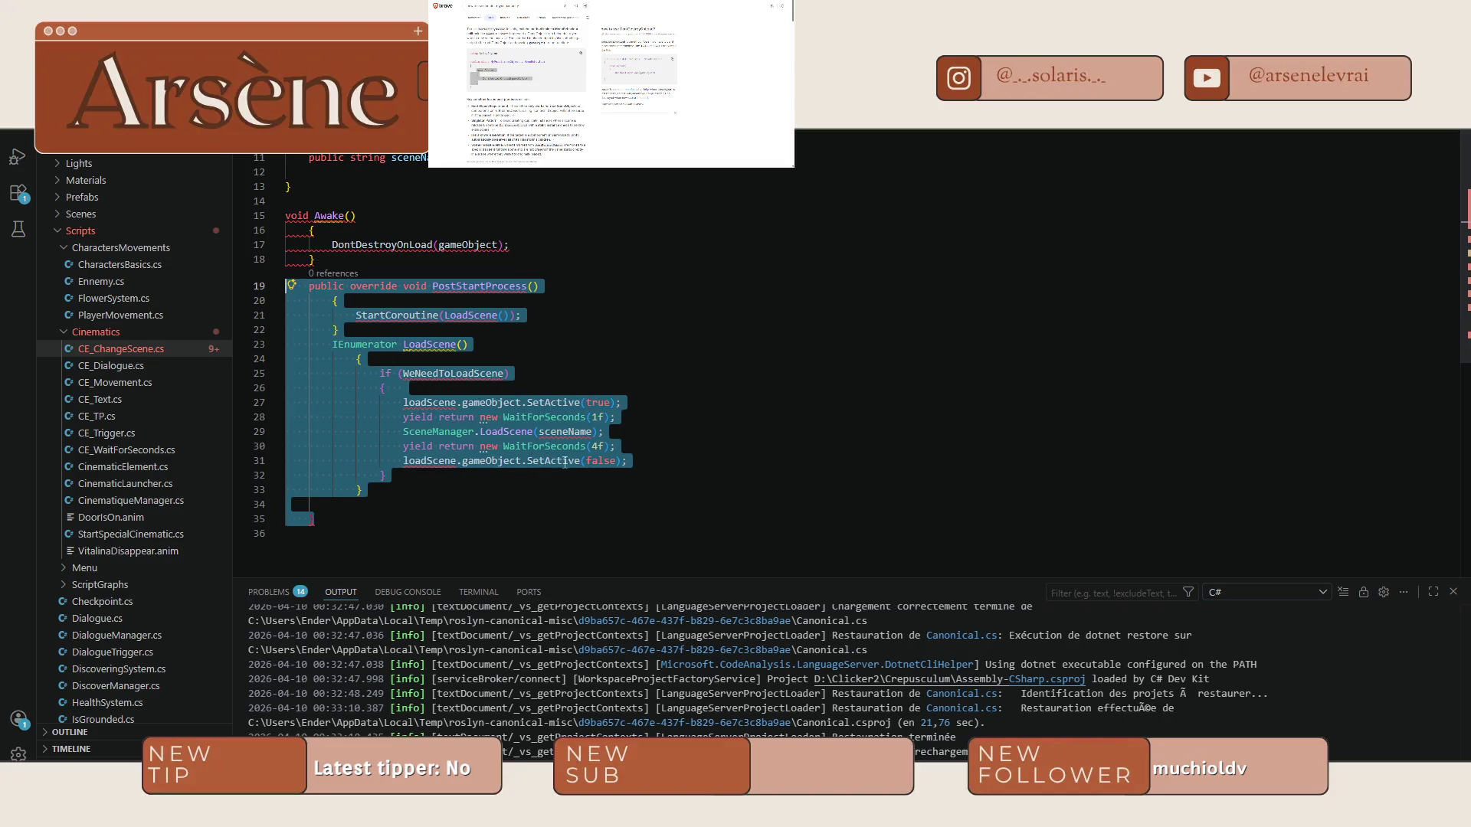
click(650, 460)
key(Return)
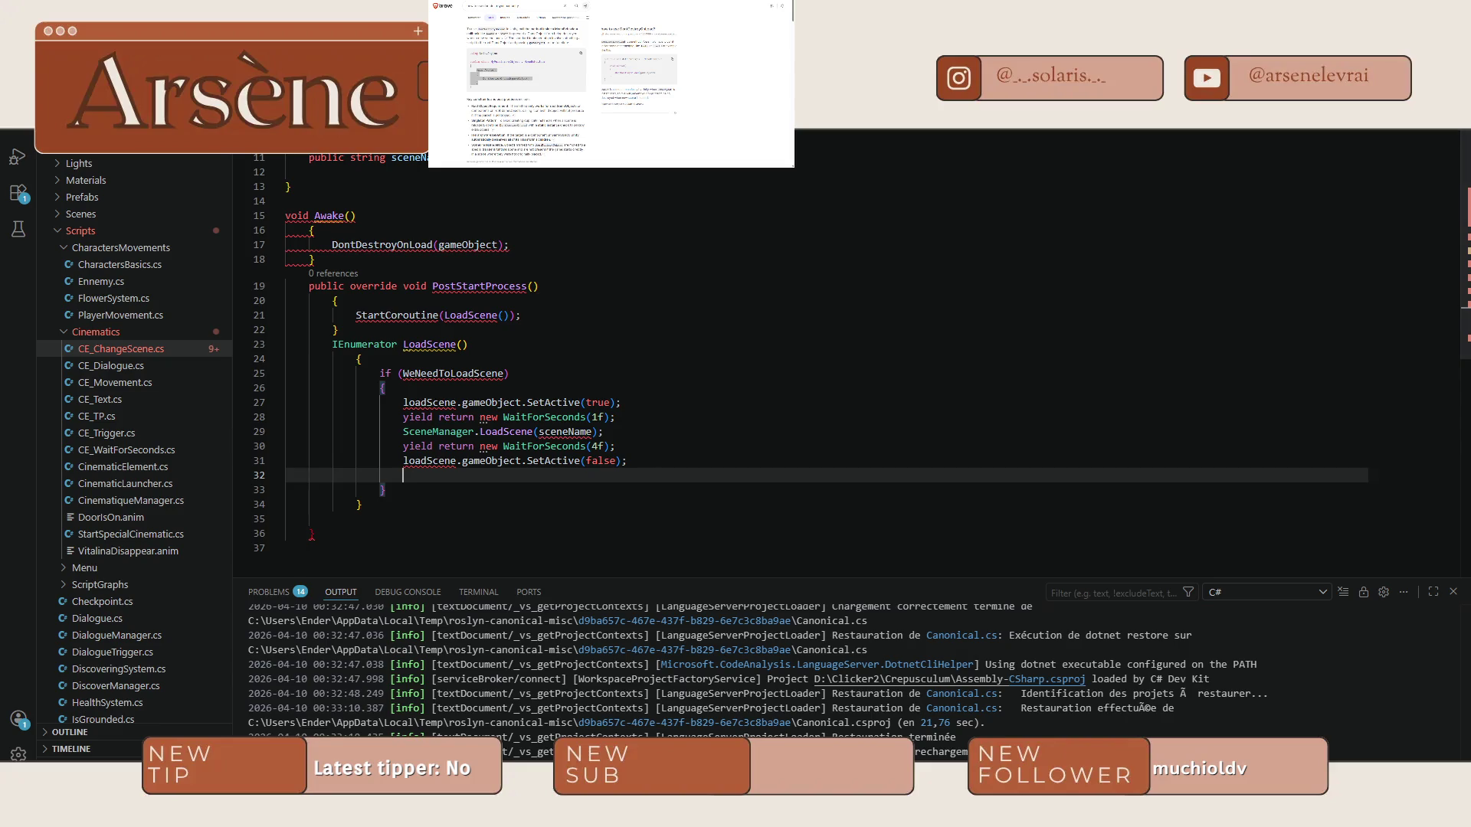
key(ctrl+Tab)
scroll(572, 452, down, 2)
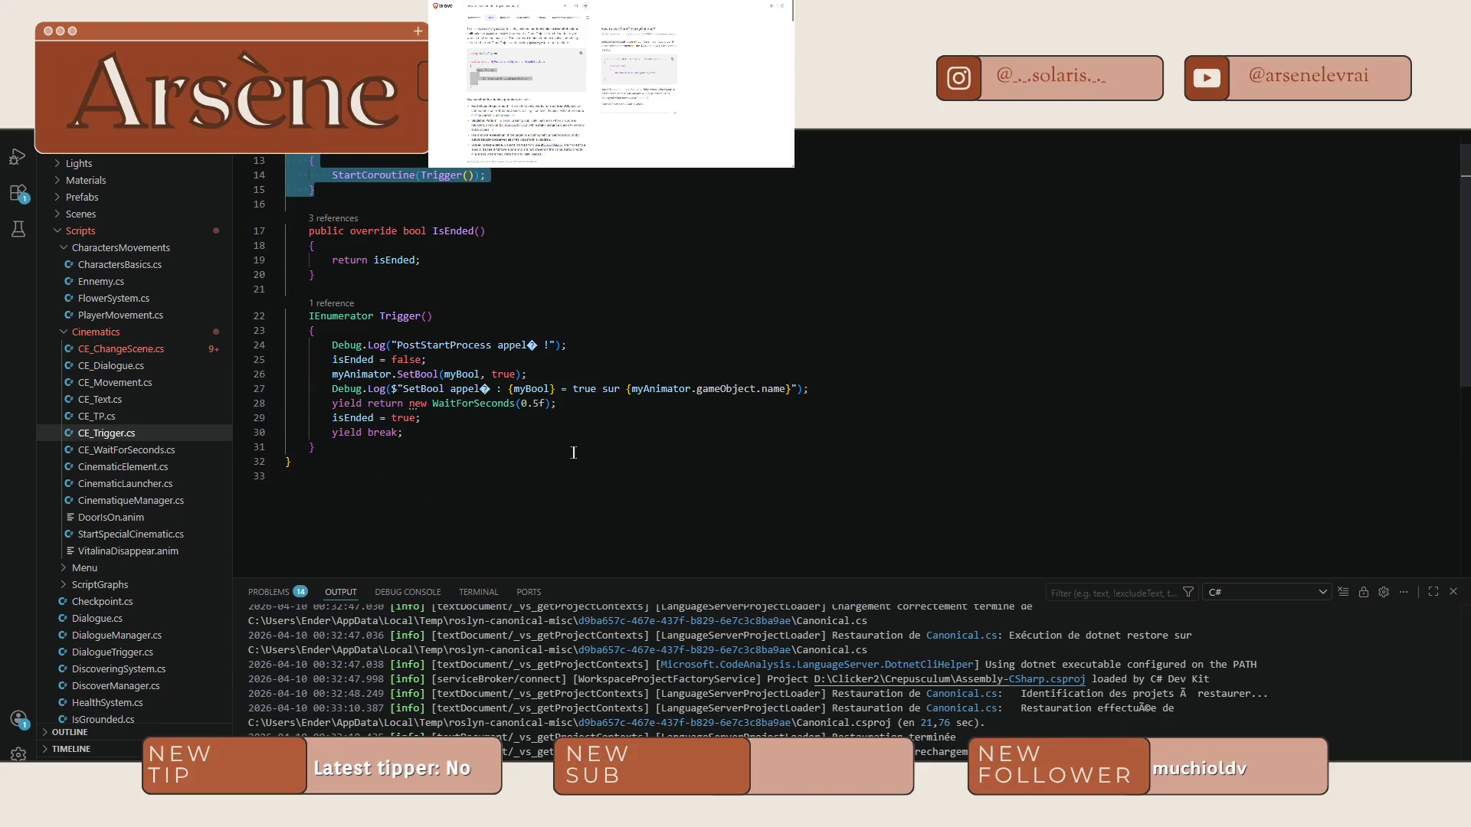
Copy 'isEnded = true; yield break;' from CE_Trigger.cs into the end of LoadScene, aligned.
click(422, 445)
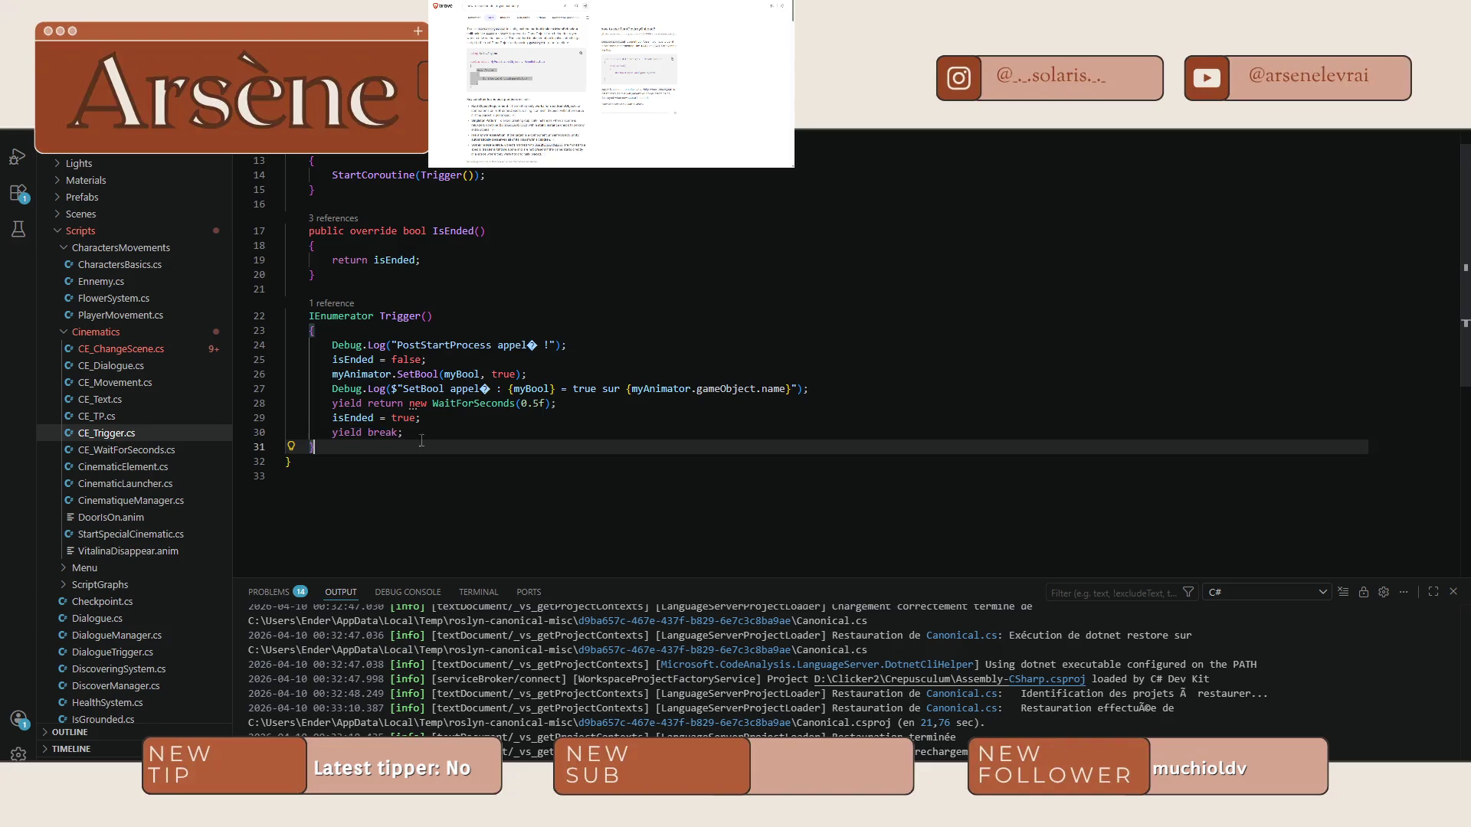
drag(421, 441, 332, 417)
key(ctrl+Tab)
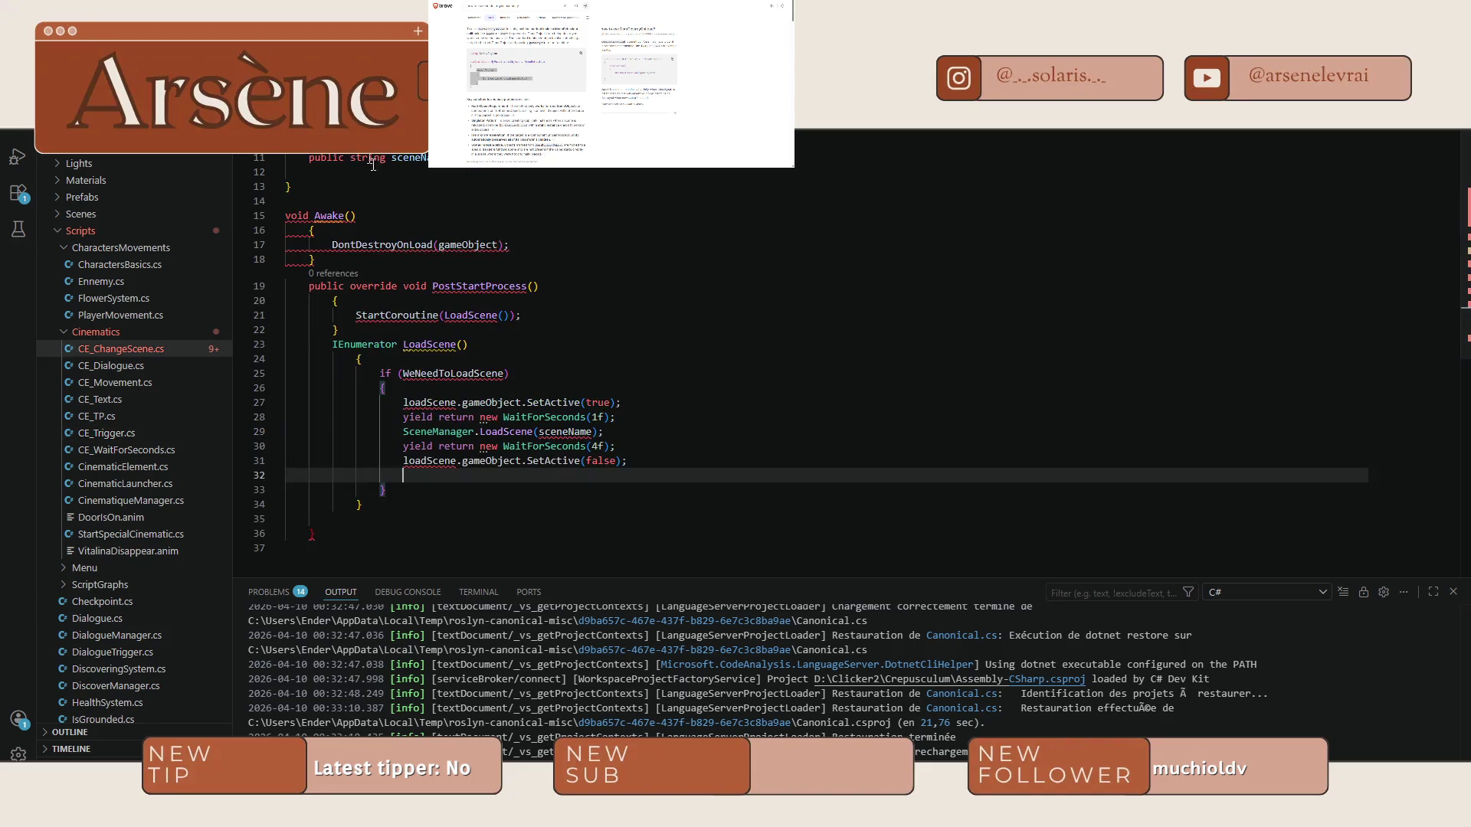
text(isEnded = true; yield break;)
click(333, 490)
key(Tab)
key(Tab)
key(Tab)
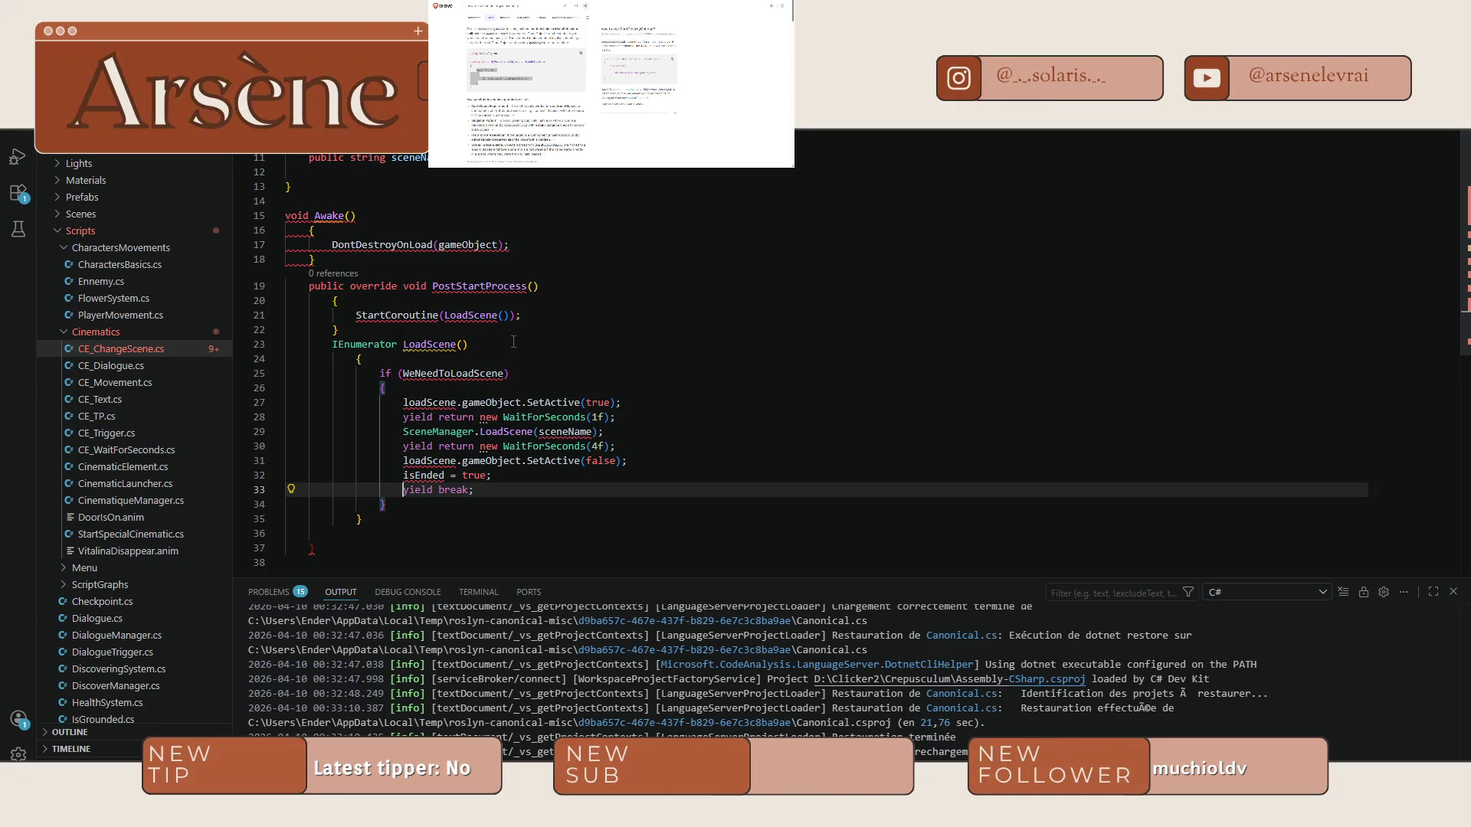
Add Destroy(gameObject); on a new line after the StartCoroutine call.
click(540, 319)
key(Return)
text(Destroy)
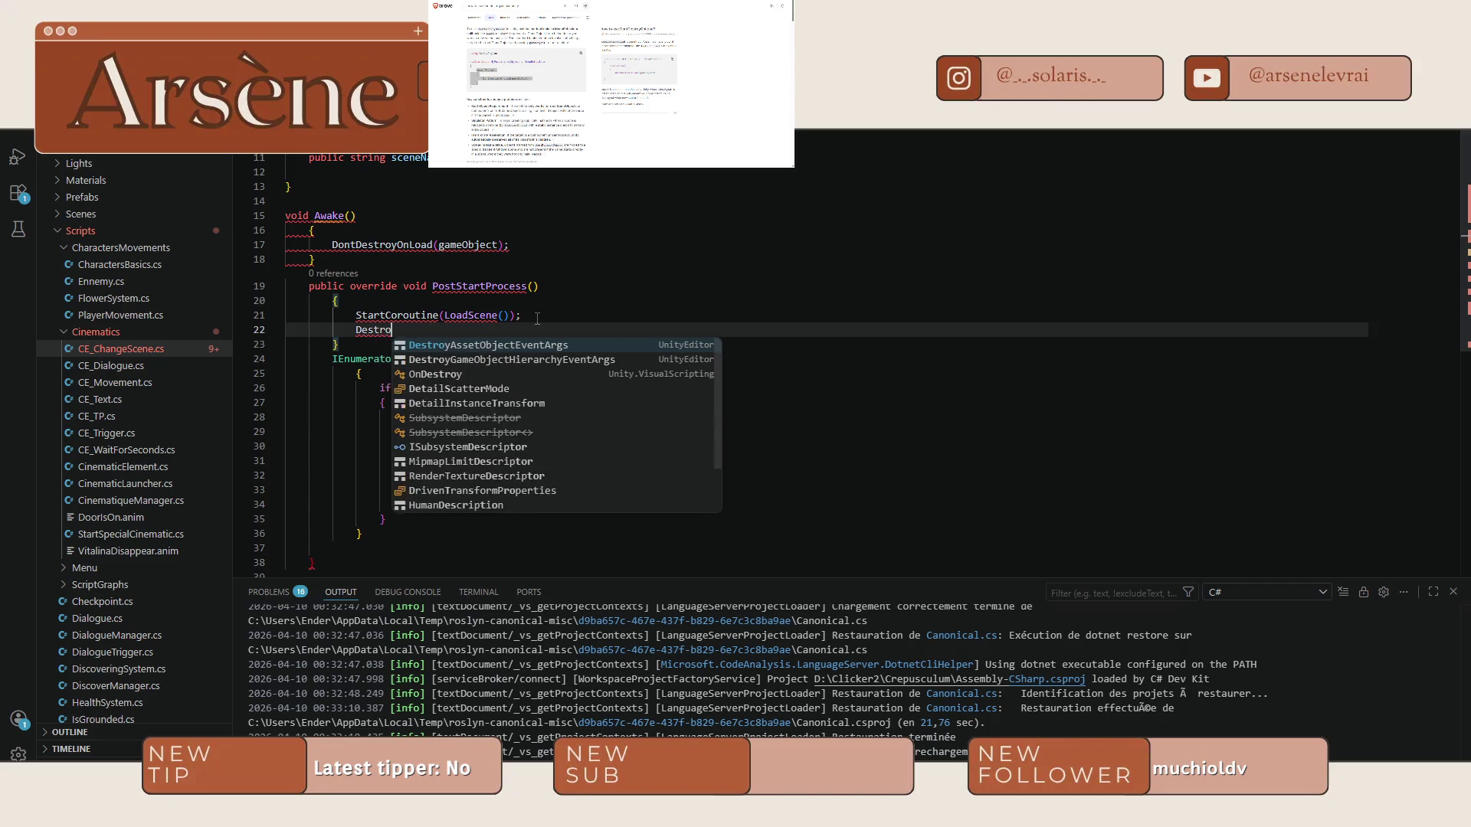
key(Tab)
key(BackSpace)
key(BackSpace)
key(BackSpace)
key(BackSpace)
key(BackSpace)
key(BackSpace)
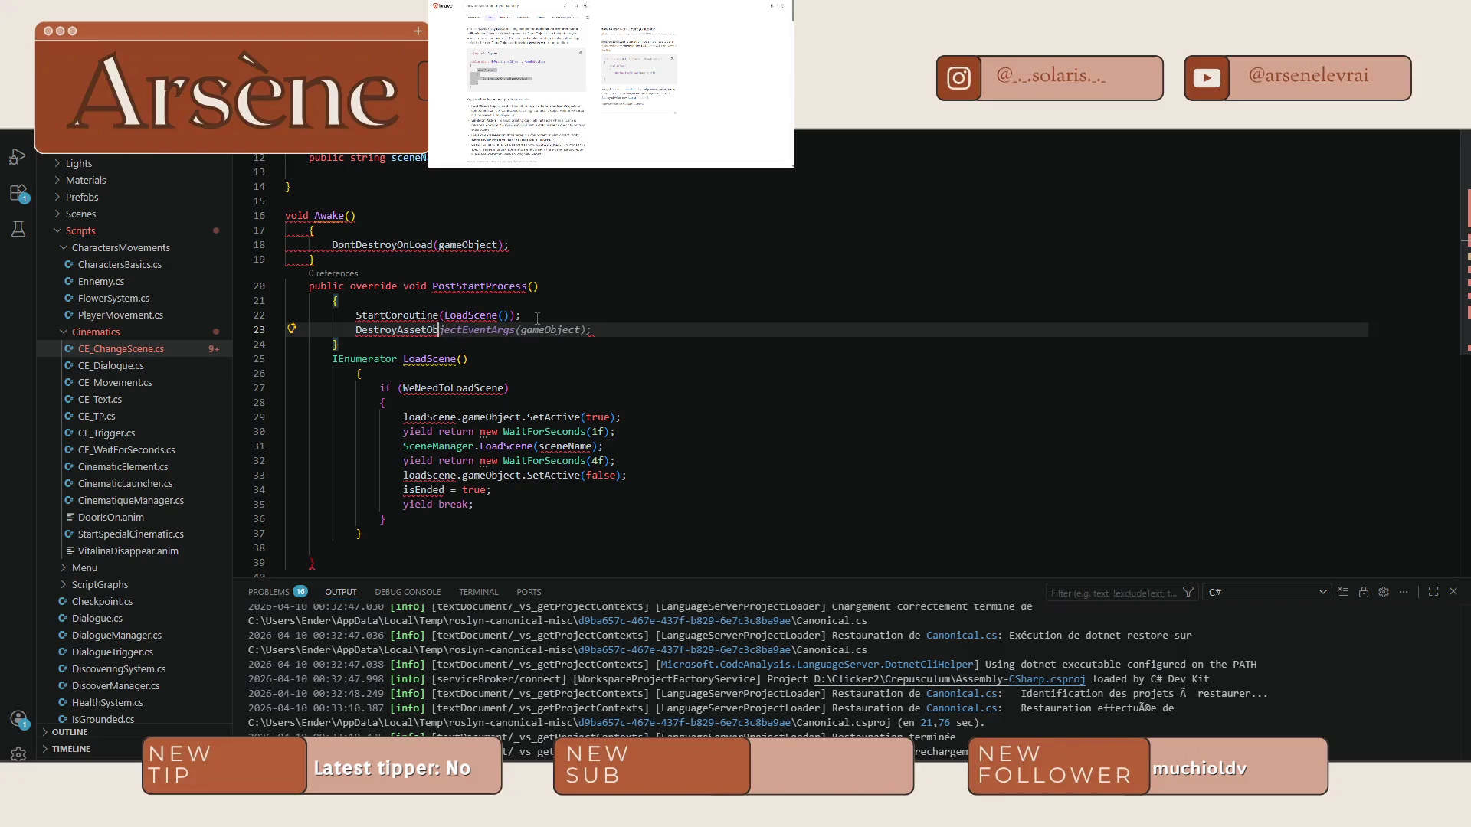
text(()
key(Tab)
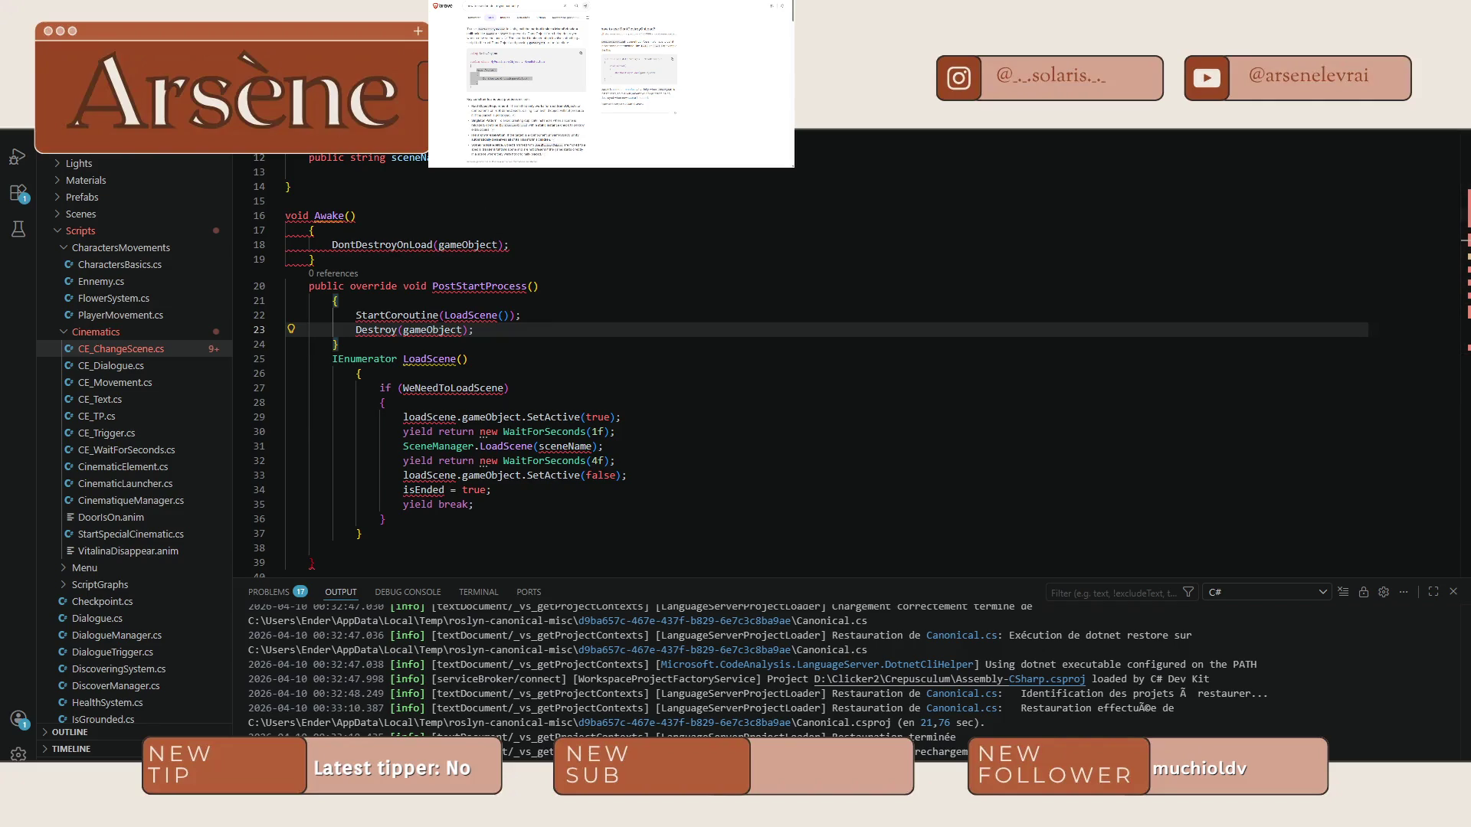
key(ctrl+Tab)
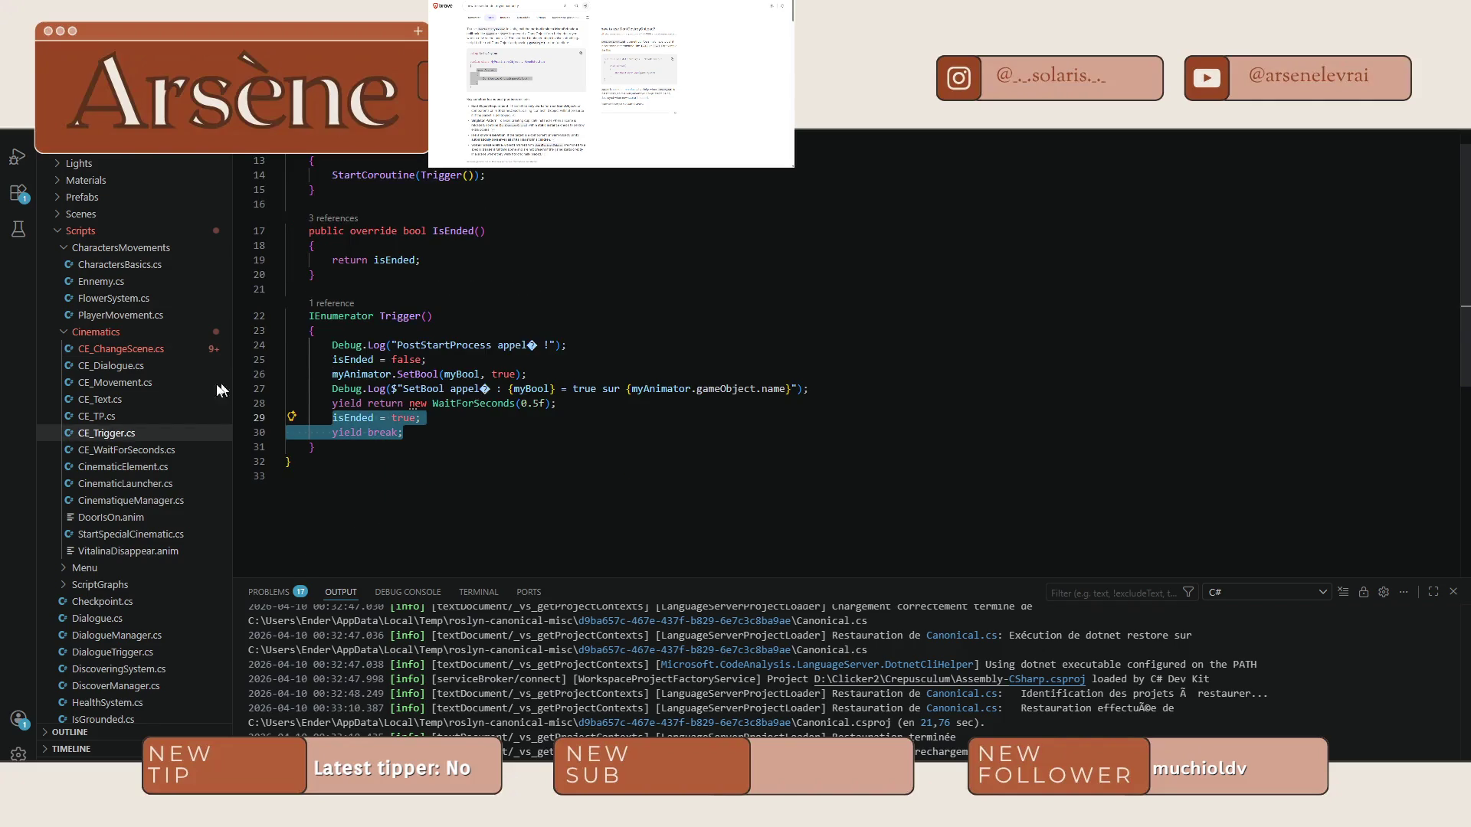
click(187, 350)
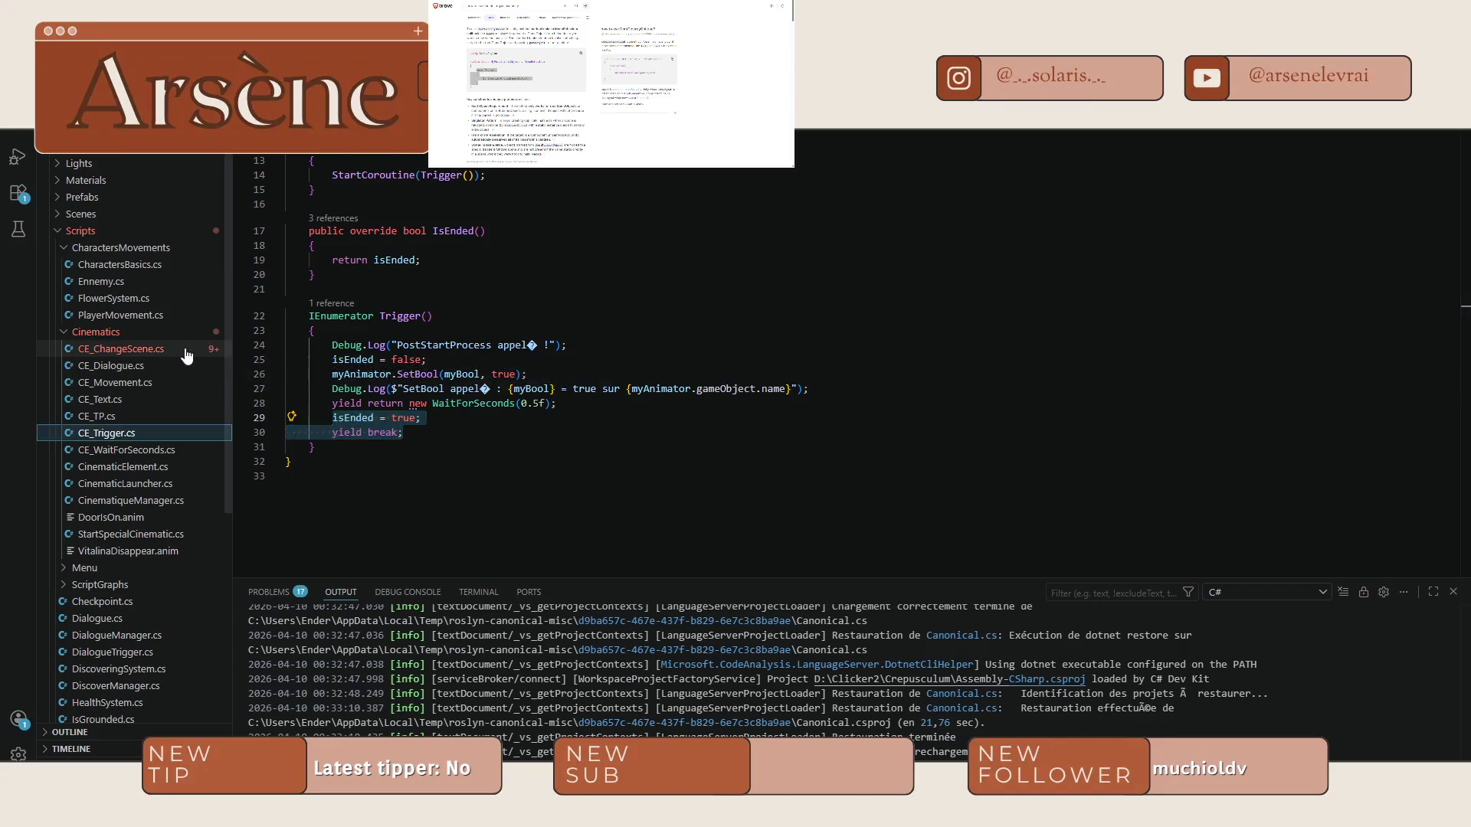
Review the 17 problems listed for CE_ChangeScene.cs, then switch to the Unity Editor.
click(311, 593)
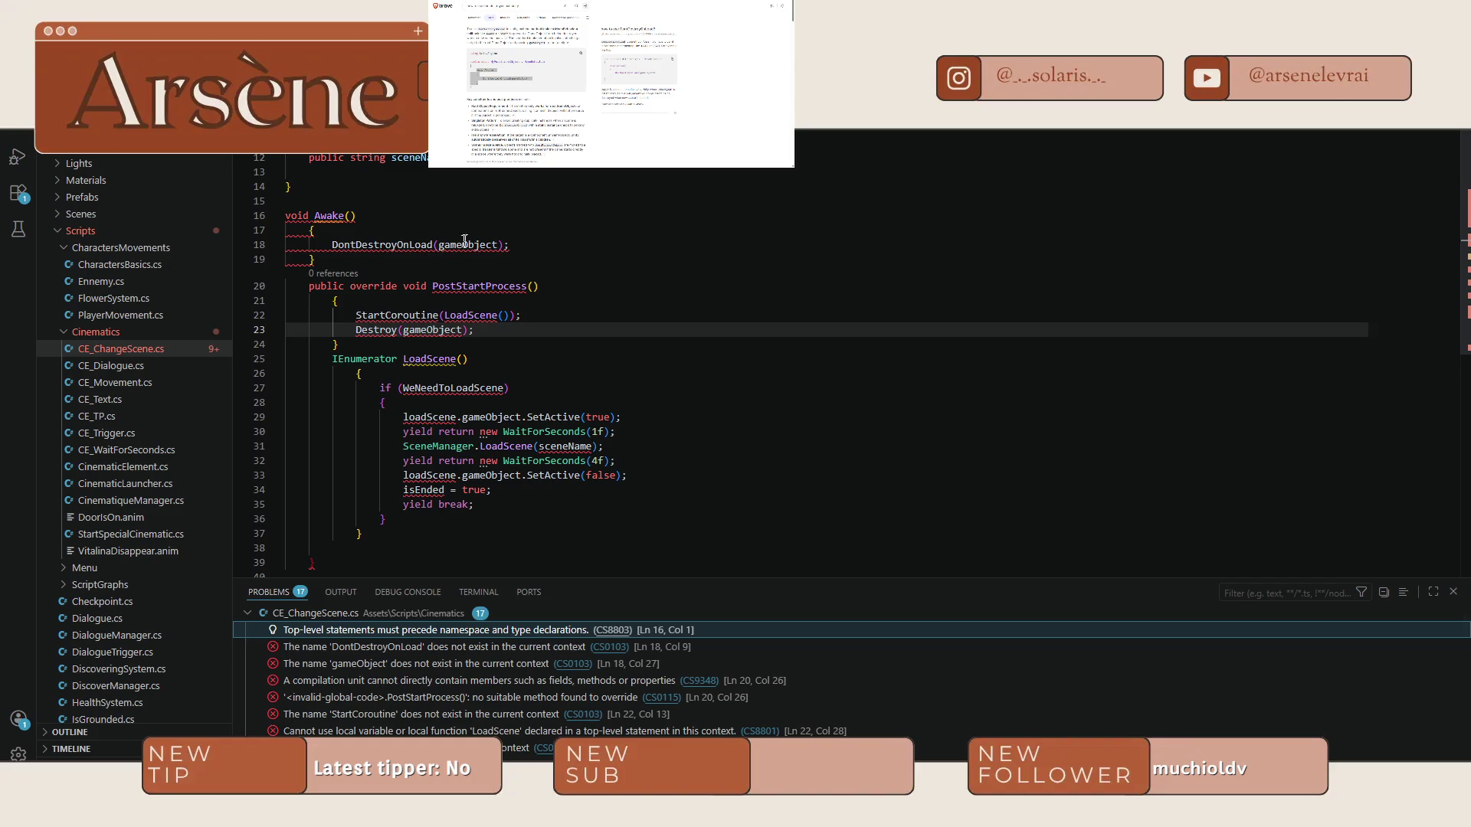
click(522, 244)
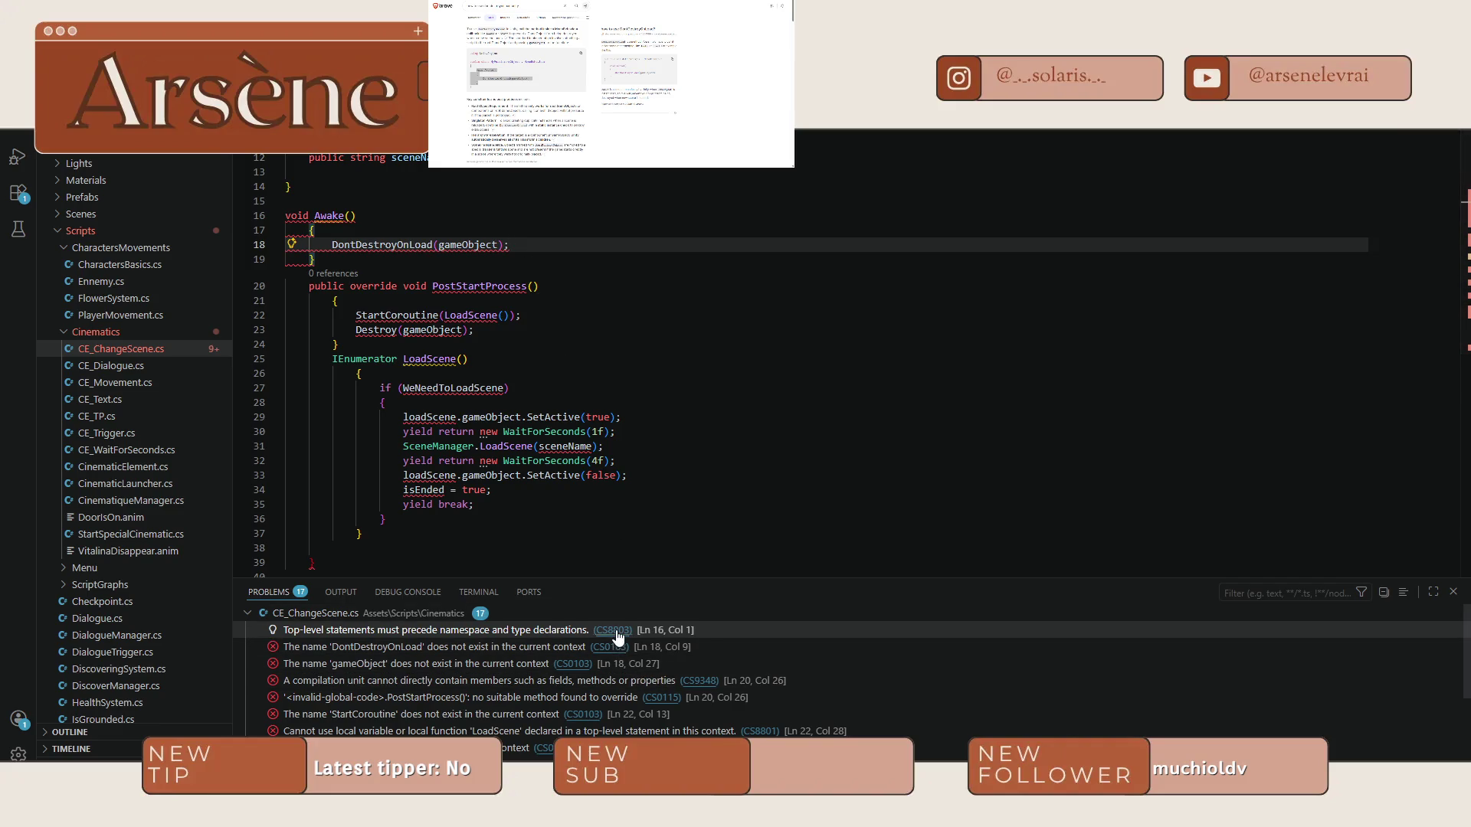
key(alt+Tab)
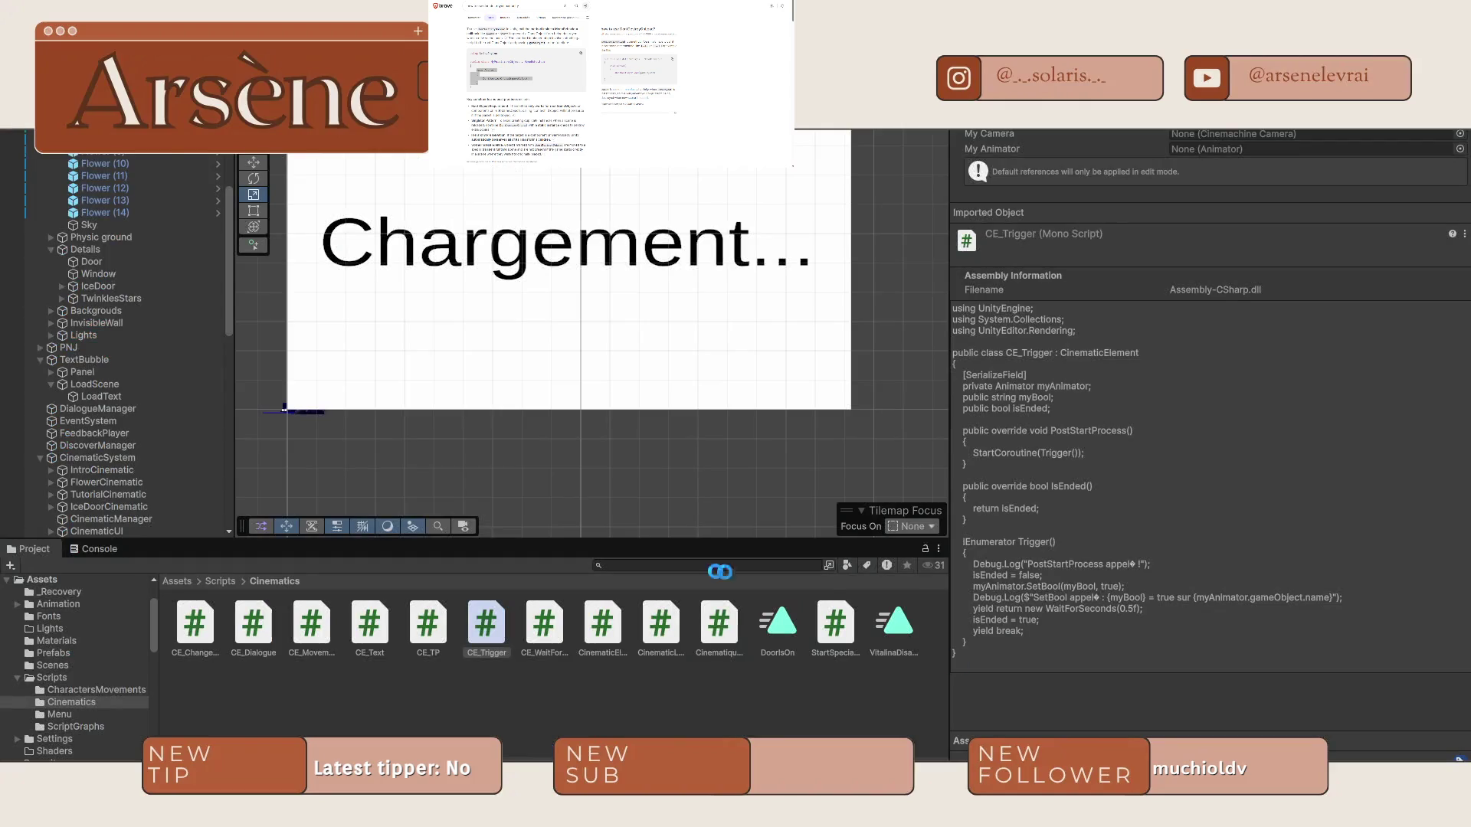
Read the CS8803 and CS1022 compile errors for CE_ChangeScene.cs in Unity's Console.
click(95, 547)
click(225, 585)
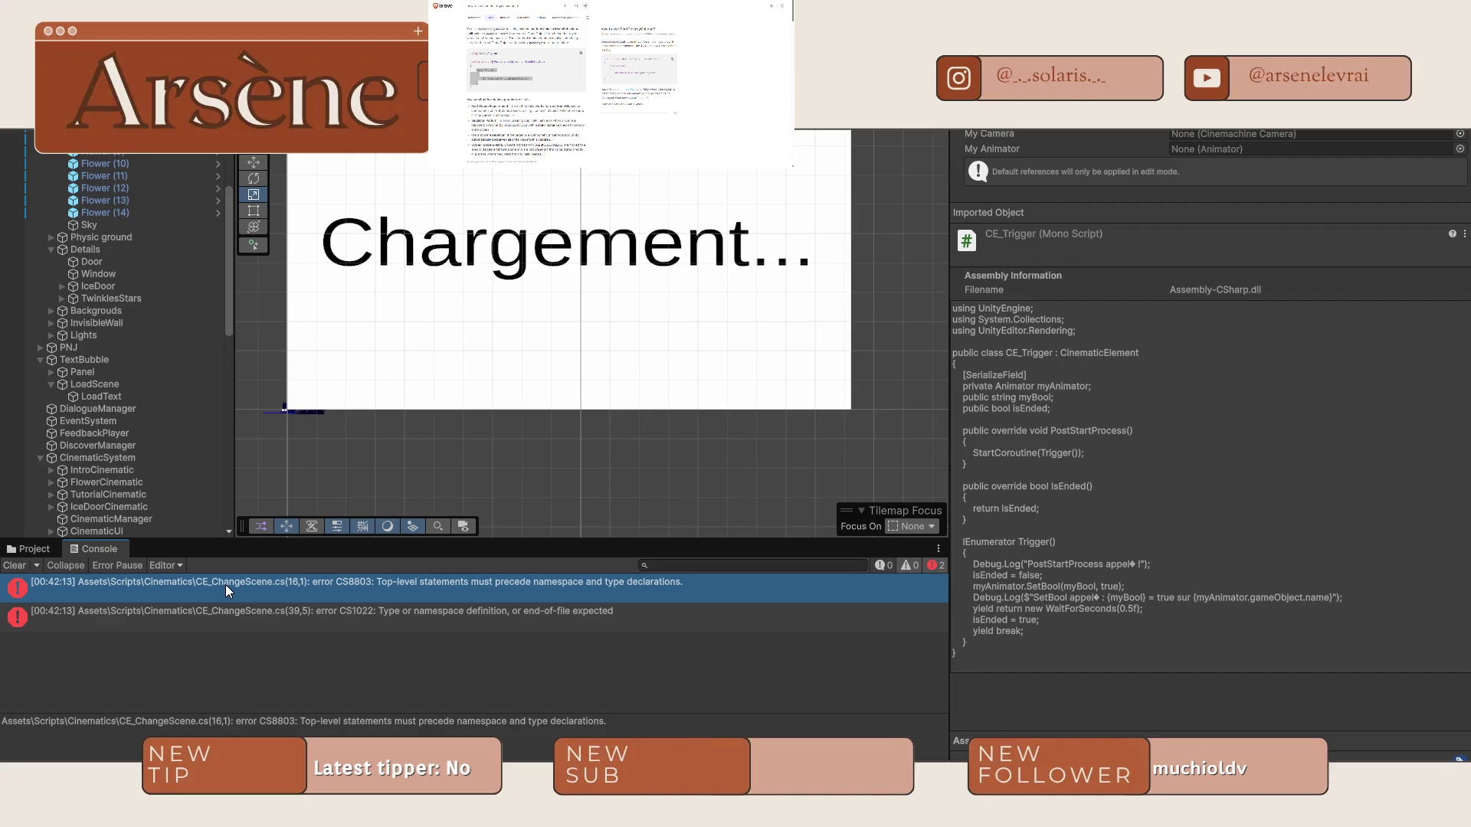
click(293, 603)
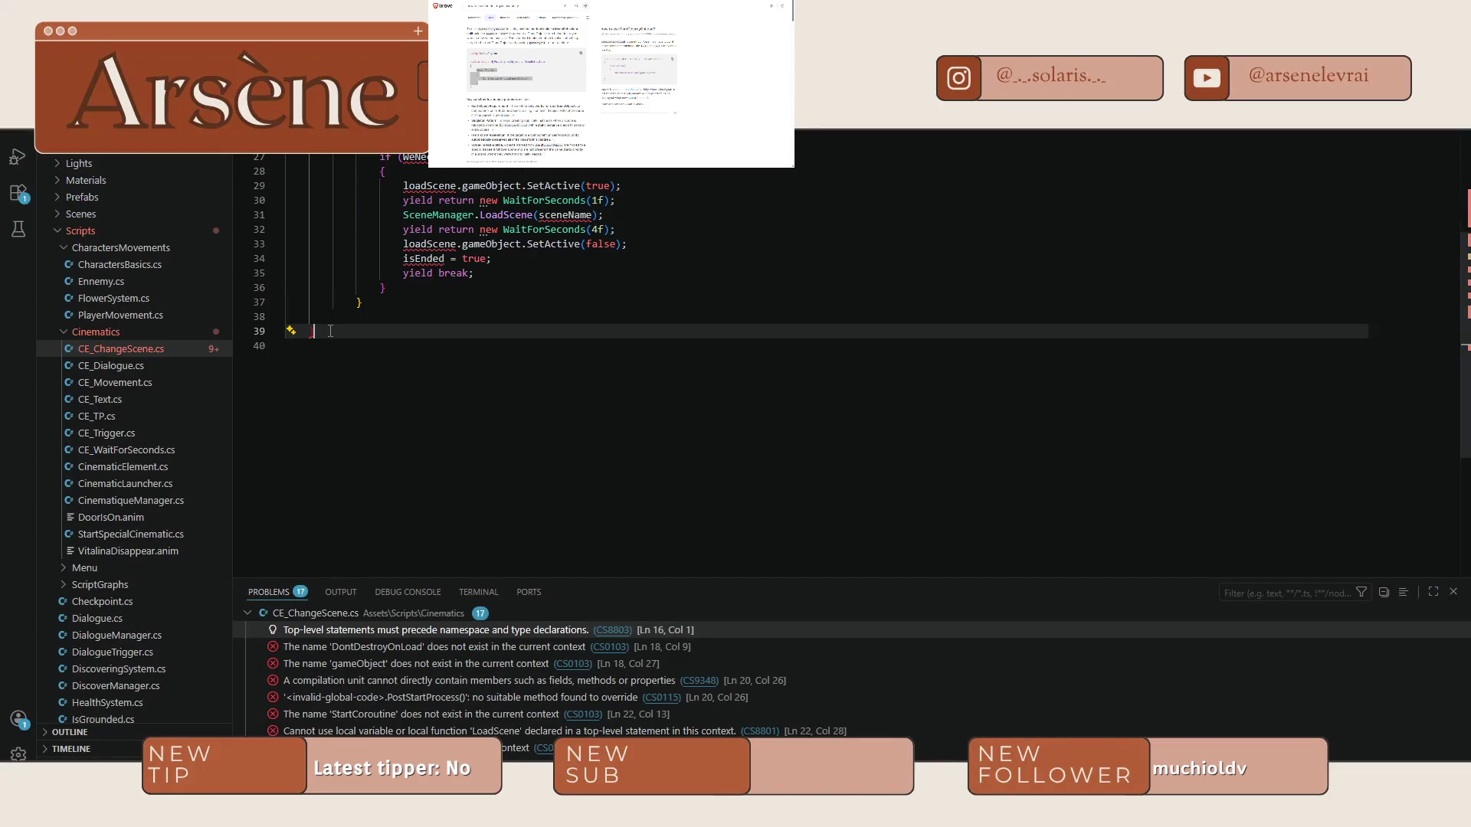
Add an opening brace under PostStartProcess(), remove the auto-closed brace, and recheck the CS8803 error in Unity.
scroll(330, 333, up, 5)
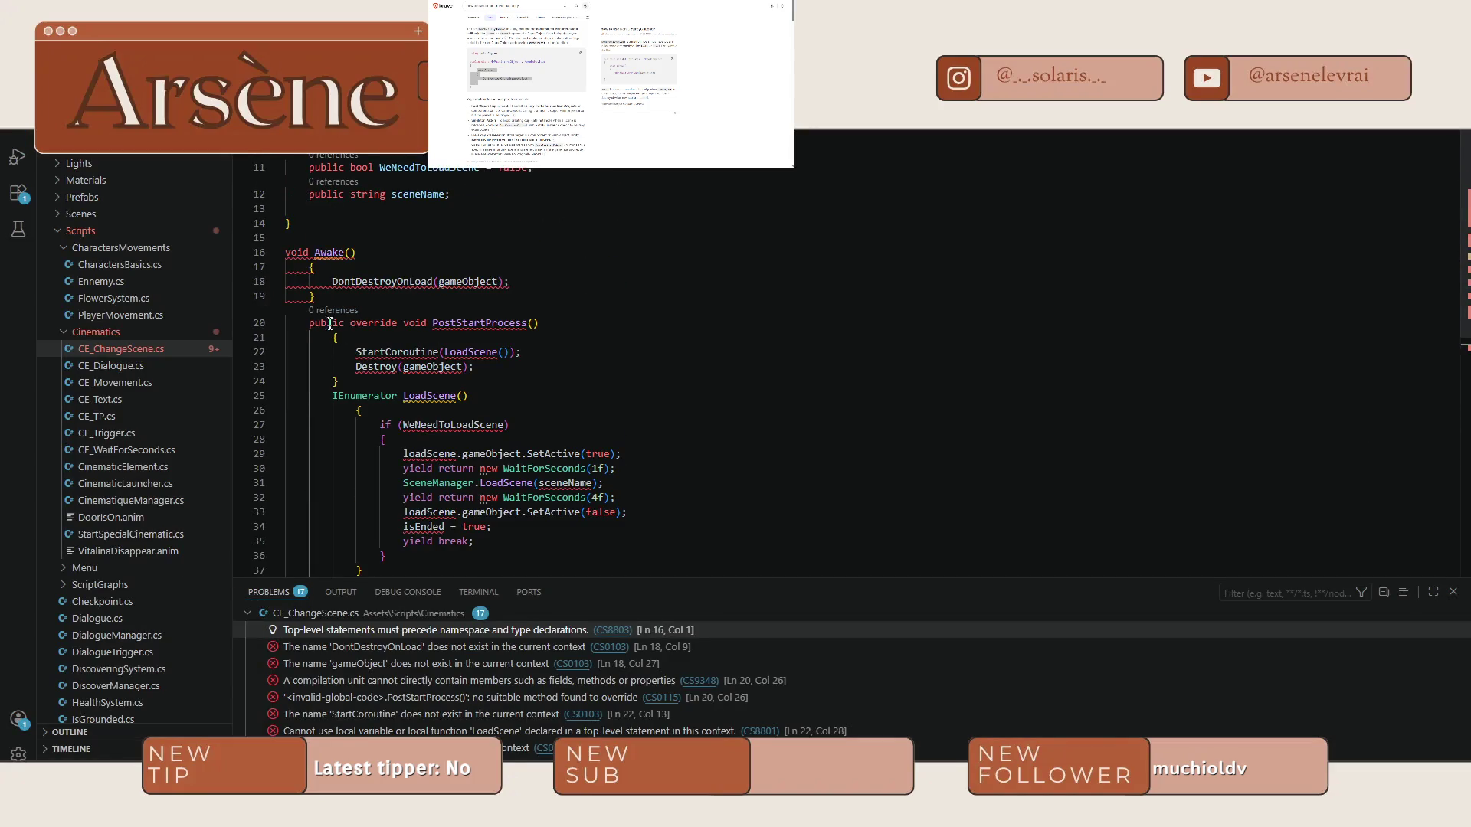
scroll(329, 322, down, 2)
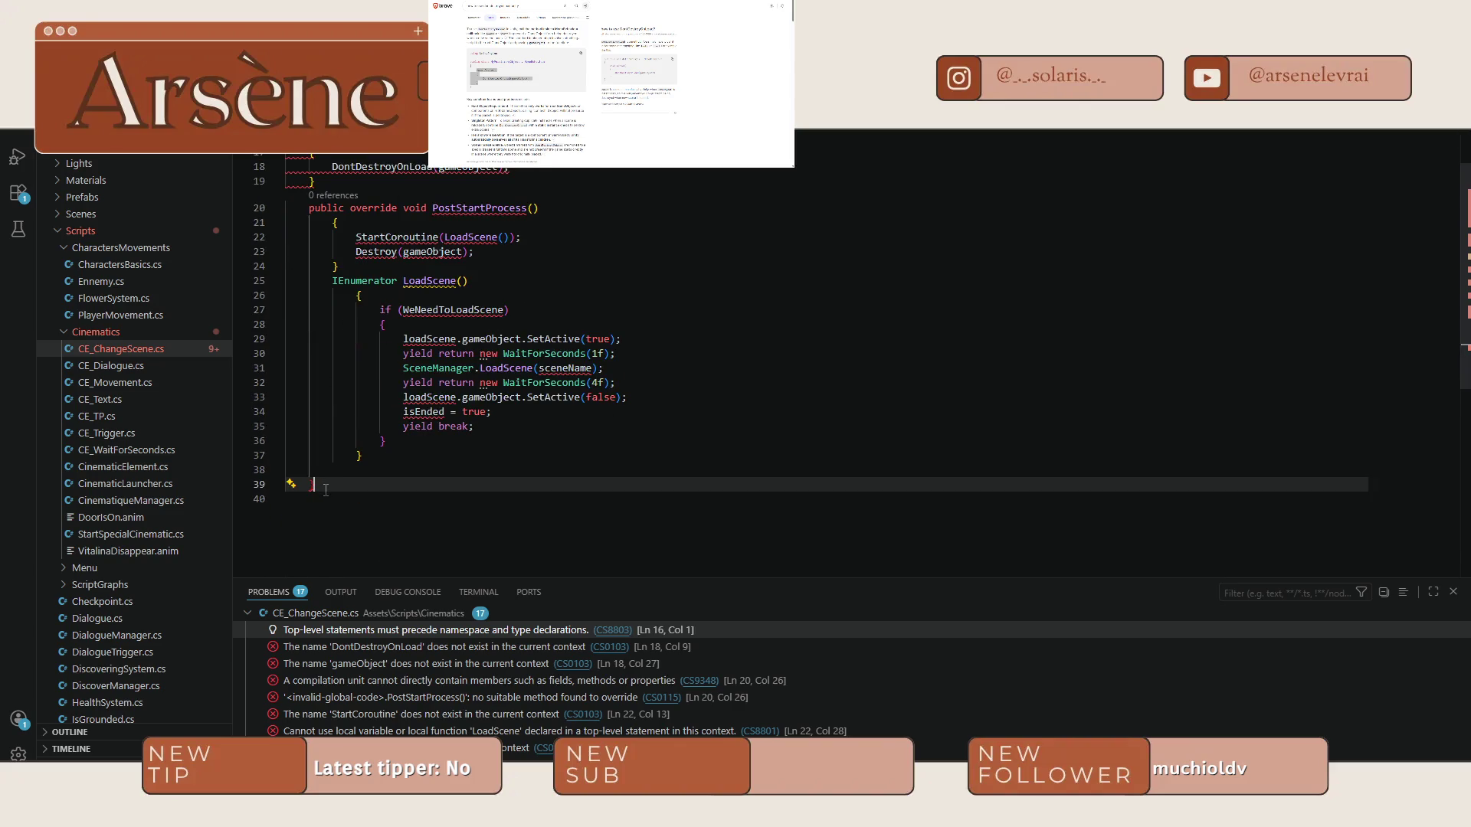
click(551, 208)
key(Return)
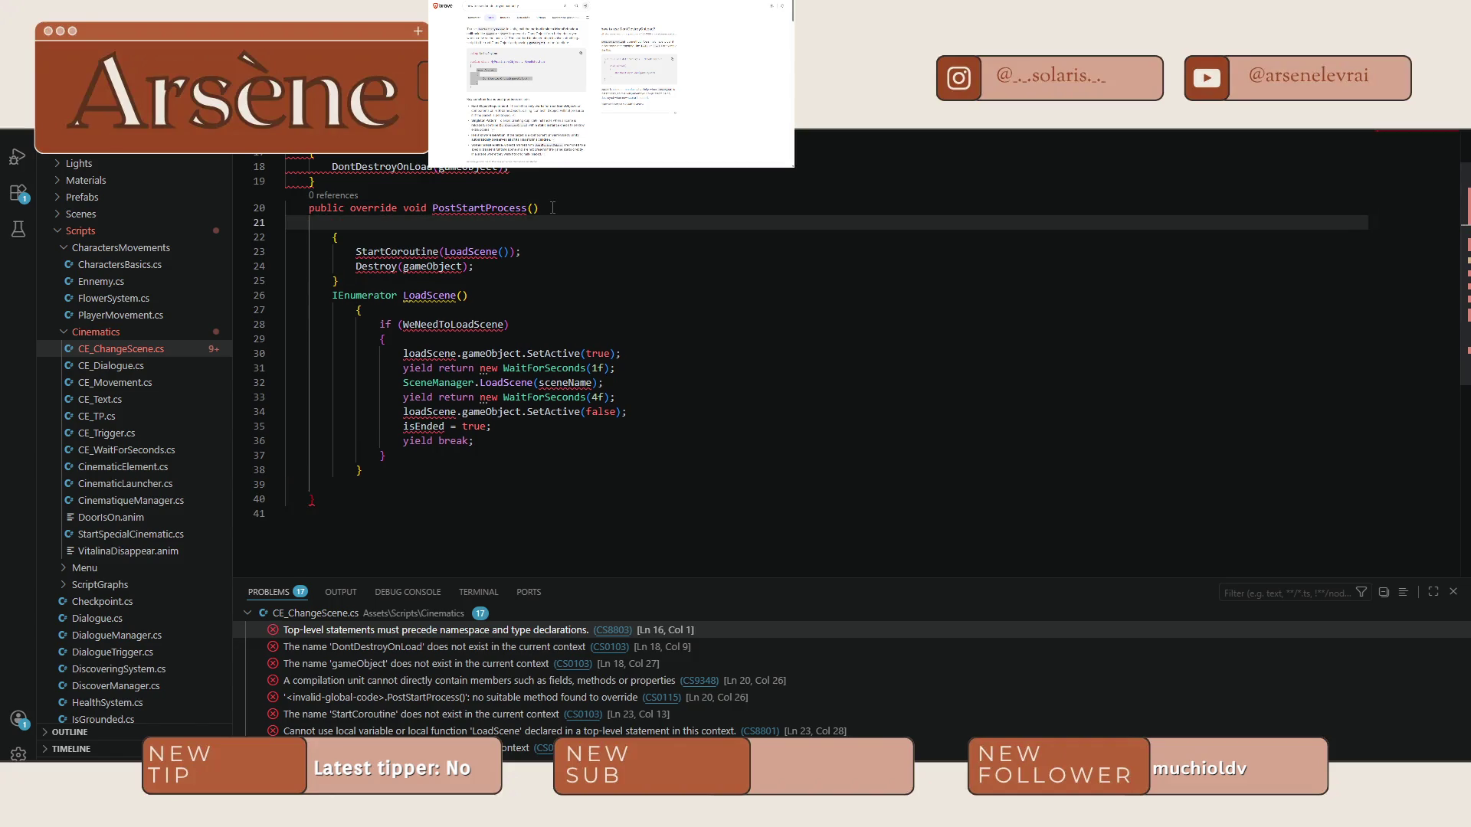
text({)
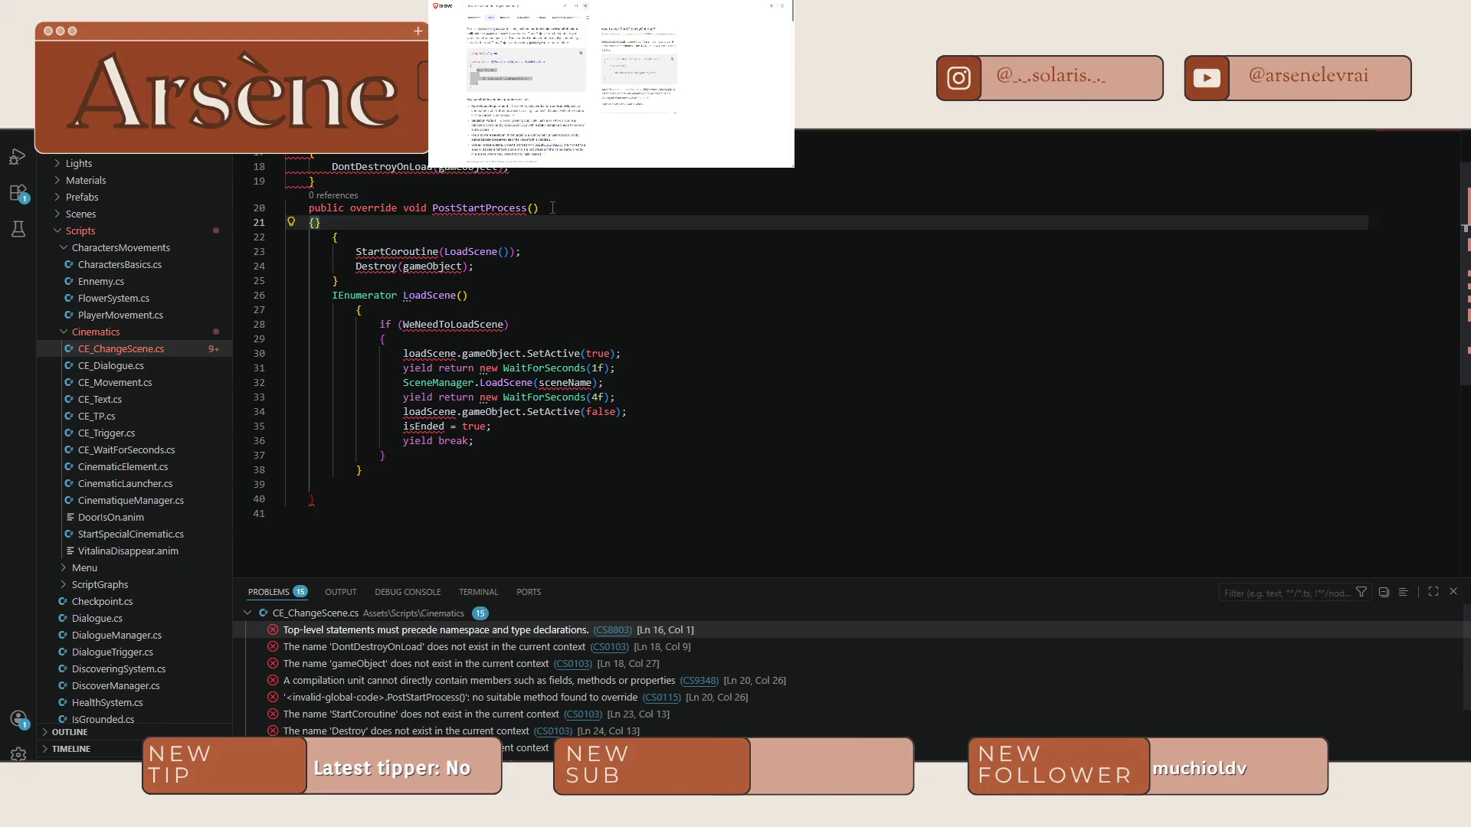
key(Delete)
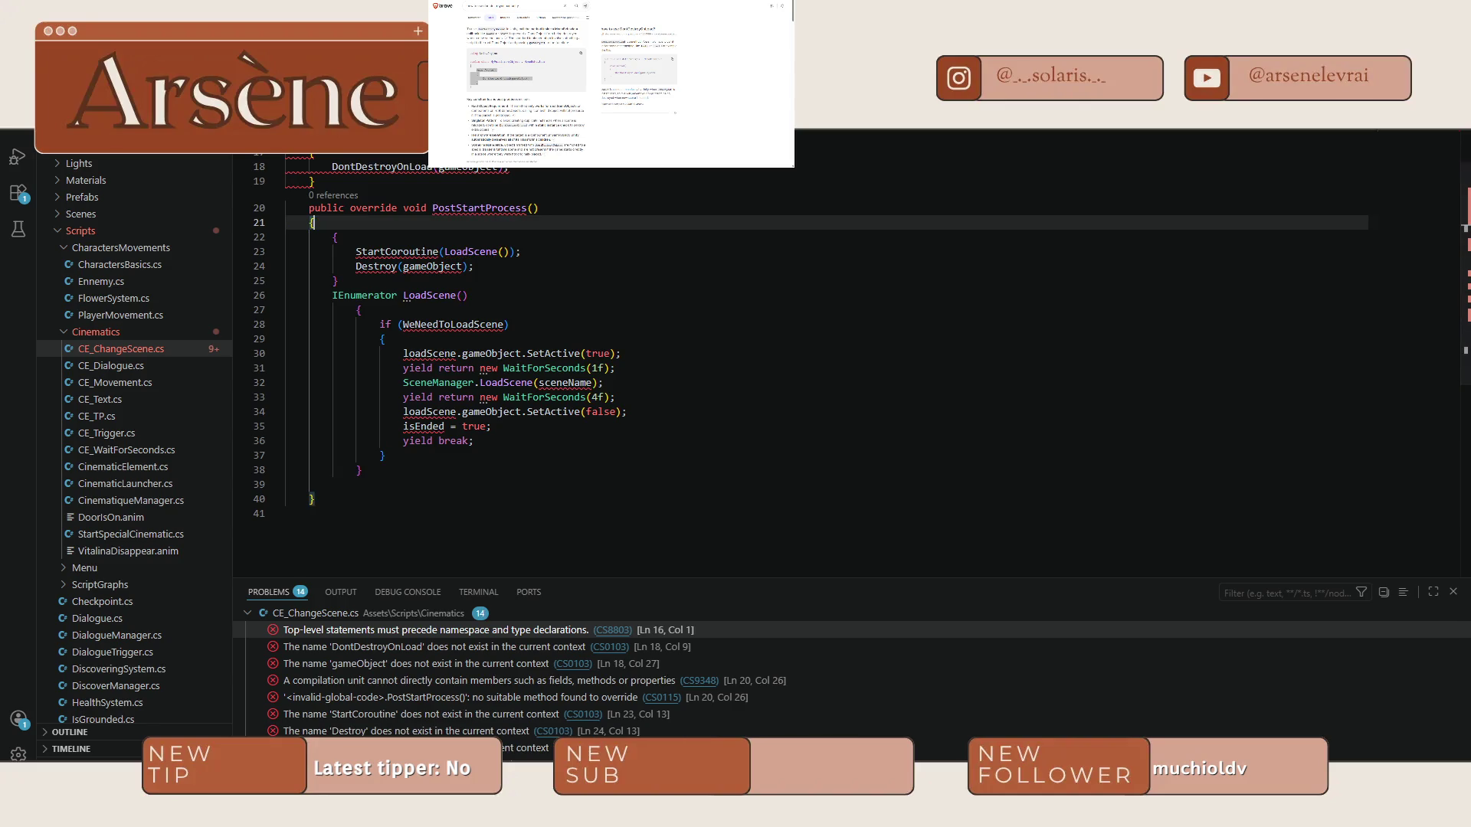
key(super+Tab)
click(390, 585)
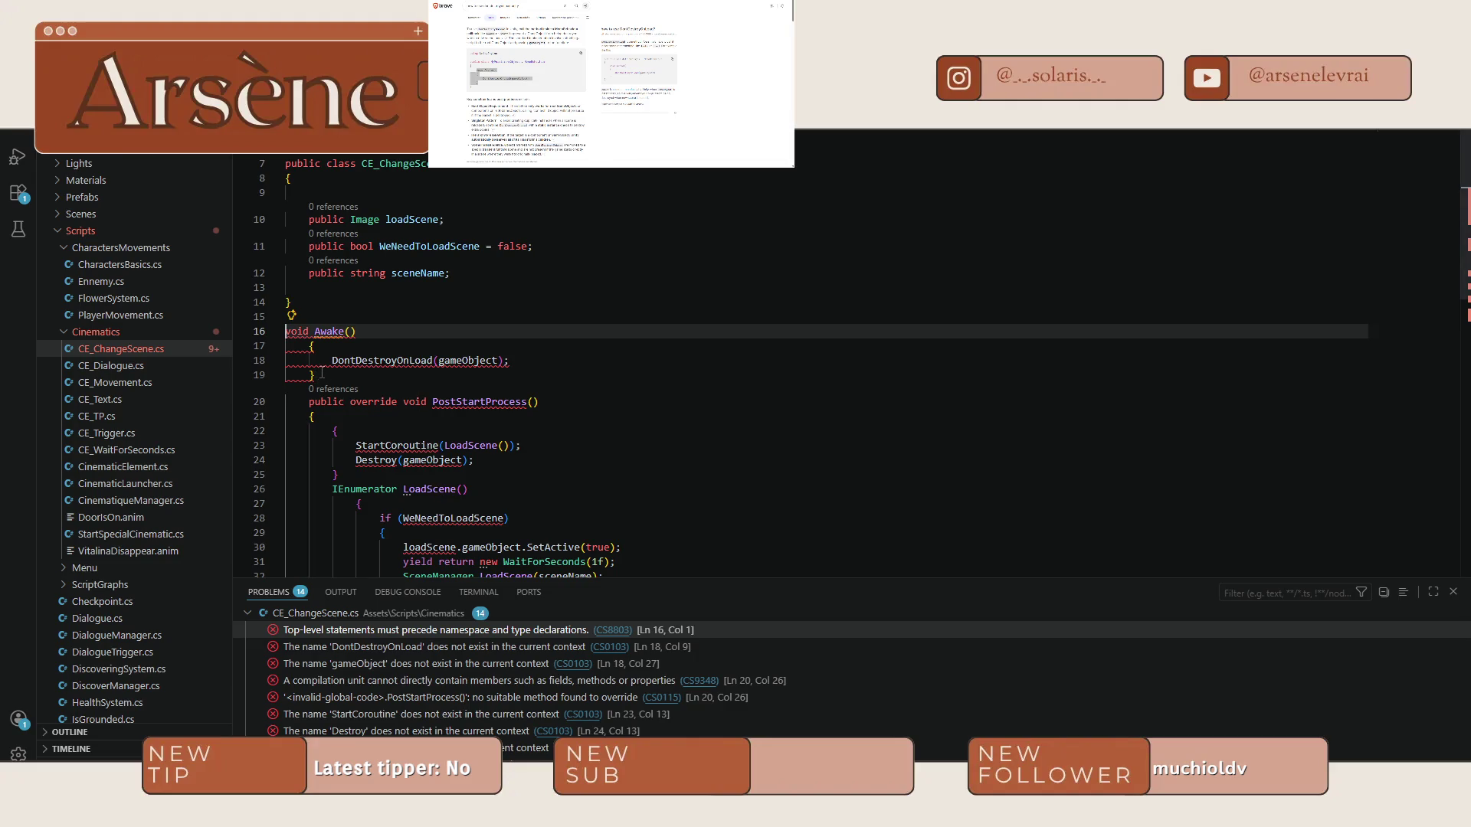
Indent the Awake() block one level and select the methods from Awake to the end.
drag(318, 375, 285, 331)
key(Tab)
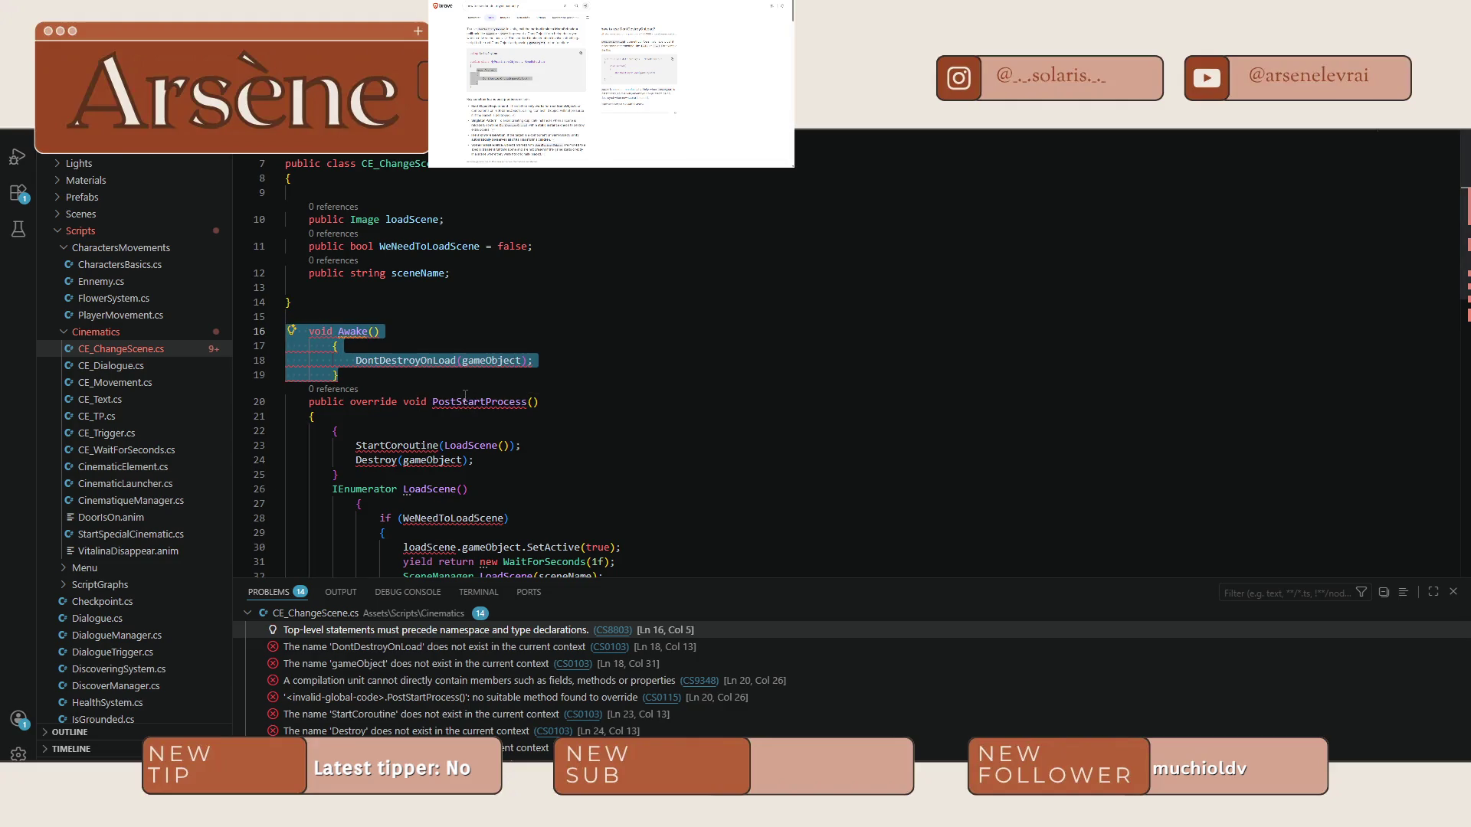
click(311, 306)
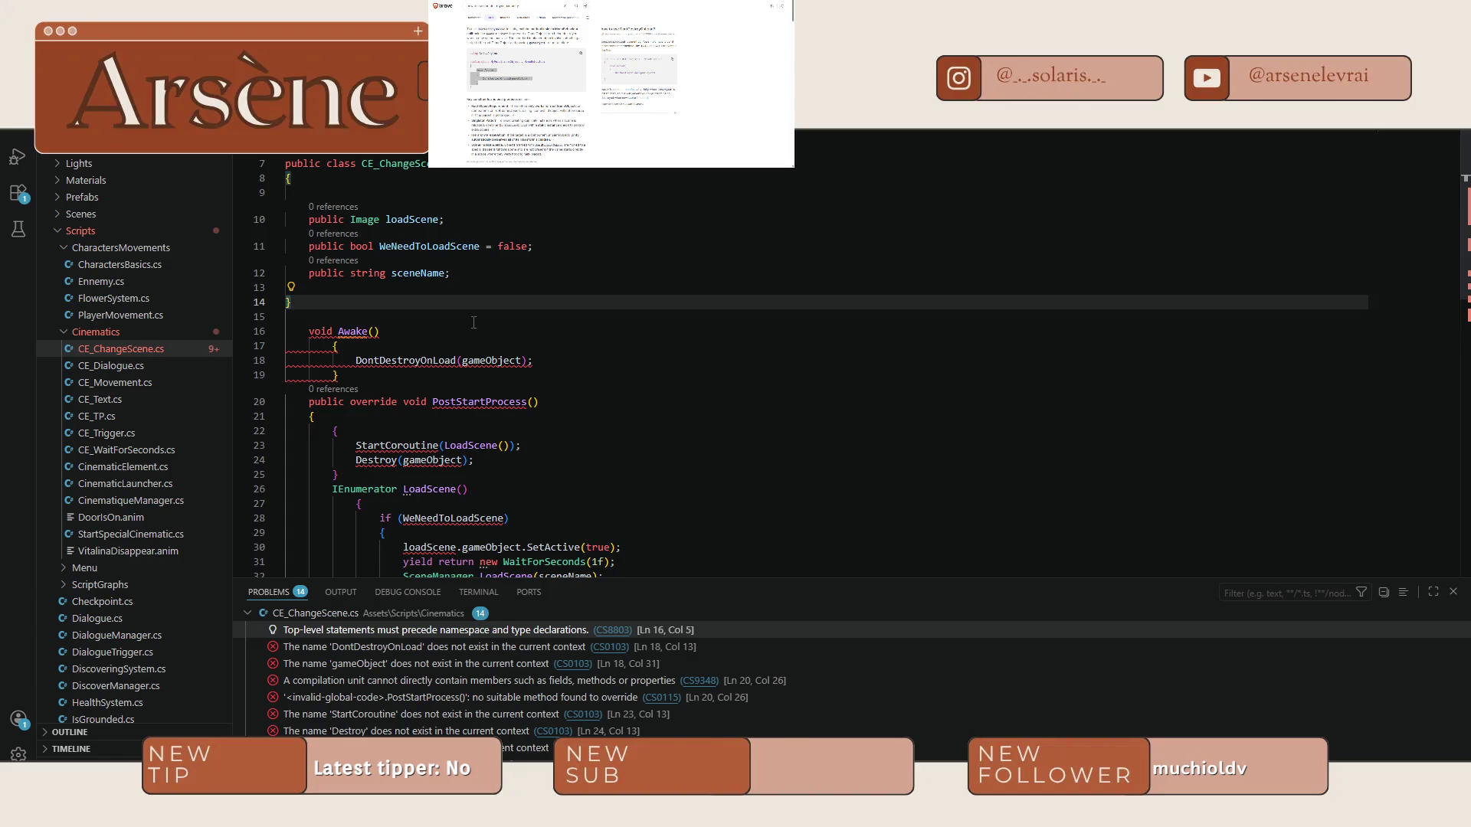
scroll(473, 322, down, 3)
mouse_move(341, 522)
mouse_down()
mouse_move(291, 298)
mouse_move(291, 157)
mouse_up()
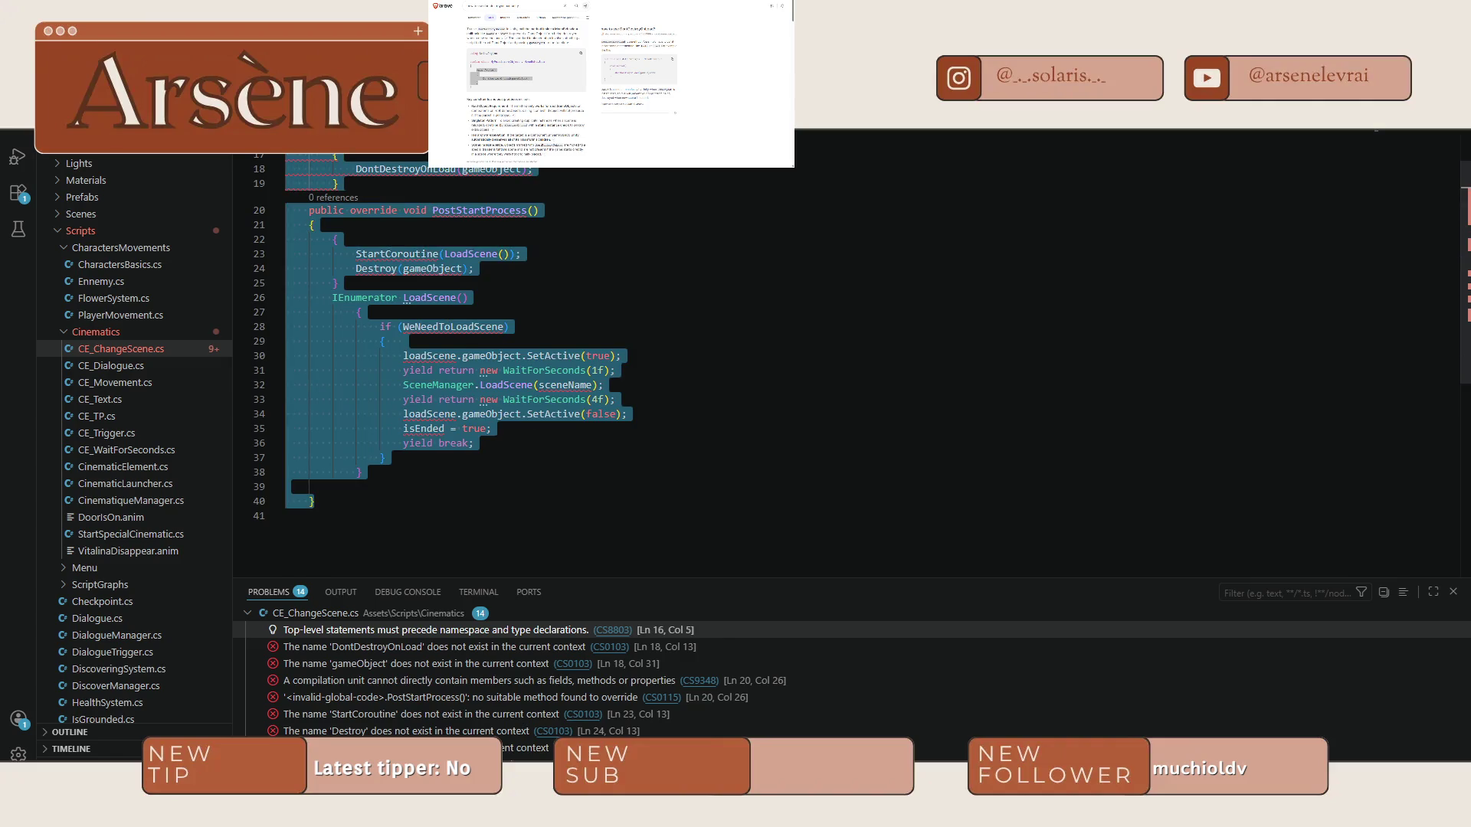
Move the methods inside the class body and check Unity's remaining CS1061 and CS0103 errors.
key(ctrl+z)
key(ctrl+z)
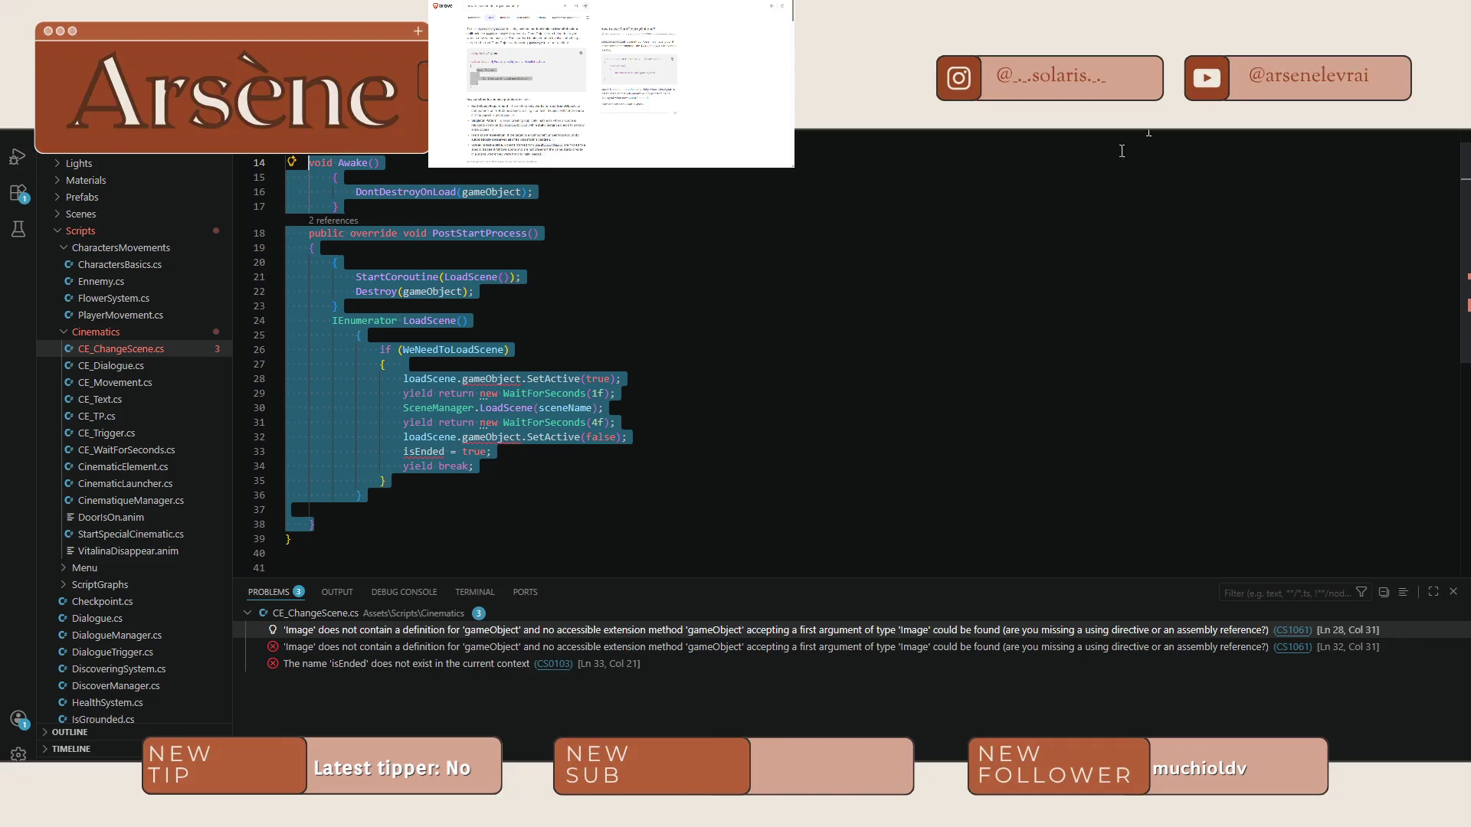
key(alt+Tab)
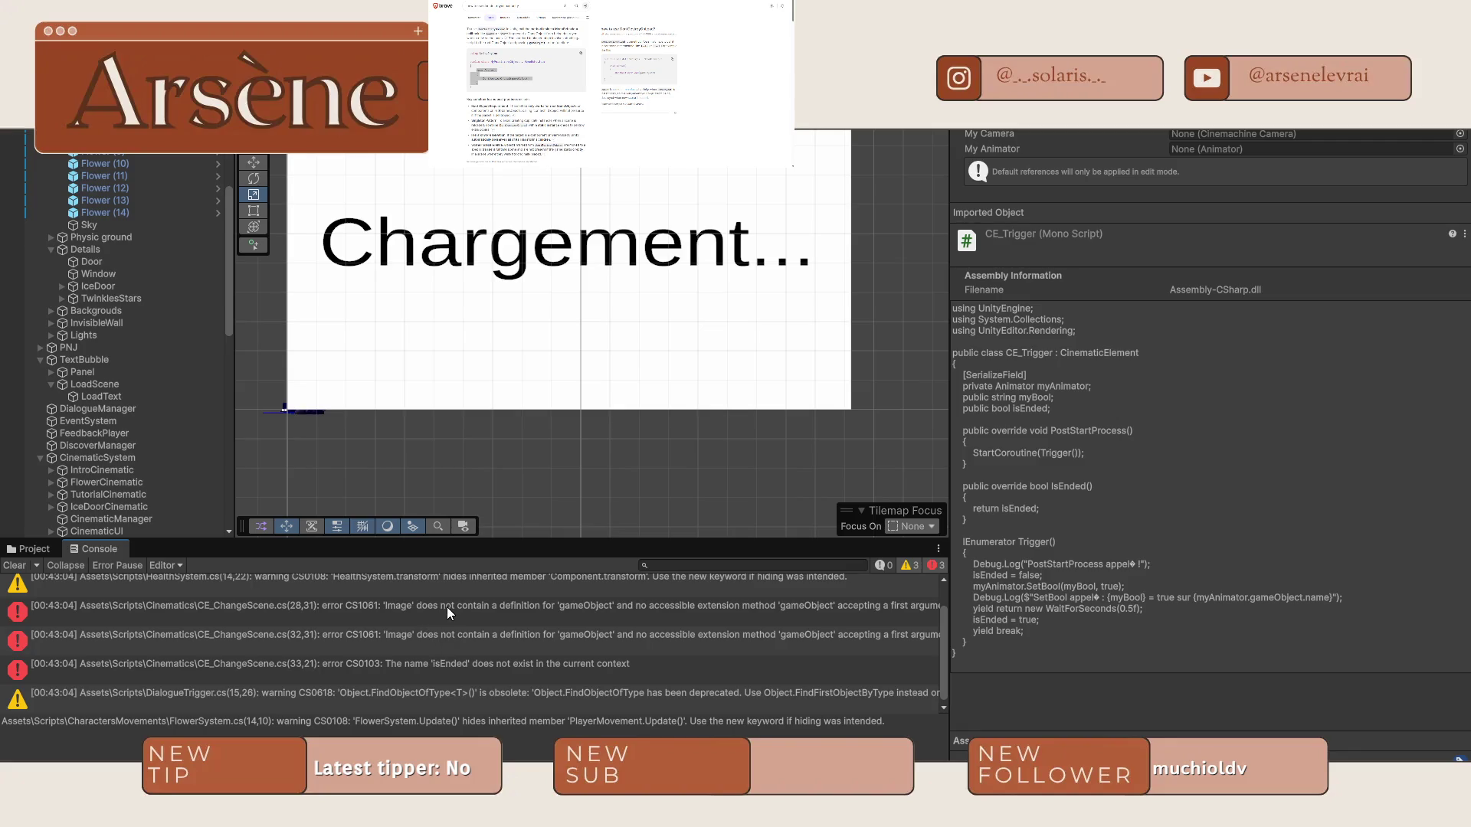
click(449, 612)
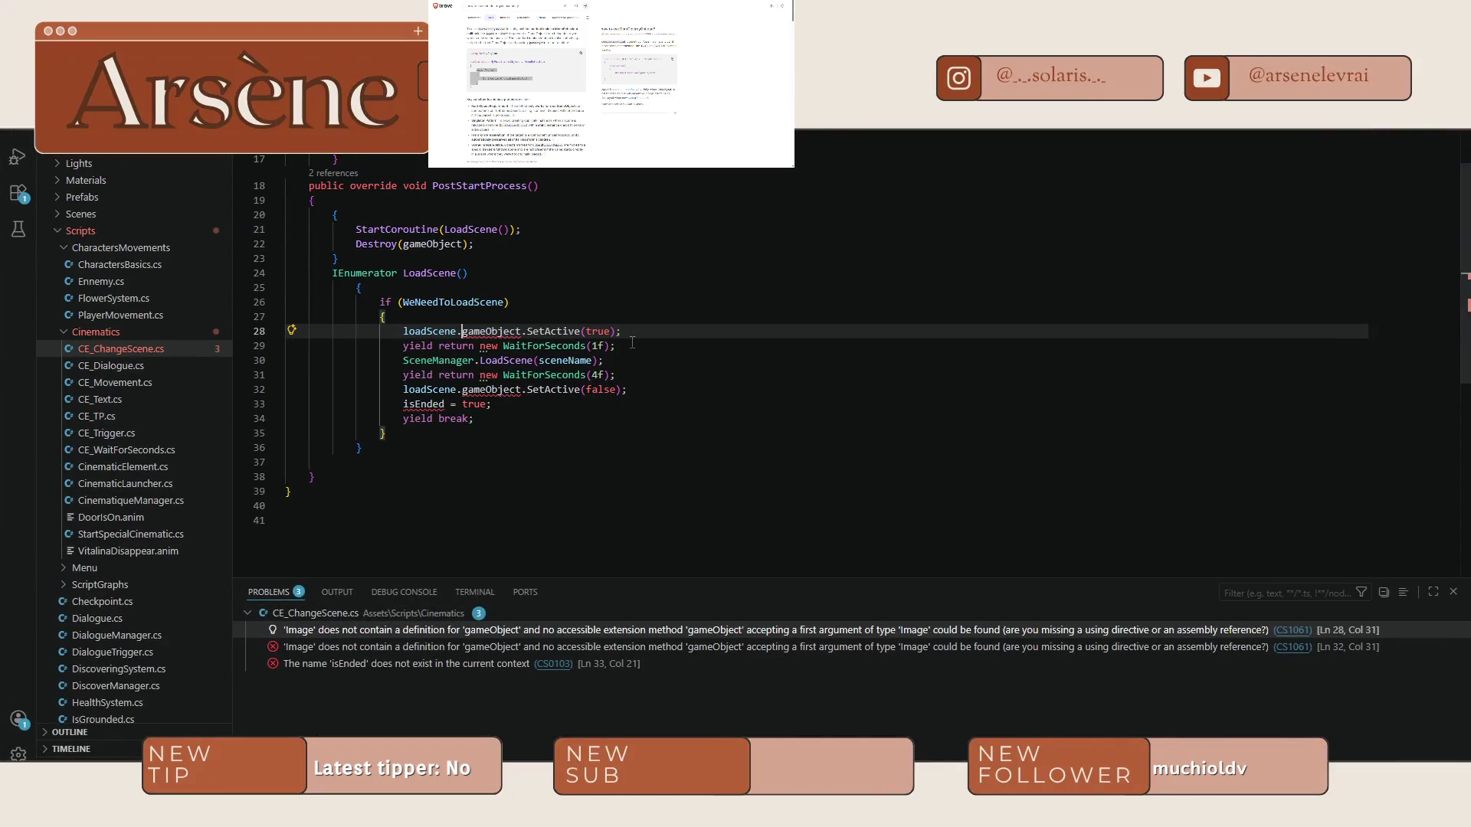
Delete the redundant line in CE_ChangeScene.cs and let Unity recompile.
scroll(521, 198, up, 3)
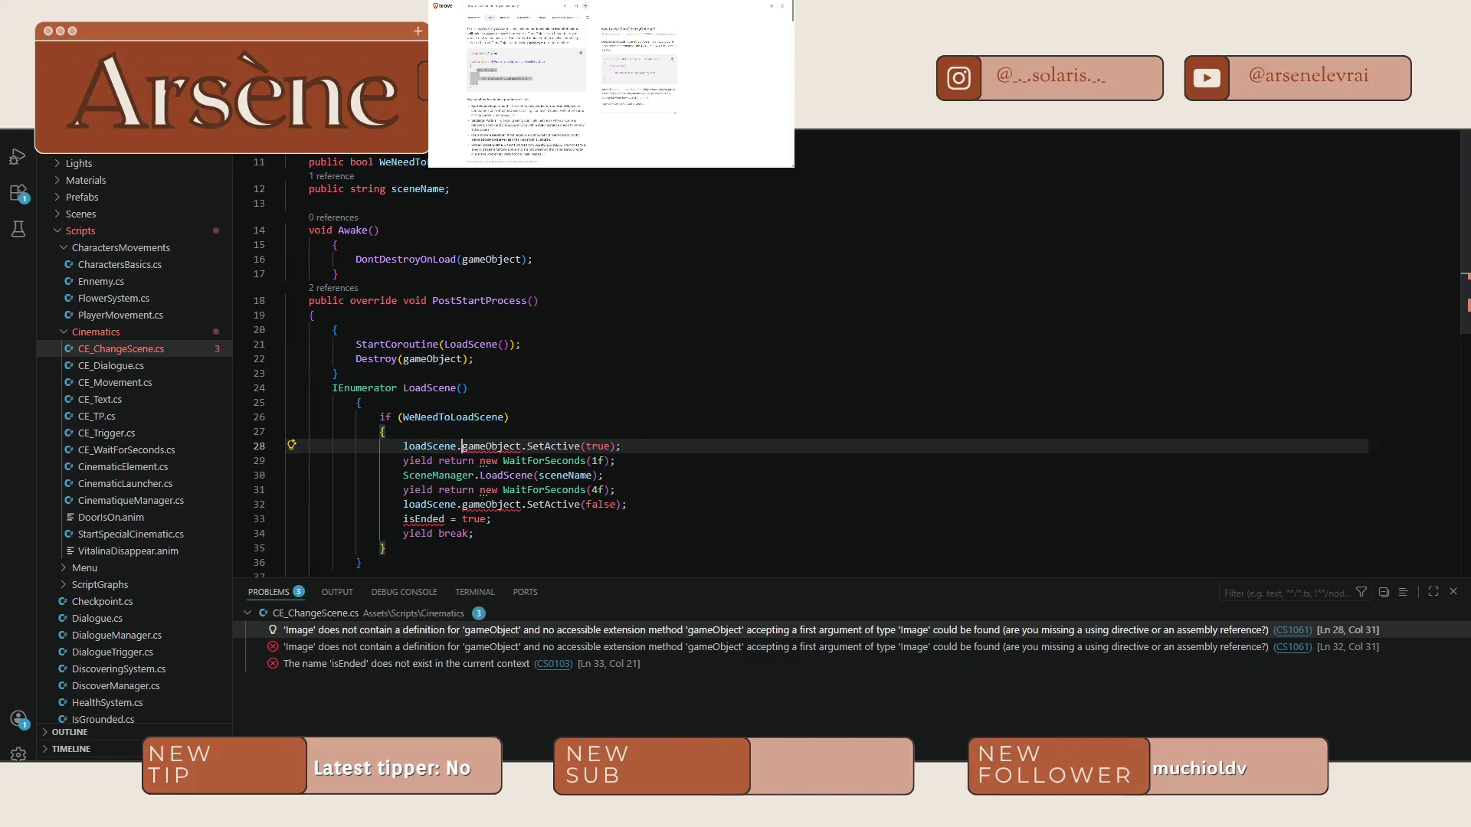
click(612, 135)
key(ctrl+shift+k)
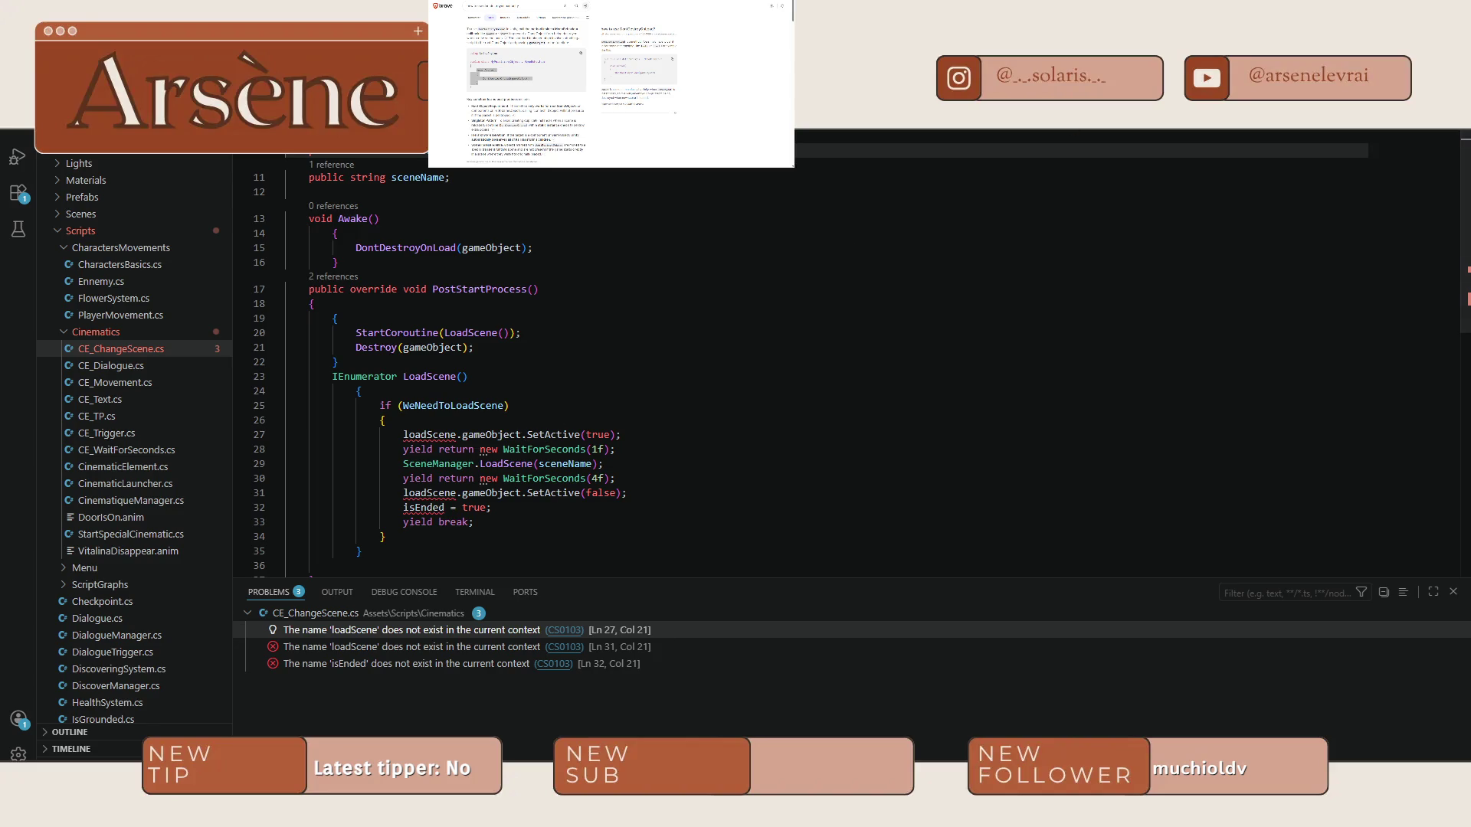
key(alt+Tab)
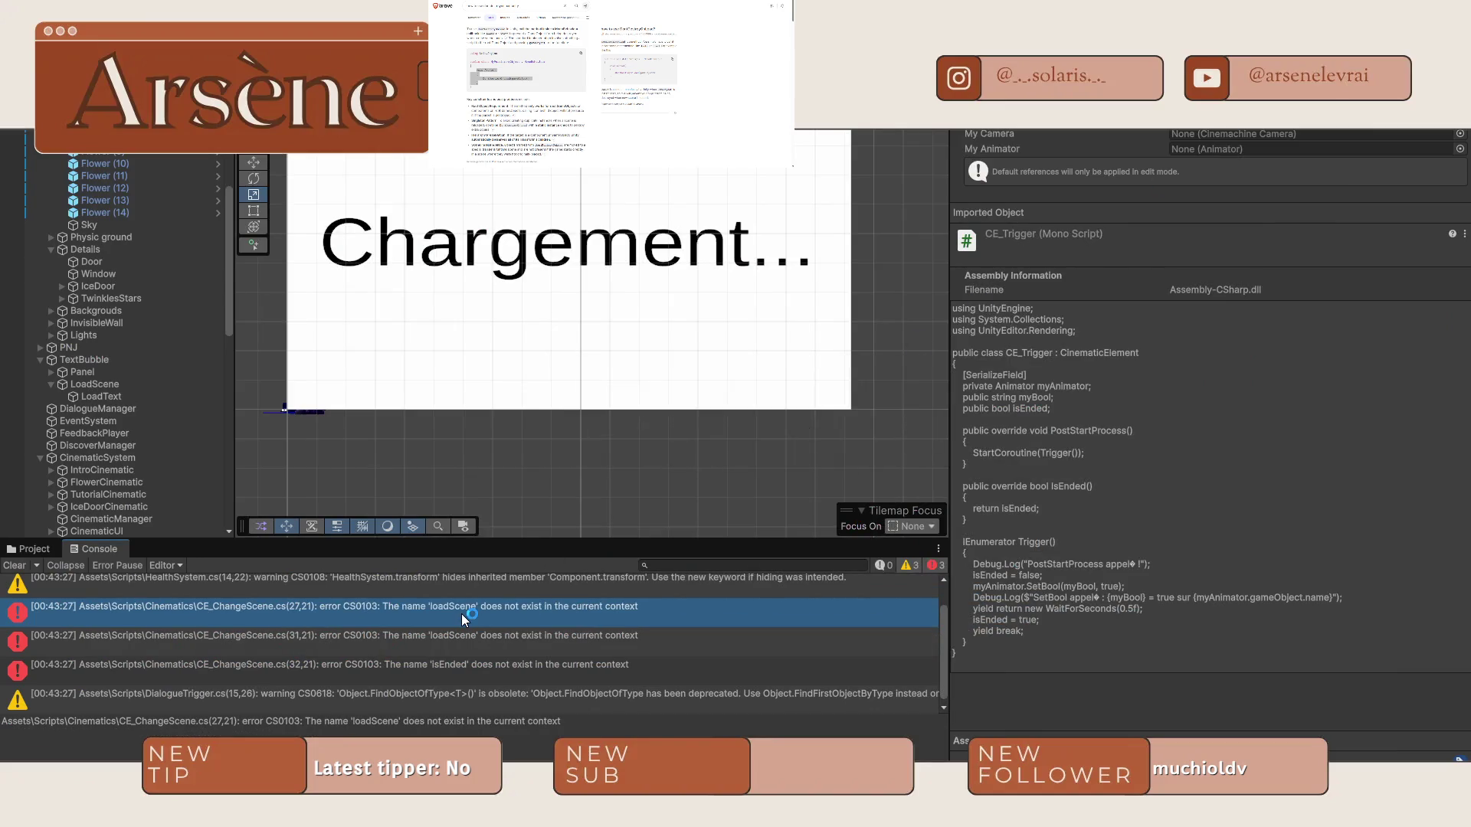
key(alt+Tab)
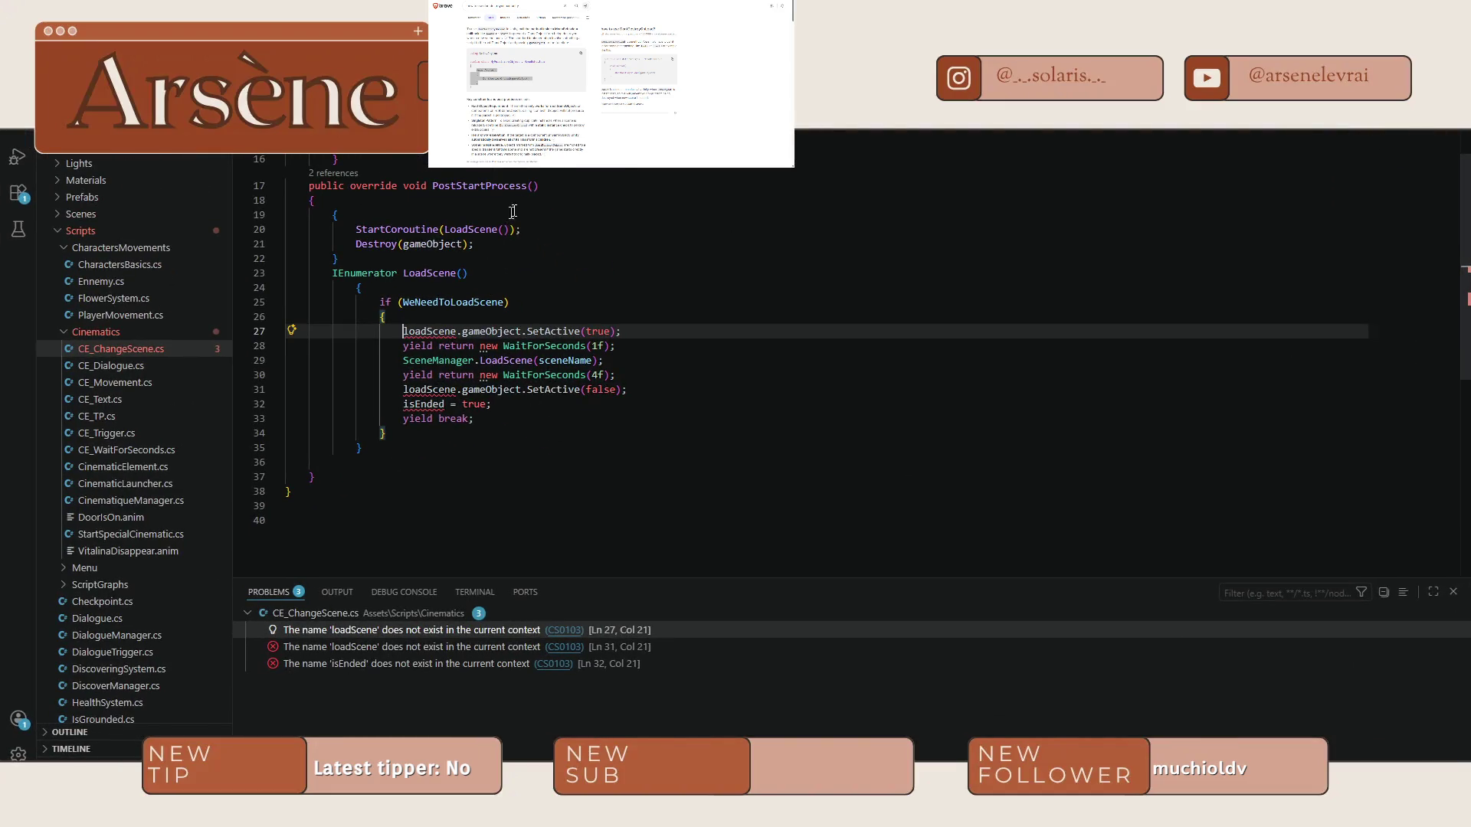
Declare 'public GameObject loadScene;' below line 10 and recheck Unity's Console.
click(567, 181)
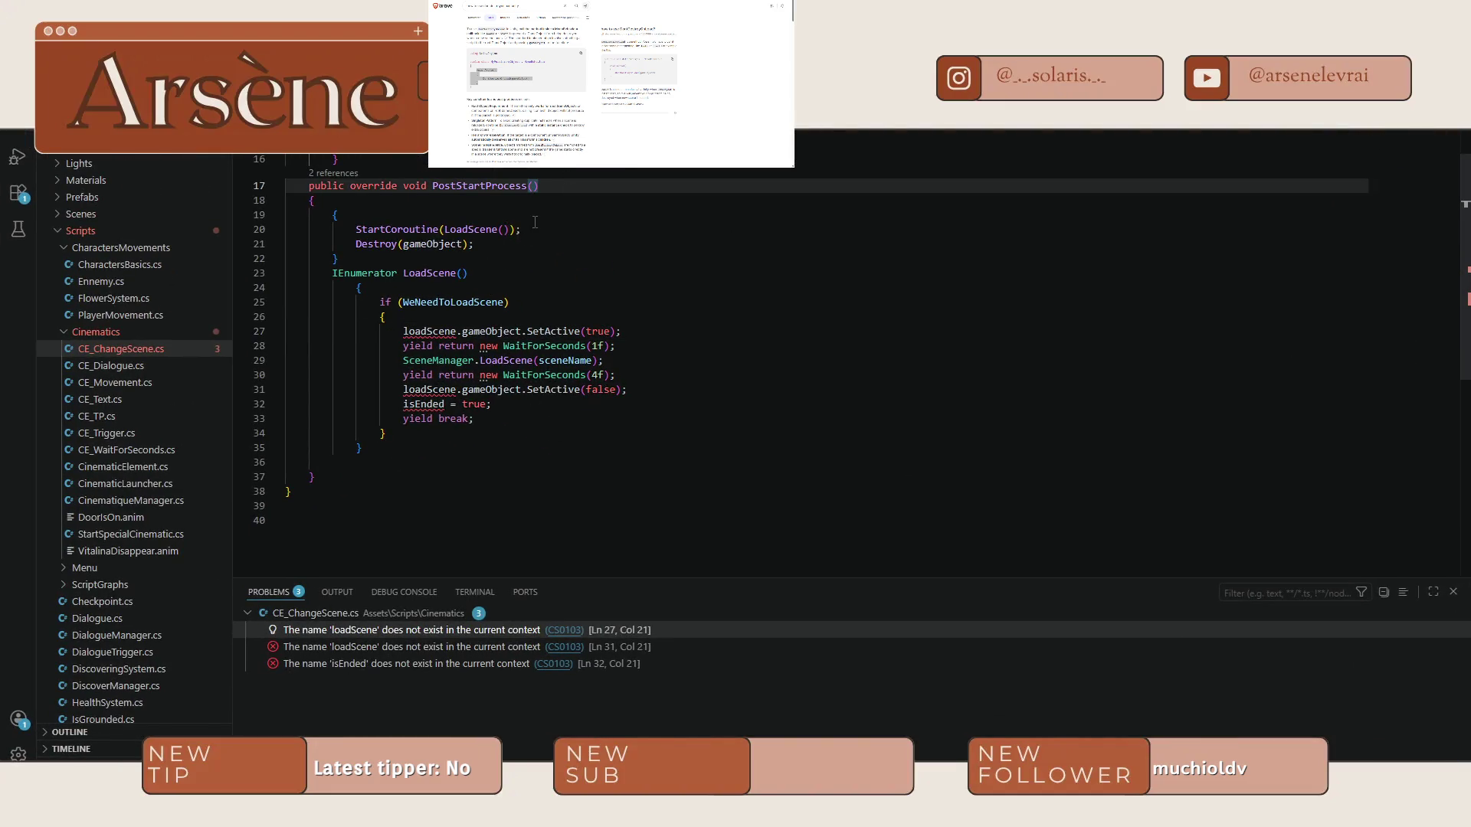
click(518, 198)
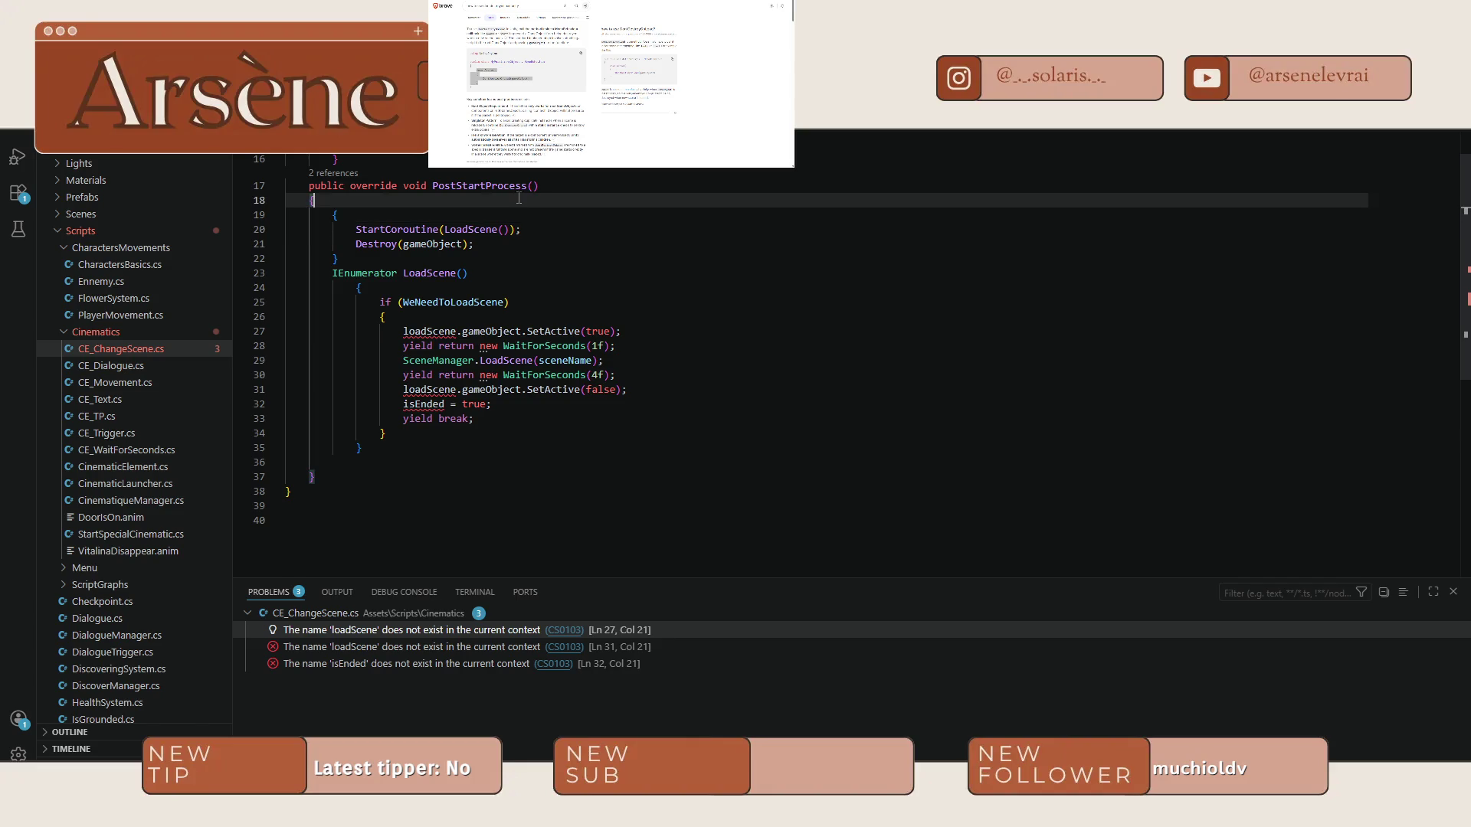
scroll(518, 198, up, 3)
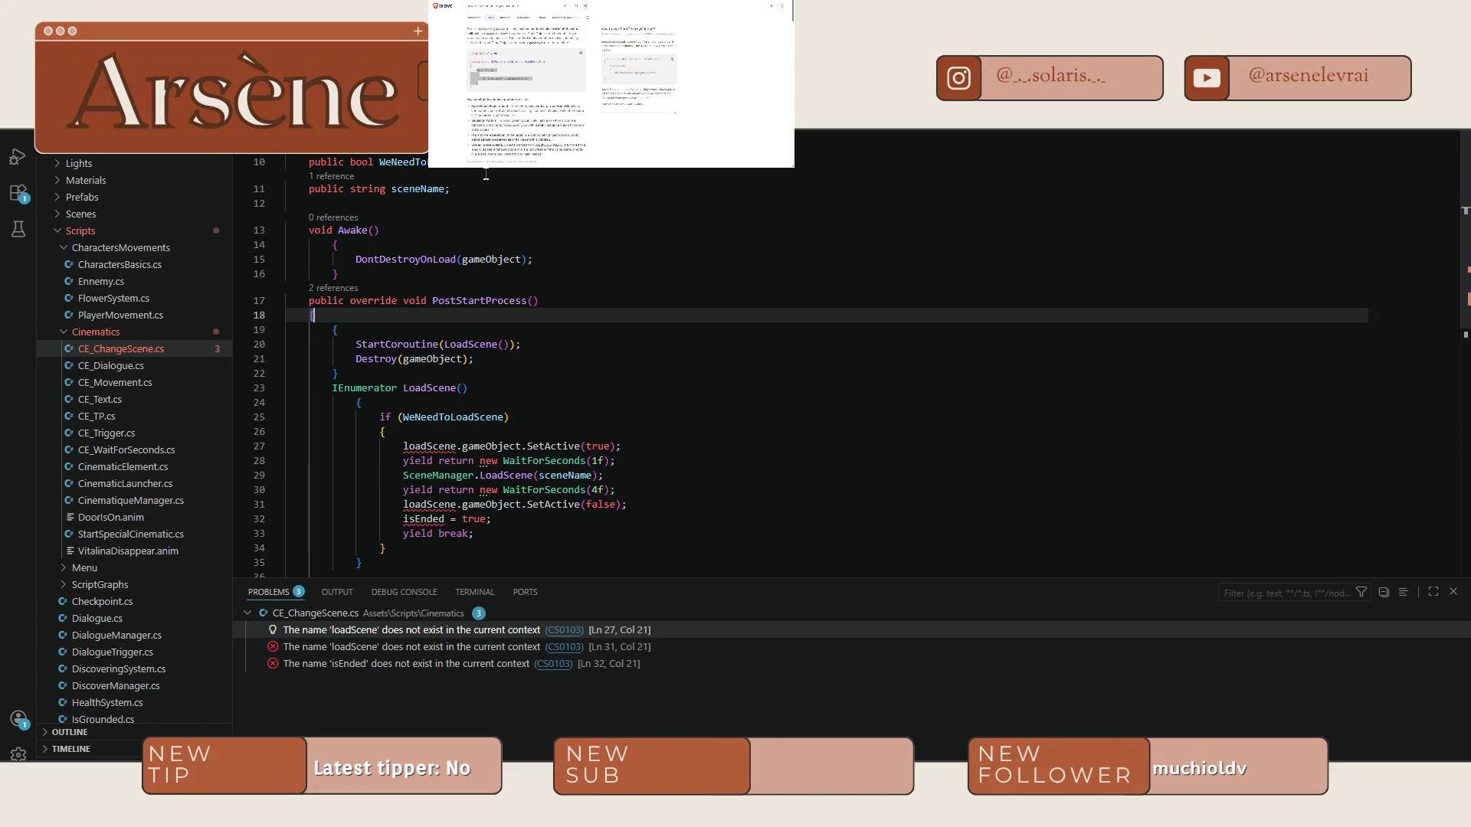
click(486, 187)
key(Up)
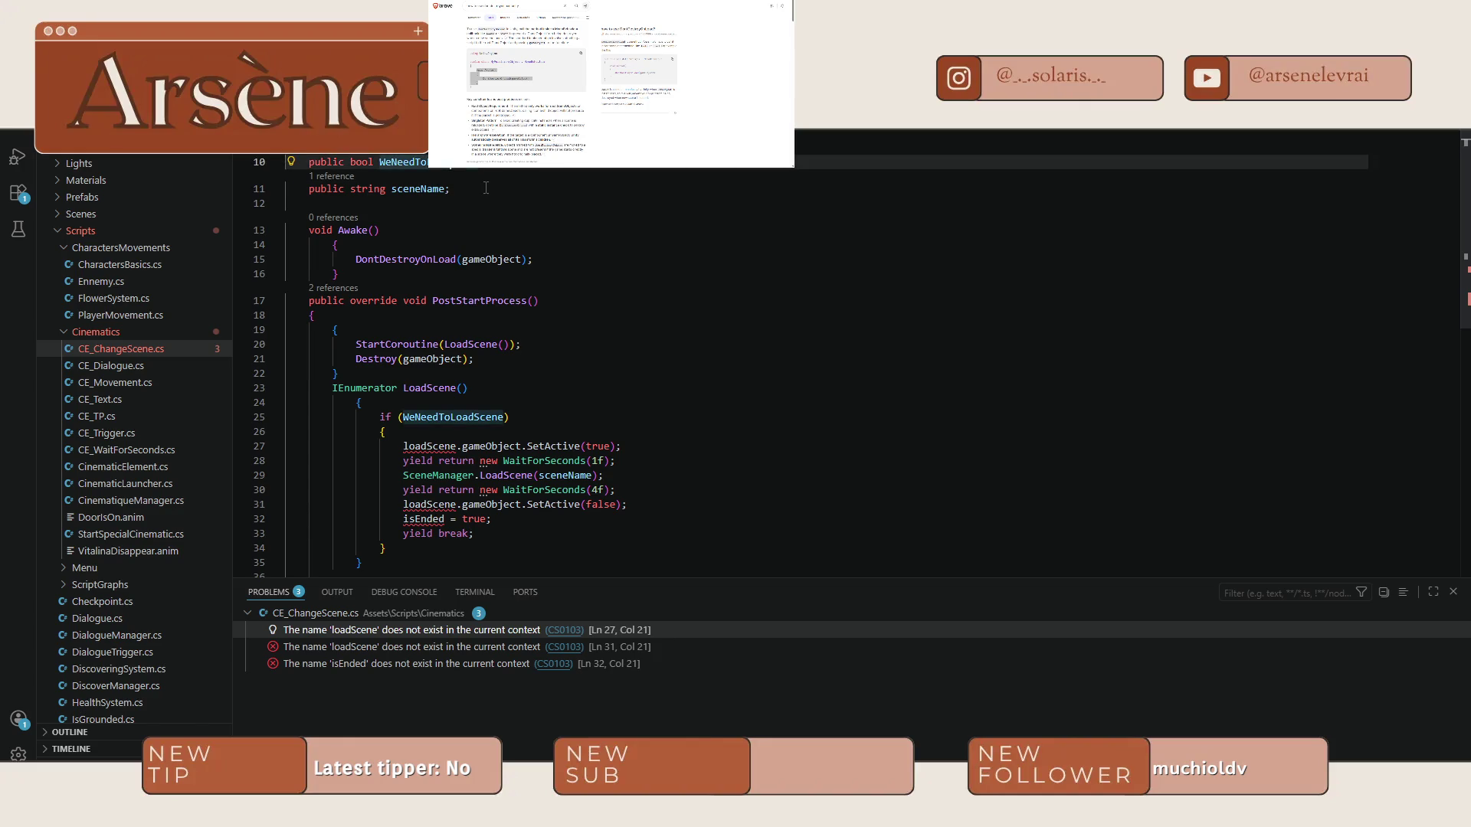
key(End)
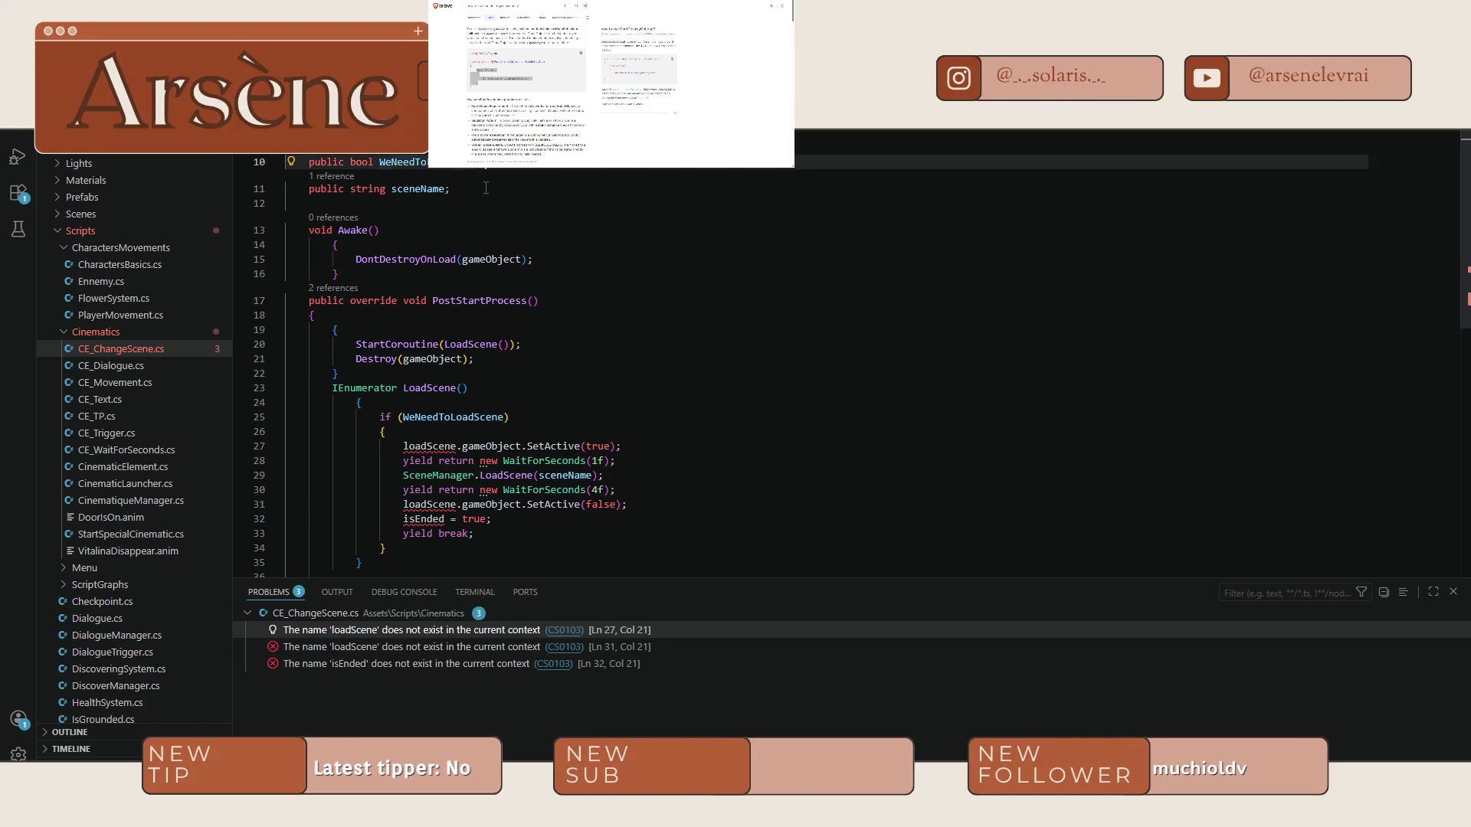
key(Return)
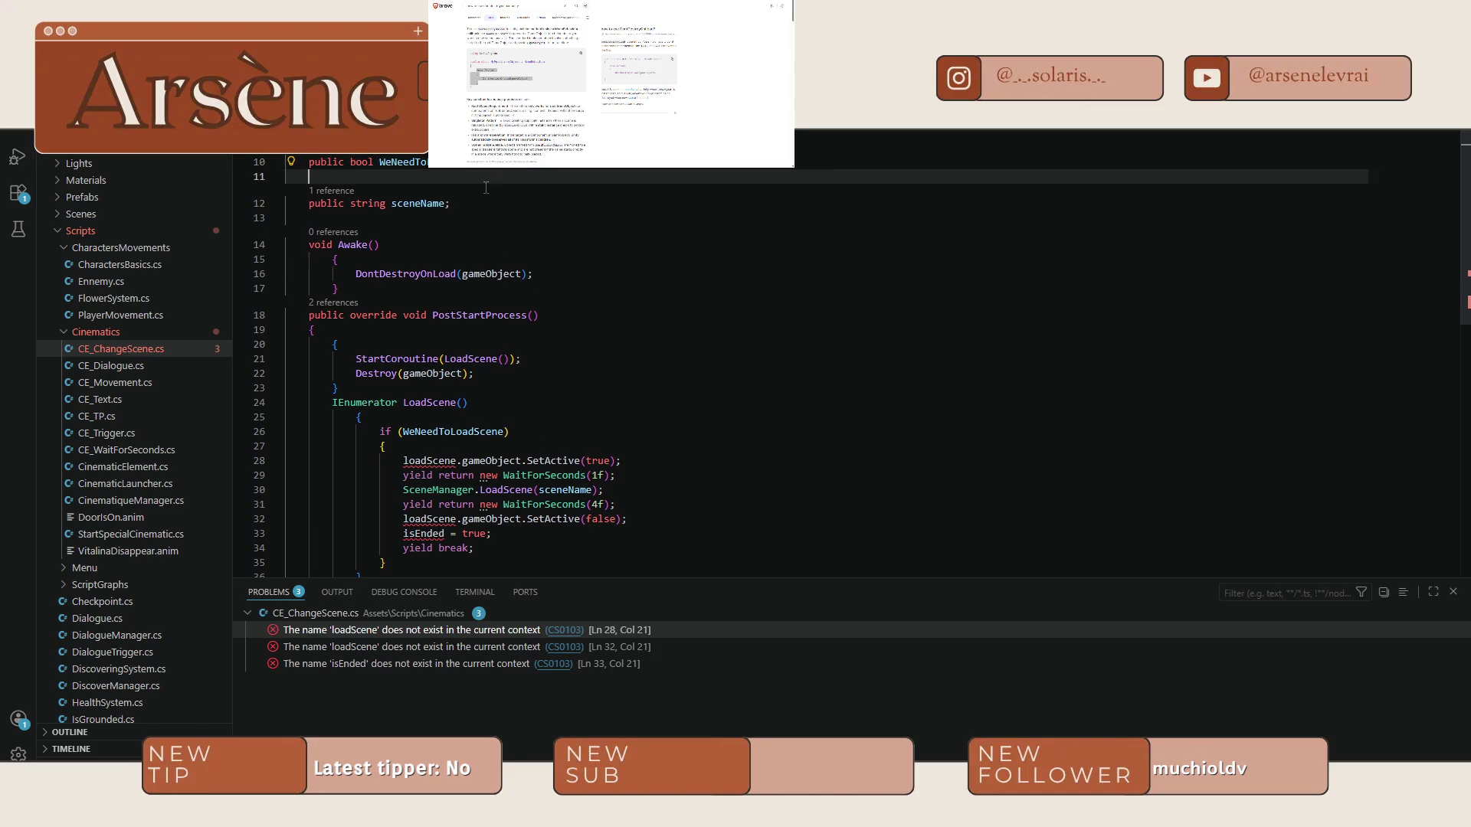
text(public Gam)
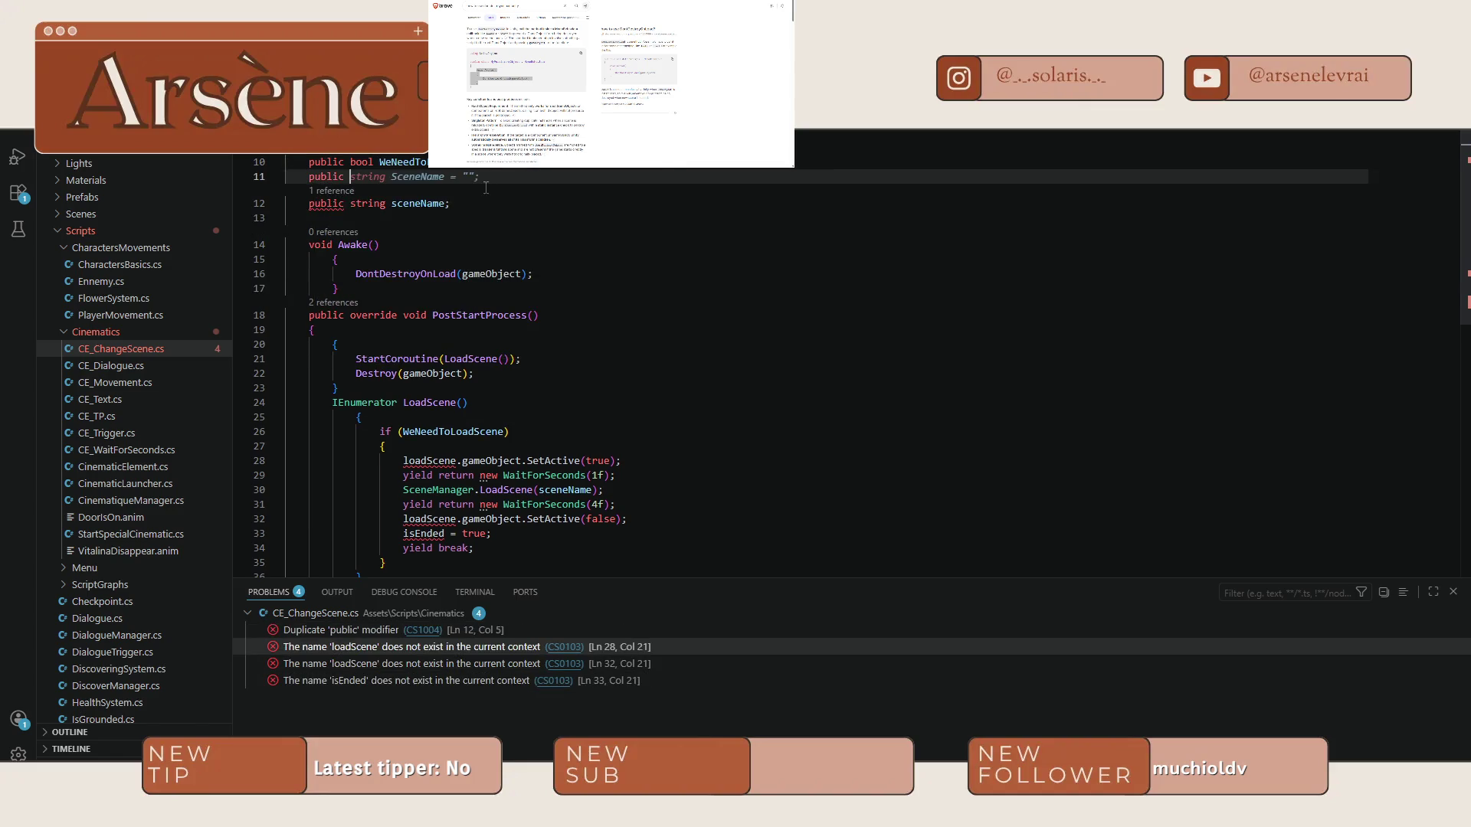
text(eObject loadScene;)
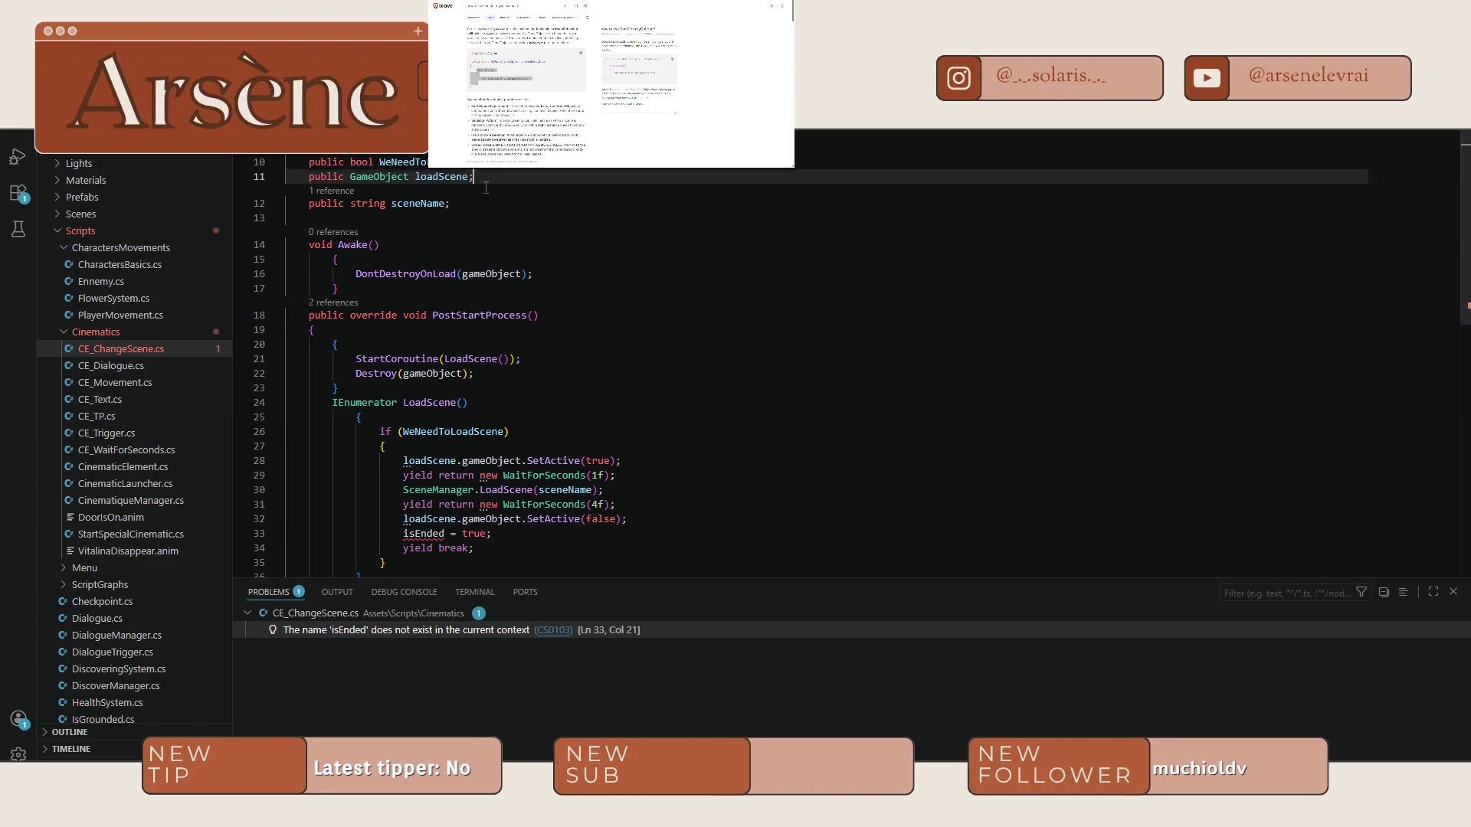
click(451, 472)
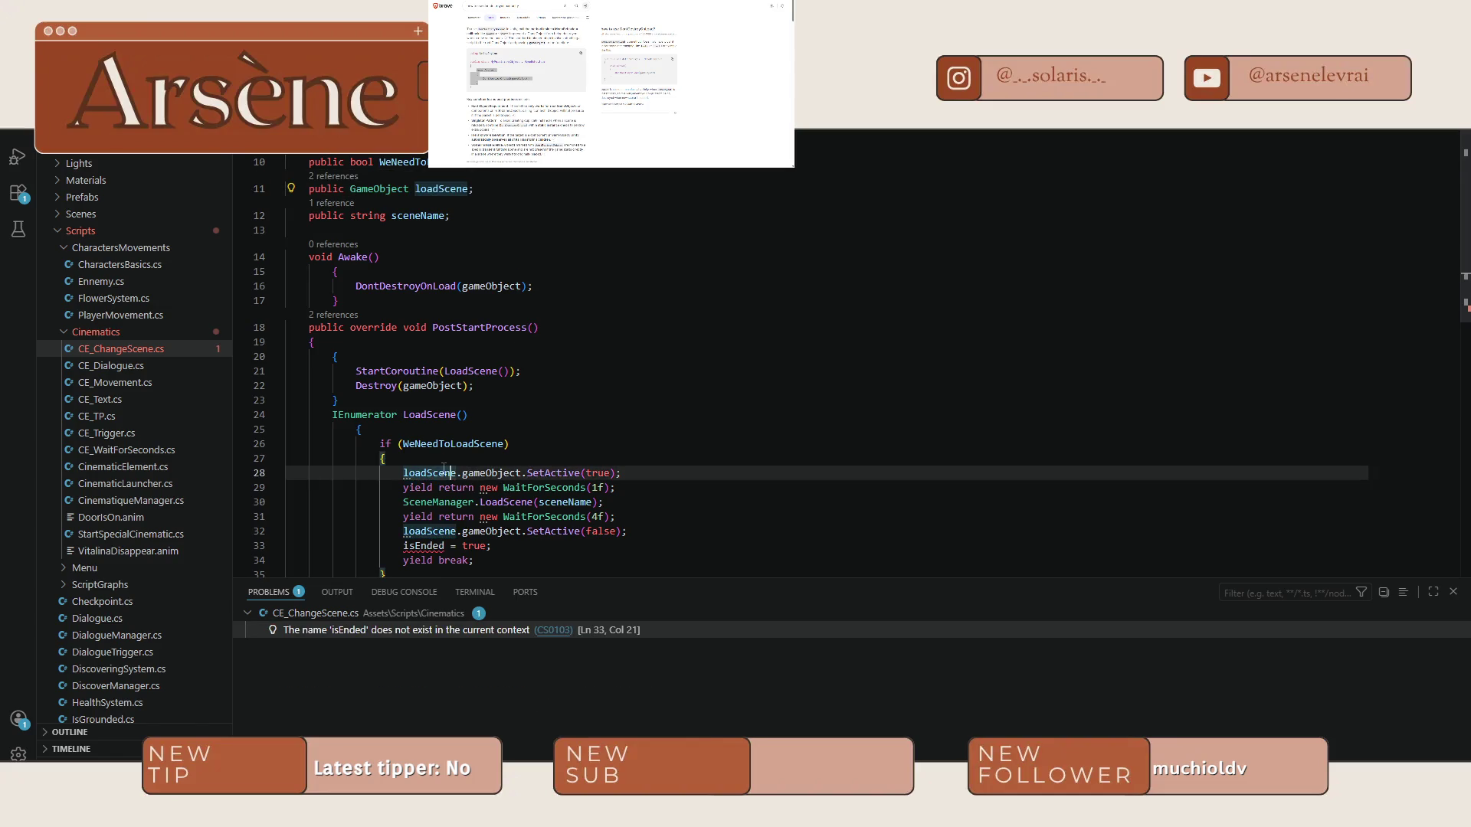
key(alt+Tab)
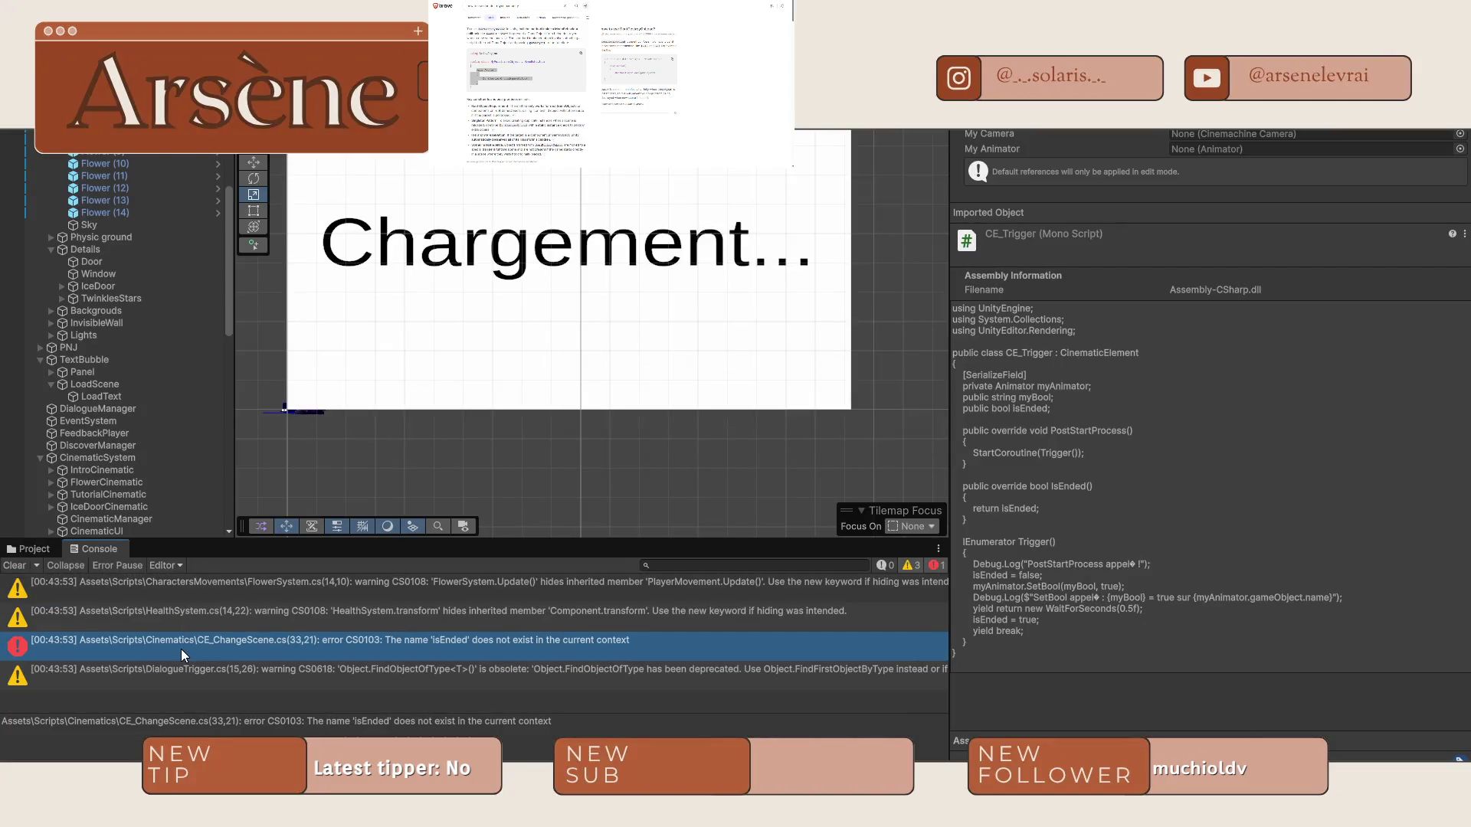
Copy the 'public bool isEnded;' field from CE_Trigger.cs to below the sceneName field.
double_click(411, 641)
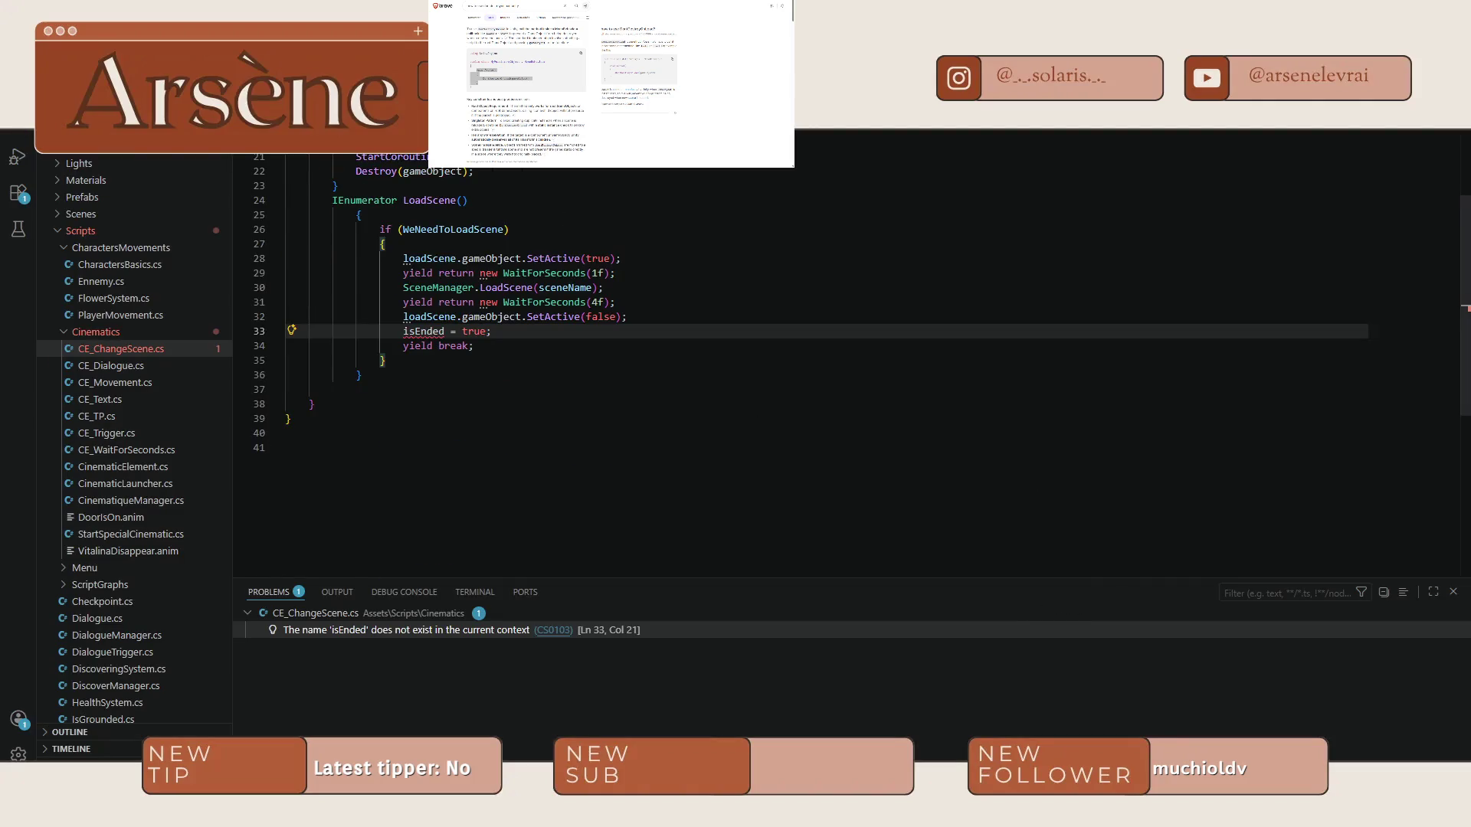
click(107, 433)
scroll(612, 345, up, 5)
drag(428, 258, 313, 250)
key(ctrl+c)
key(ctrl+Tab)
scroll(459, 261, up, 5)
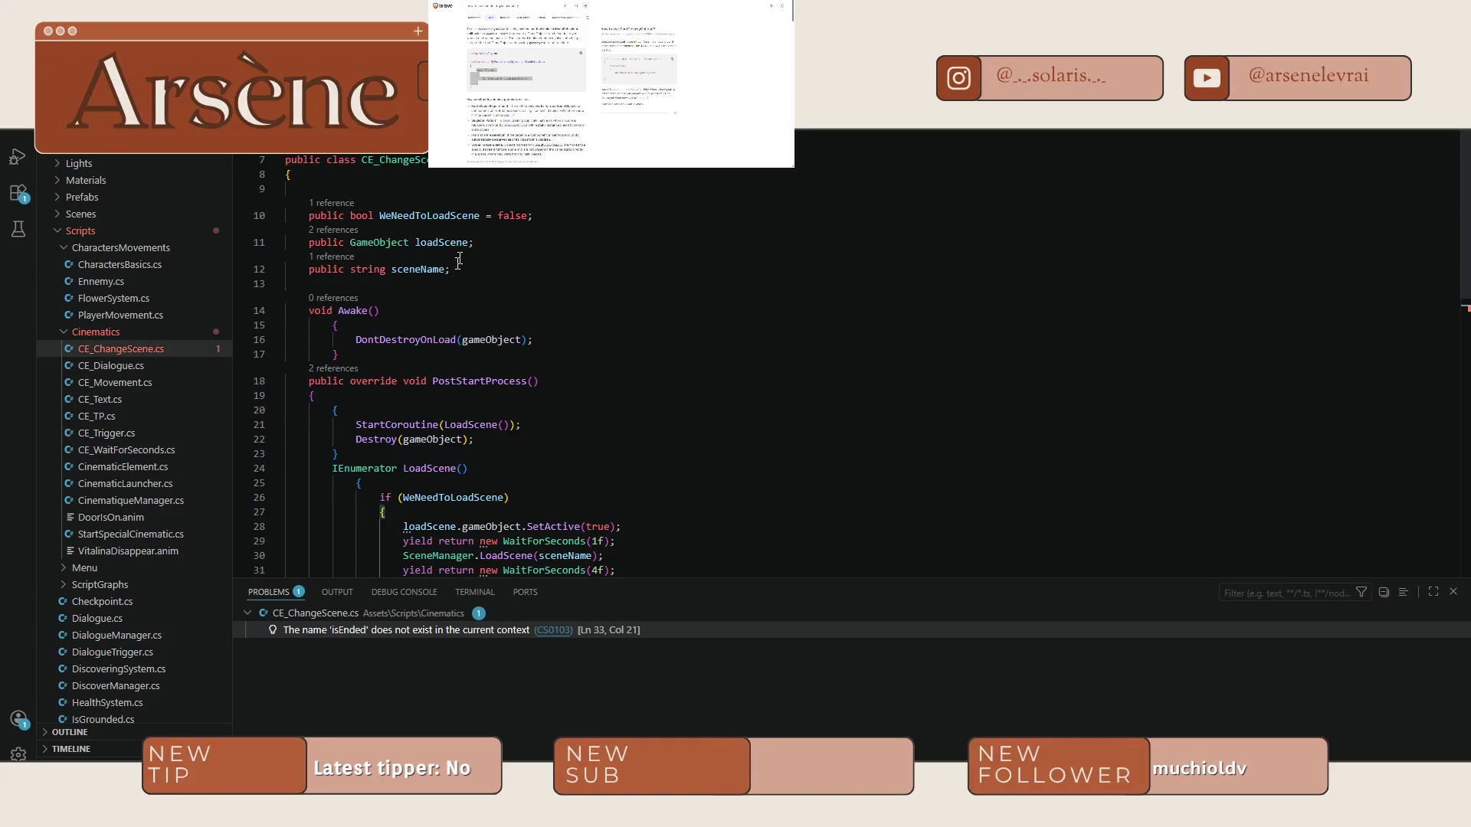
click(463, 266)
key(Return)
key(ctrl+v)
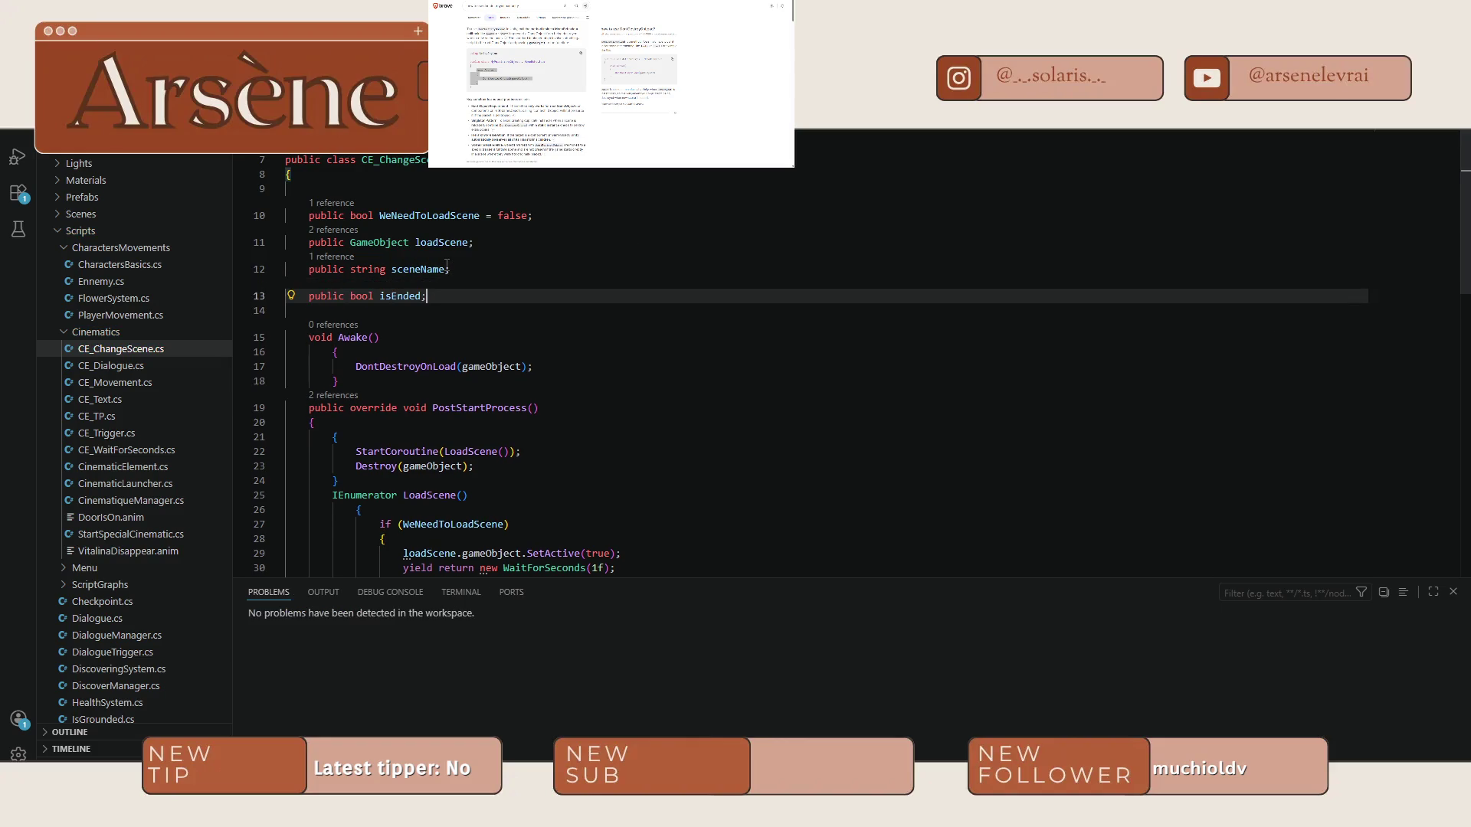
Copy the IsEnded() override method from CE_Trigger.cs.
key(ctrl+Tab)
scroll(518, 504, down, 5)
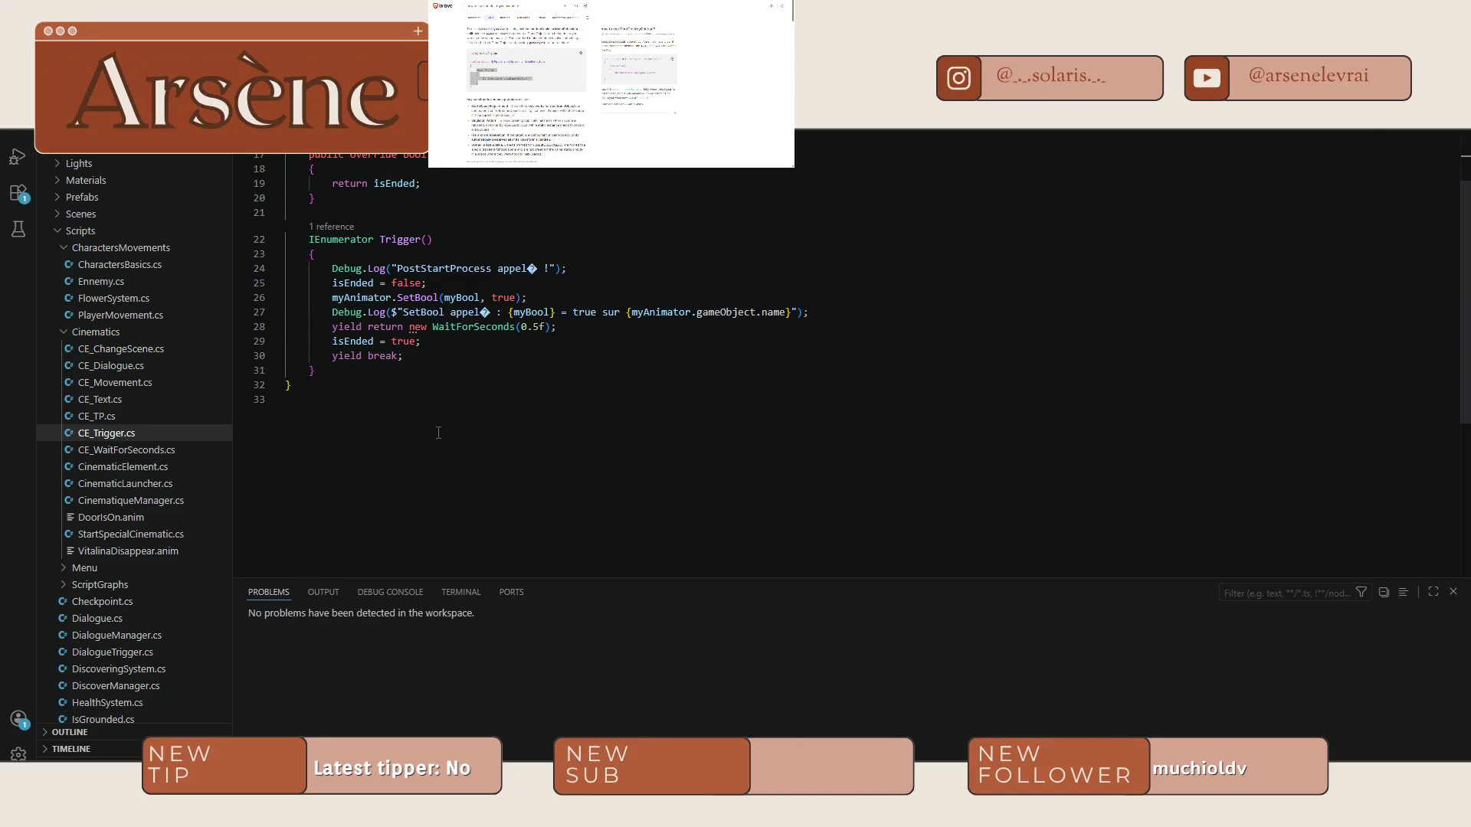
scroll(438, 432, up, 3)
drag(316, 314, 310, 275)
scroll(487, 340, up, 1)
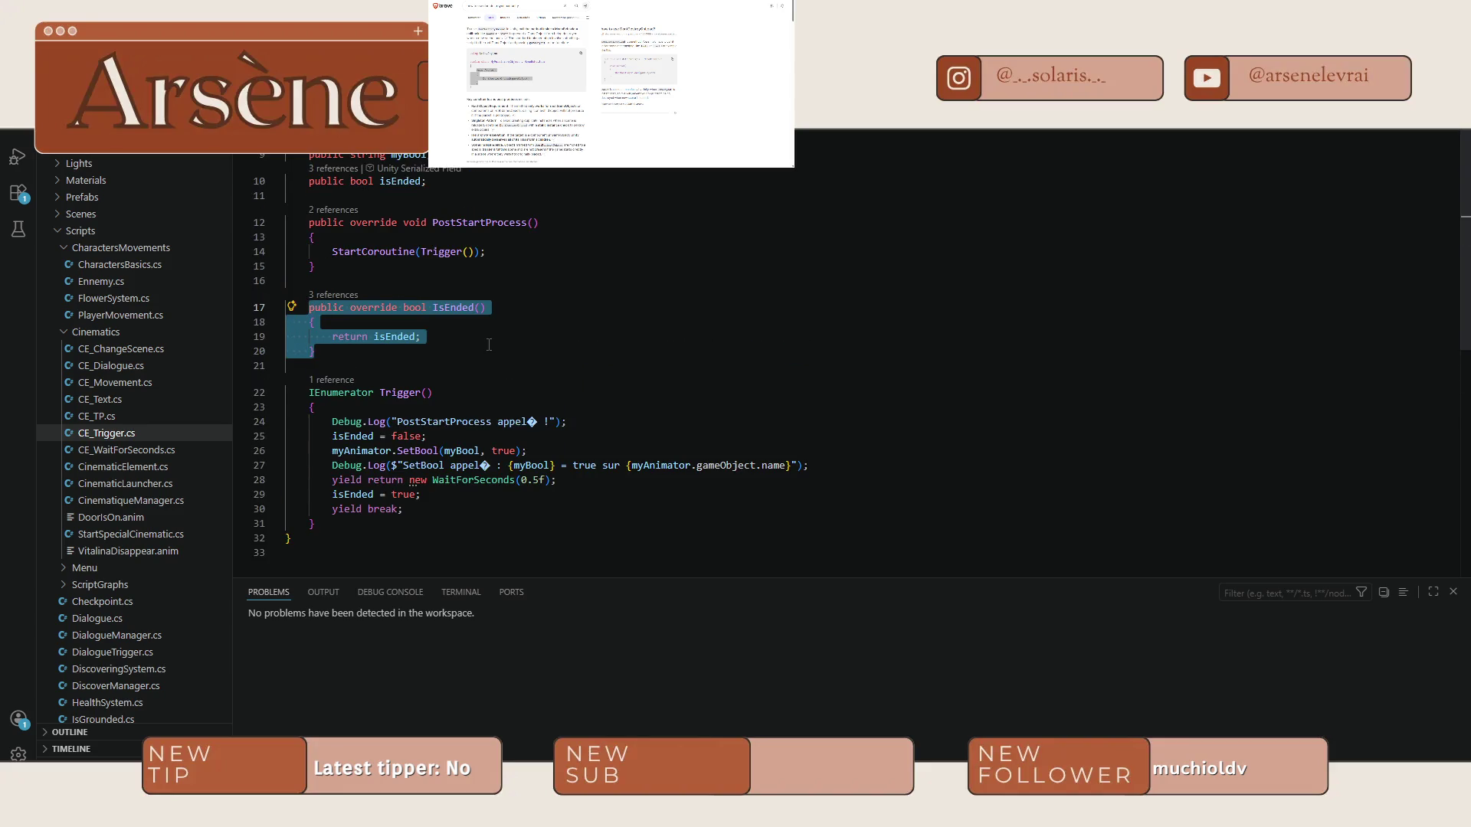
key(ctrl+Tab)
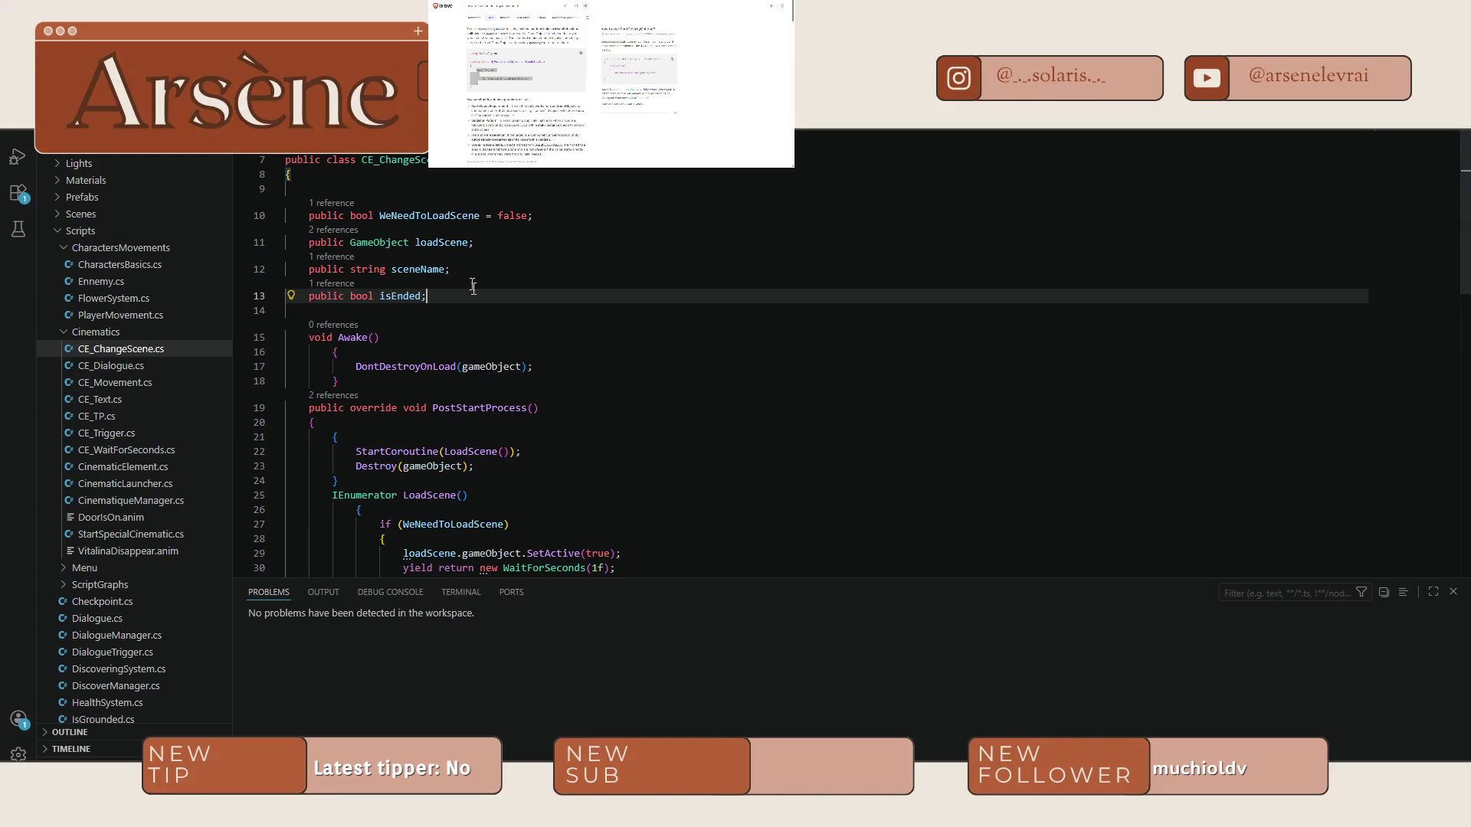
Move the stray brace up to close PostStartProcess, insert the IsEnded override, save, and recompile in Unity.
click(348, 480)
key(Return)
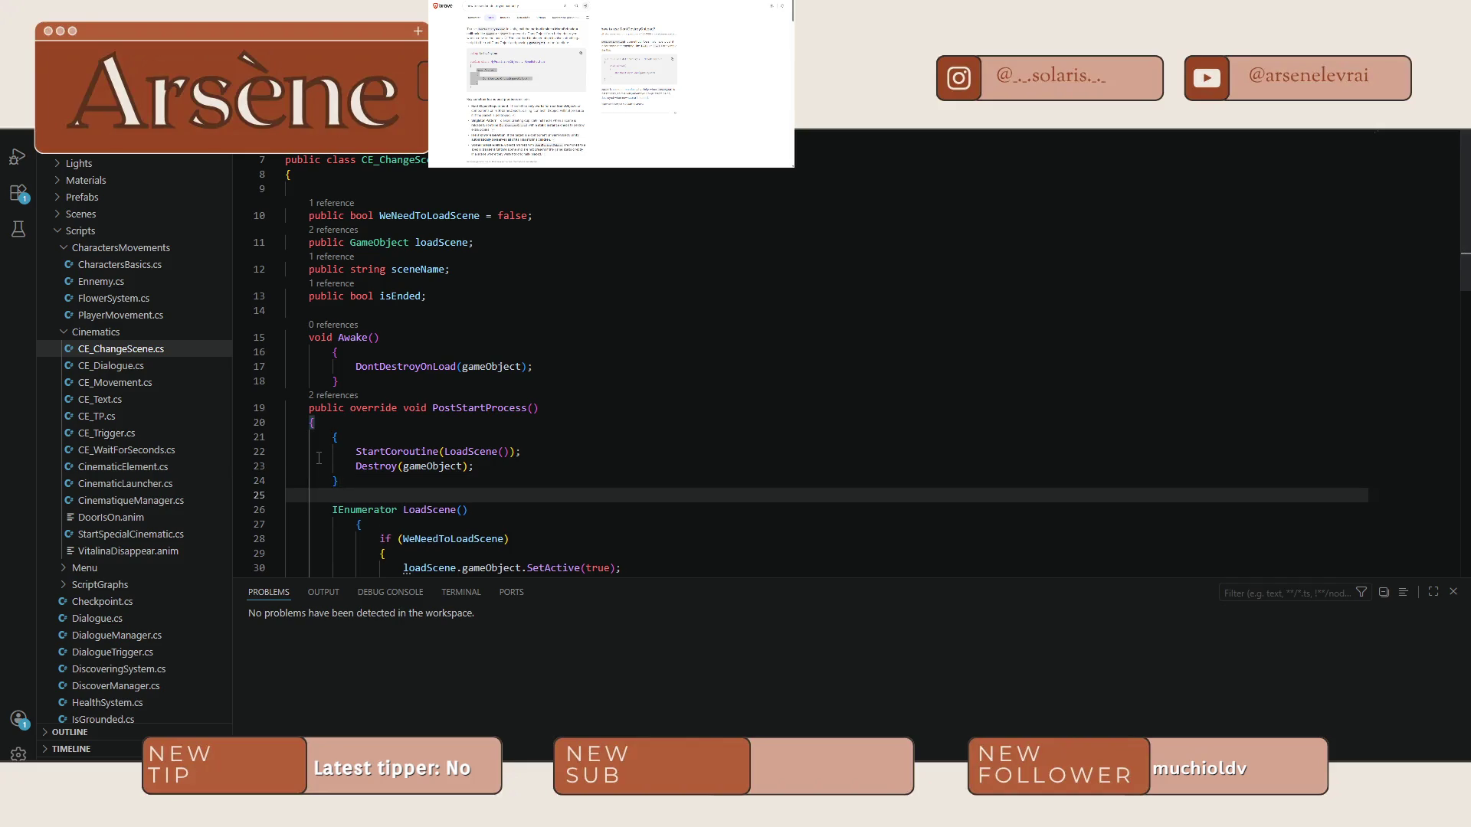
key(BackSpace)
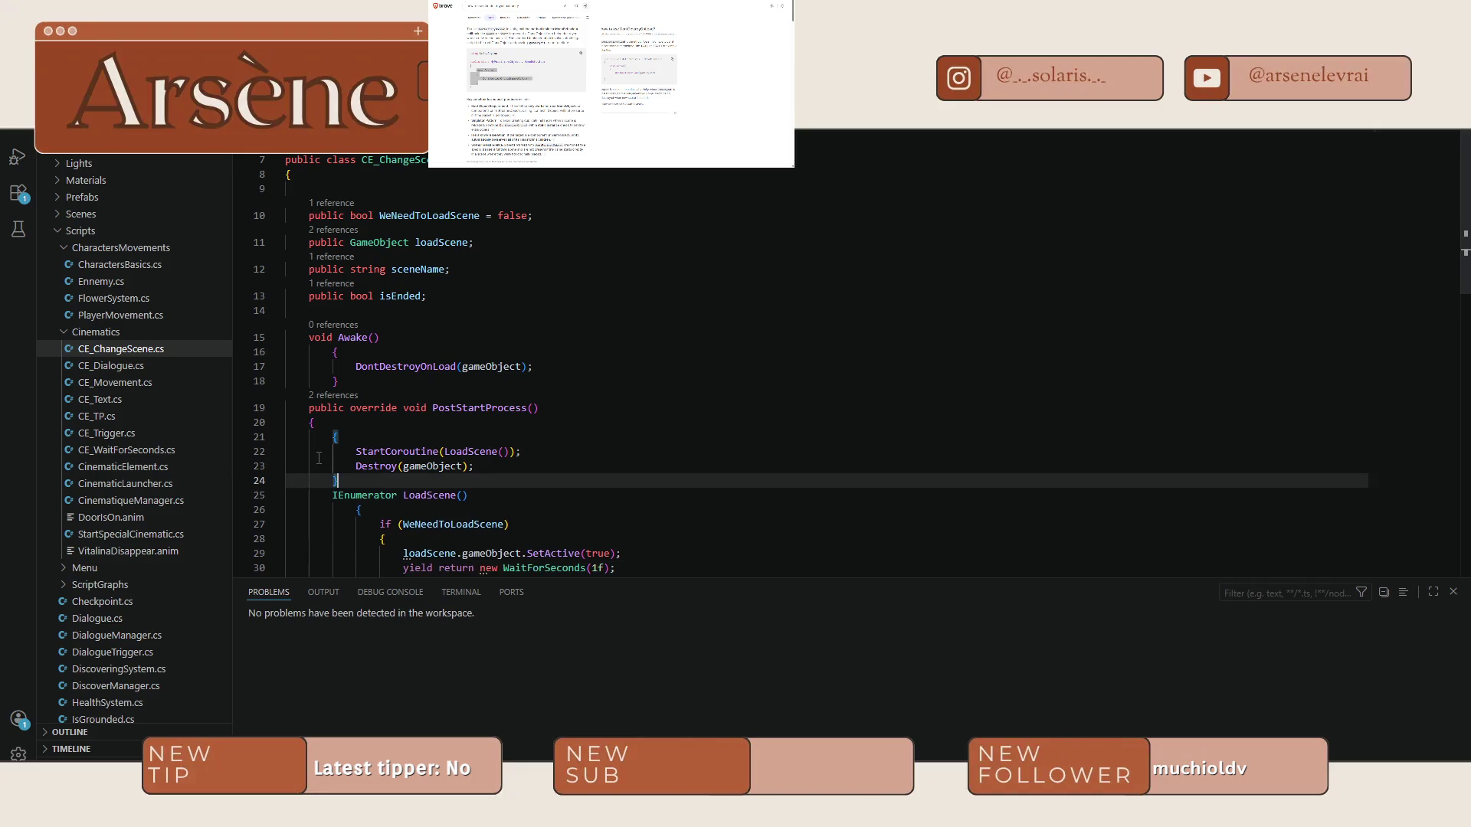
scroll(338, 453, down, 1)
scroll(349, 449, down, 1)
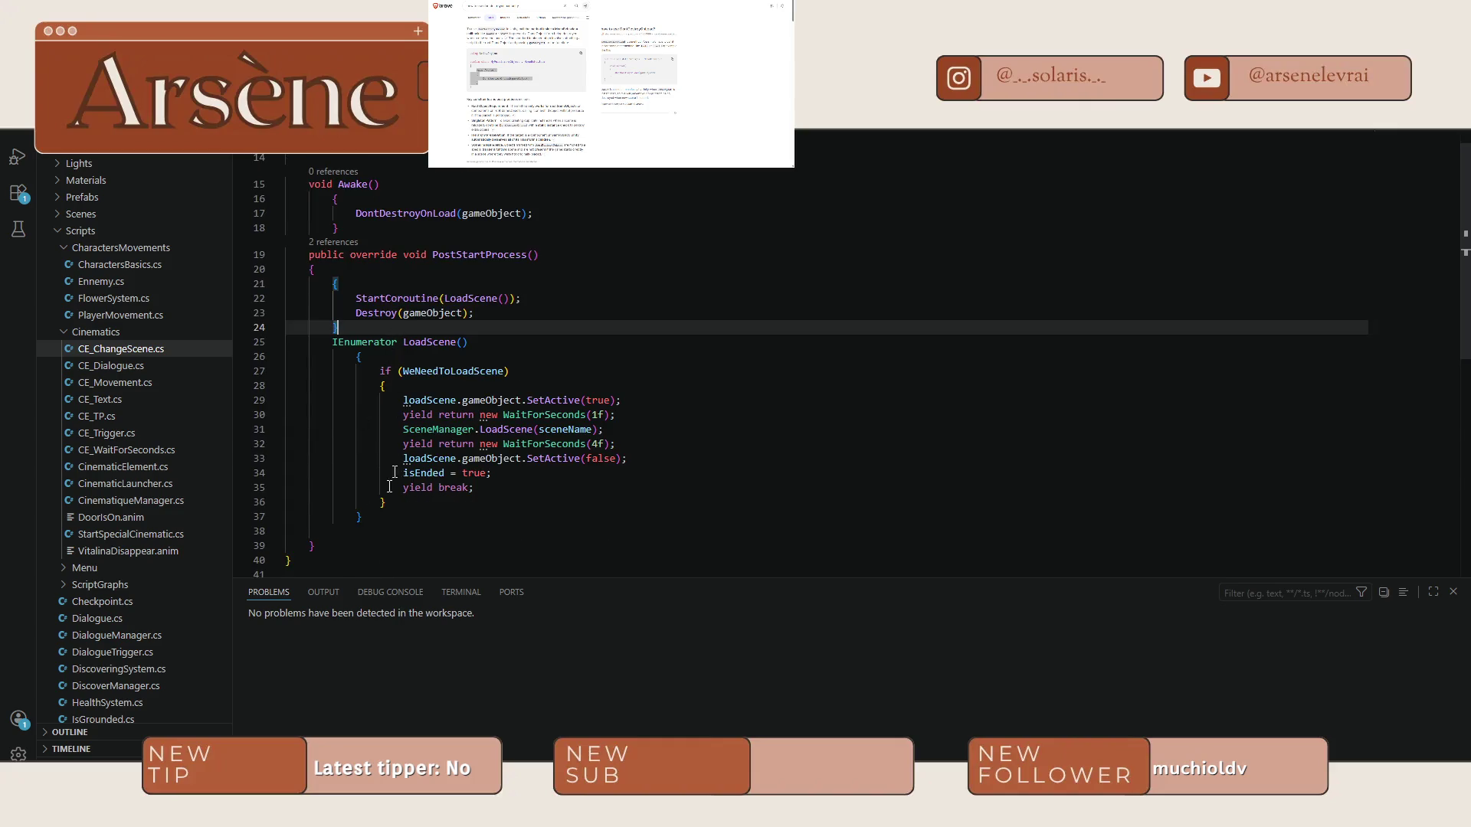
click(326, 549)
key(alt+Up)
key(alt+Up)
key(alt+Up)
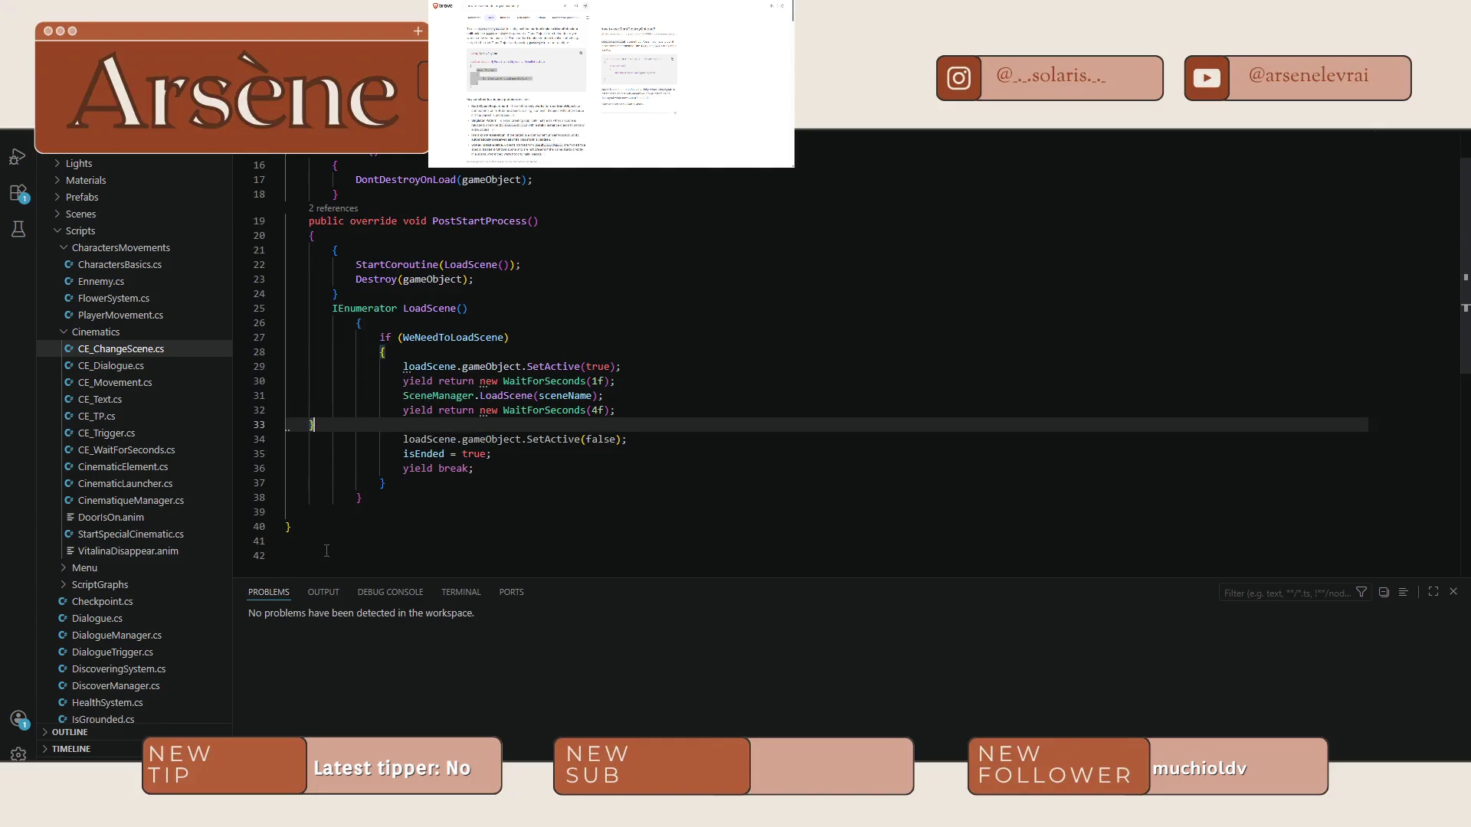
key(alt+Up)
key(alt+Up)
key(alt+Up)
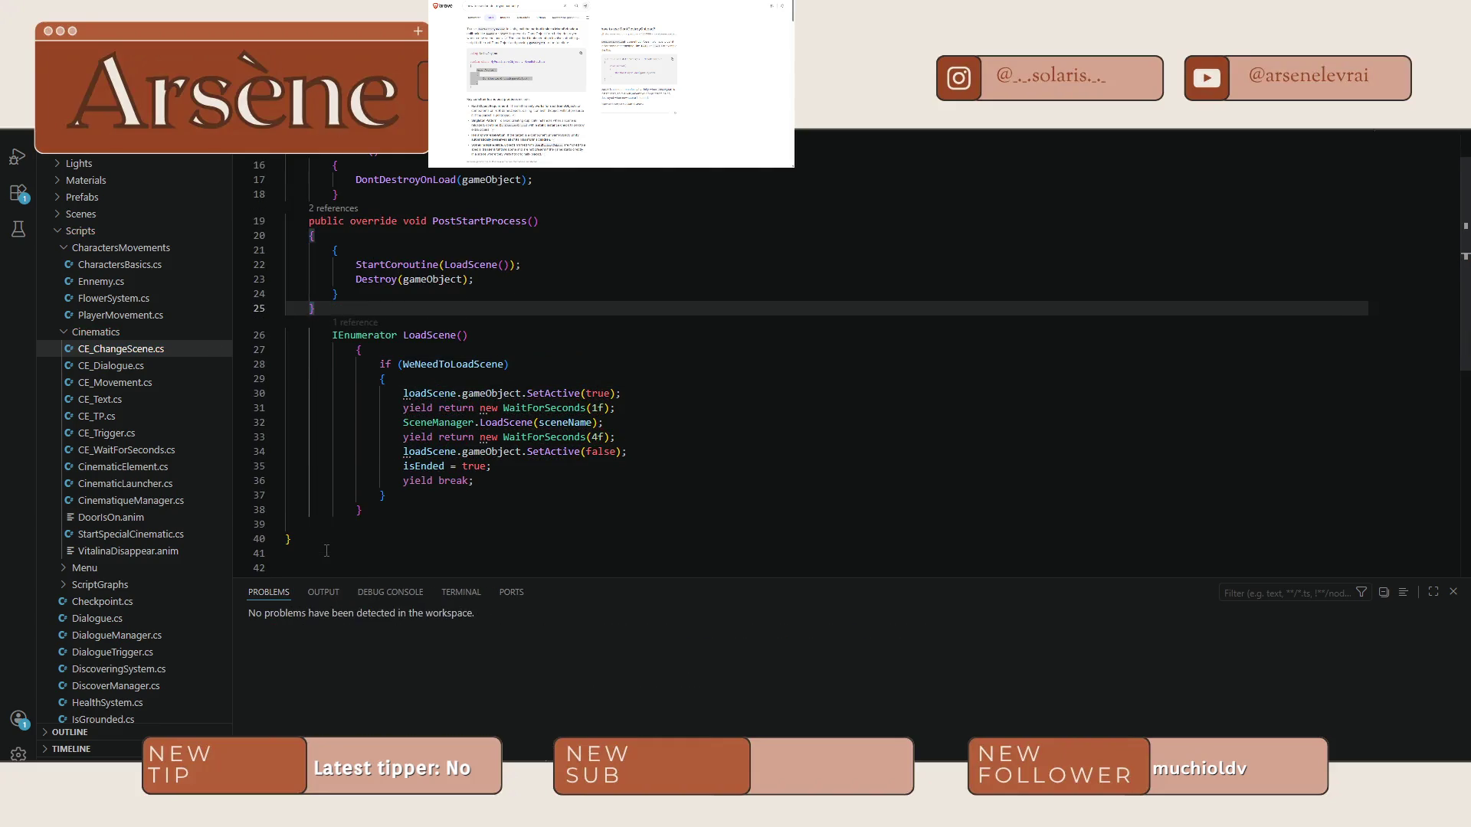
key(Return)
key(Tab)
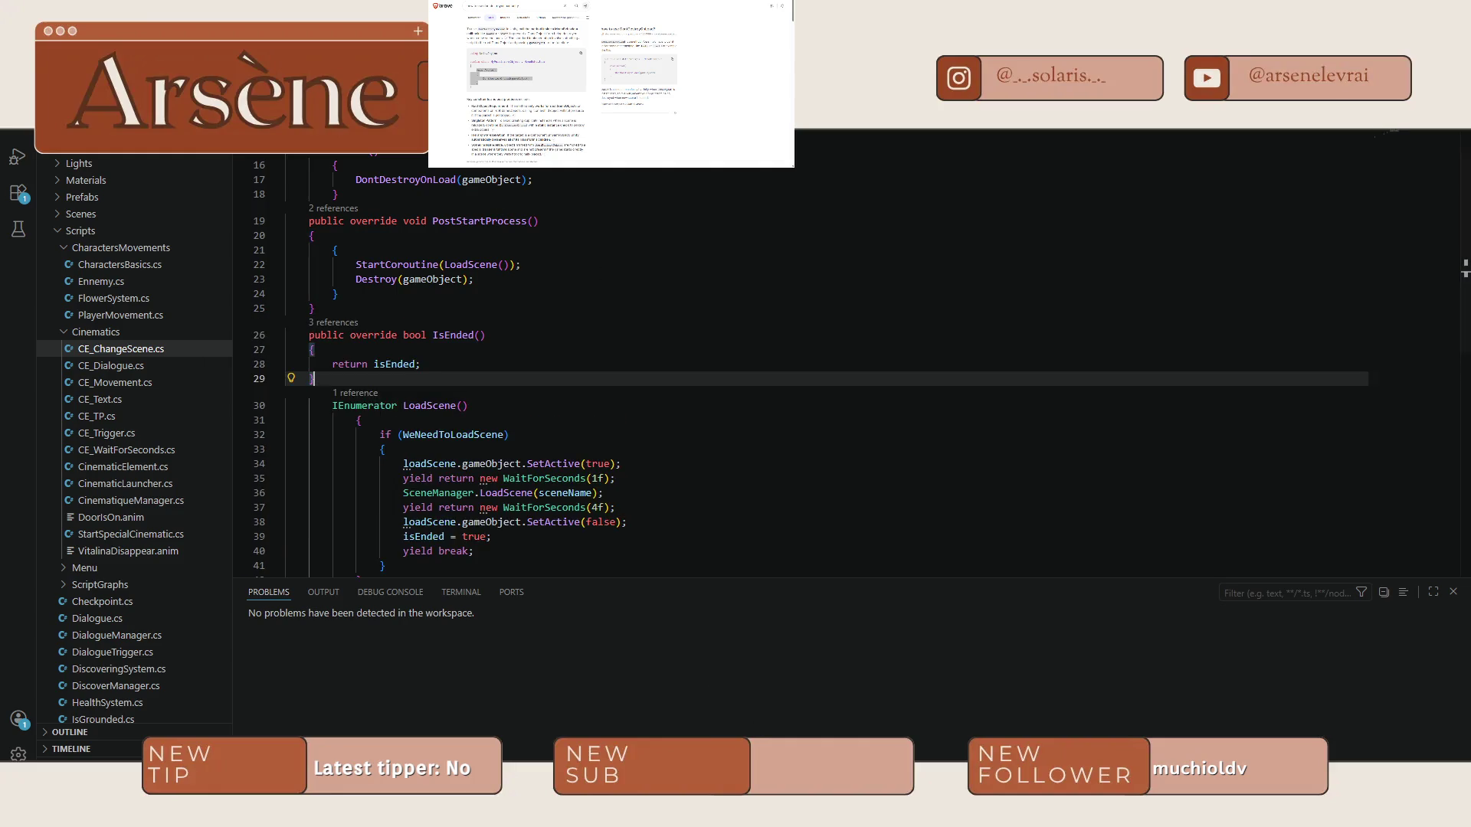
key(alt+Tab)
mouse_move(1061, 697)
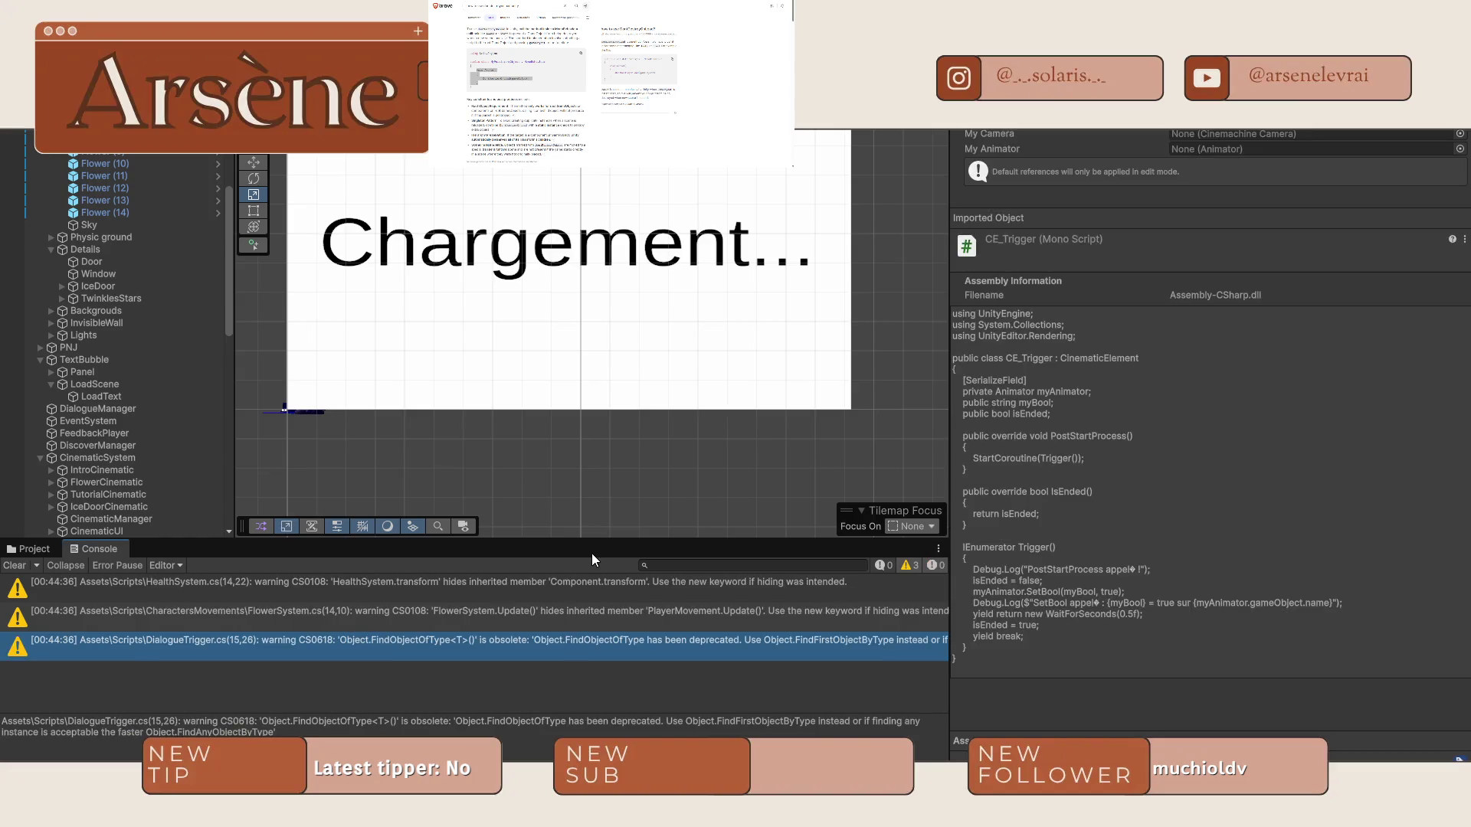
key(alt+Tab)
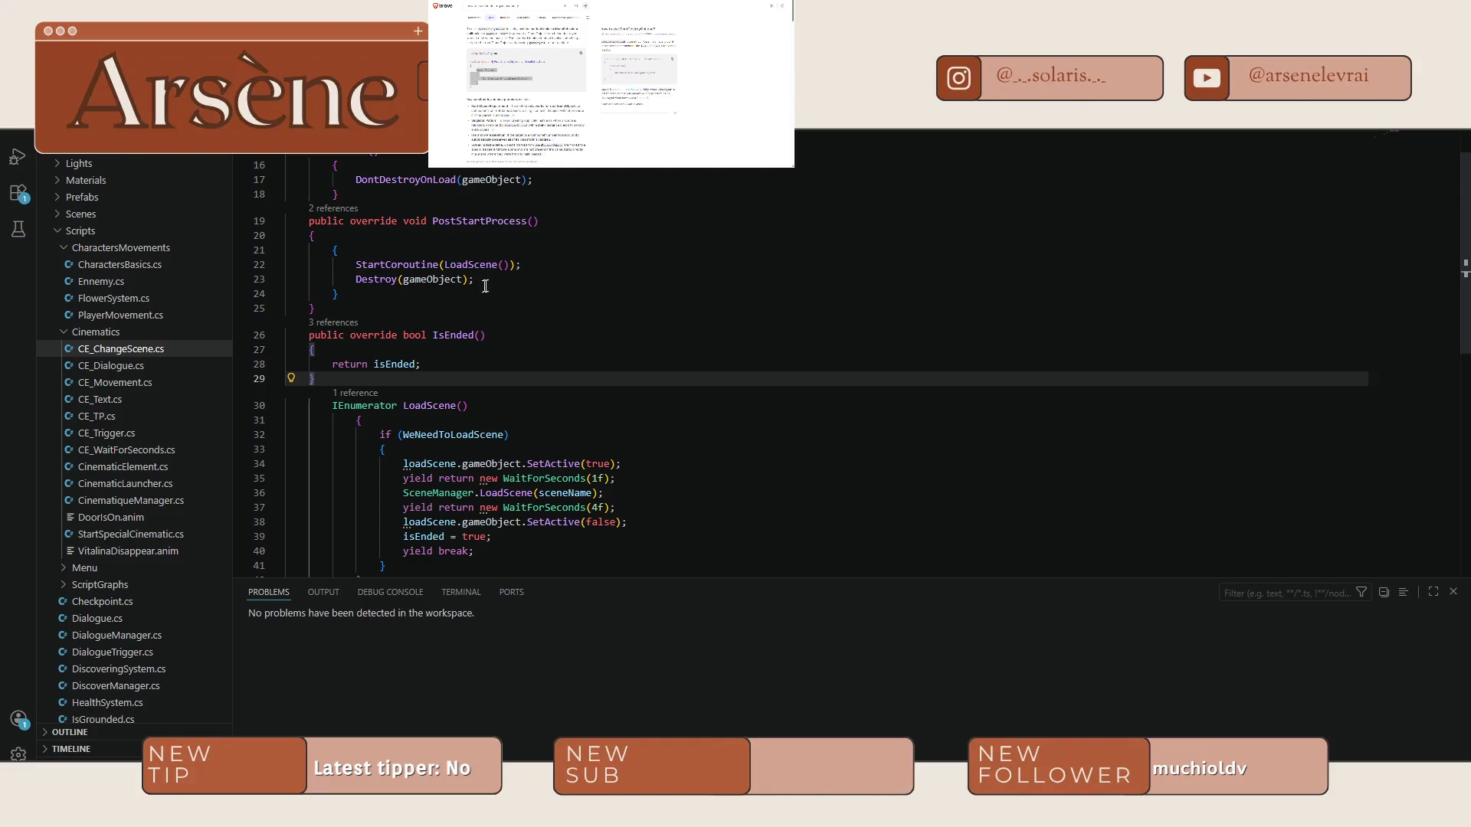
click(550, 263)
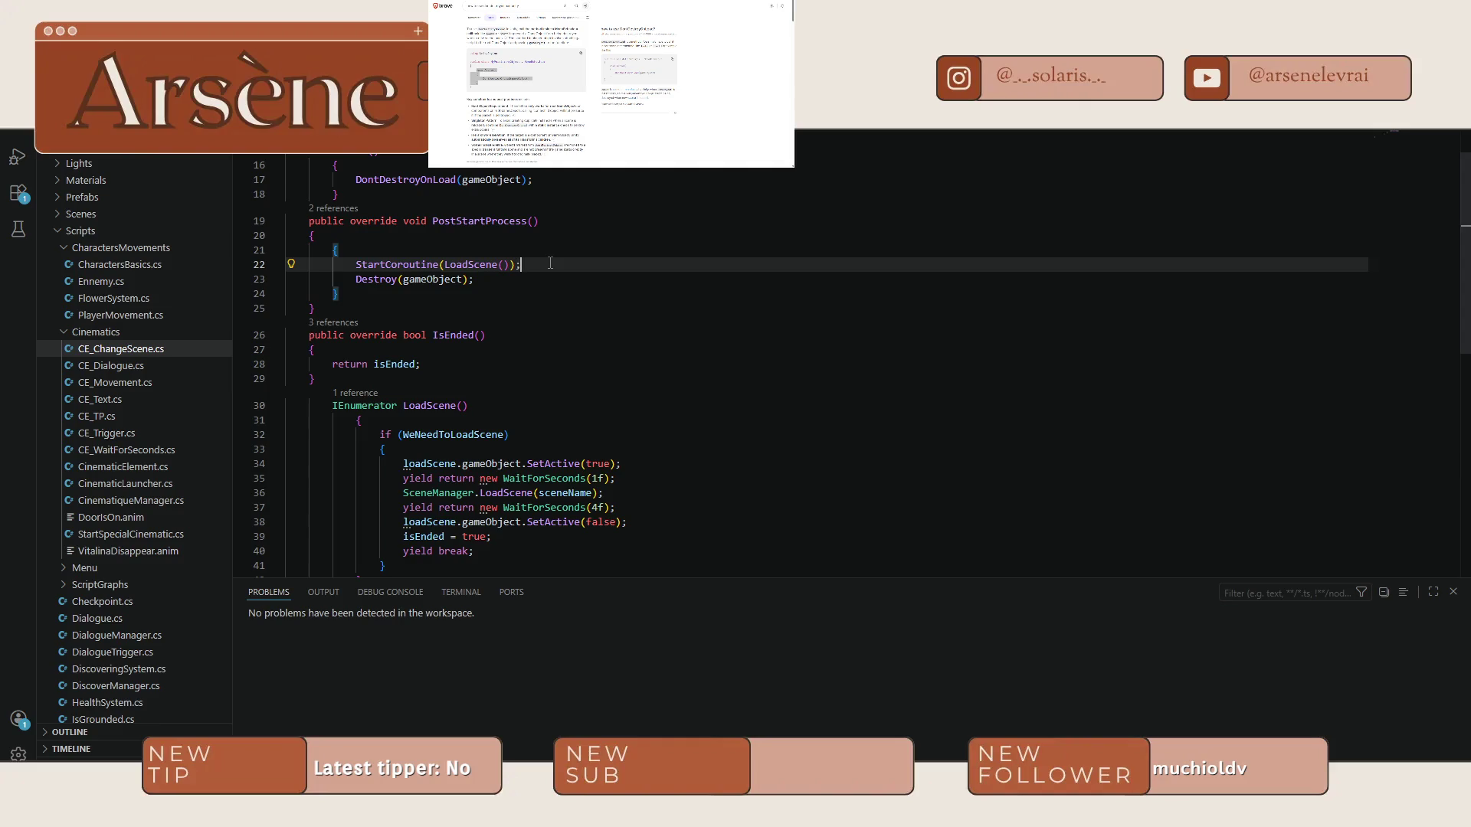
scroll(433, 418, down, 2)
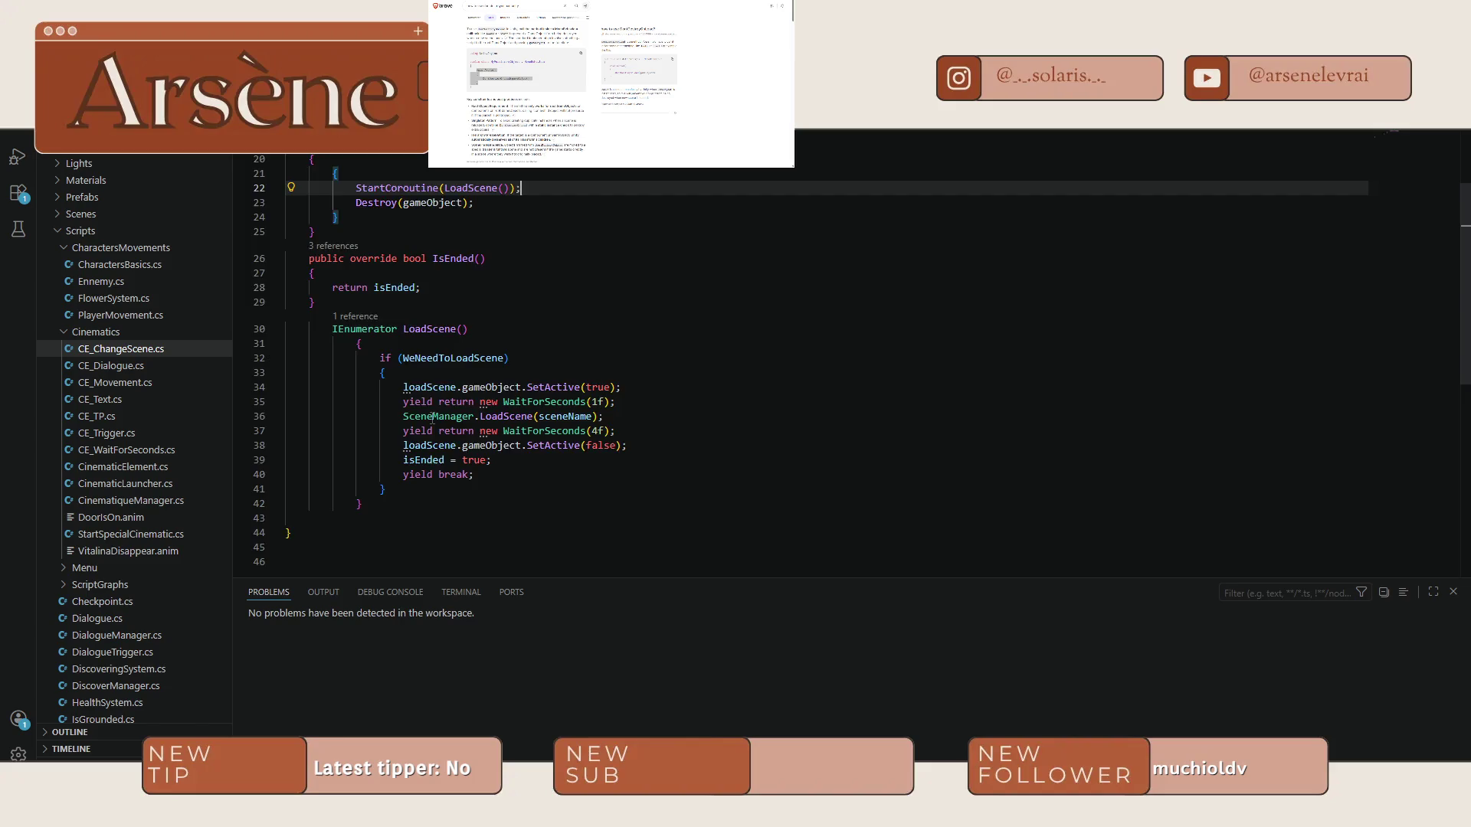
scroll(433, 419, up, 5)
scroll(432, 417, down, 4)
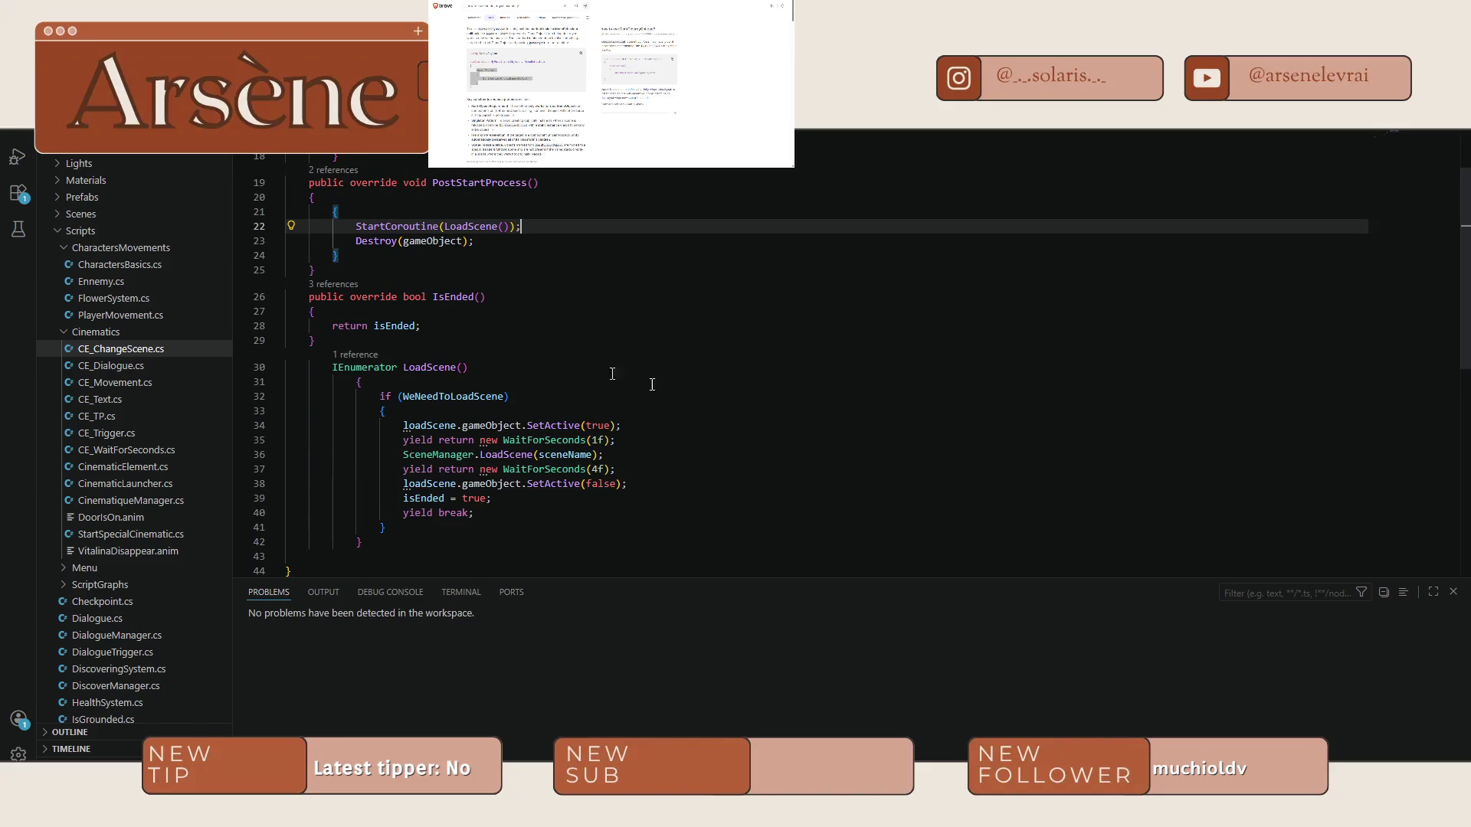
key(alt+Tab)
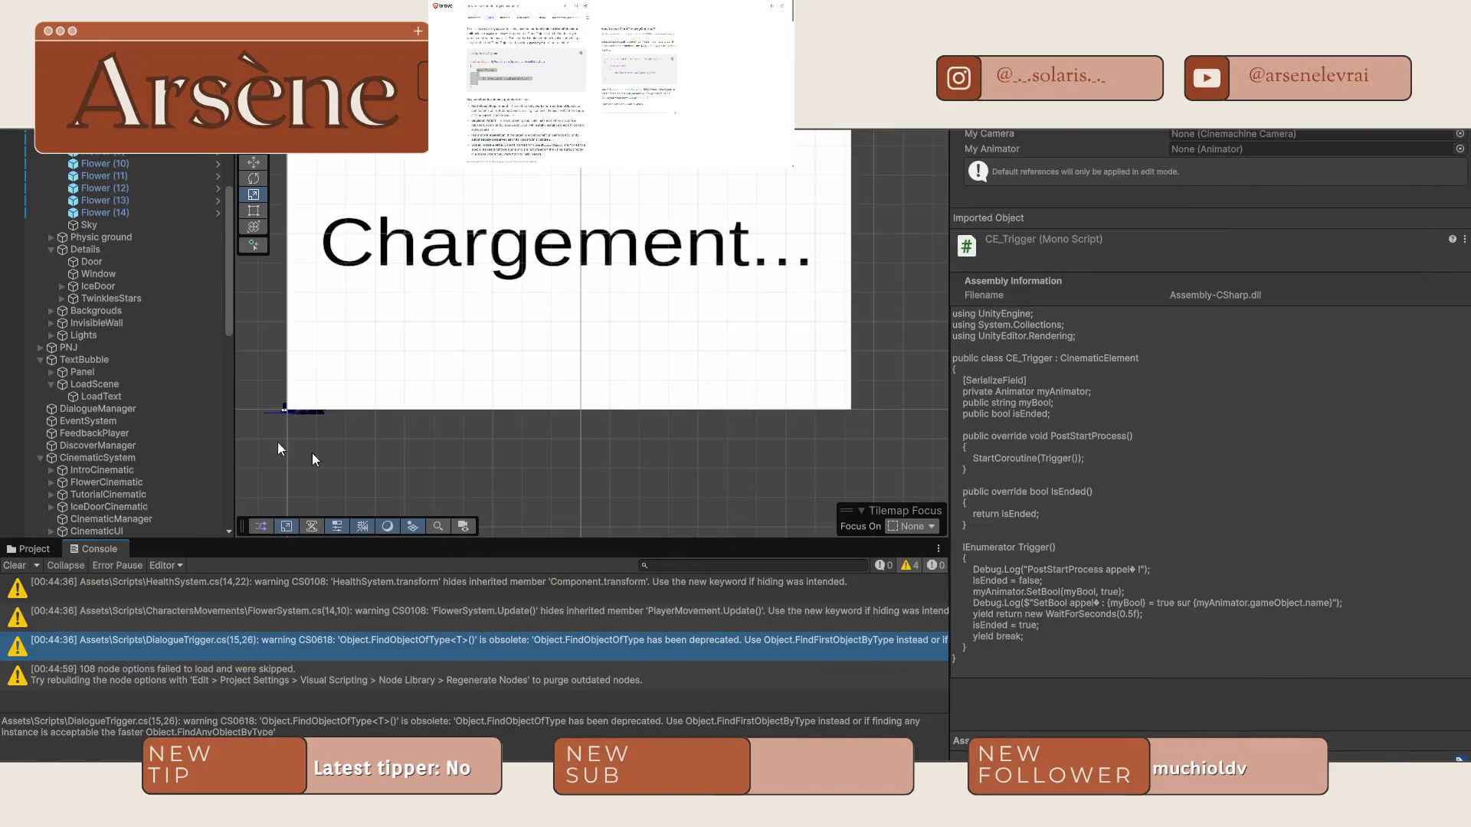
key(alt+Tab)
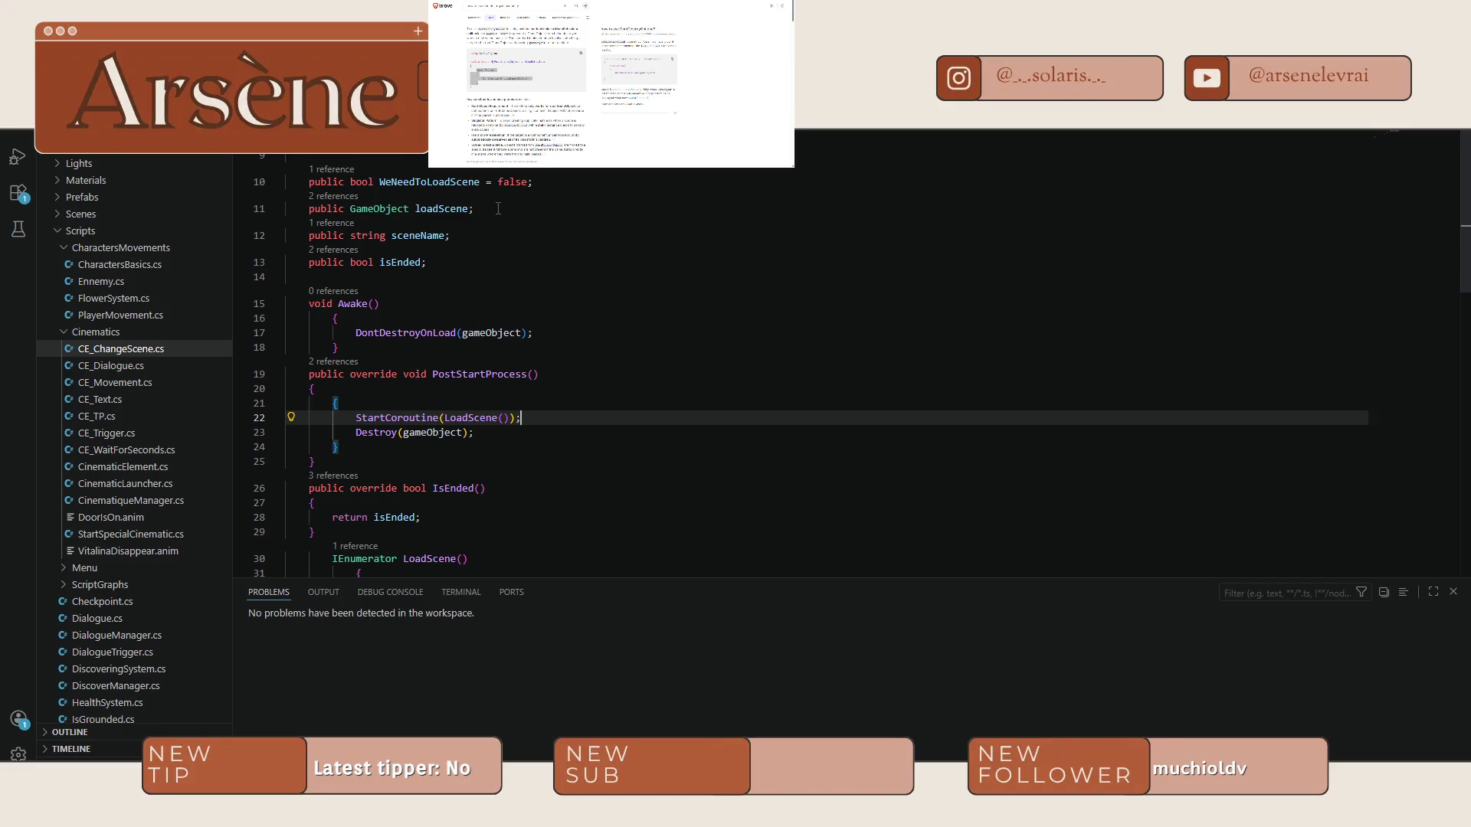
key(alt+Tab)
scroll(165, 337, up, 5)
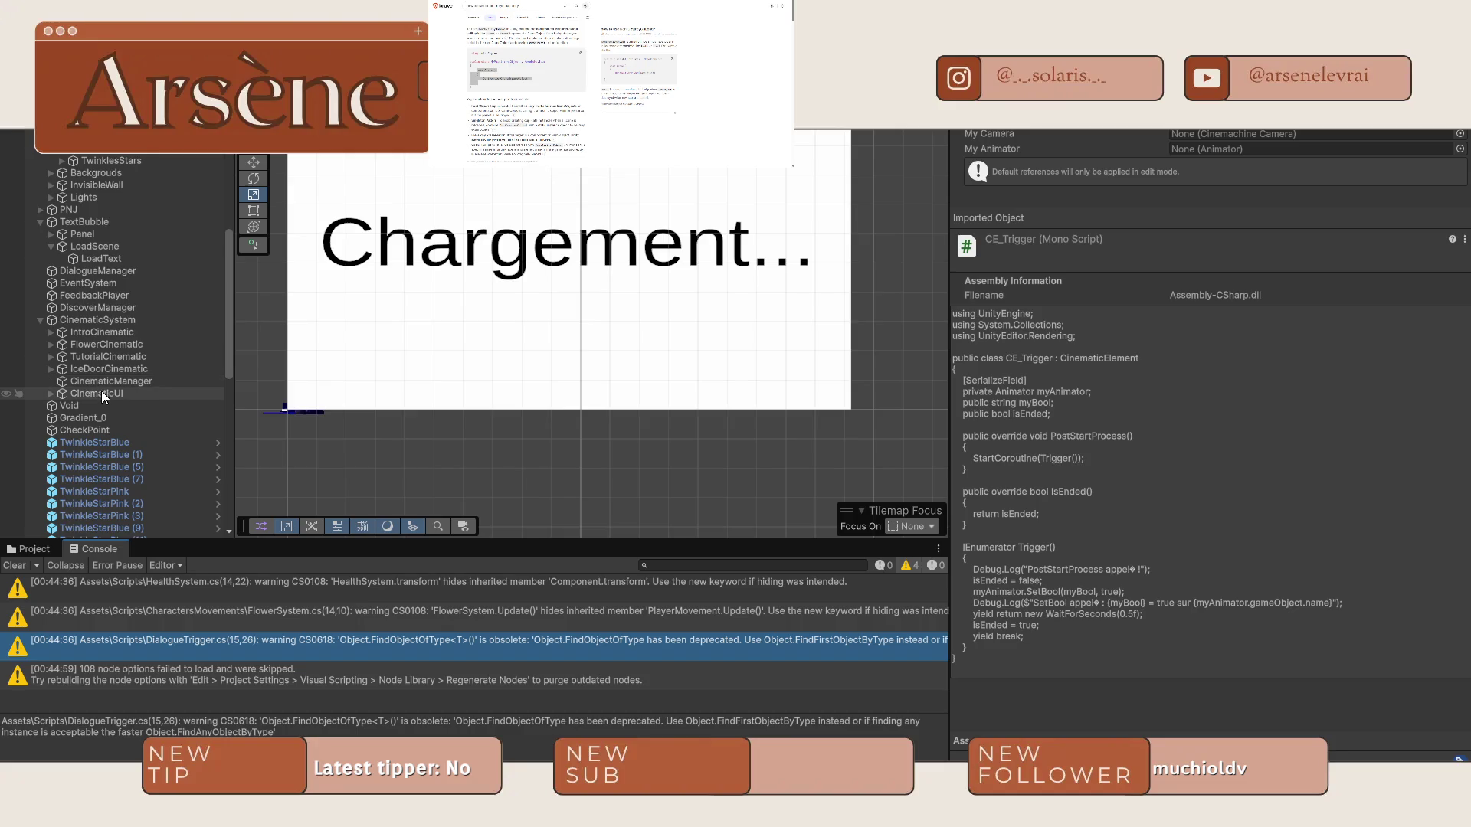
Duplicate Step (16) into Step (17), add CE_ChangeScene to it, and remove its CE_Text component.
click(52, 369)
scroll(85, 382, down, 5)
click(103, 394)
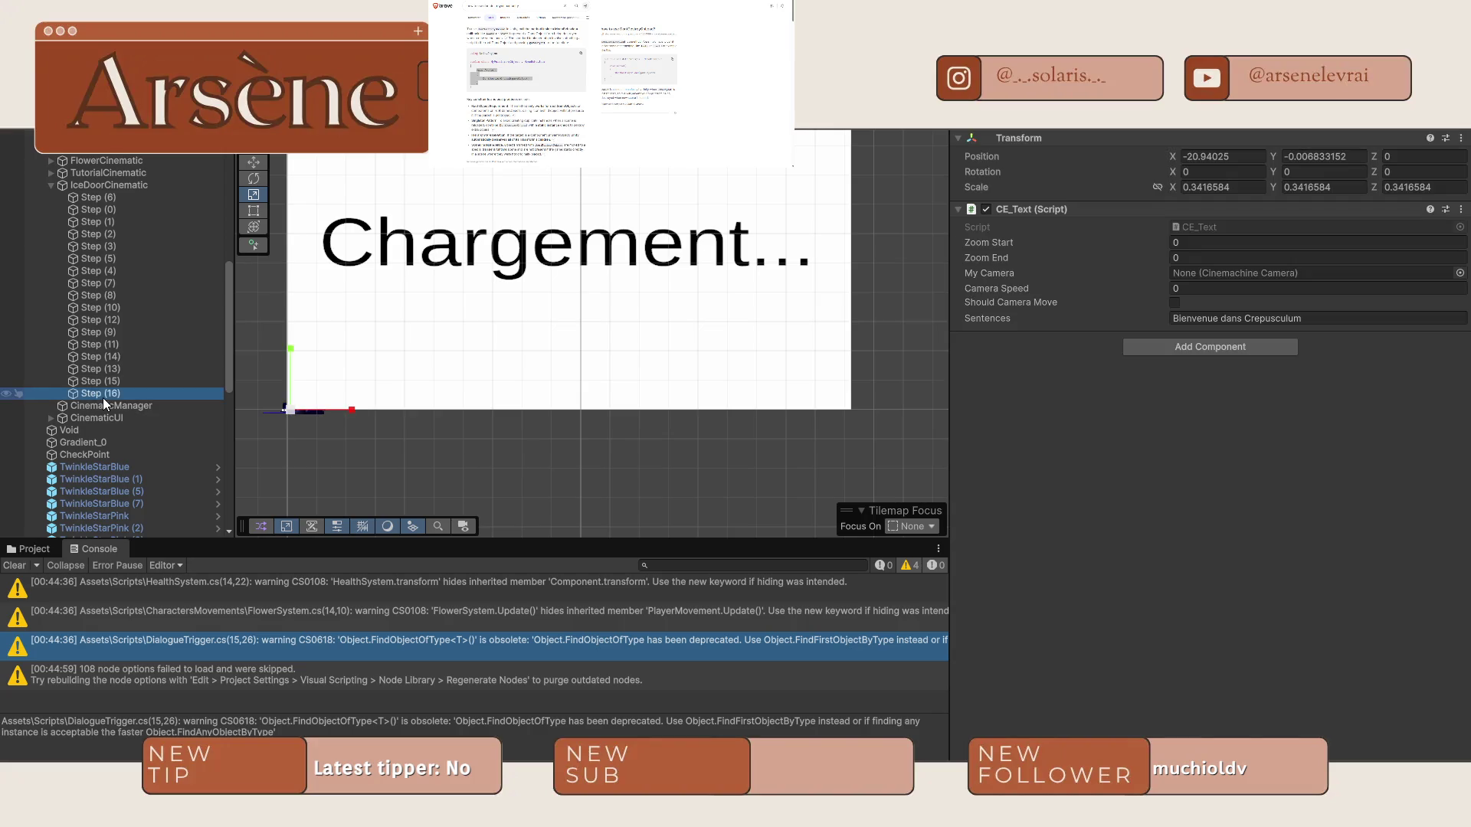
key(ctrl+d)
click(30, 549)
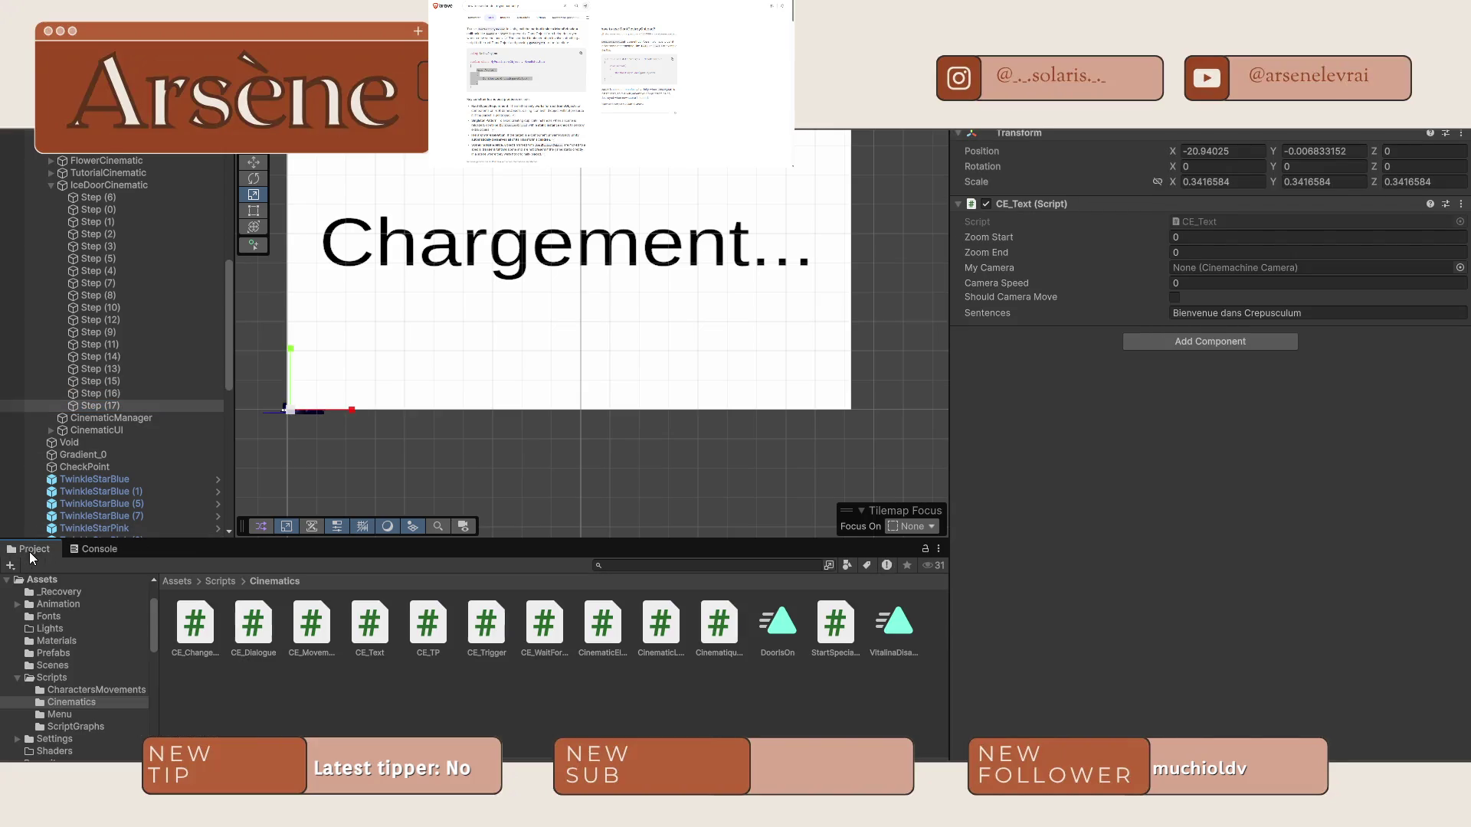
drag(195, 625, 1210, 367)
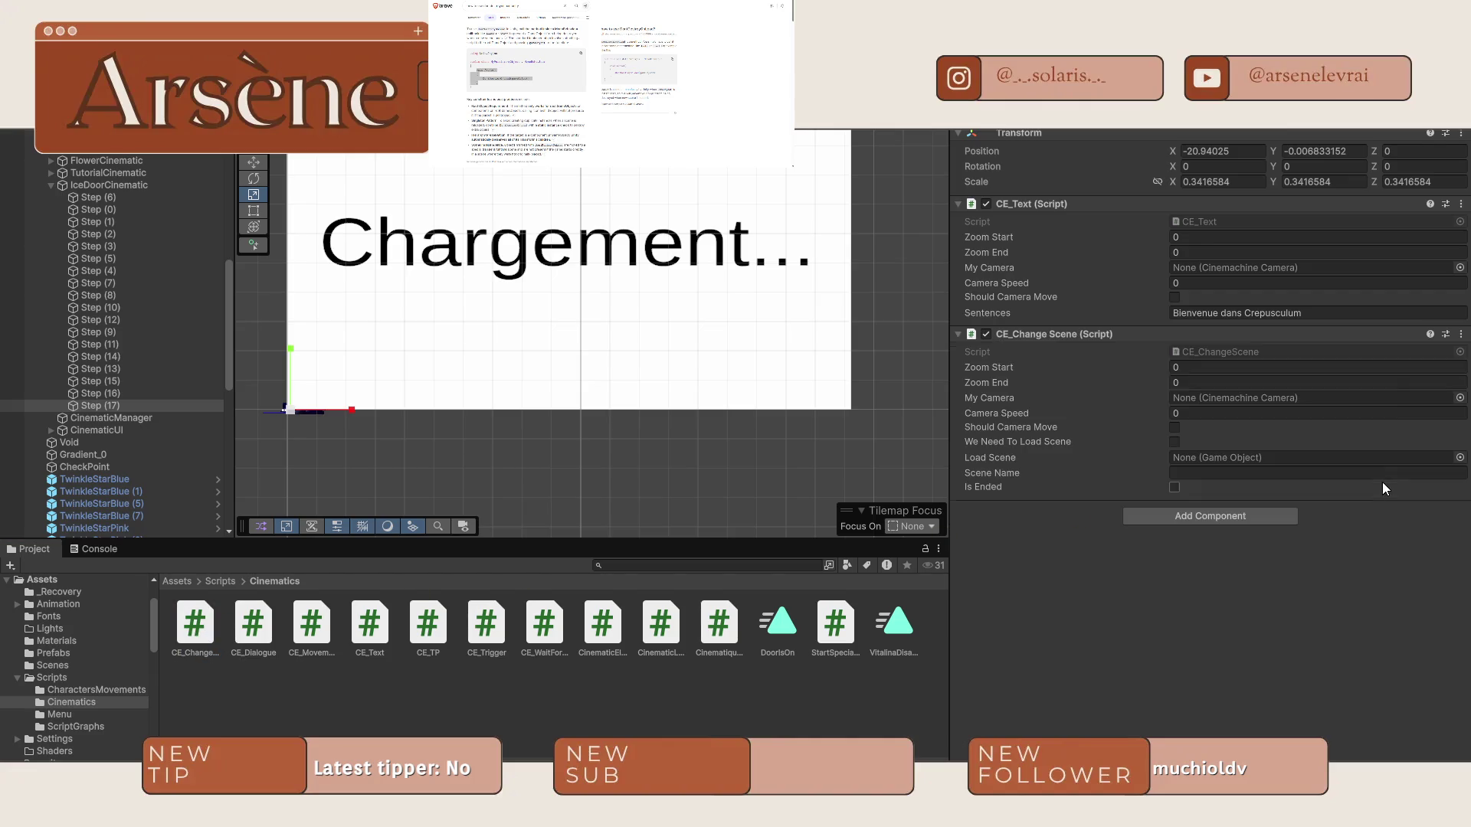
click(1459, 206)
click(1373, 247)
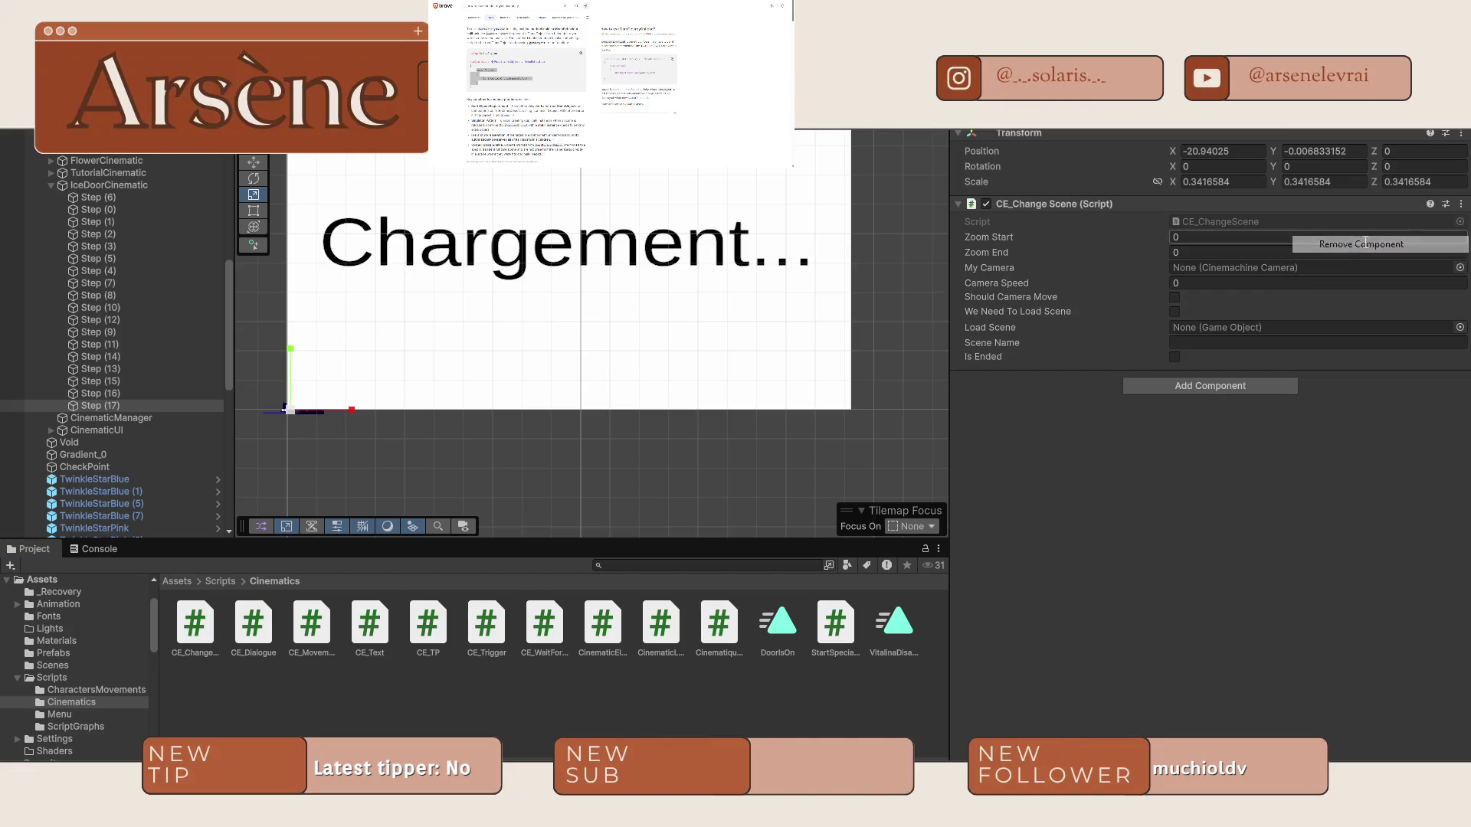
Assign the LoadScene object to the Load Scene field.
click(1460, 327)
text(load)
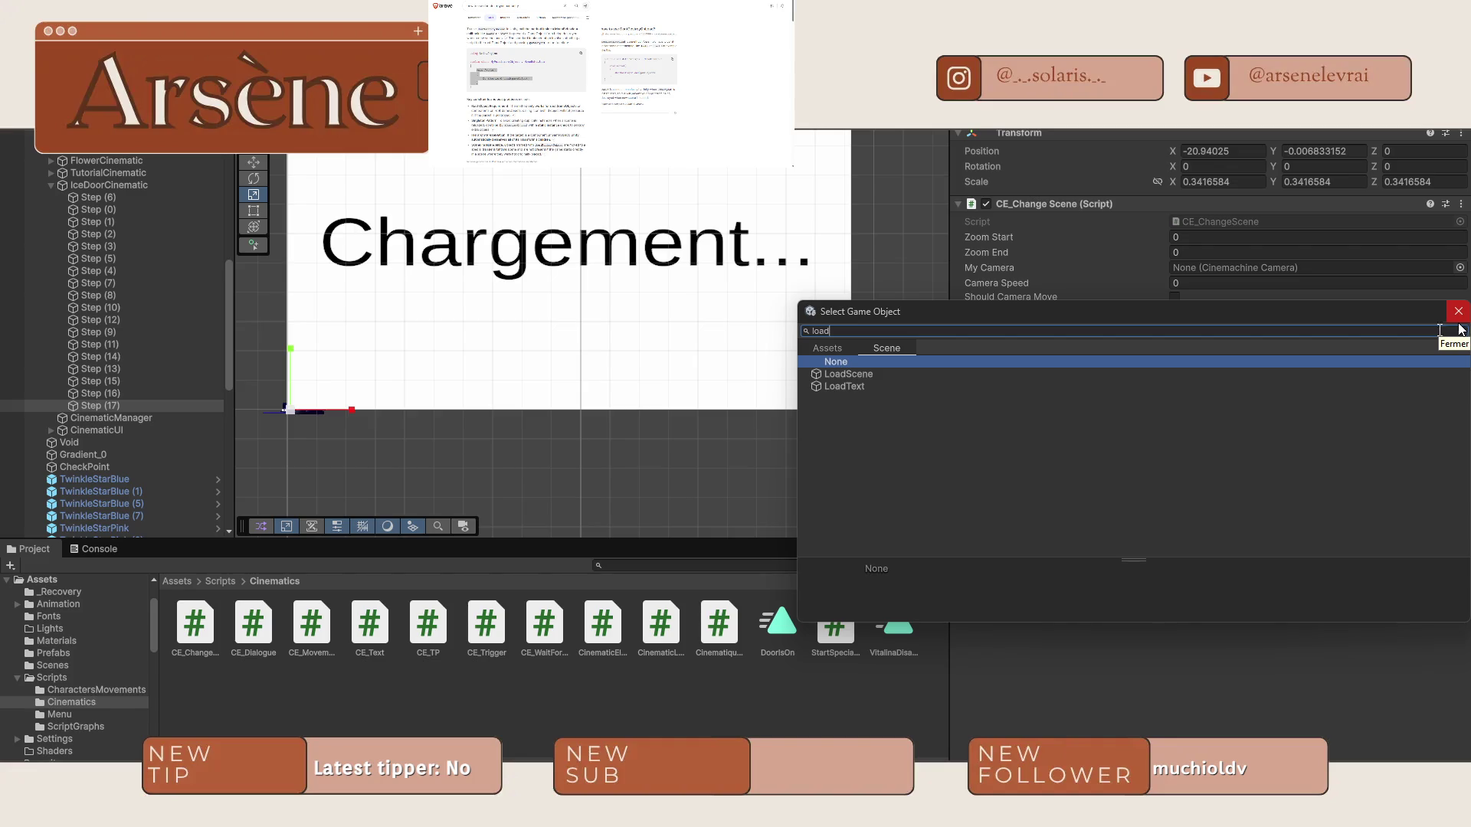
double_click(849, 373)
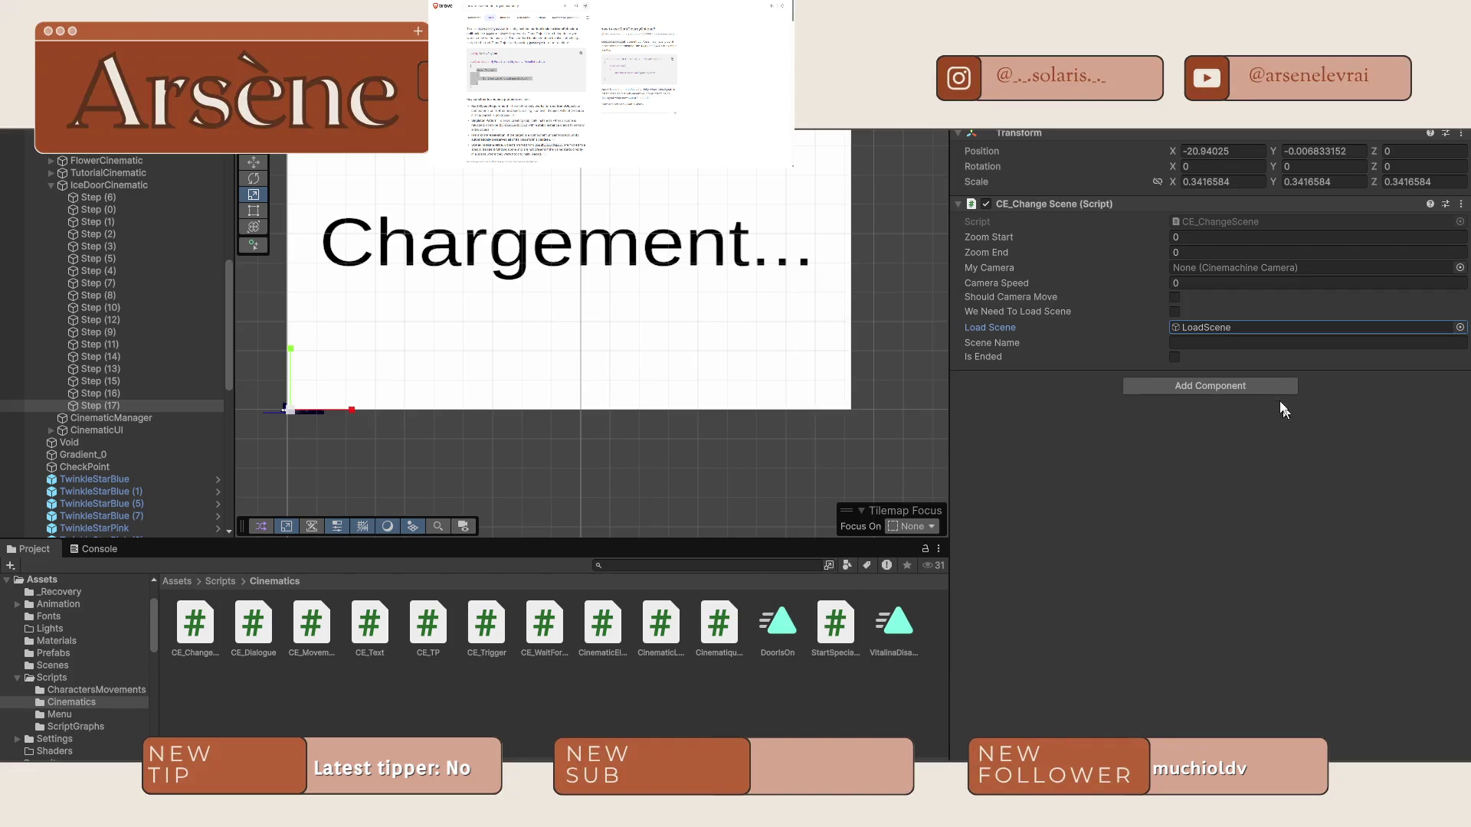
Set Scene Name to TitleScreen, copied from the Scenes folder, and tick We Need To Load Scene.
click(1249, 342)
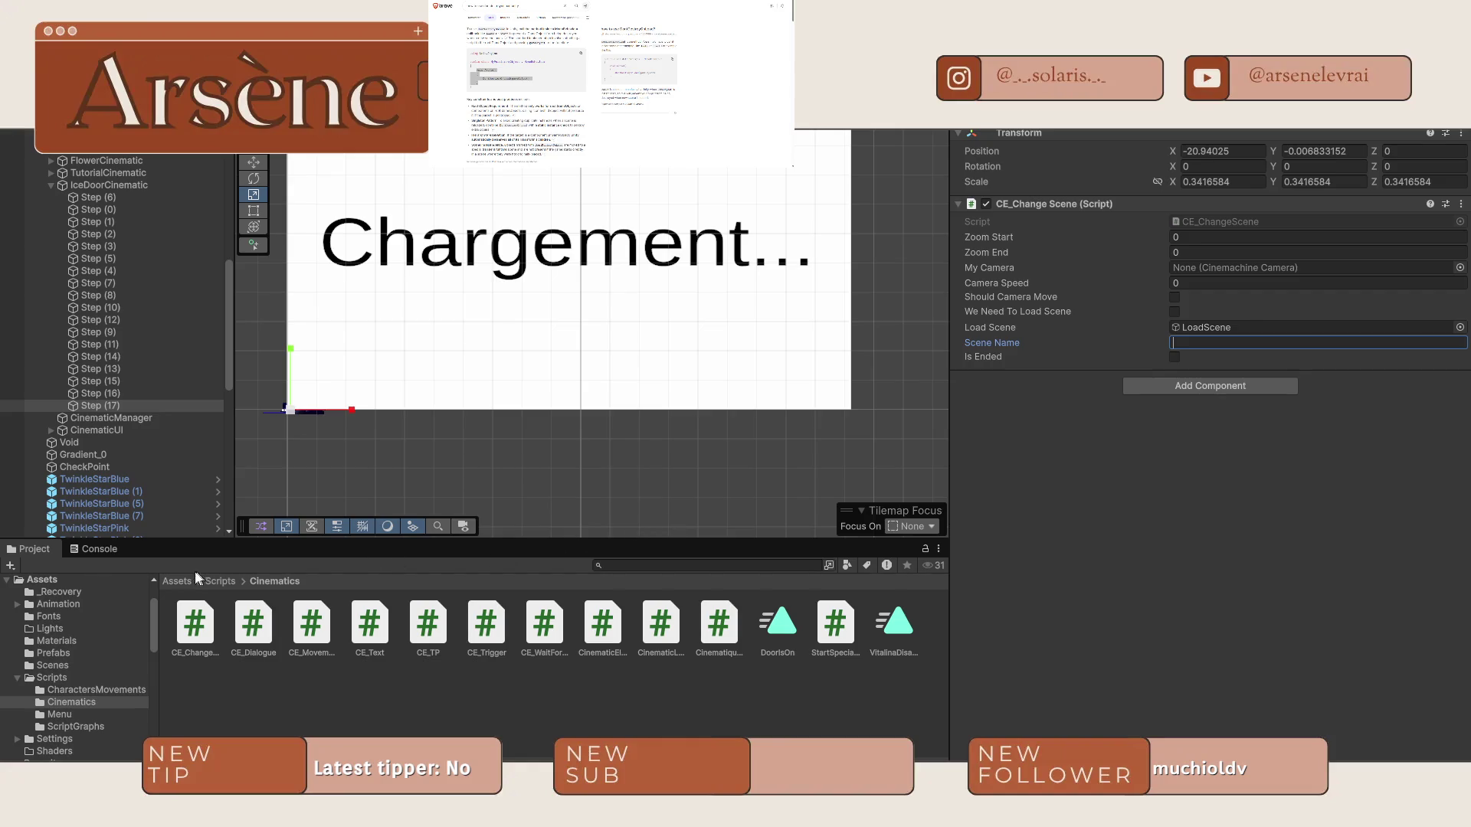
click(177, 581)
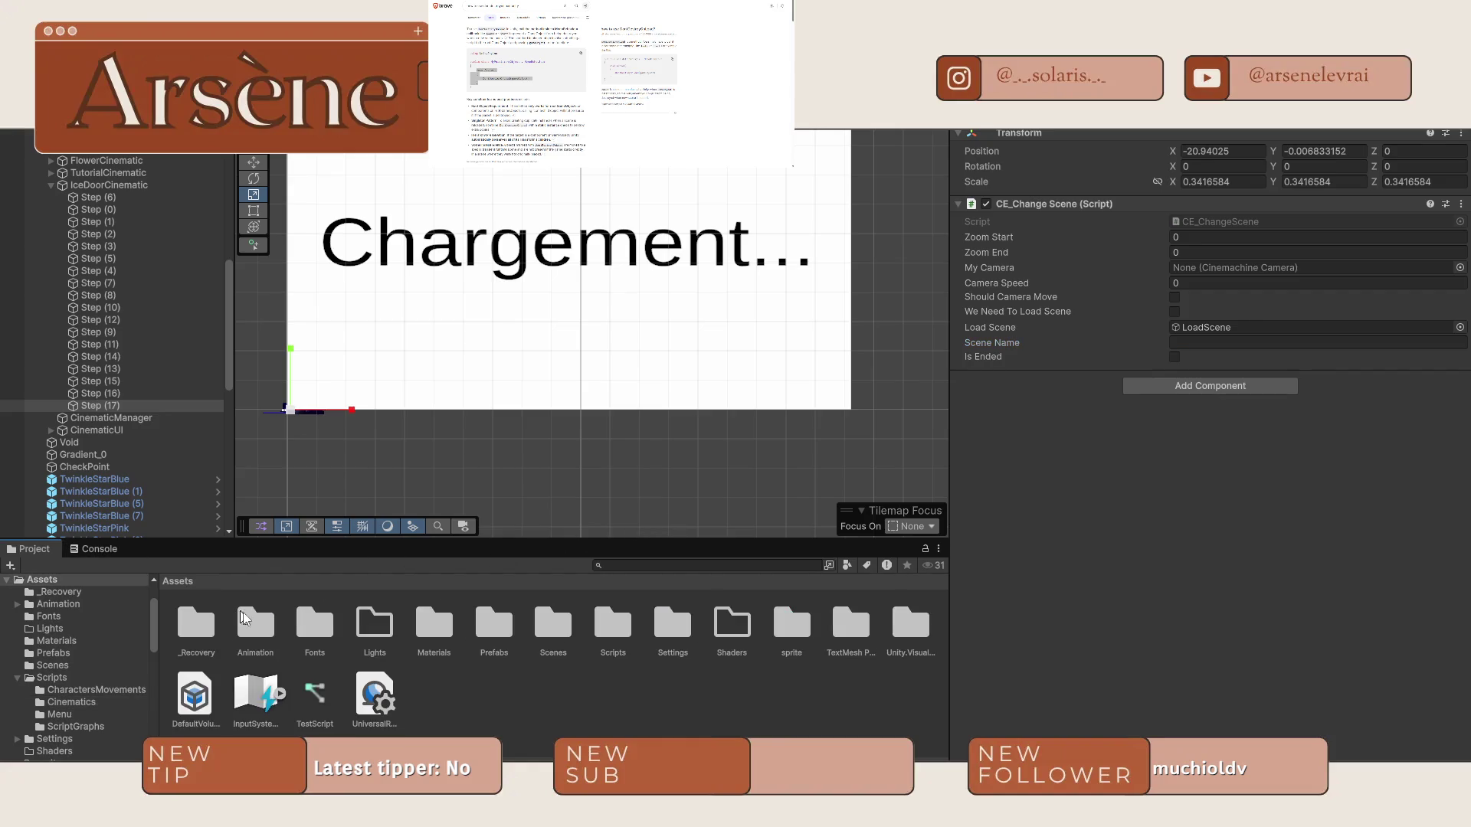
double_click(552, 635)
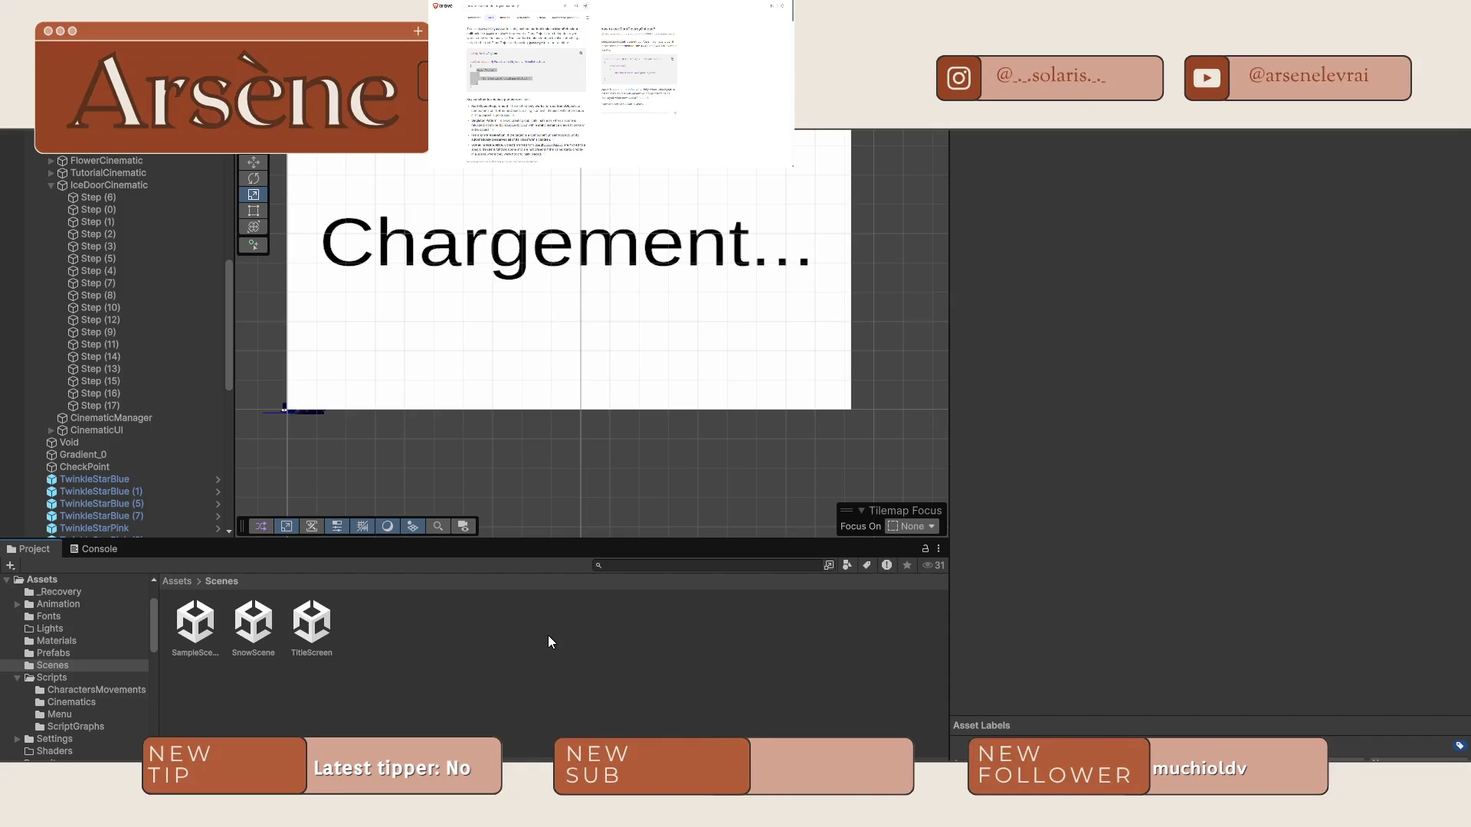
click(318, 646)
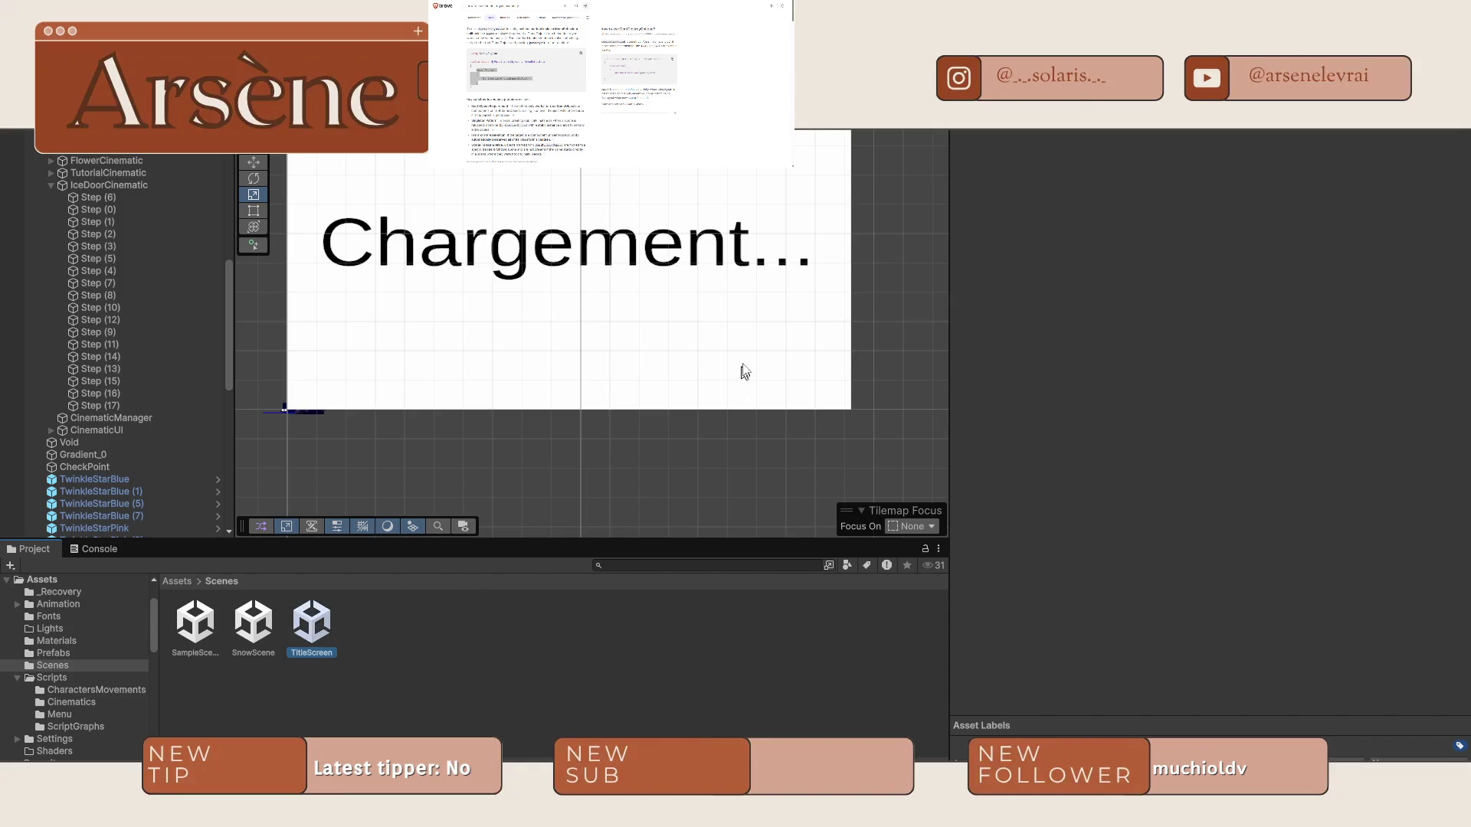
click(300, 650)
click(505, 665)
click(188, 405)
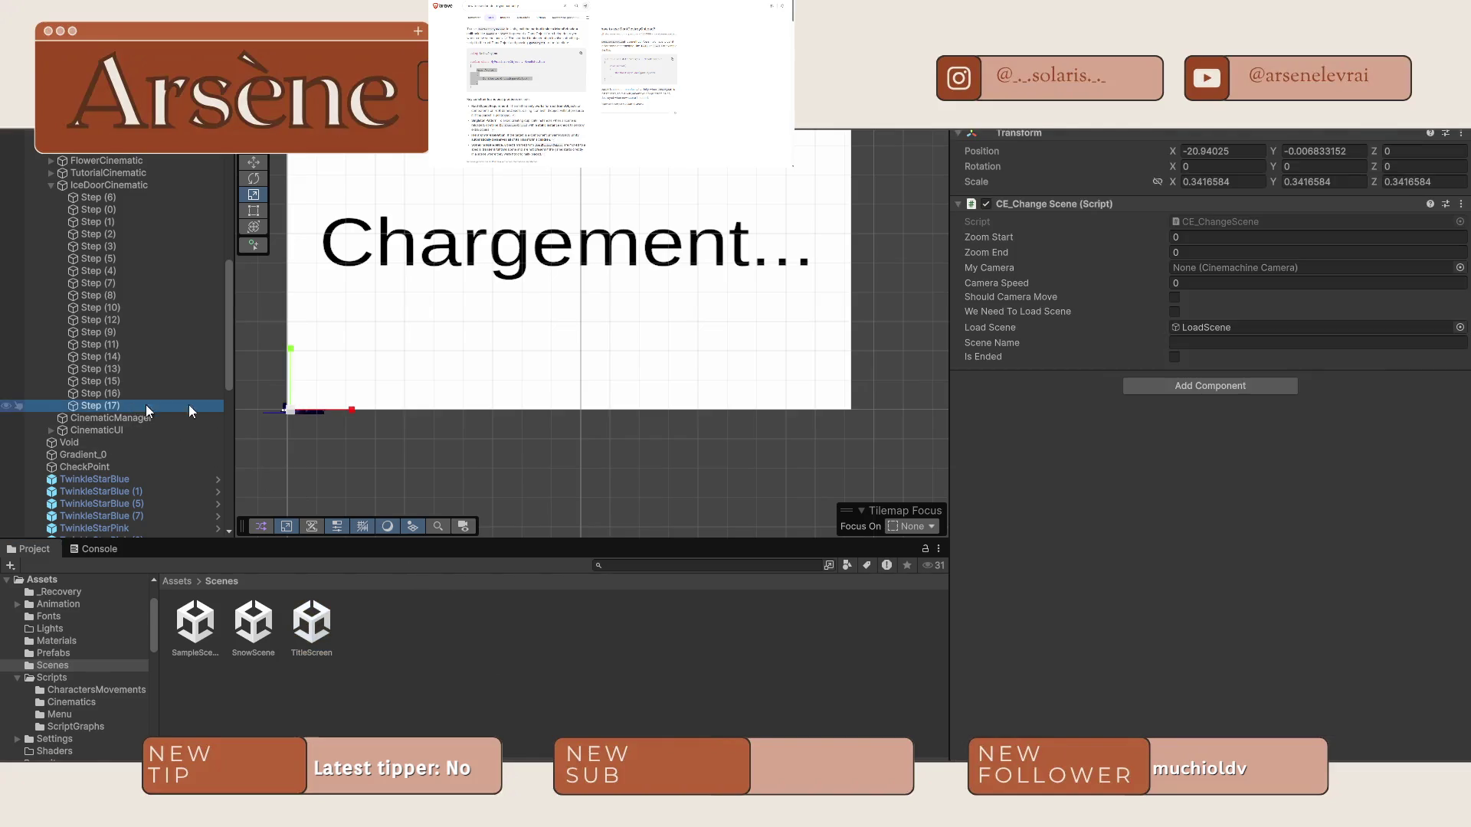
click(1295, 345)
text(TitleScreen)
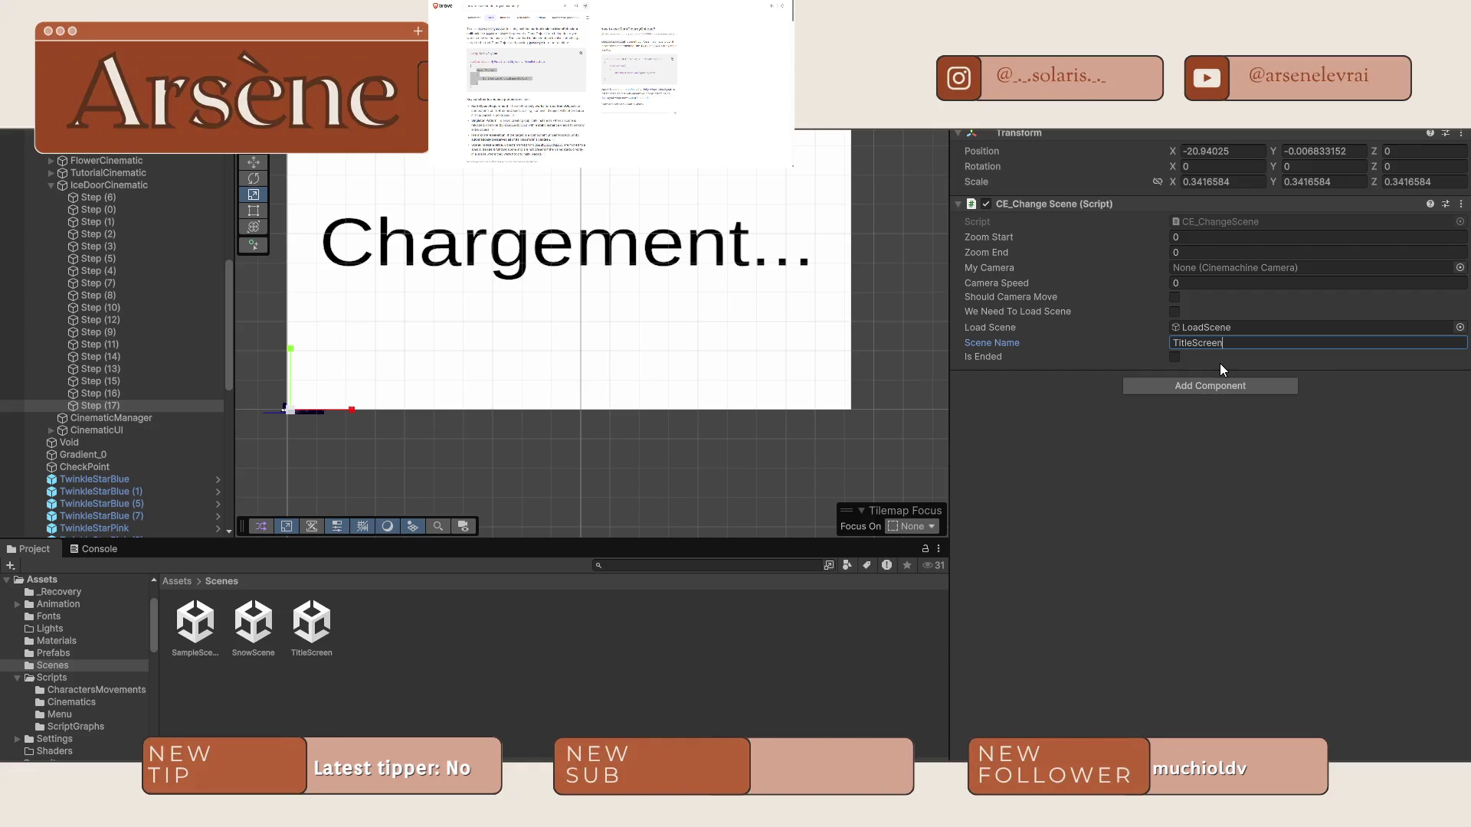
click(1174, 312)
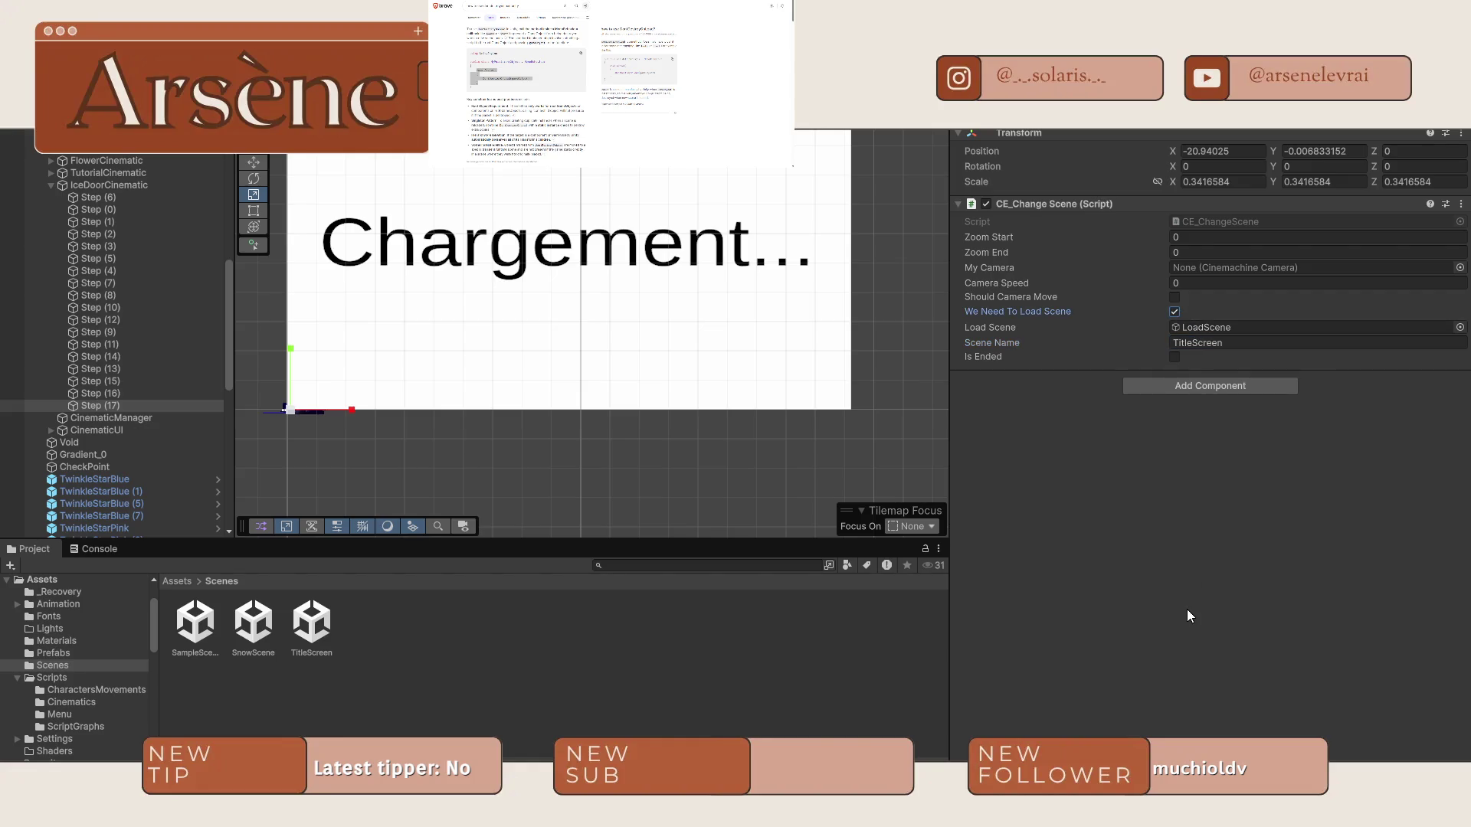
scroll(460, 414, up, 2)
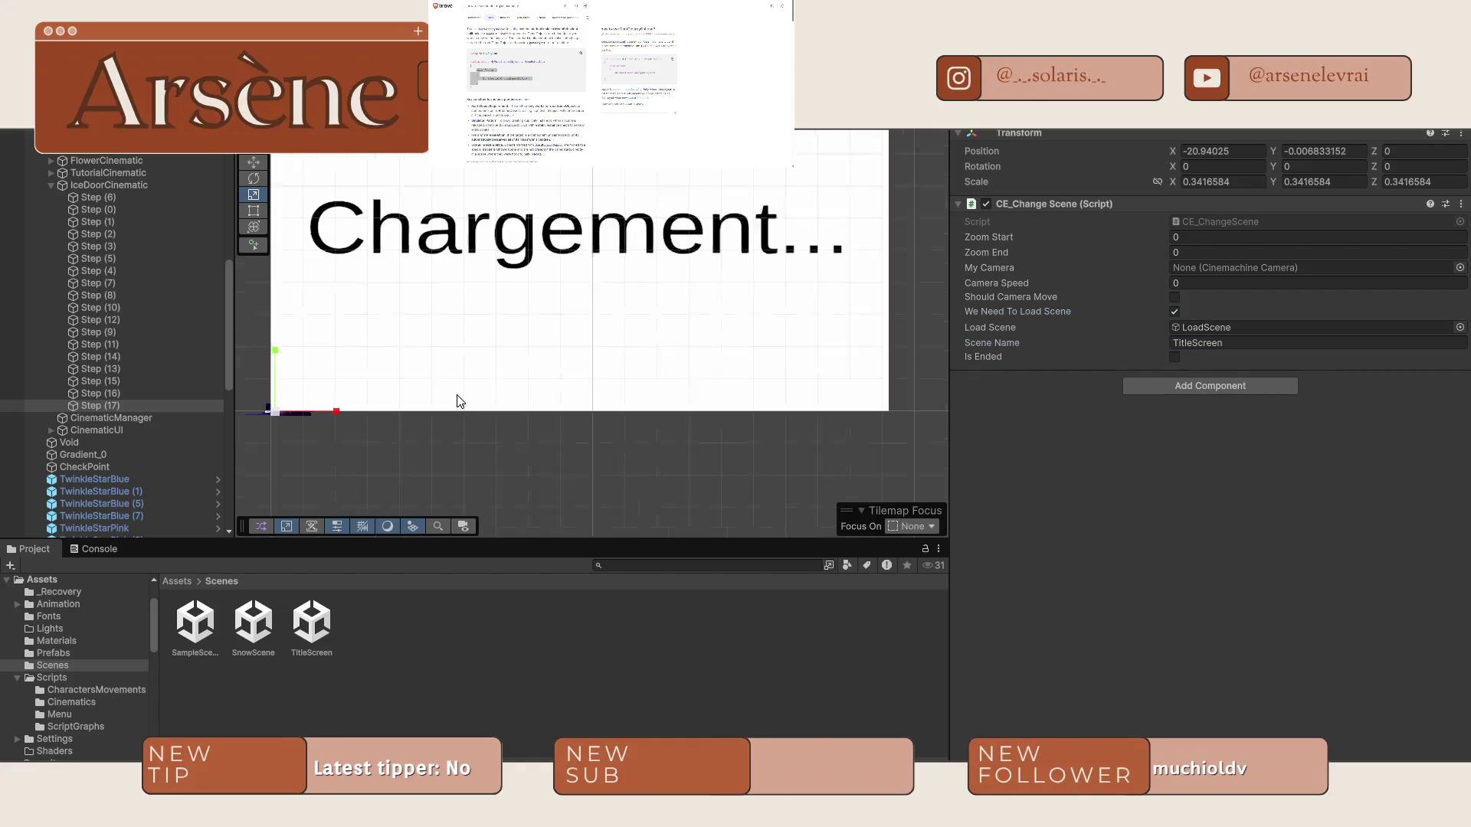
Move the player character further right along the level in the Scene view.
scroll(454, 387, down, 3)
scroll(383, 406, up, 3)
scroll(375, 423, down, 5)
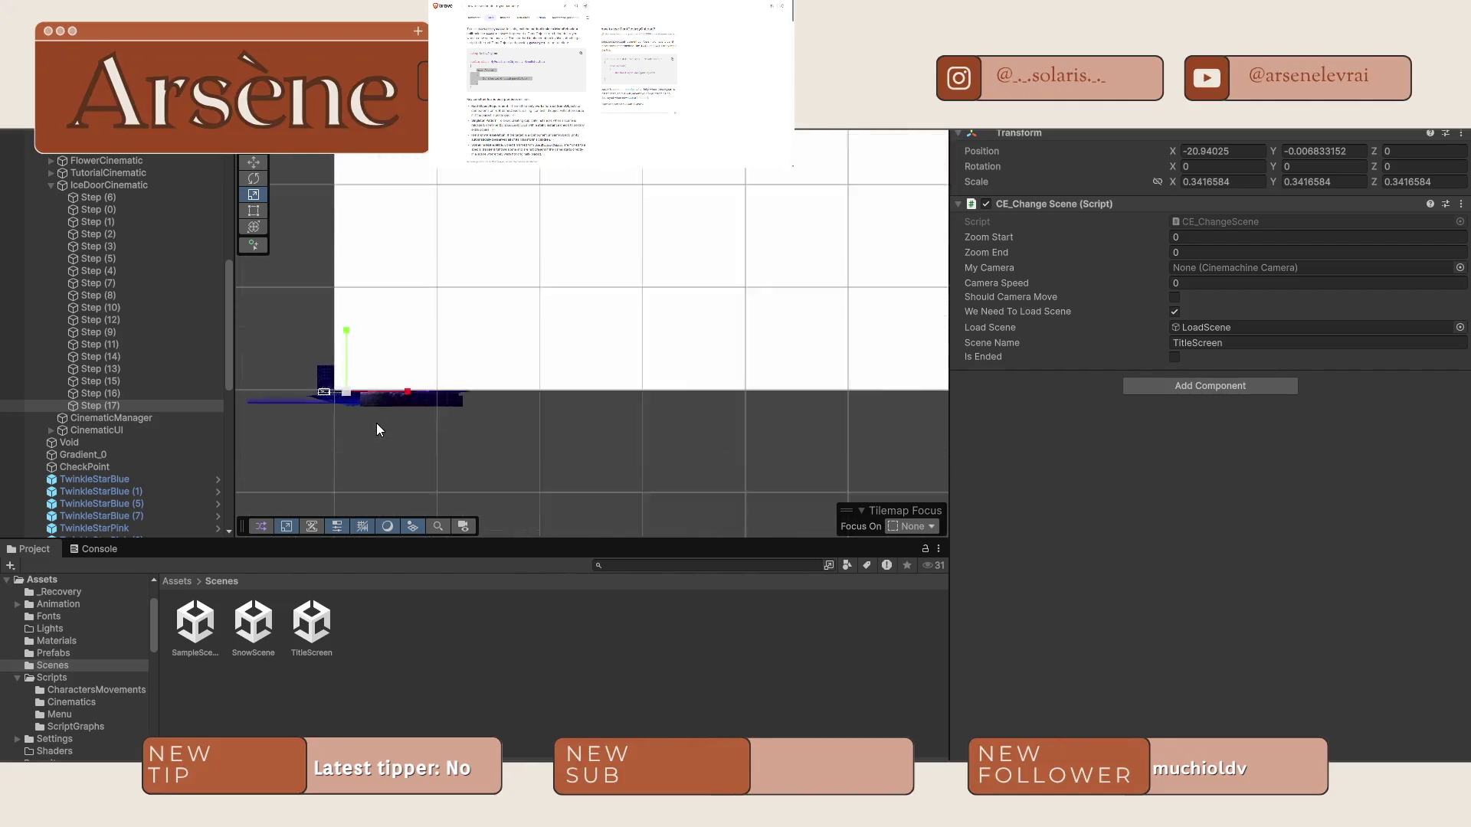
scroll(144, 184, up, 10)
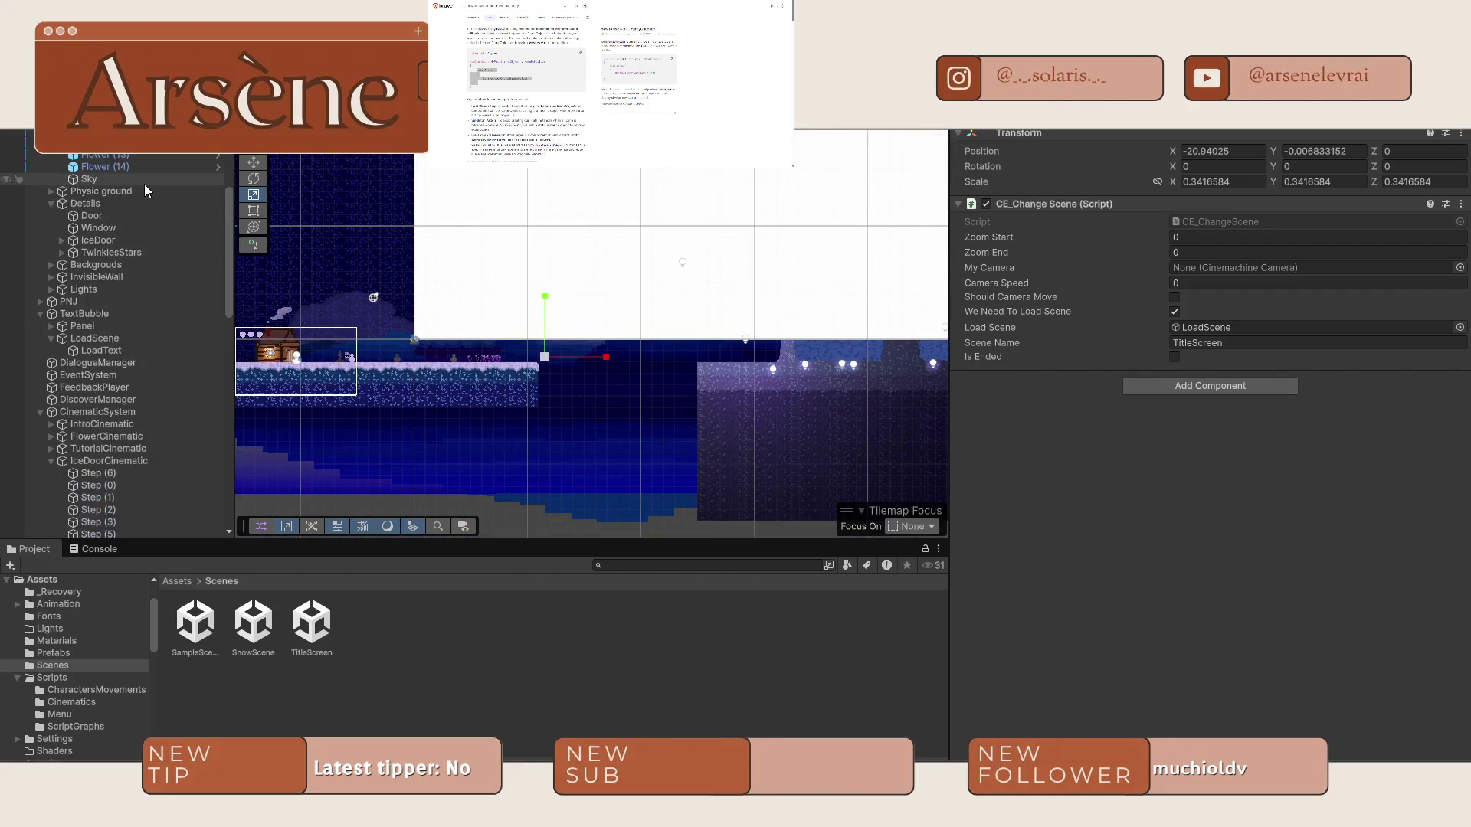
click(349, 357)
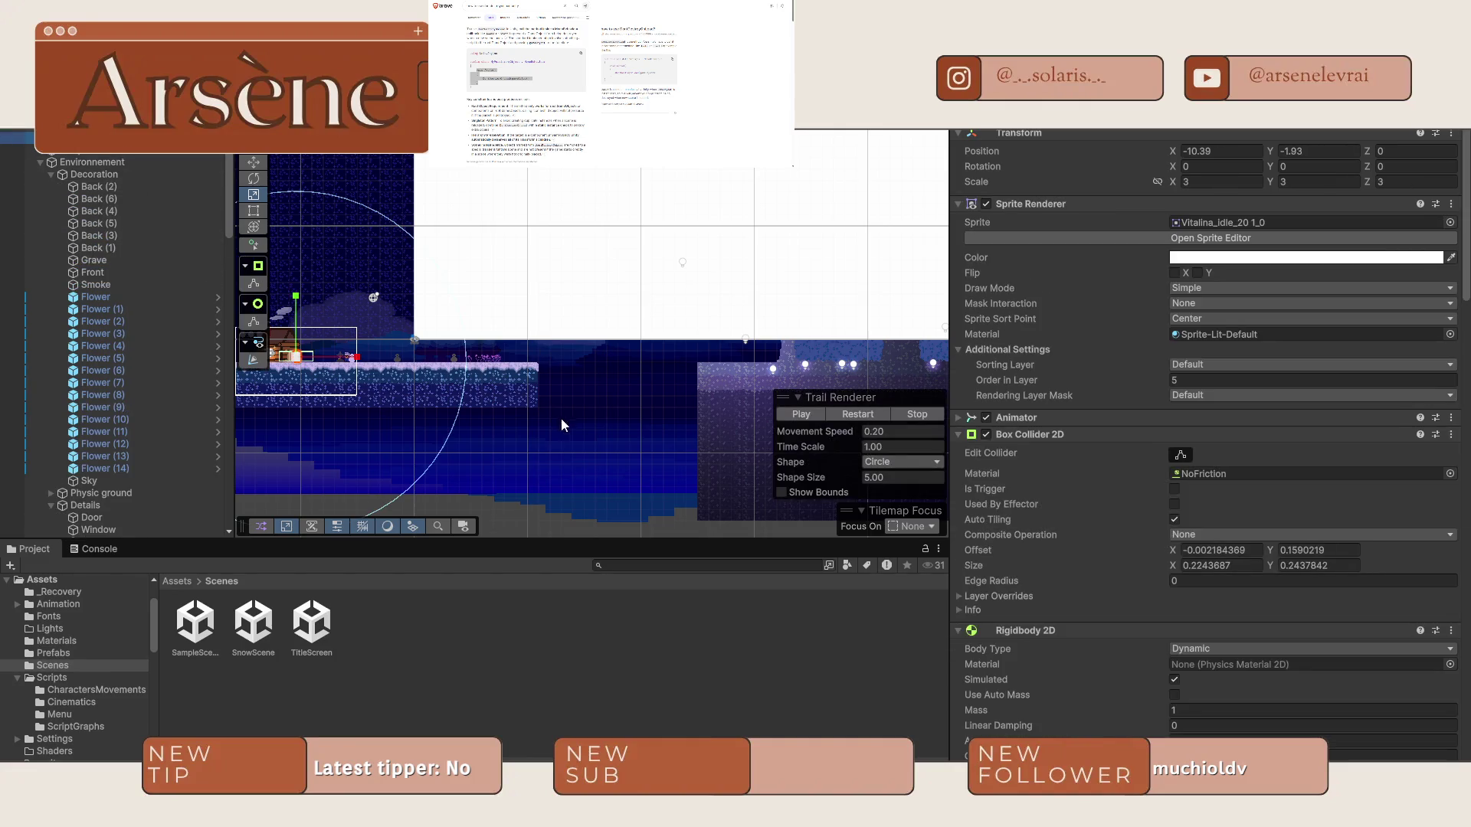
mouse_move(326, 360)
mouse_down()
mouse_move(797, 360)
mouse_move(628, 359)
mouse_up()
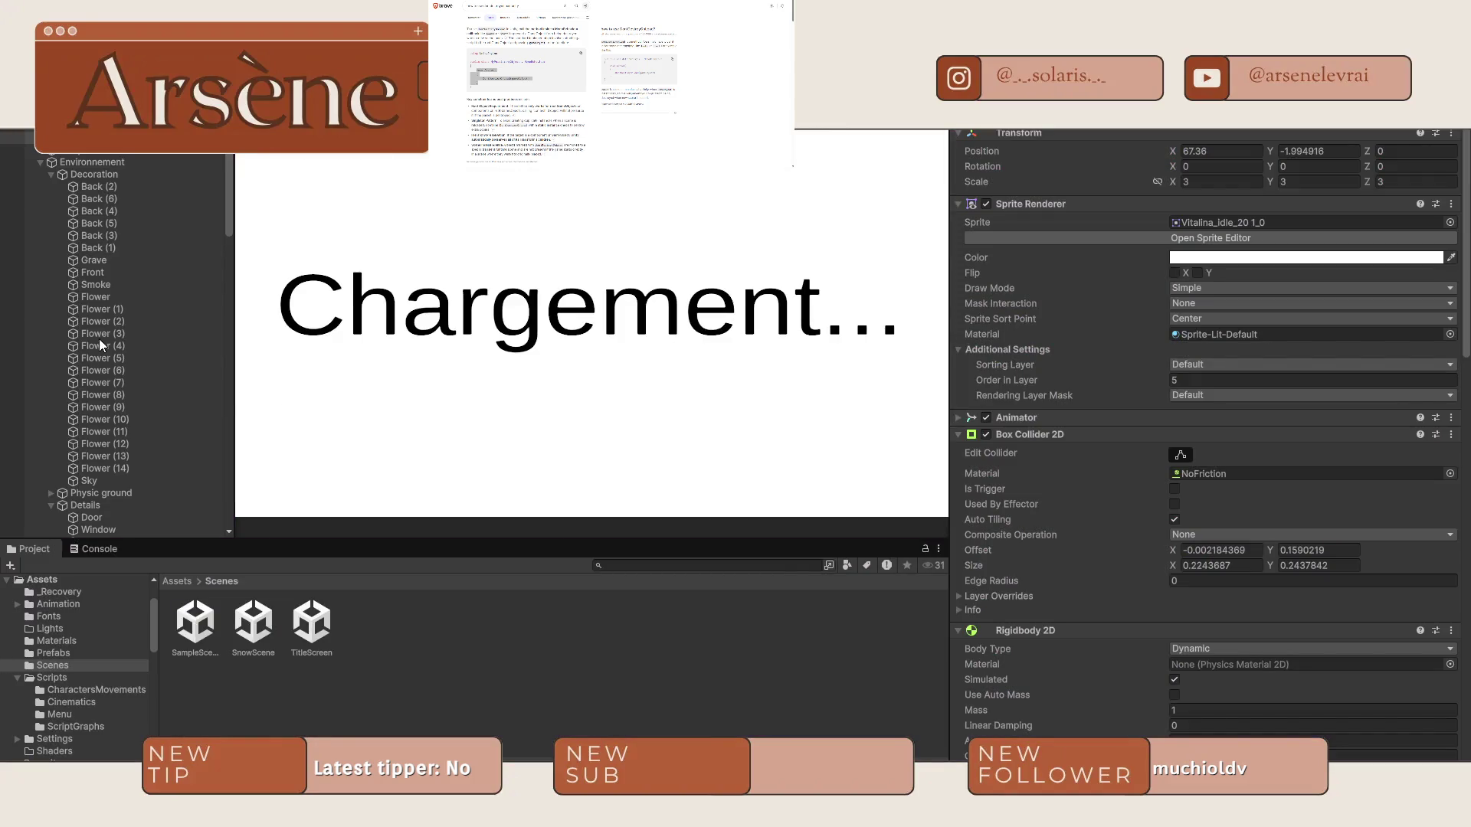
Stop the game, deactivate the LoadScene overlay, and re-enter Play mode.
key(ctrl+p)
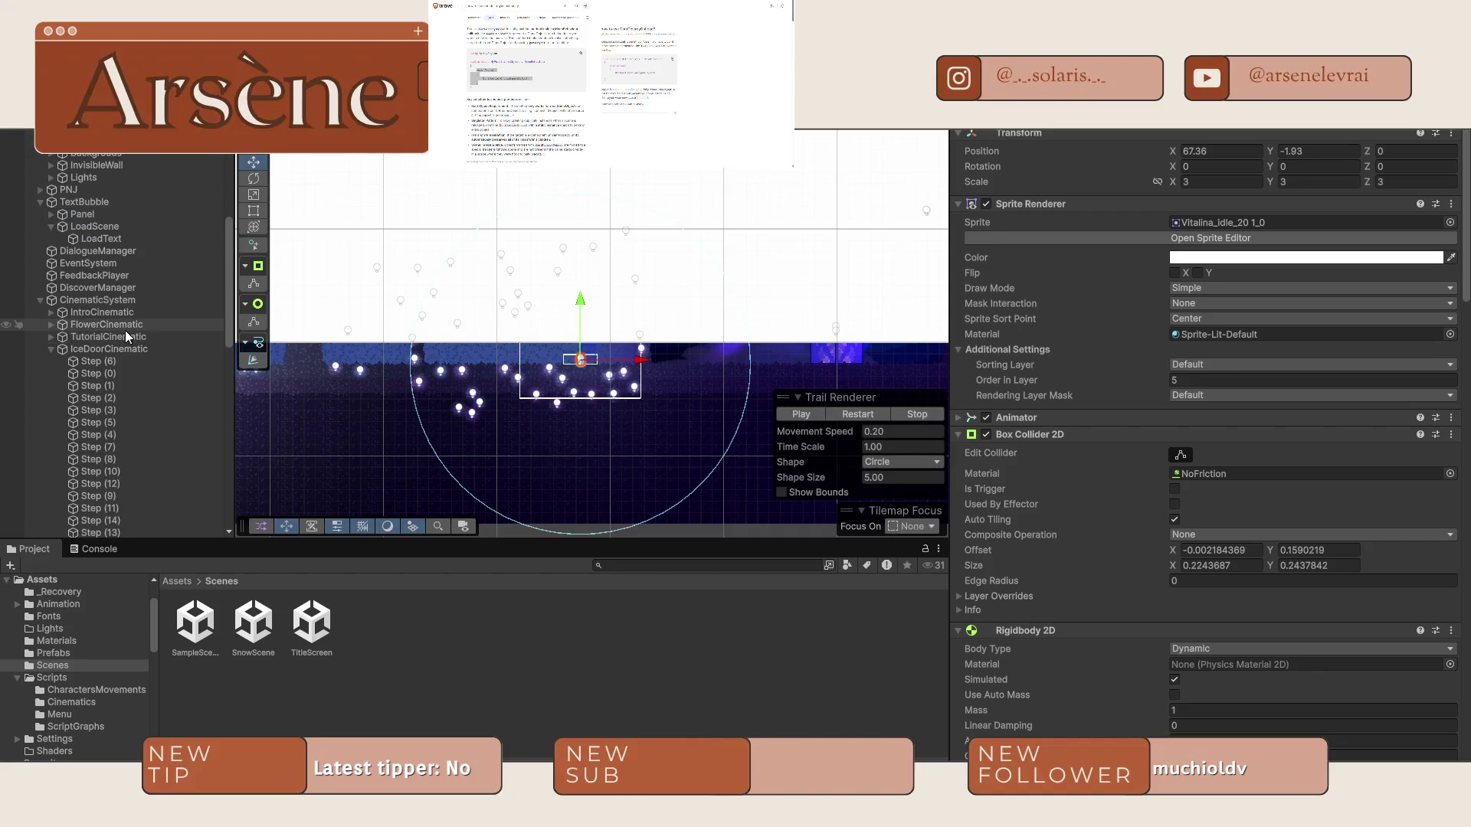
click(123, 227)
key(alt+shift+a)
key(ctrl+p)
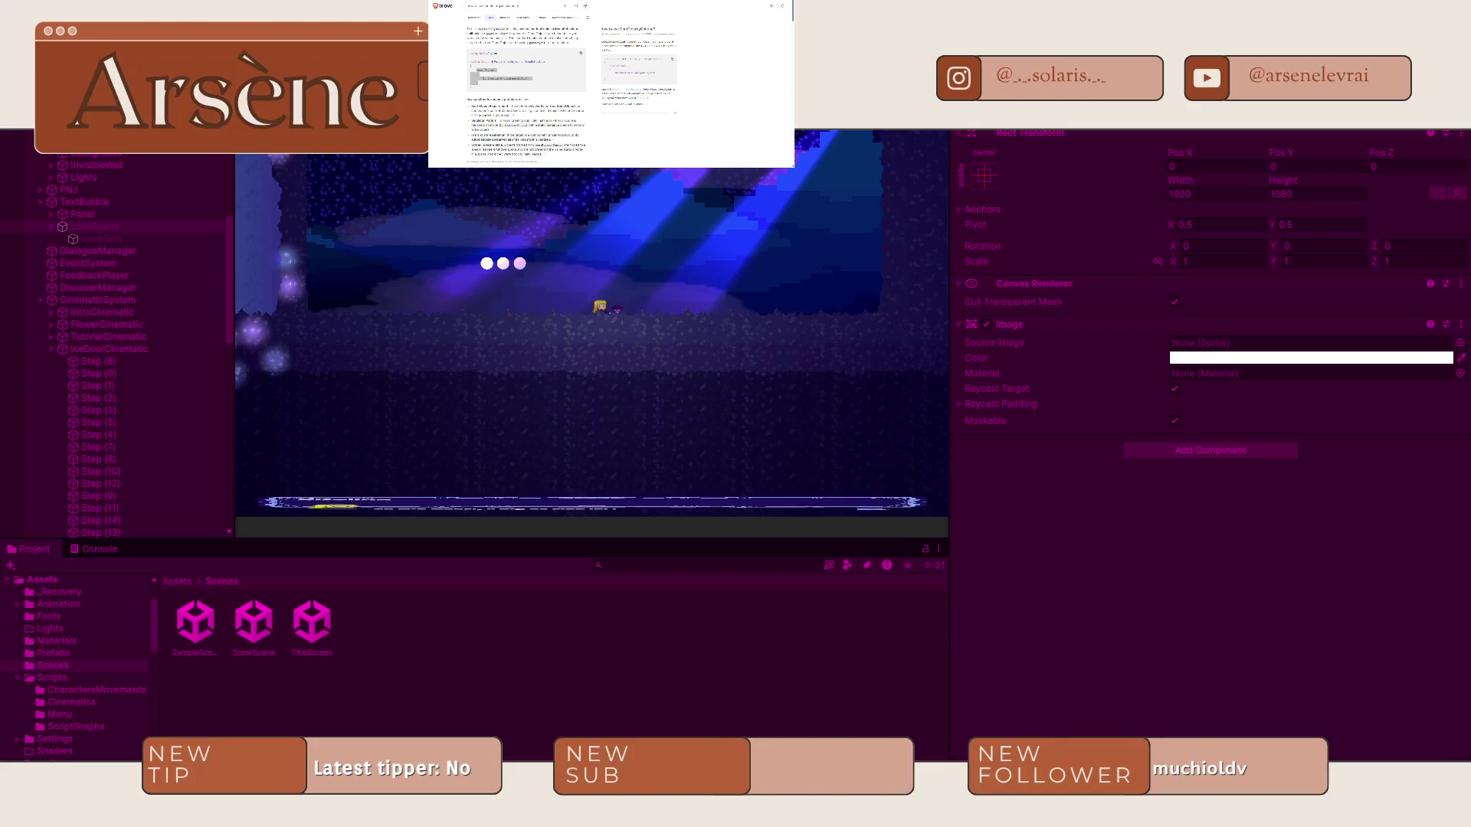
Advance through Lulupin's and Vitalina's dialogue lines until the Chargement... screen appears.
key(space)
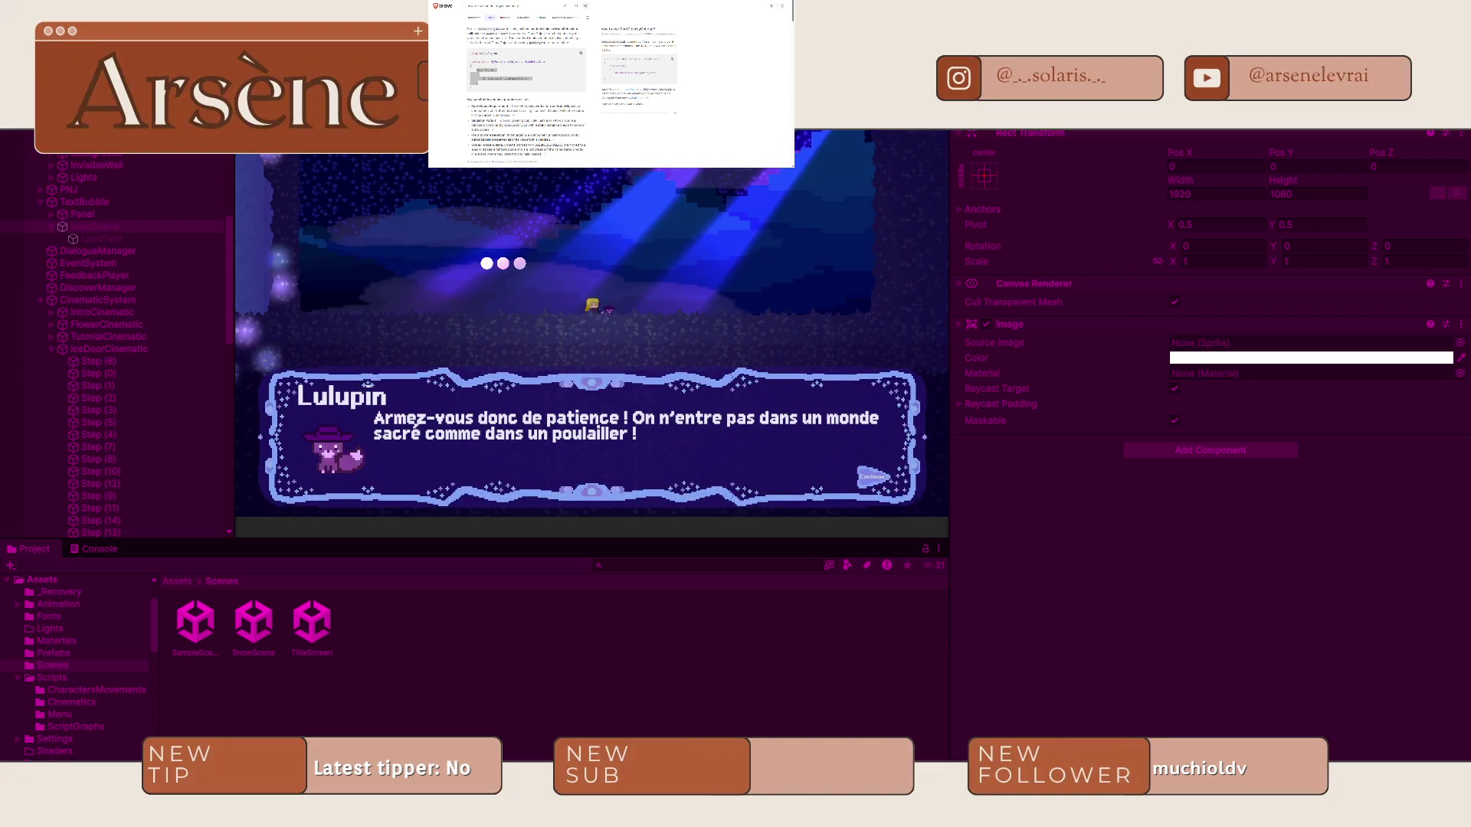
key(space)
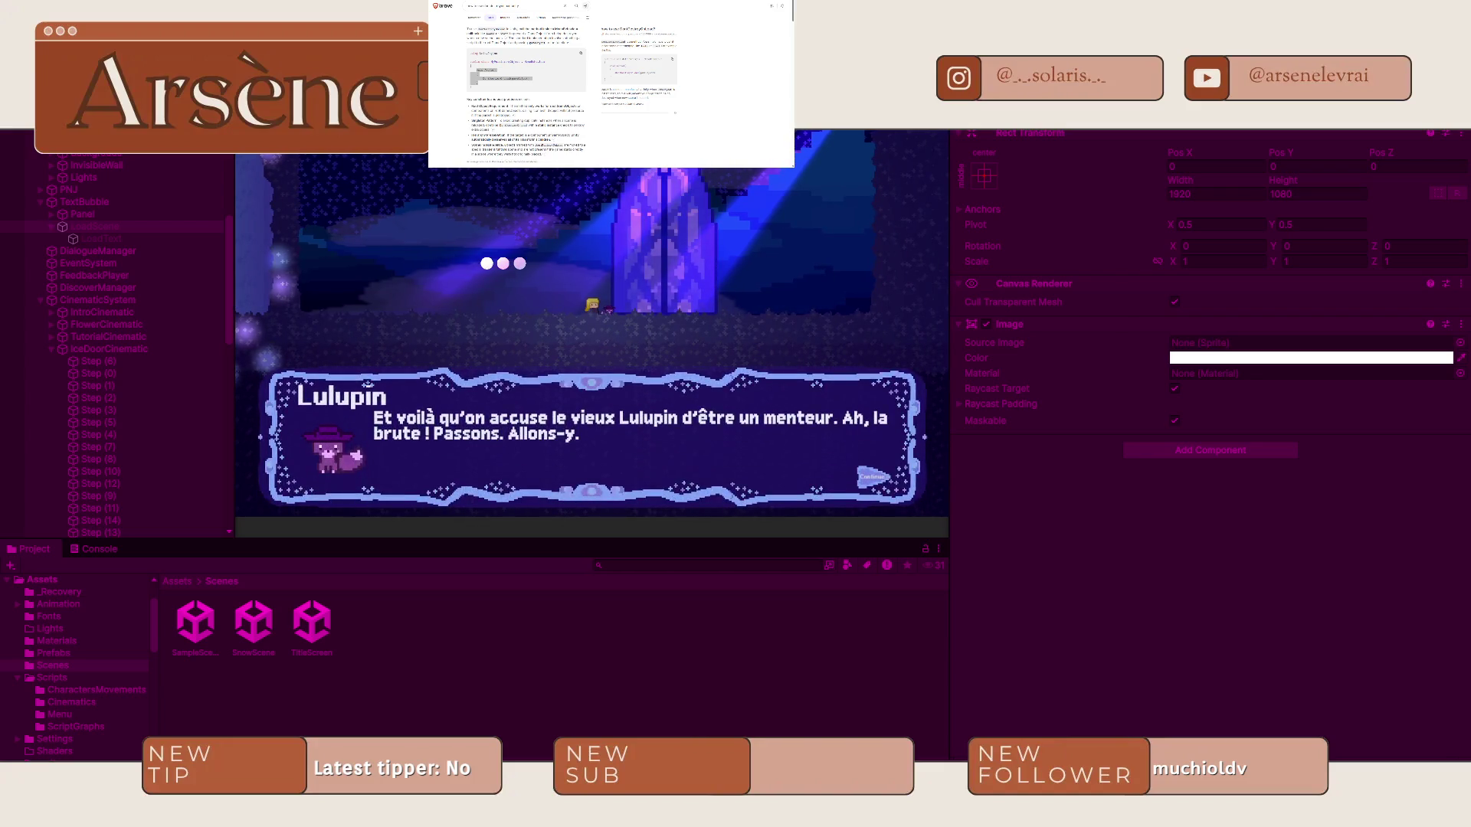
key(space)
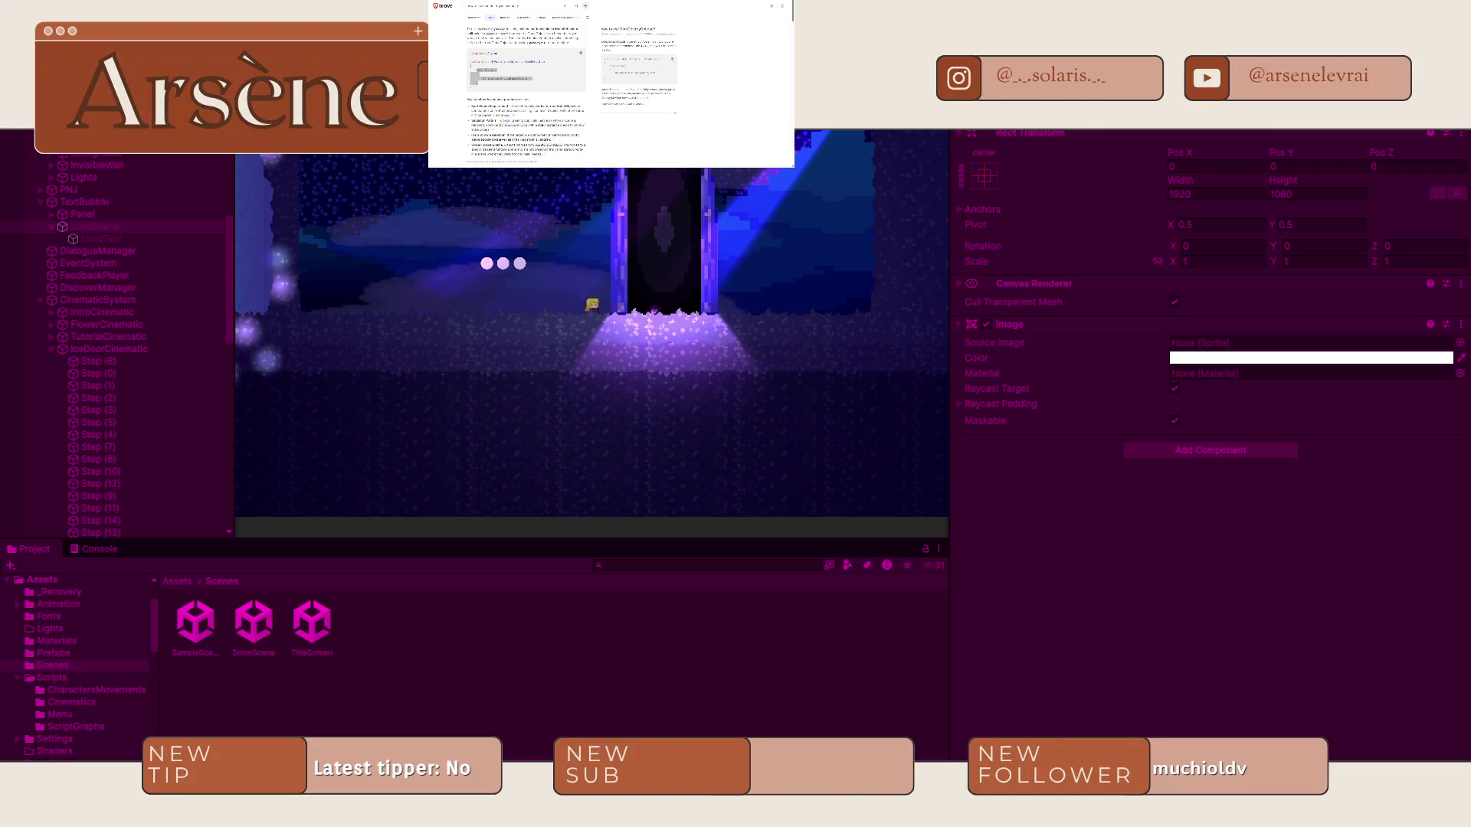
key(space)
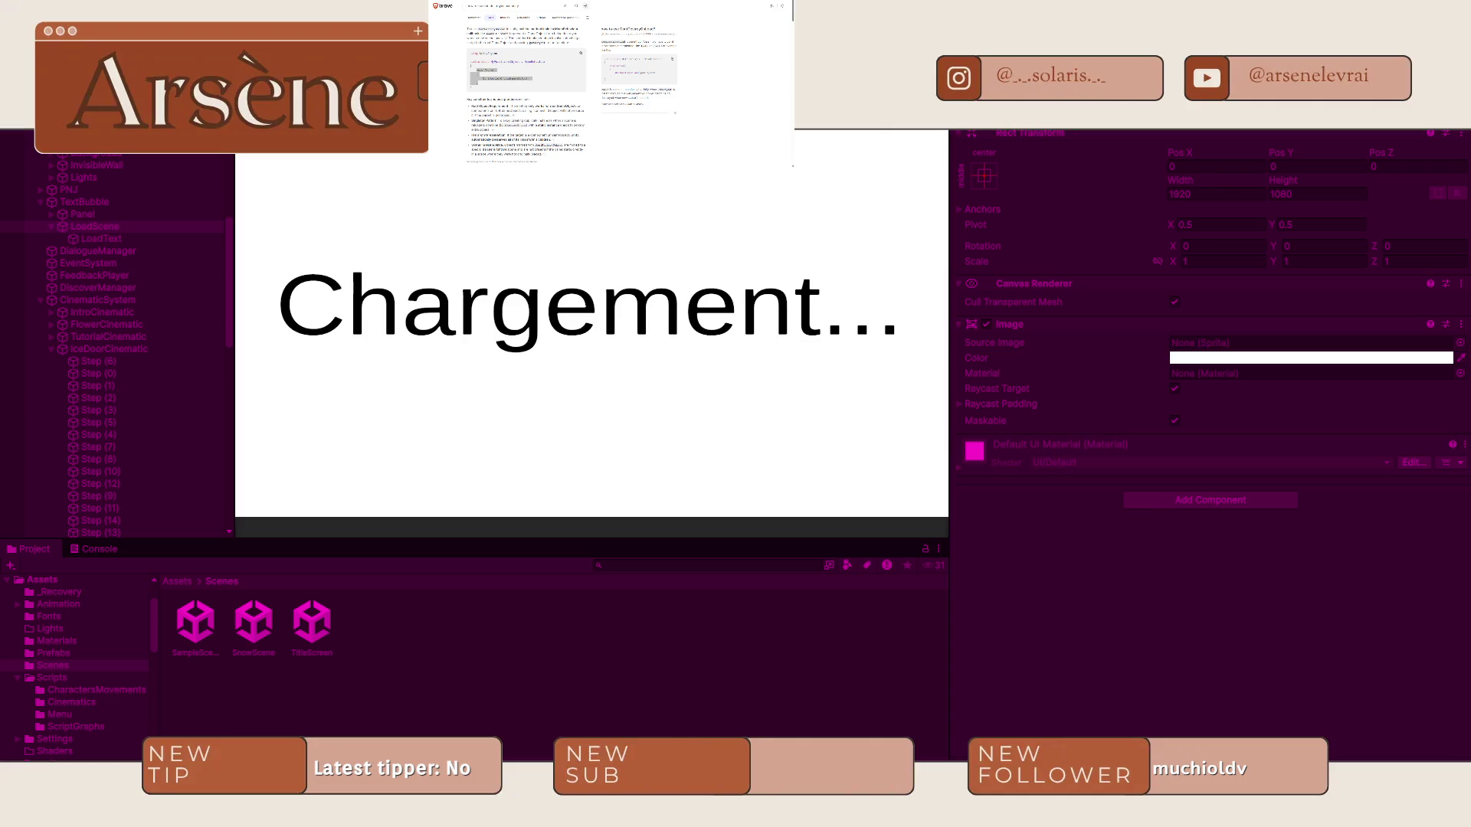
Select Step (16) of the cinematic and show the Console error log.
scroll(108, 383, down, 3)
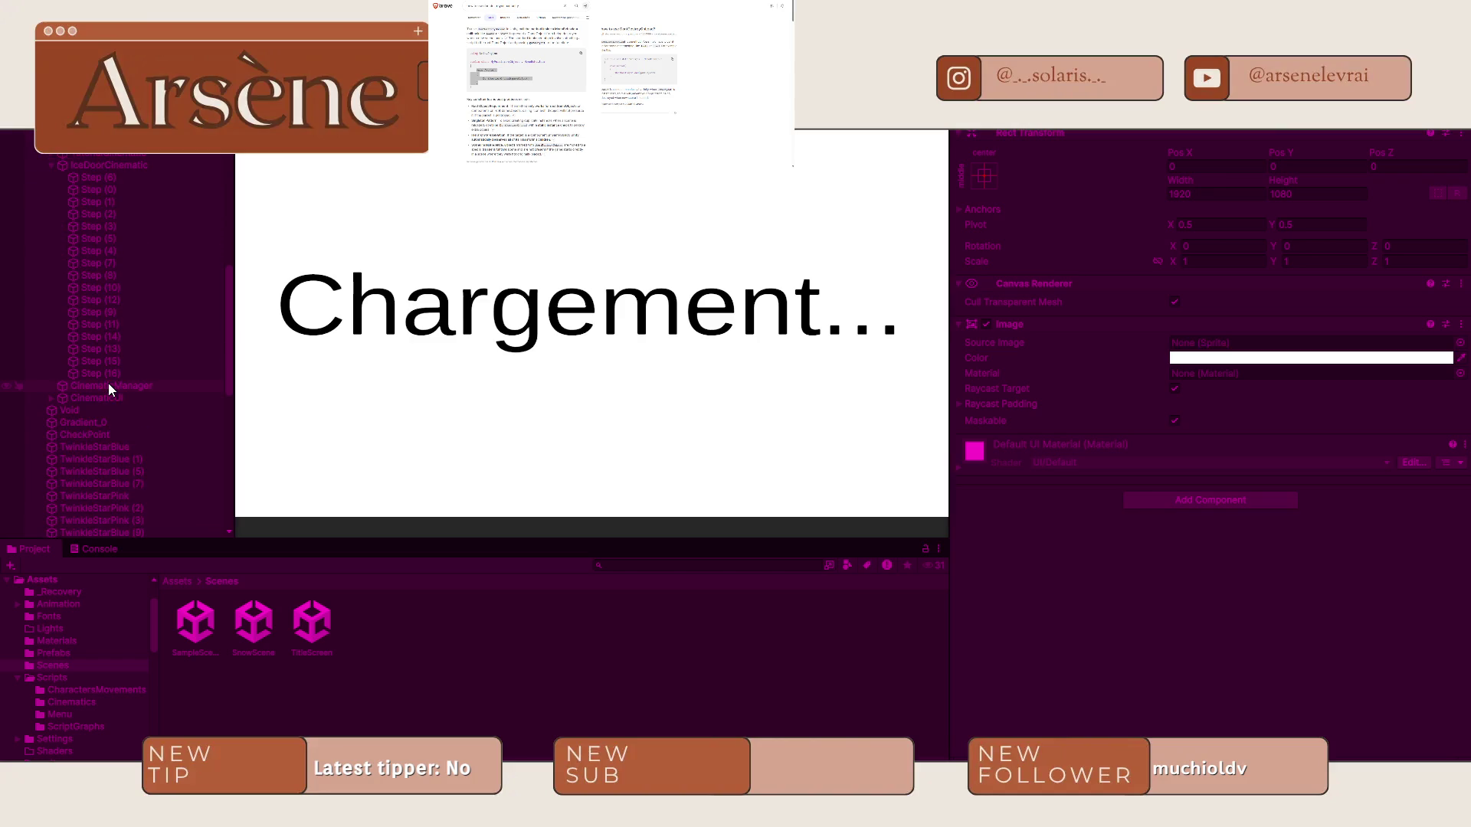
click(168, 371)
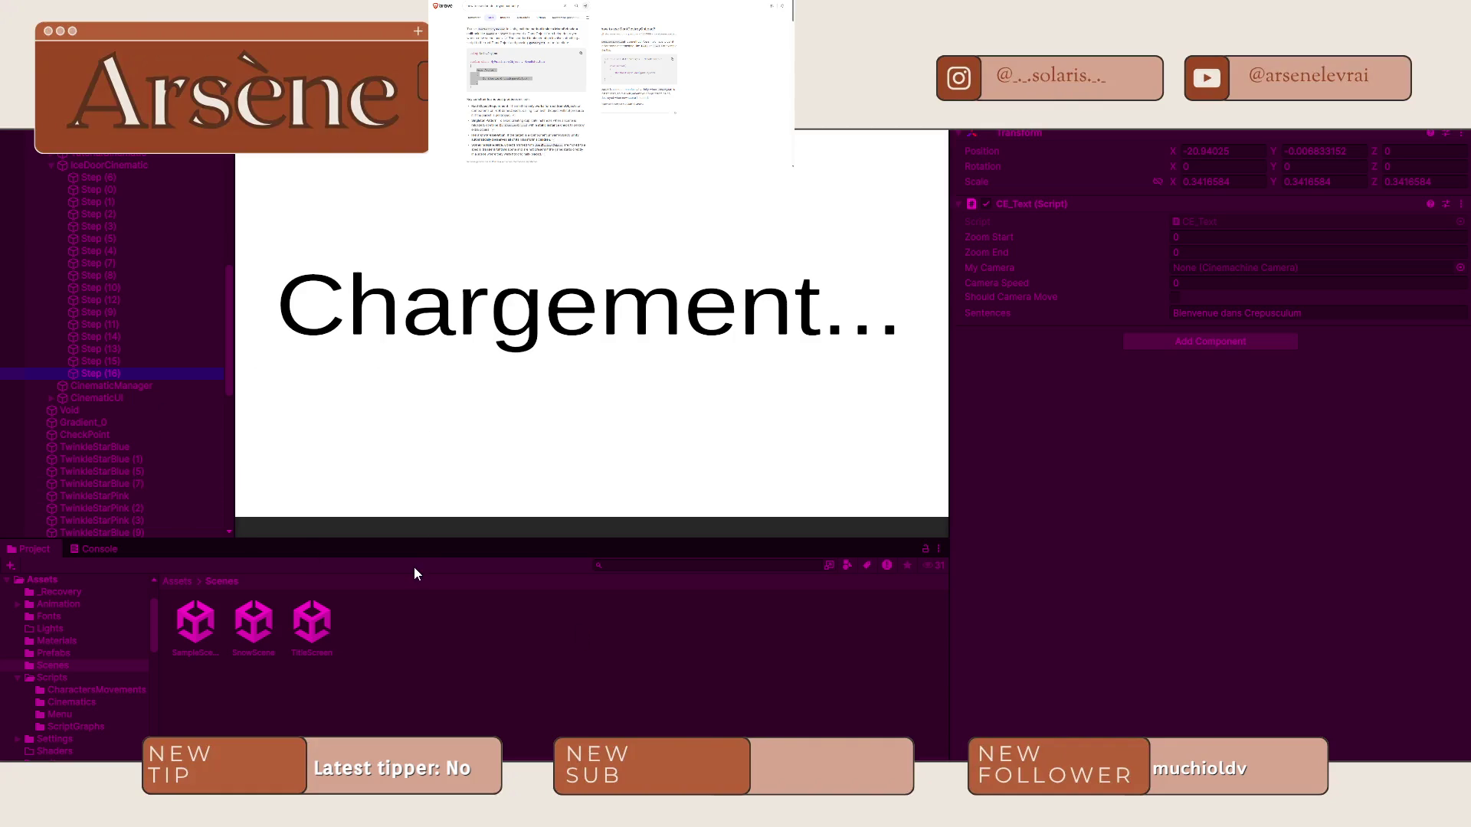
mouse_move(1215, 814)
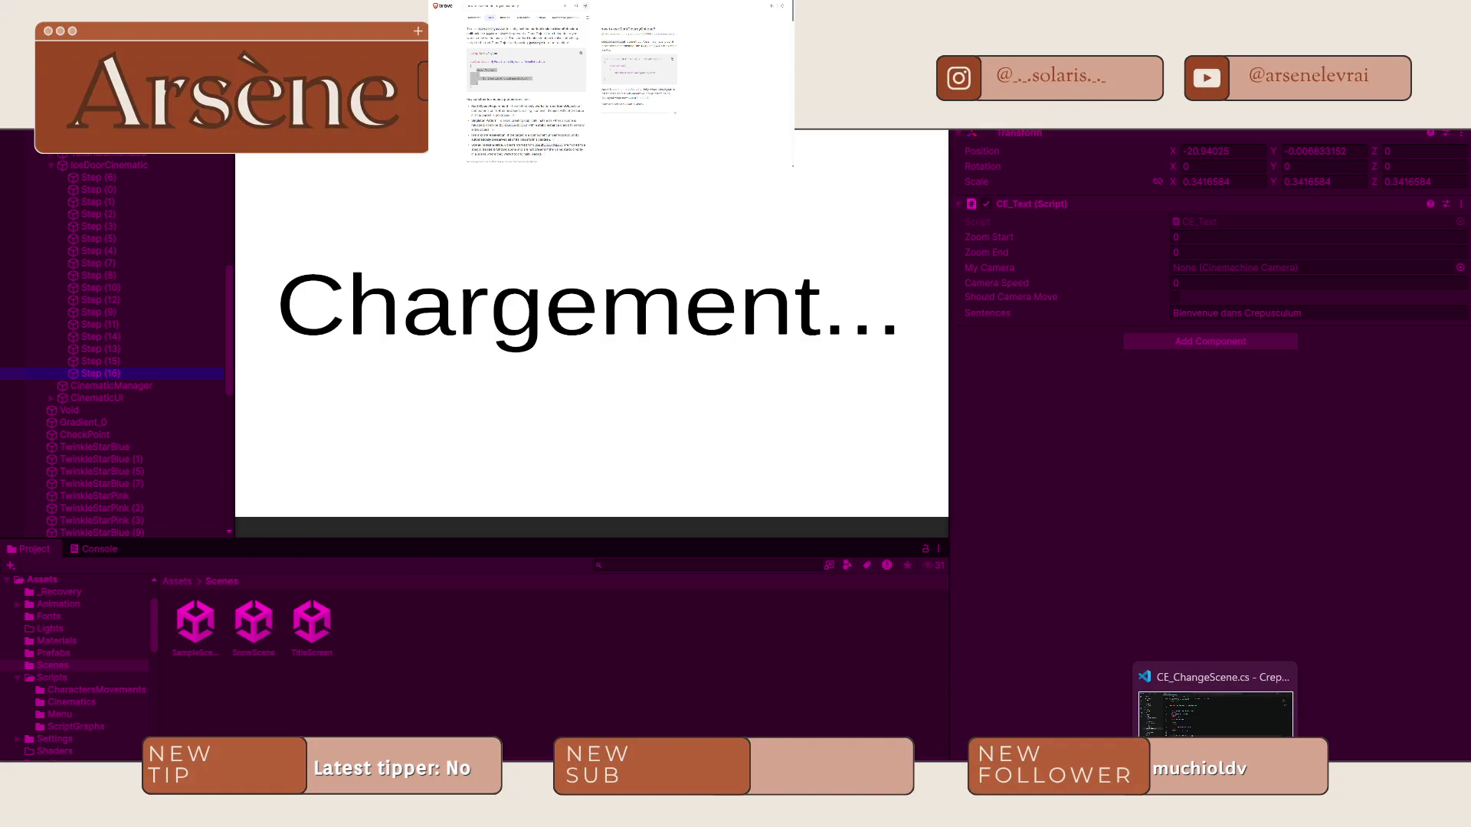
click(77, 549)
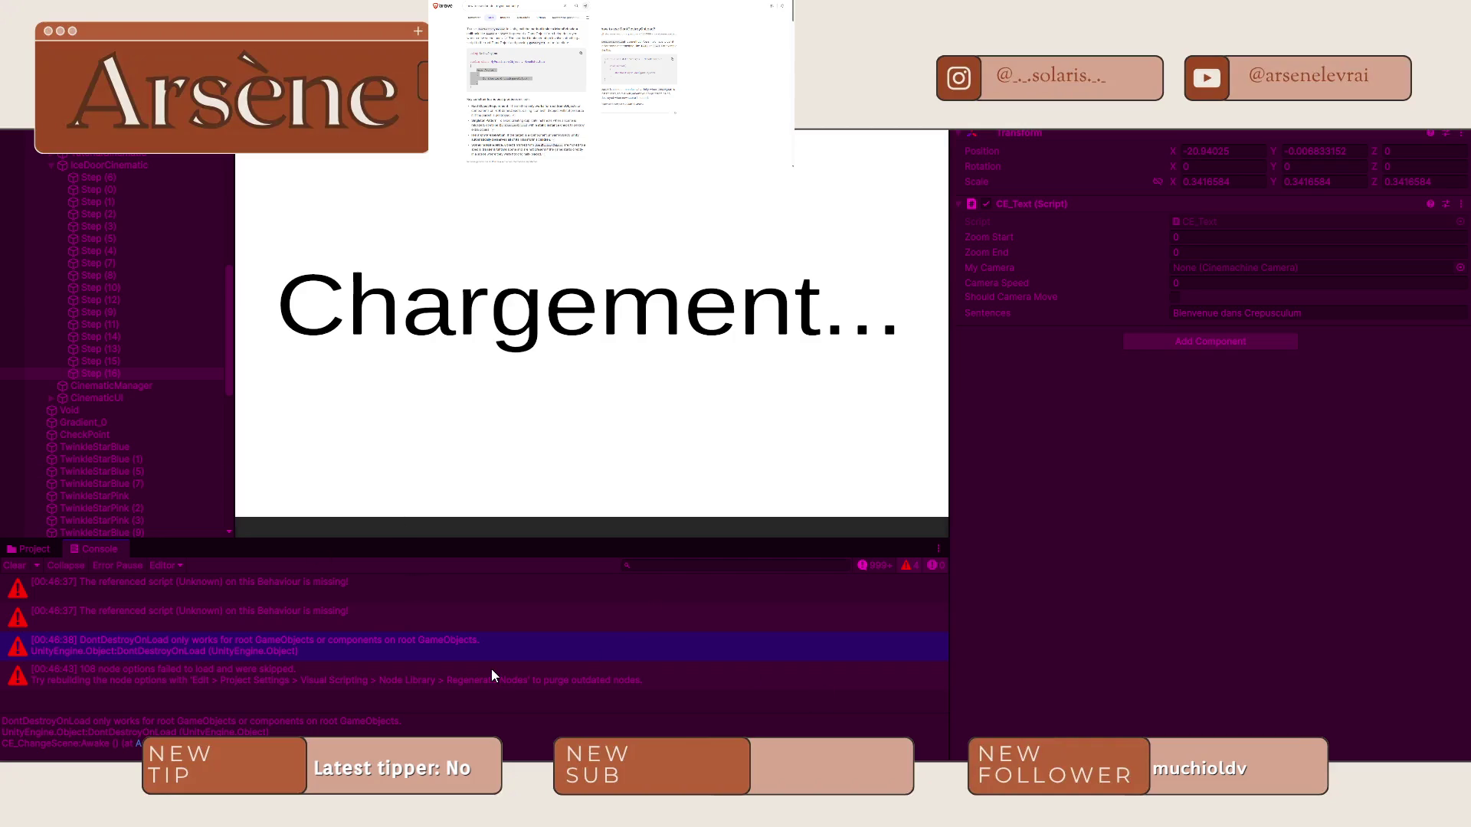
Inspect the missing script and DontDestroyOnLoad errors, clear the Console, return to Project files, exit Play mode.
click(424, 683)
click(274, 620)
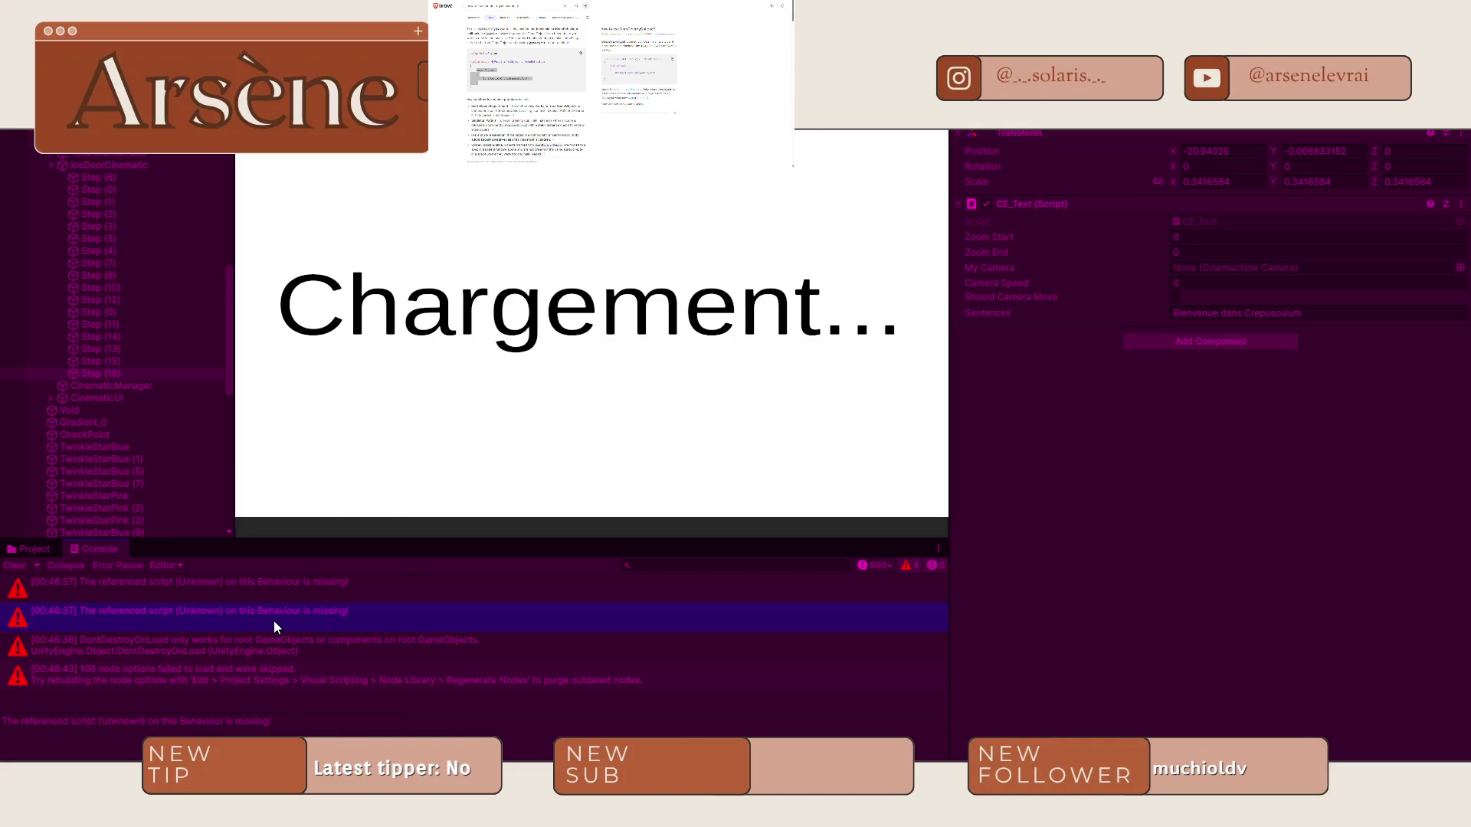
click(227, 641)
click(11, 567)
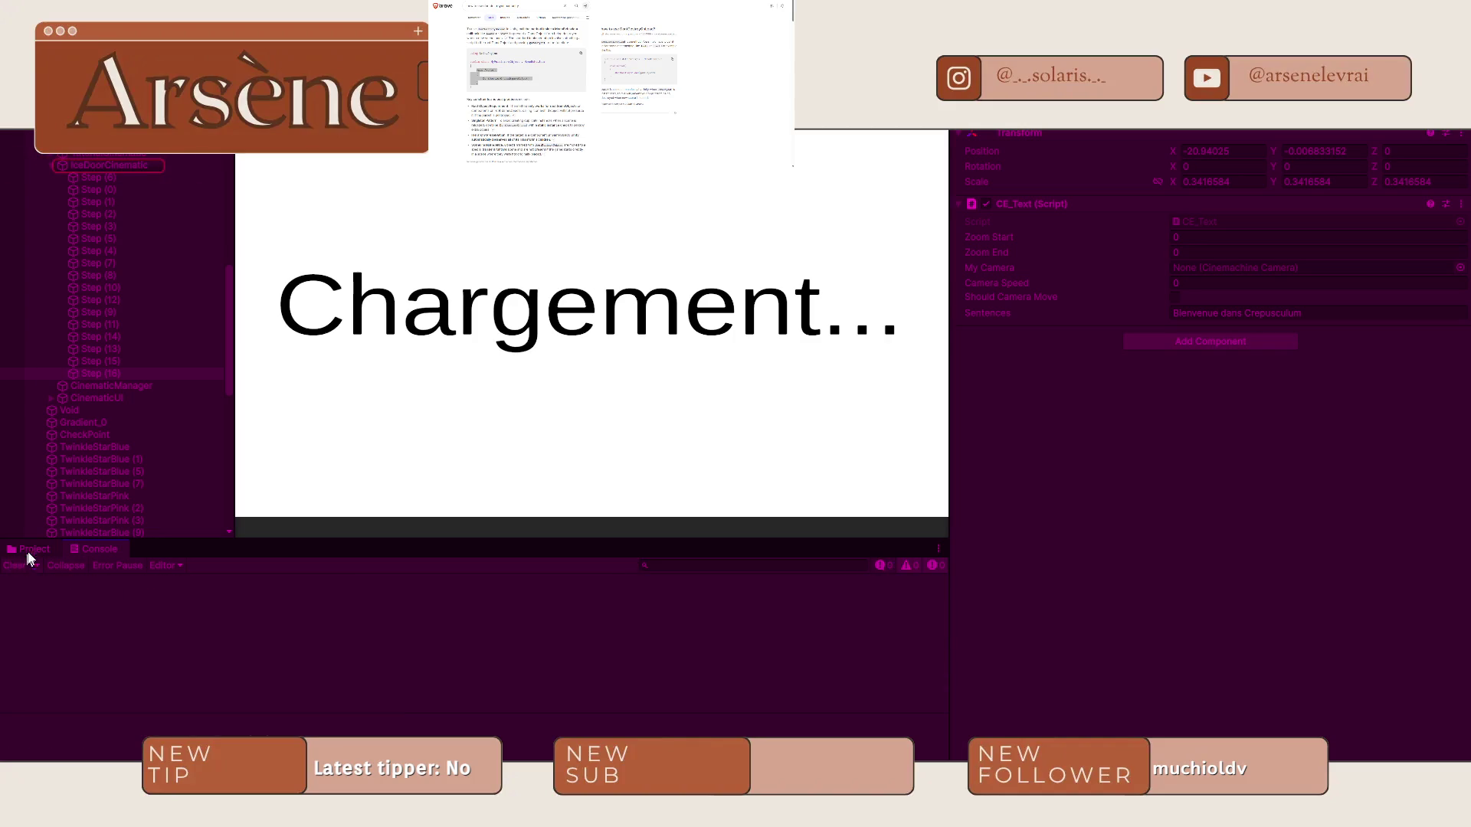
click(29, 548)
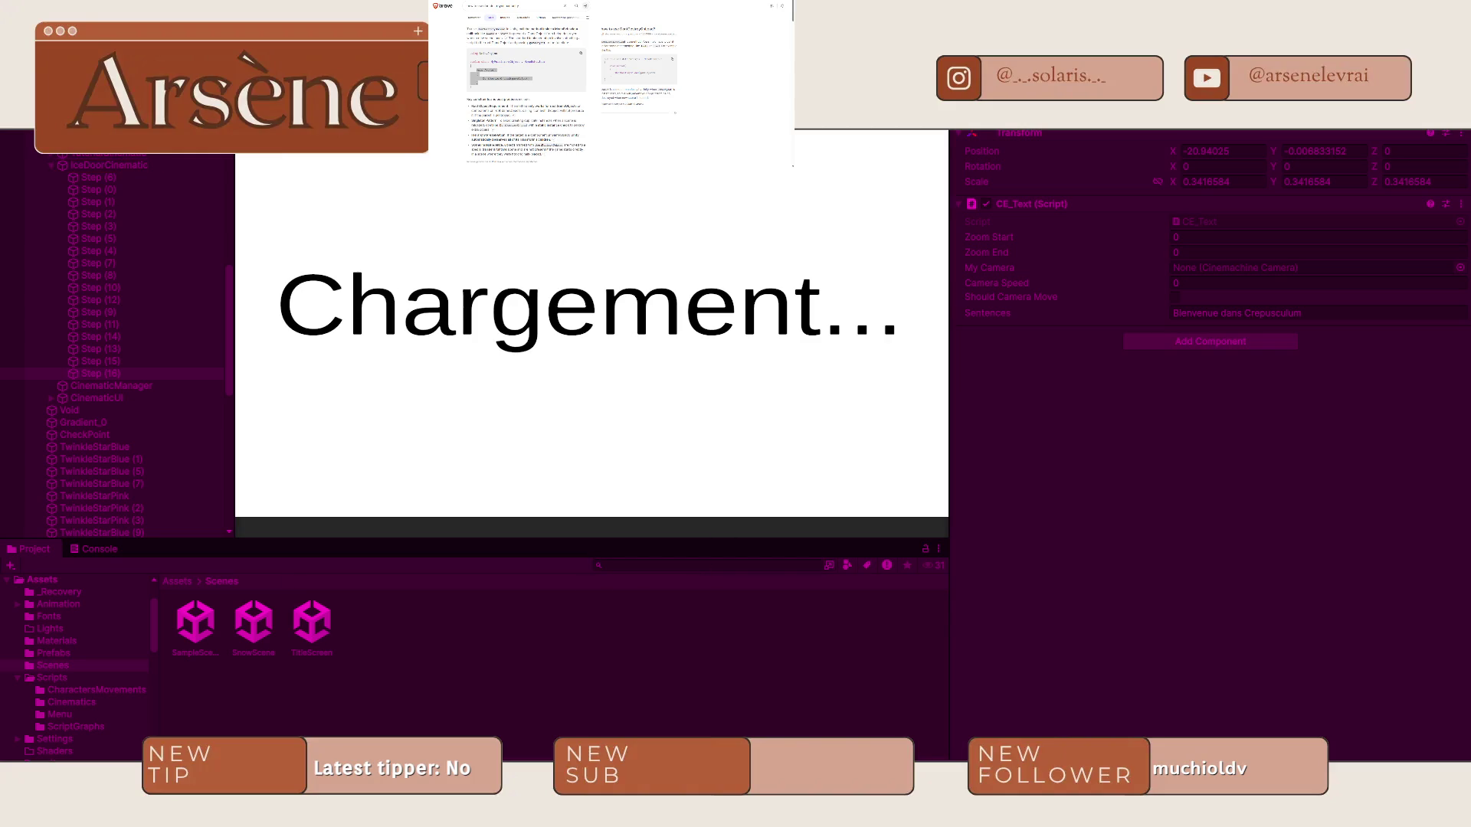
key(ctrl+p)
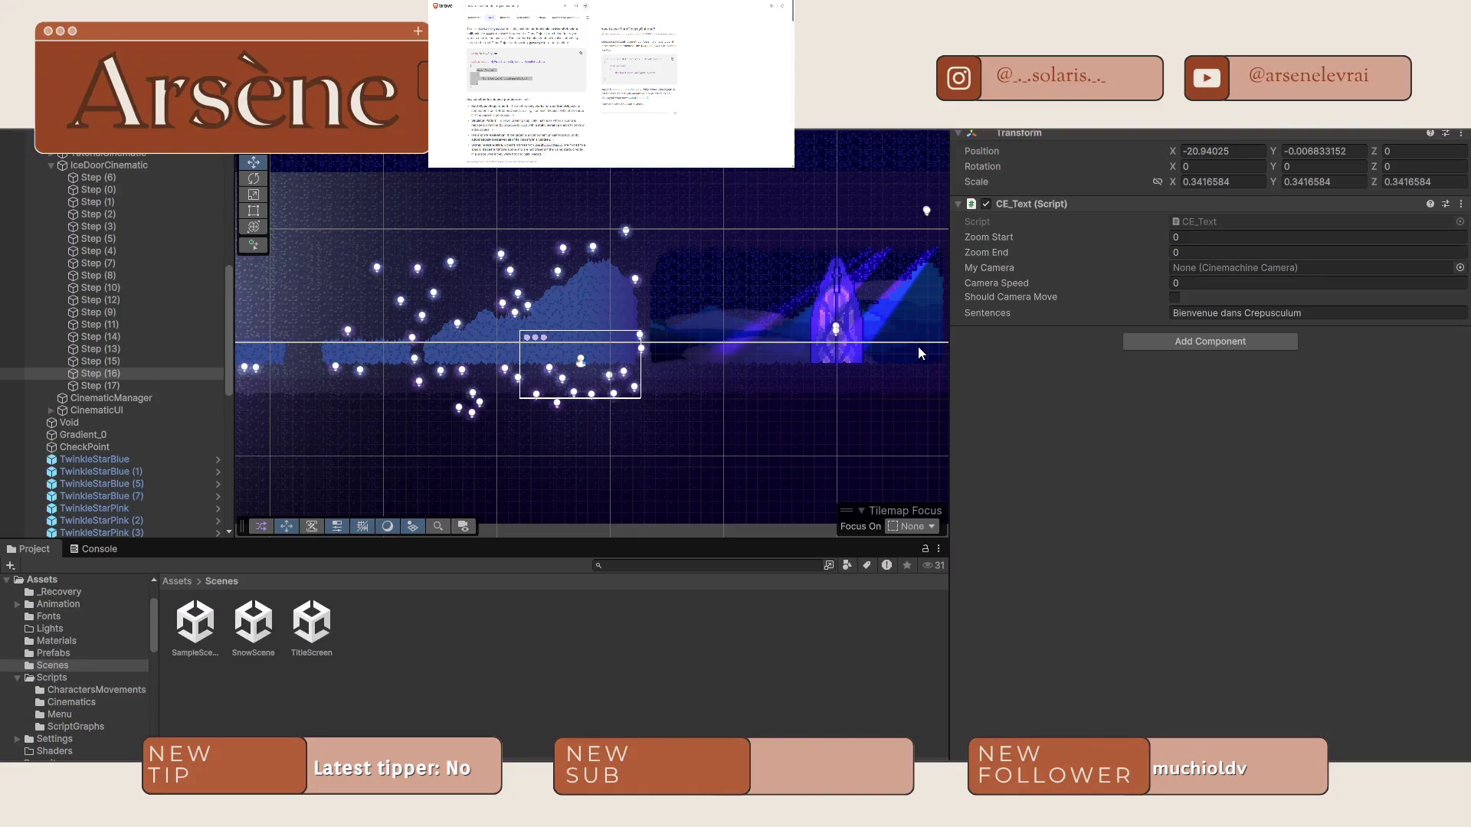